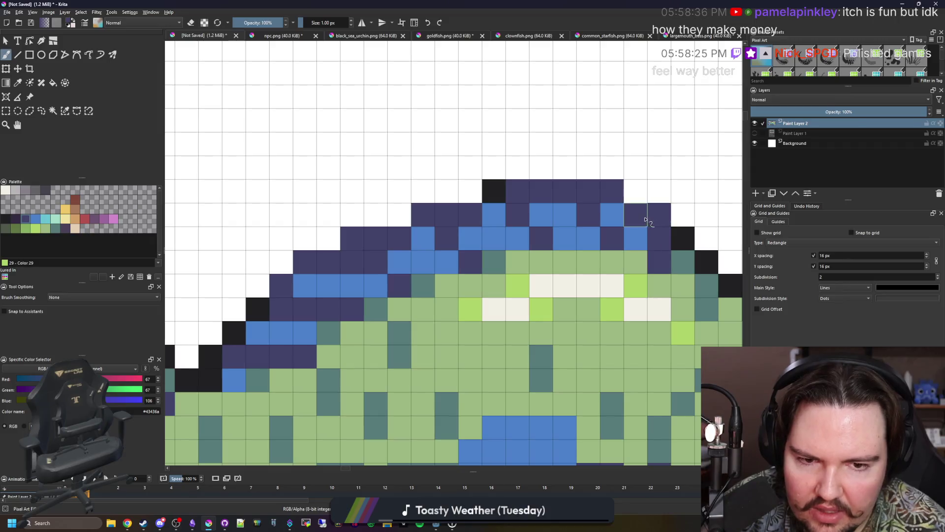
Repaint the black outline cells along the top of the parrotfish dark purple
left_click(494, 191)
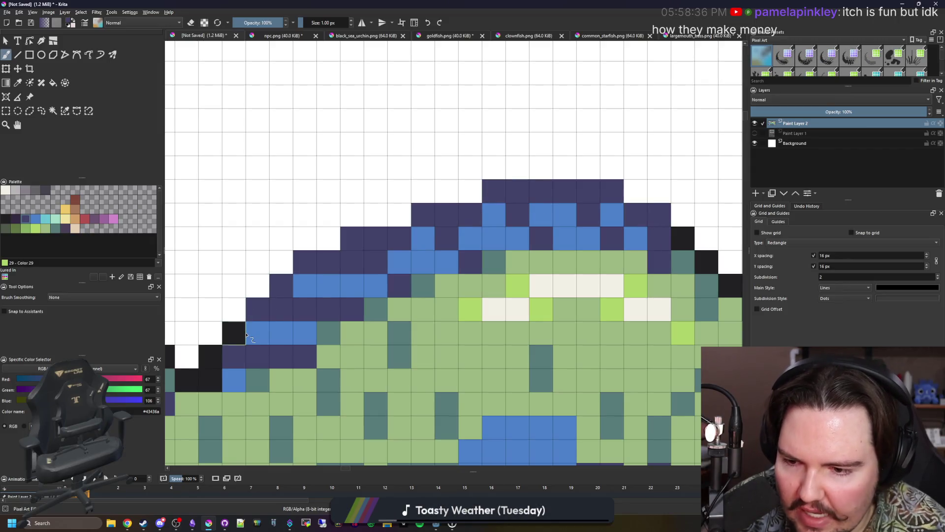
scroll(327, 247, "down", 1)
scroll(590, 248, "up", 1)
left_click(567, 240)
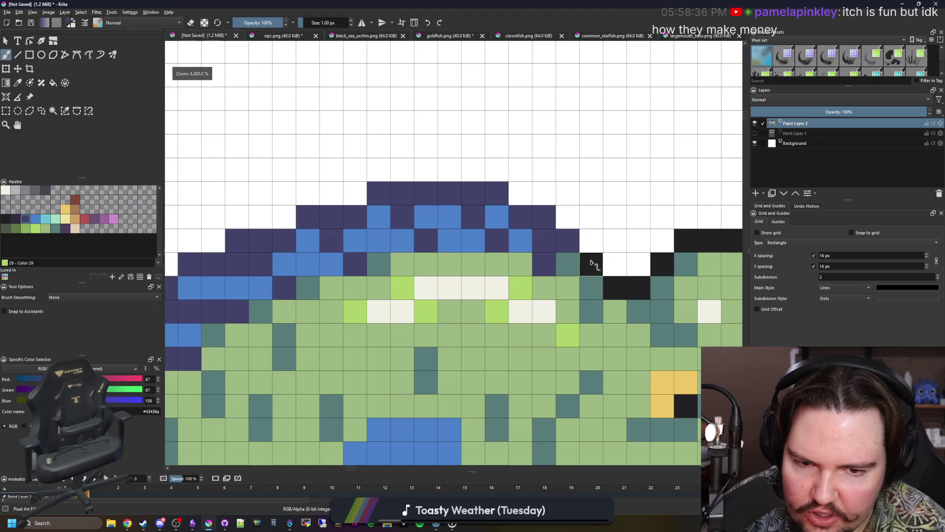
scroll(477, 260, "down", 5)
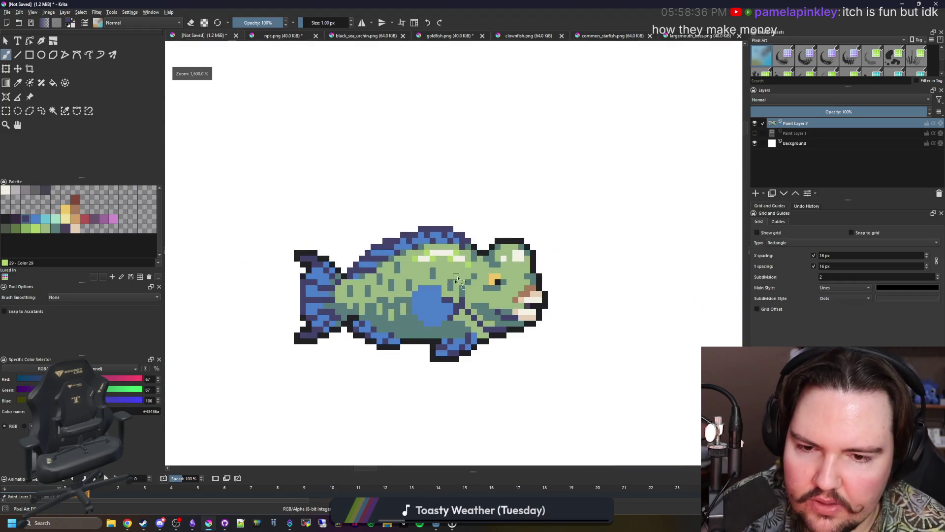
scroll(417, 301, "up", 3)
Recolour the lower fin and bottom outline of the fish dark purple
mouse_move(417, 302)
left_mouse_down()
mouse_move(422, 281)
mouse_move(432, 327)
mouse_move(469, 327)
mouse_move(506, 316)
mouse_move(538, 283)
left_mouse_up()
scroll(538, 283, "down", 3)
scroll(344, 296, "up", 4)
mouse_move(343, 296)
left_mouse_down()
mouse_move(320, 300)
mouse_move(412, 281)
left_mouse_up()
mouse_move(278, 279)
left_mouse_down()
mouse_move(382, 320)
mouse_move(305, 280)
mouse_move(333, 232)
left_mouse_up()
scroll(331, 322, "down", 4)
scroll(331, 327, "up", 4)
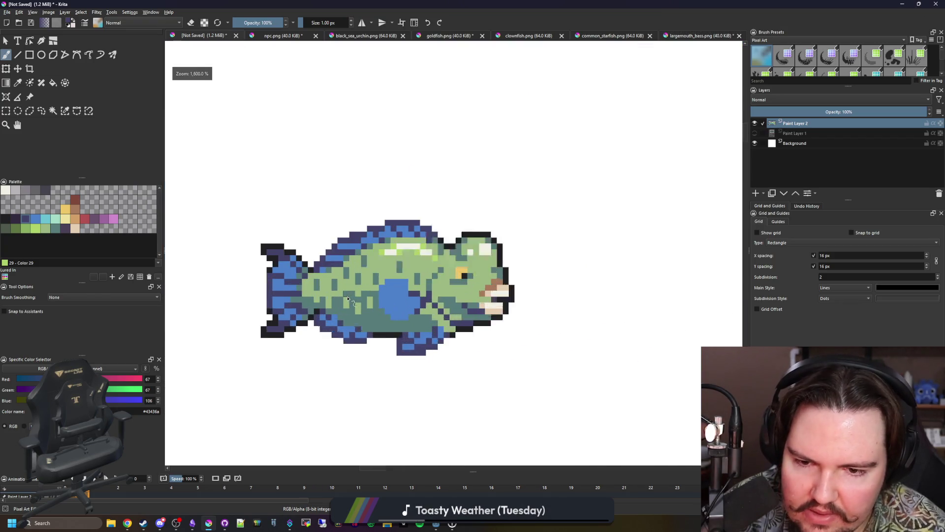
Fill and repaint the black strip under the fish's belly with the dark outline colour
key("p")
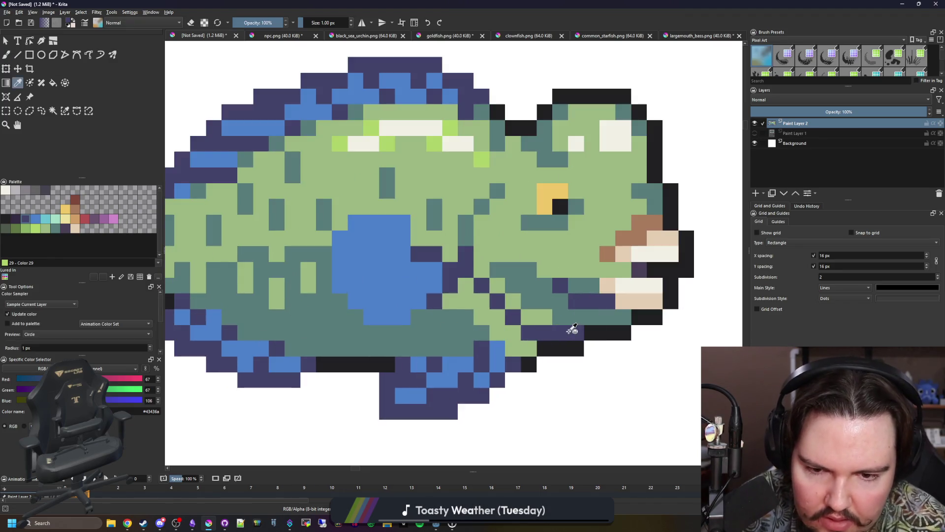
left_click(275, 319)
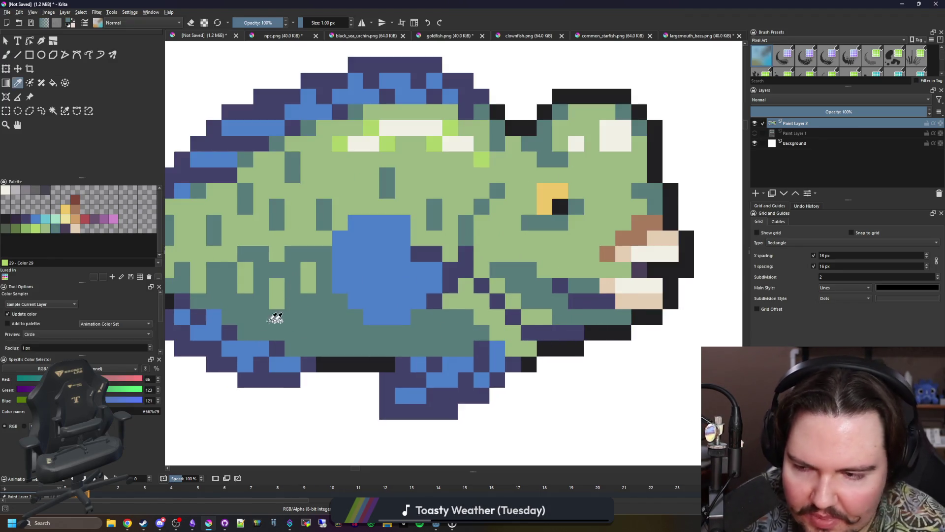
left_click(65, 228)
key("f")
left_click(350, 364)
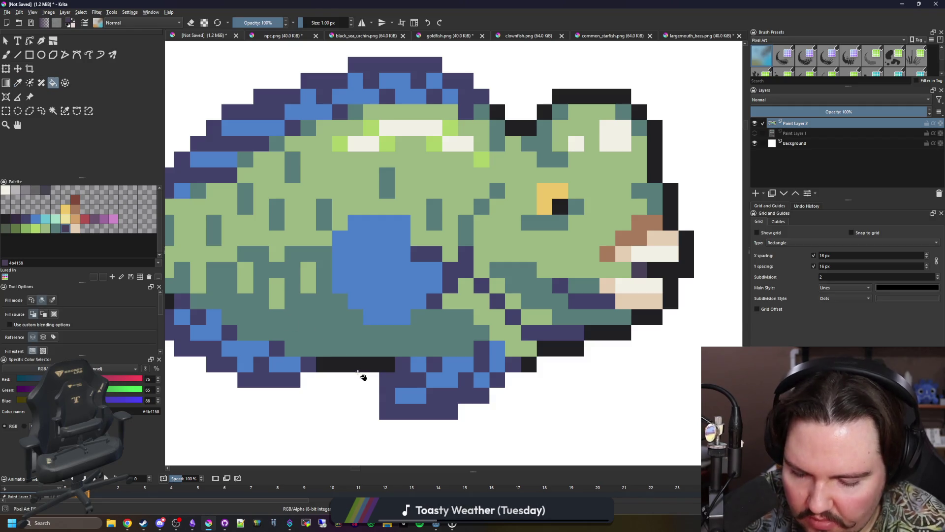
scroll(358, 372, "up", 1)
key("p")
left_click(433, 380)
key("b")
left_click_drag(409, 361, 300, 366)
Repaint the remaining black top and right outline cells, including beside the mouth, purple
scroll(300, 365, "down", 5)
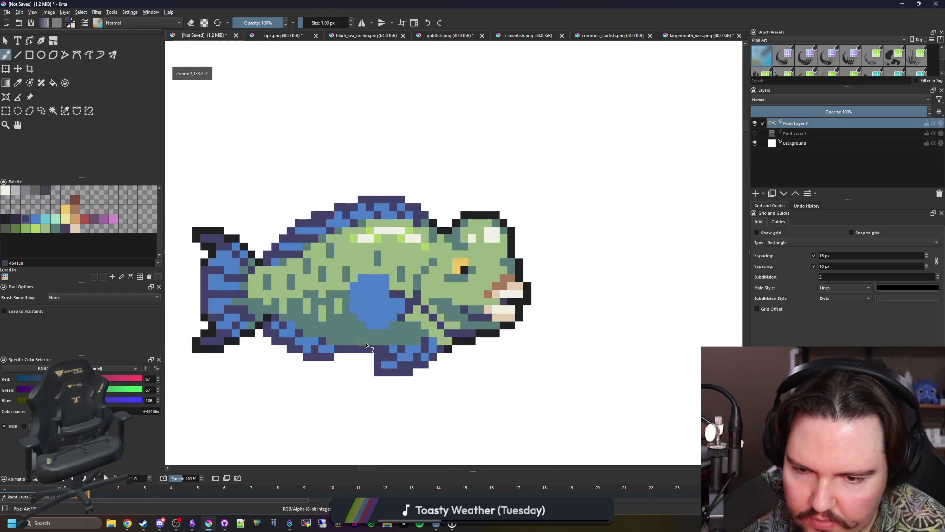
scroll(452, 219, "up", 5)
mouse_move(452, 219)
left_mouse_down()
mouse_move(493, 198)
mouse_move(615, 183)
mouse_move(659, 220)
mouse_move(664, 302)
mouse_move(529, 223)
mouse_move(547, 267)
mouse_move(467, 268)
mouse_move(386, 256)
left_mouse_up()
left_click(472, 260)
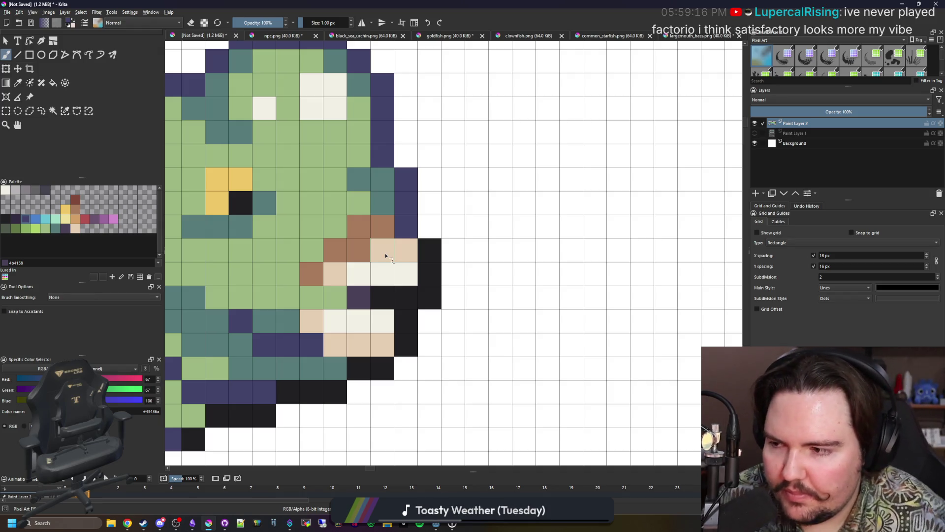
Outline the mouth's edge in brown, replacing an initial dark red pass
left_click(404, 230)
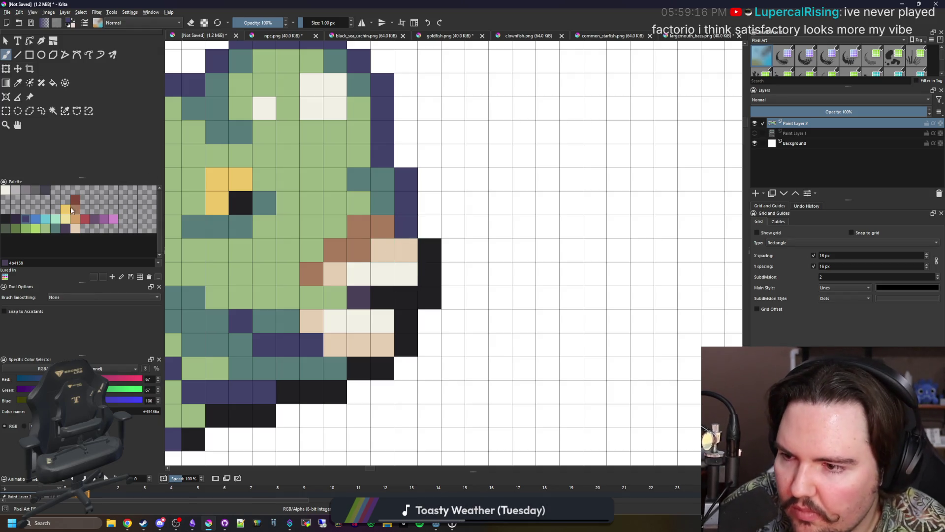
left_click(76, 201)
mouse_move(406, 223)
left_mouse_down()
mouse_move(434, 299)
mouse_move(403, 315)
mouse_move(403, 359)
mouse_move(359, 369)
left_mouse_up()
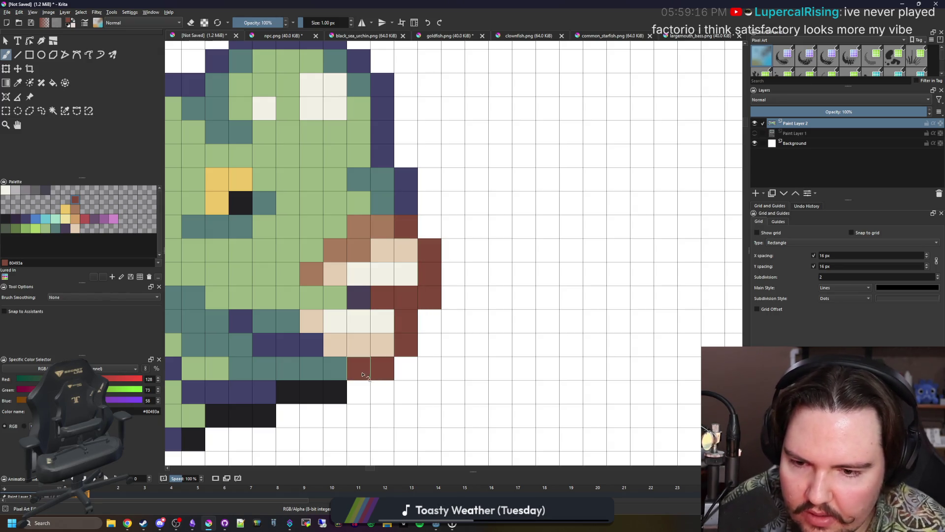
left_click(76, 209)
mouse_move(405, 317)
left_mouse_down()
mouse_move(382, 368)
mouse_move(358, 370)
left_mouse_up()
left_click_drag(433, 295, 427, 261)
scroll(427, 261, "down", 6)
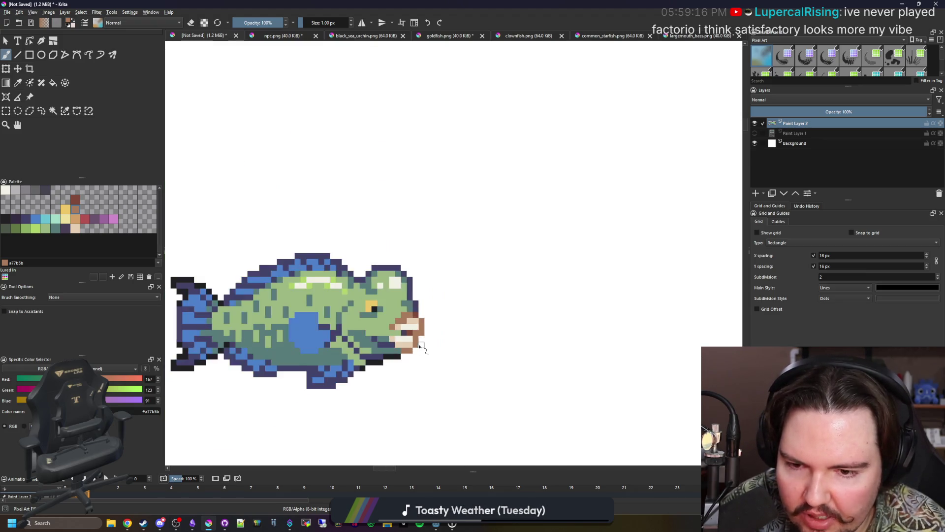
scroll(419, 338, "up", 6)
Paint a dark line between the lips and erase one stray dark pixel in the mouth
left_click(391, 375, "ctrl")
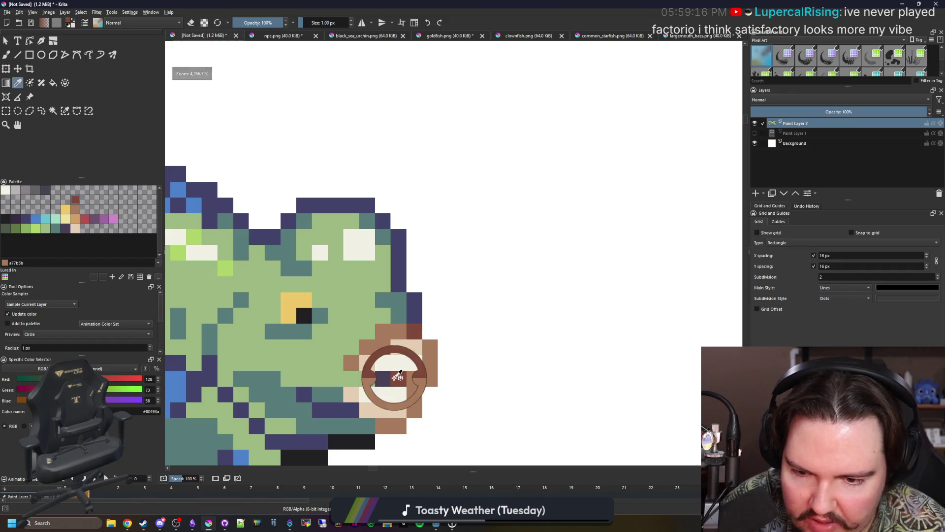
left_click_drag(404, 379, 426, 381)
scroll(426, 381, "down", 5)
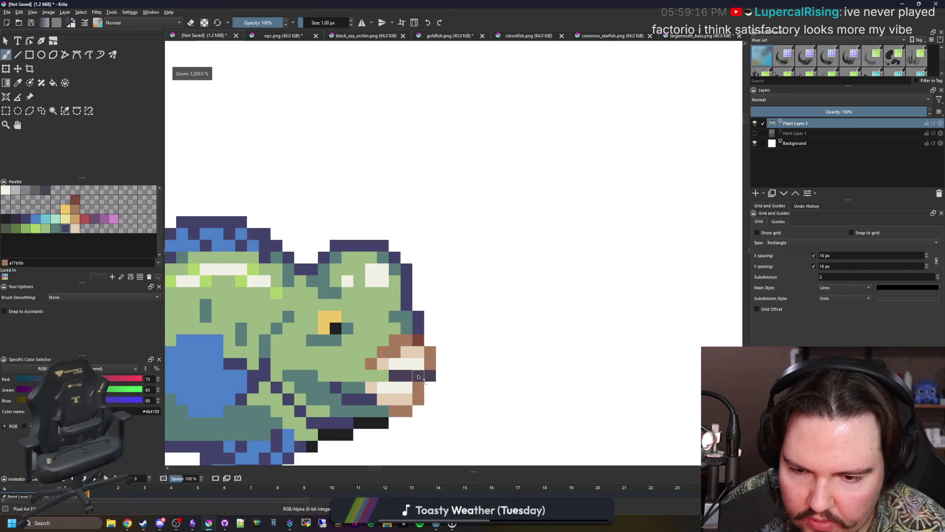
scroll(421, 292, "up", 6)
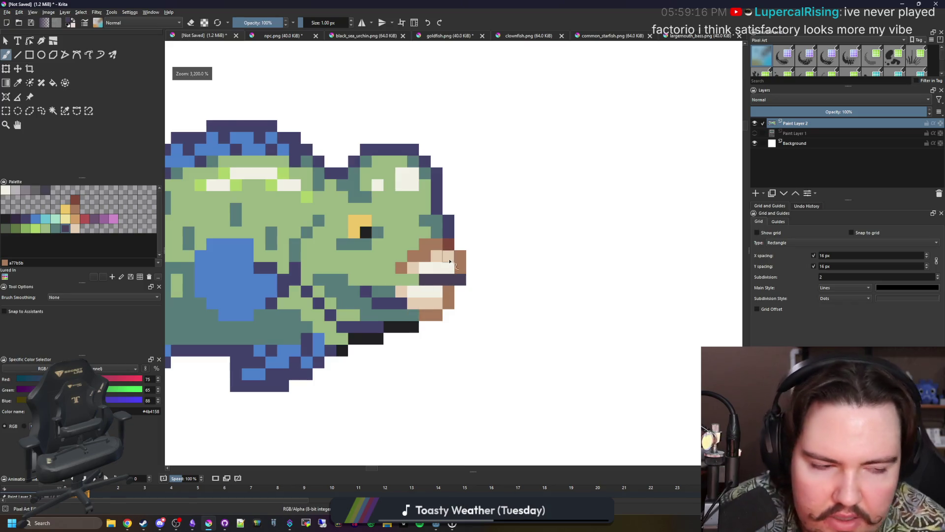
key("e")
left_click(473, 300)
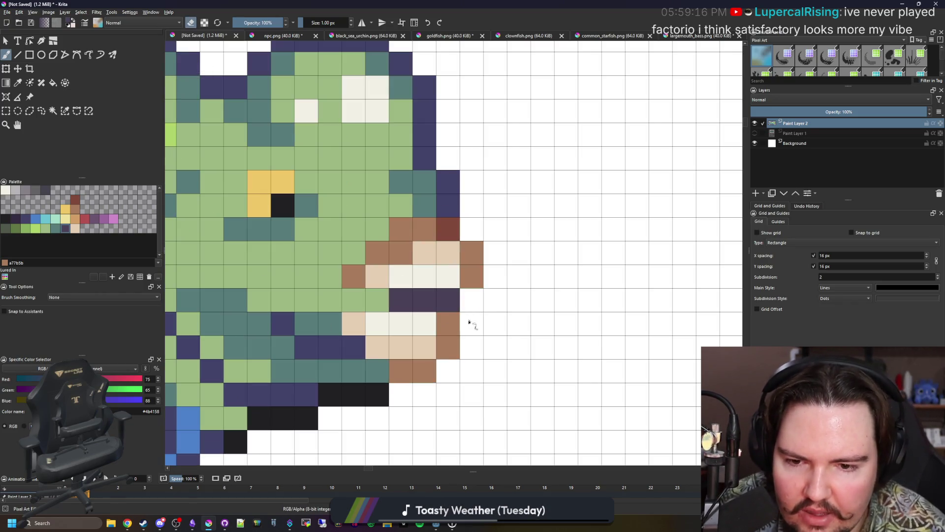
scroll(462, 318, "down", 8)
key("e")
scroll(451, 305, "up", 7)
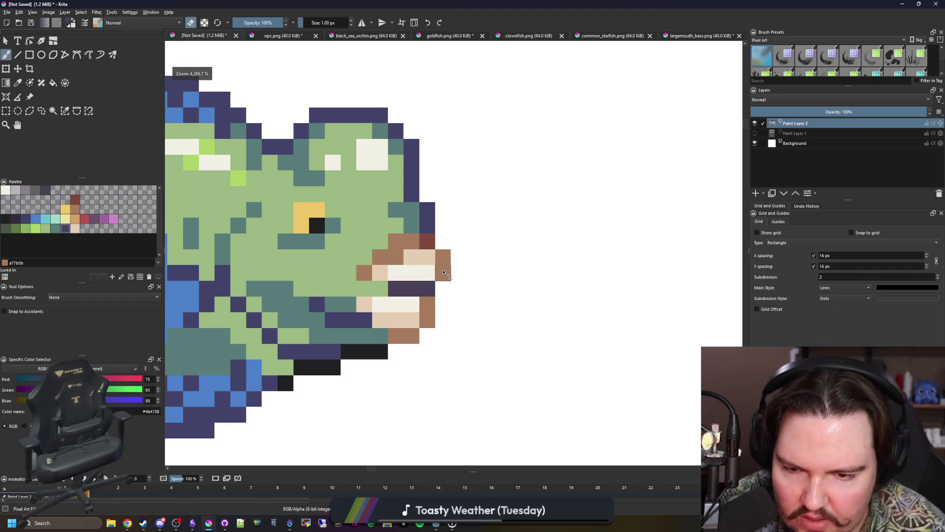
Touch up a mouth cell brown and extend the dark lip row one cell right
left_click(443, 263, "ctrl")
left_click(443, 298)
left_click(422, 300, "ctrl")
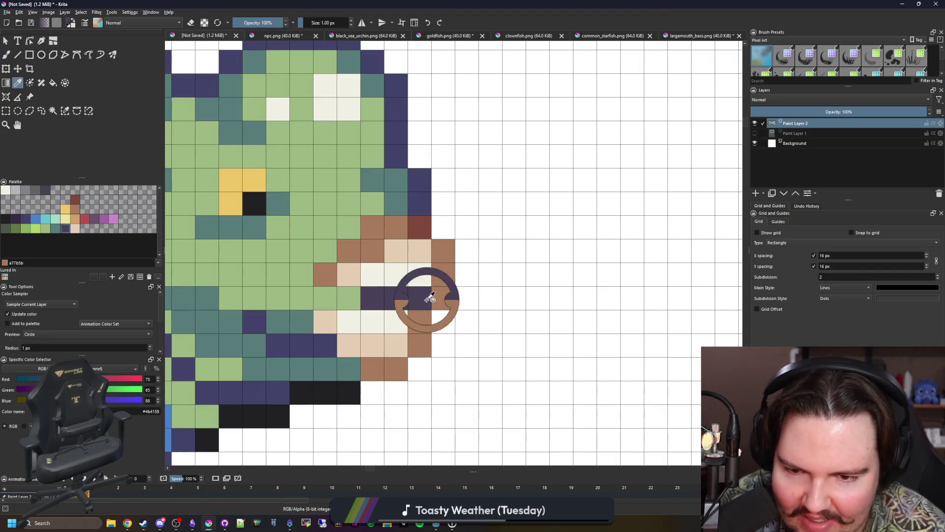
left_click(444, 298)
scroll(422, 300, "down", 3)
scroll(422, 301, "up", 4)
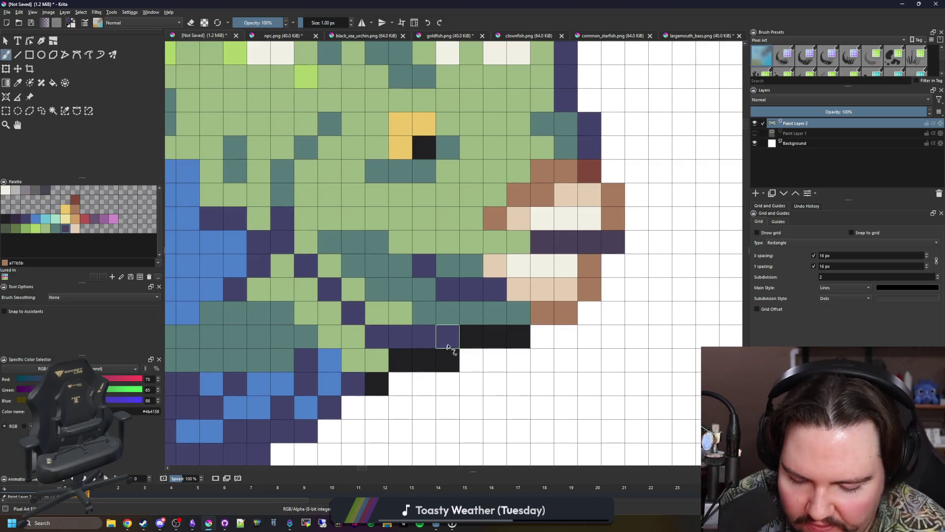
Repaint the lip row and the black cells under the mouth navy
left_click(443, 334, "ctrl")
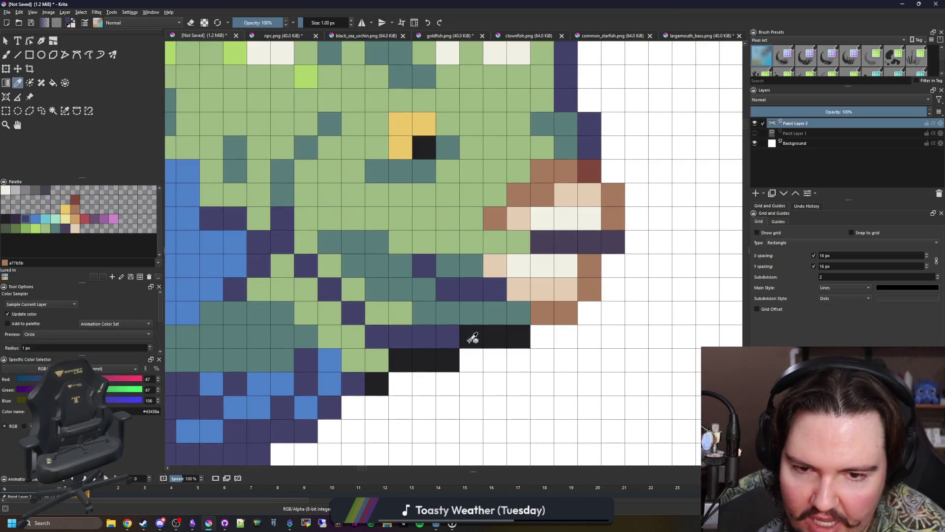
left_click_drag(473, 336, 519, 336)
key("e")
left_click(450, 360)
left_click_drag(455, 360, 411, 368)
left_click(376, 383)
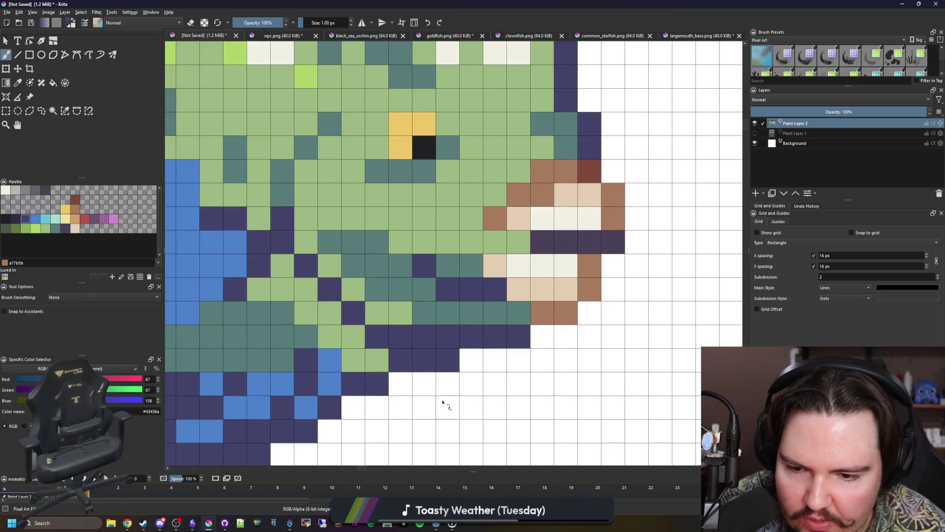
scroll(426, 369, "down", 3)
scroll(443, 360, "up", 2)
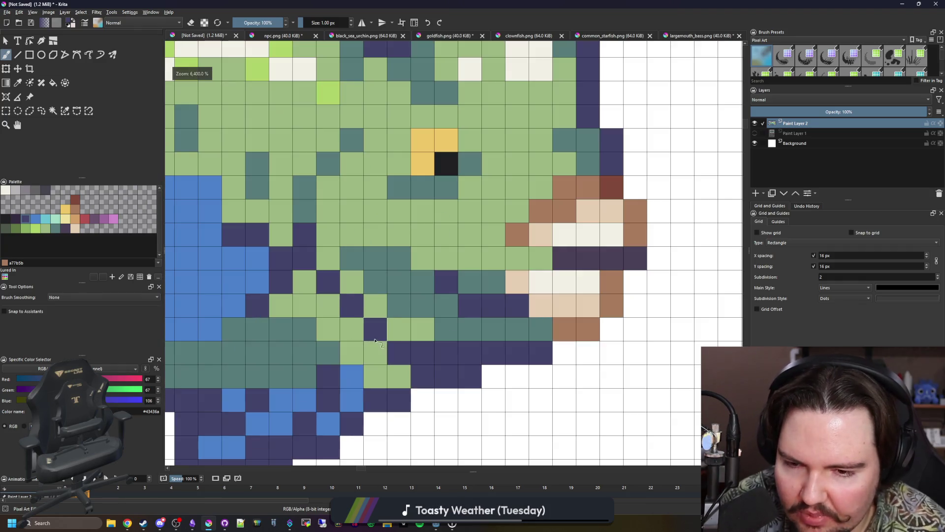
scroll(379, 347, "down", 1)
scroll(379, 347, "down", 2)
scroll(443, 320, "up", 2)
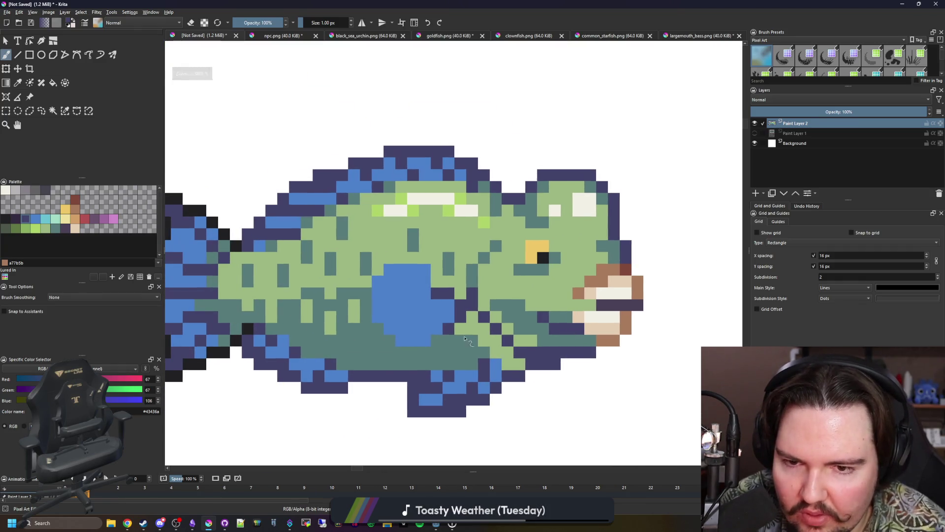
Repaint two cells at the top of the parrotfish's head teal
scroll(475, 294, "up", 1)
scroll(258, 245, "up", 2)
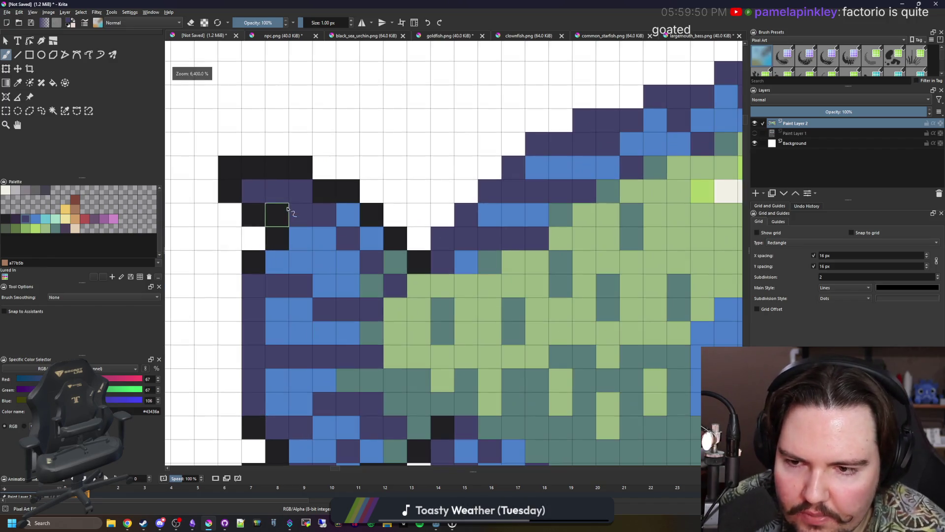
scroll(295, 210, "down", 2)
scroll(276, 278, "up", 2)
scroll(308, 227, "down", 3)
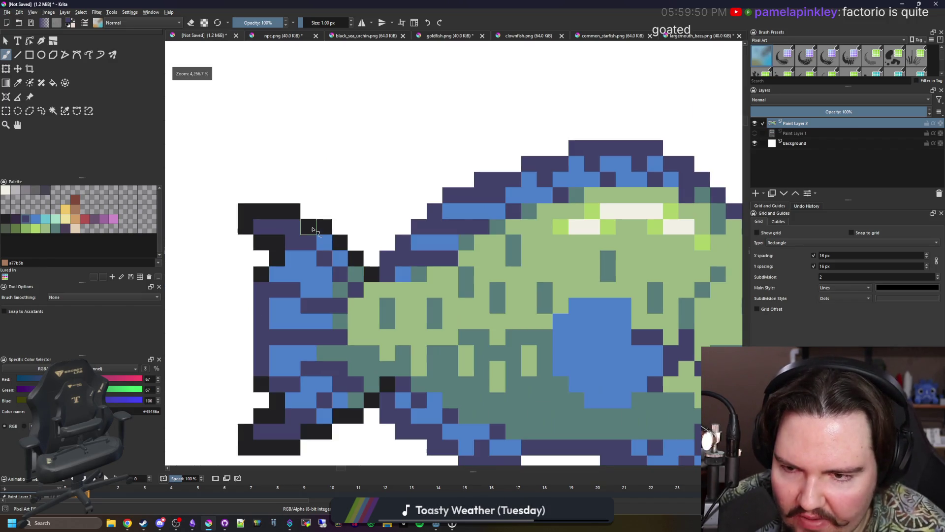
scroll(253, 256, "down", 4)
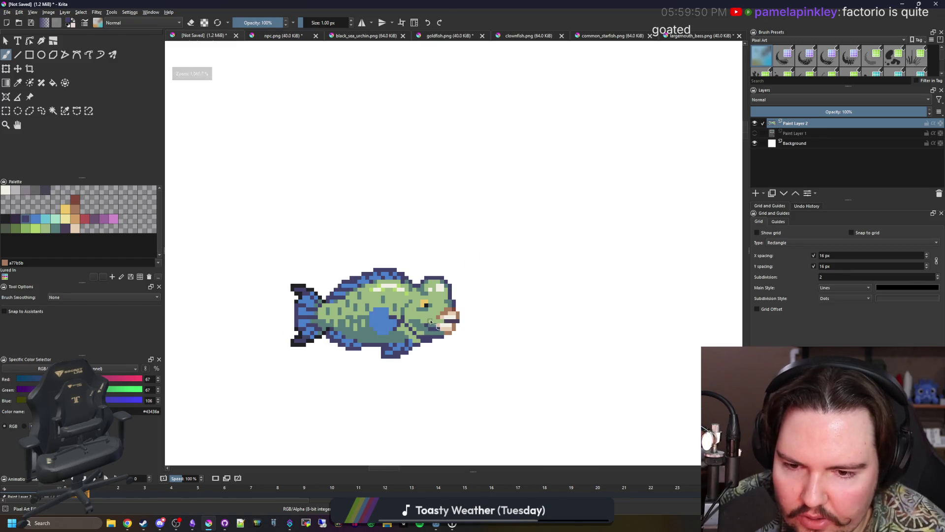
scroll(461, 285, "up", 4)
left_click(440, 239, "ctrl")
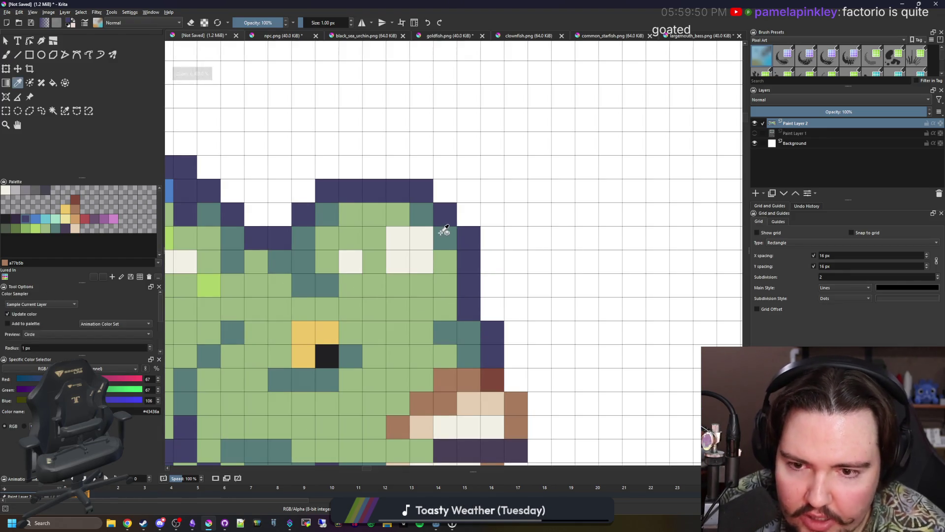
left_click_drag(374, 191, 398, 190)
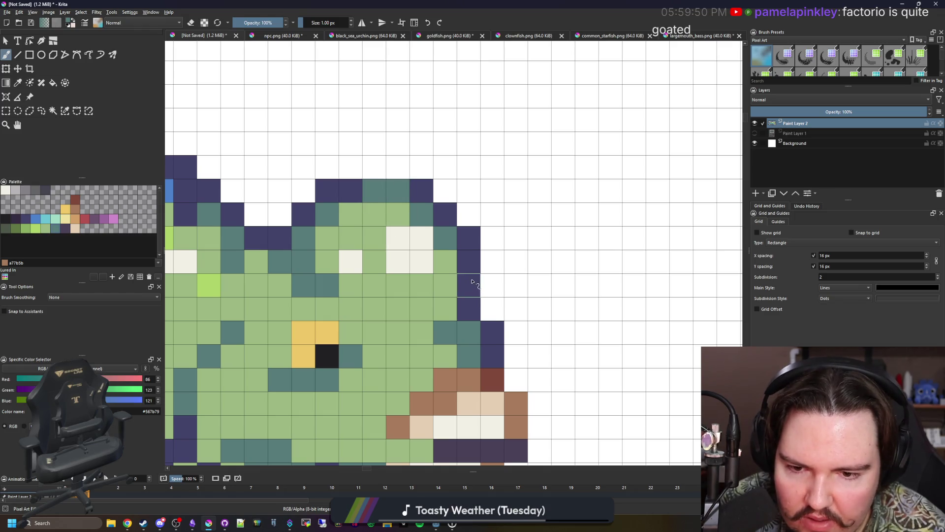
With near-black #212123, darken the mouth's bottom edge and extend the outline a few pixels
scroll(401, 254, "down", 3)
scroll(400, 222, "down", 3)
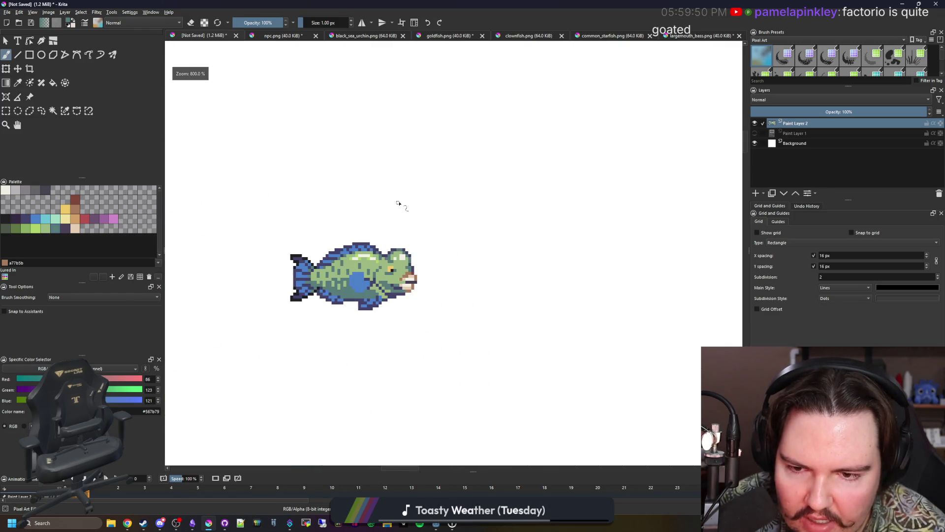
scroll(413, 338, "up", 5)
scroll(413, 337, "down", 3)
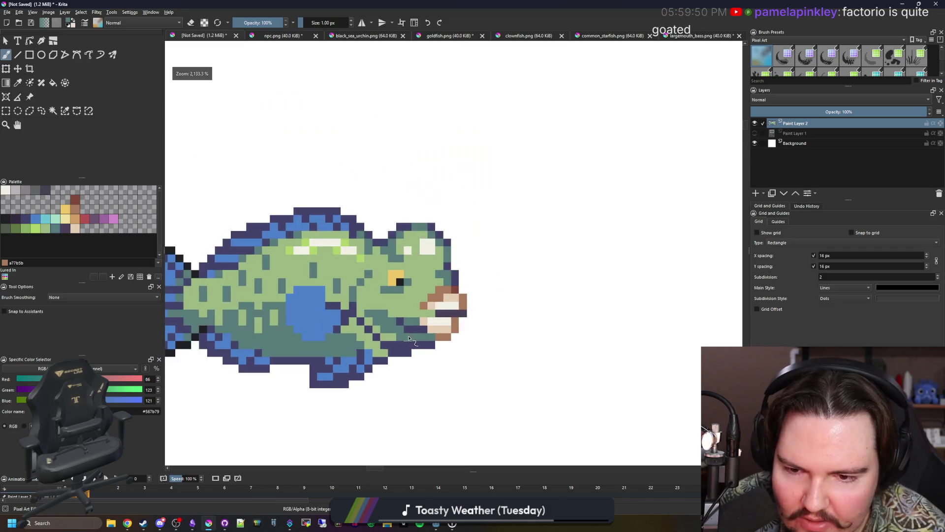
scroll(412, 338, "up", 4)
left_click(7, 215)
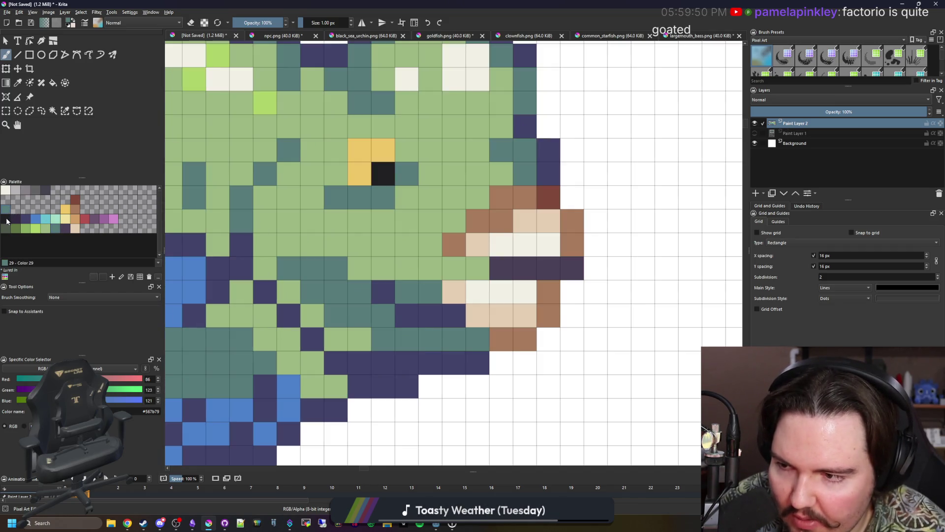
left_click(6, 219)
left_click_drag(367, 386, 426, 383)
scroll(341, 418, "down", 5)
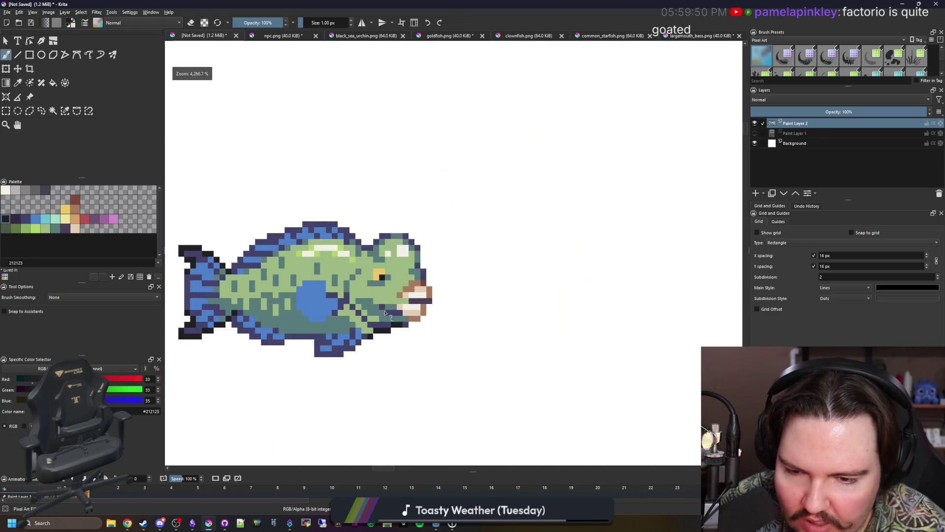
scroll(369, 290, "up", 10)
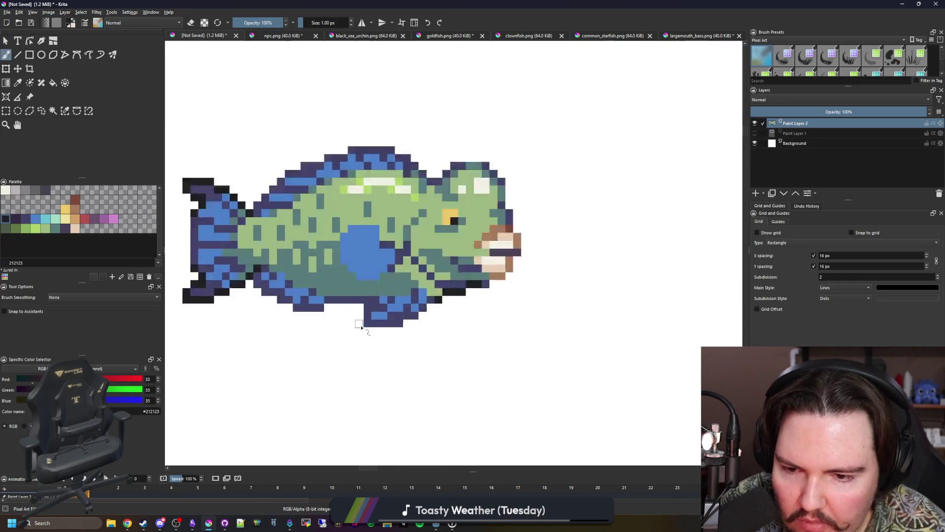
left_click_drag(313, 289, 347, 289)
scroll(363, 339, "down", 8)
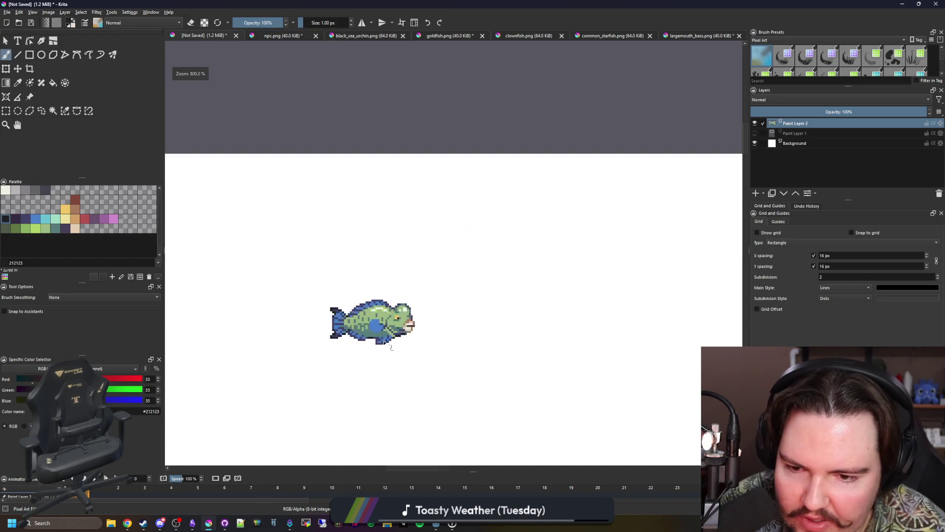
Sample the dark purple outline colour and paint a diagonal outline under the blue patch
scroll(373, 338, "up", 1)
scroll(372, 338, "up", 7)
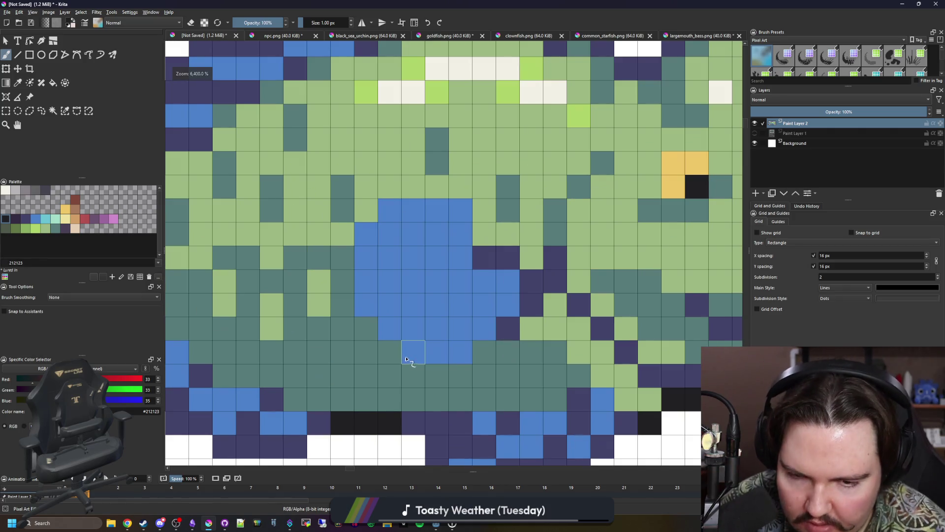
left_click(521, 304, "ctrl")
mouse_move(435, 373)
left_mouse_down()
mouse_move(413, 376)
mouse_move(382, 352)
mouse_move(345, 300)
left_mouse_up()
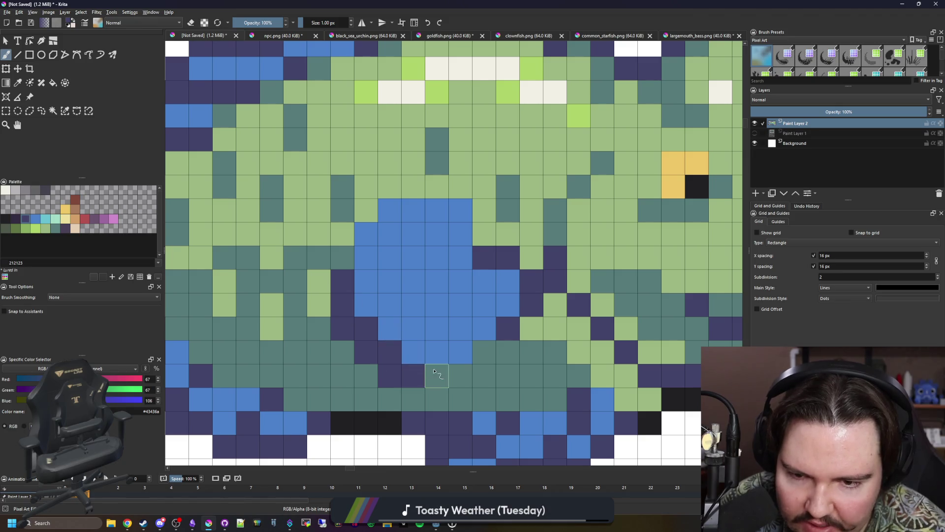
scroll(391, 201, "down", 10)
scroll(391, 194, "down", 2)
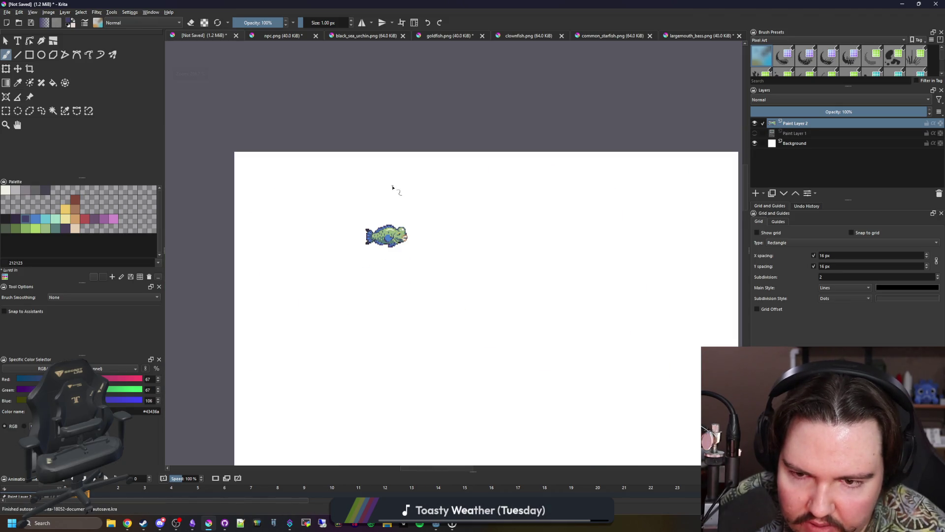
scroll(389, 241, "up", 7)
scroll(414, 238, "down", 6)
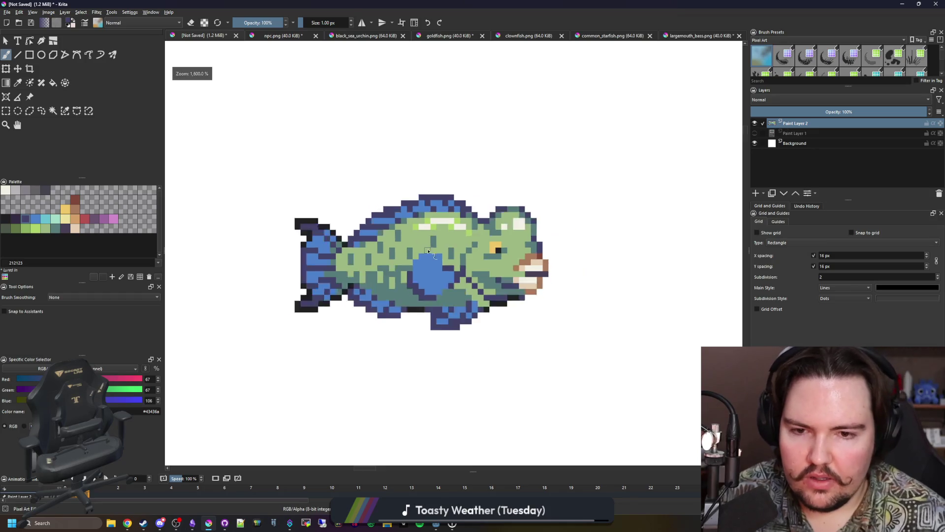
scroll(426, 264, "up", 2)
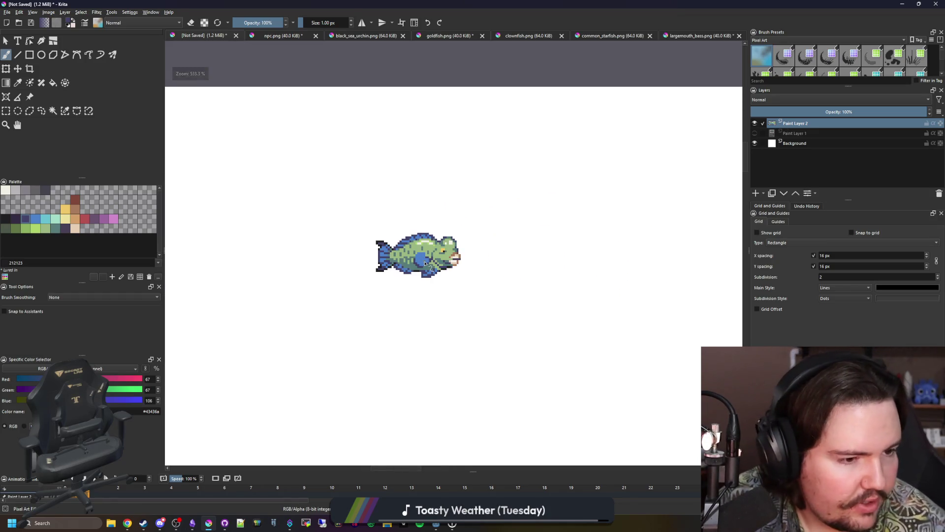
scroll(426, 266, "down", 1)
scroll(438, 256, "up", 3)
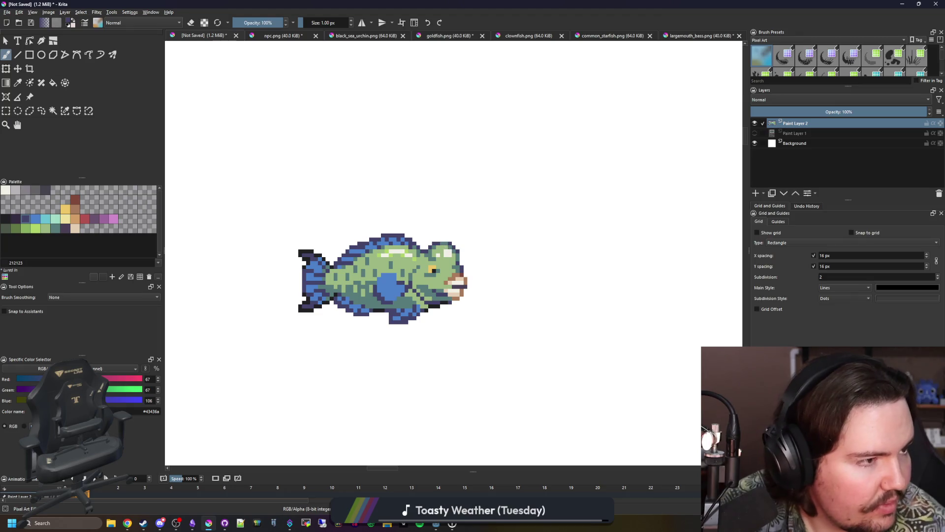
key("alt+Tab")
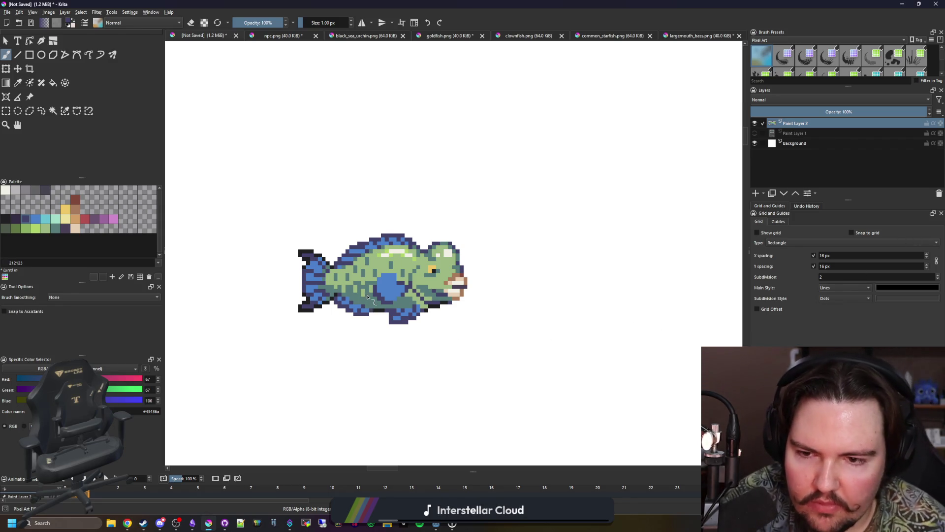
scroll(369, 298, "up", 3)
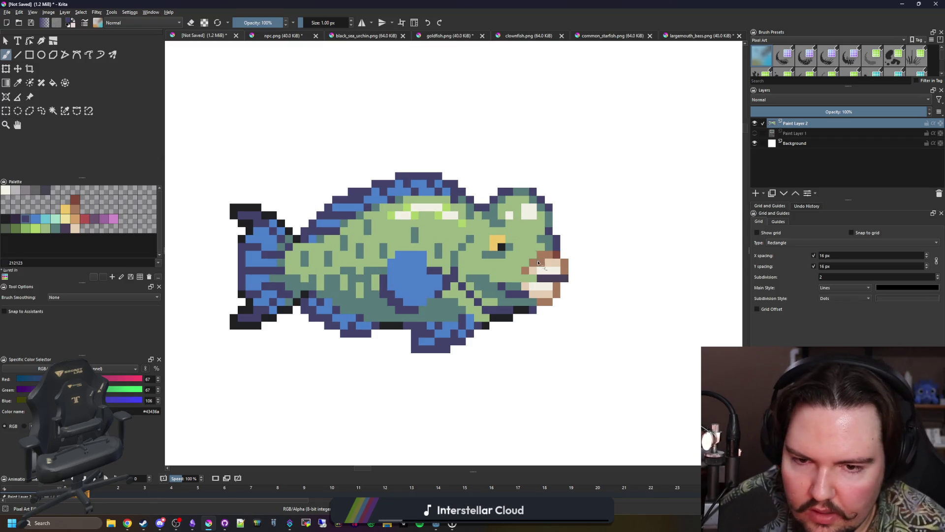
Touch up a highlight pixel on the fish with the sampled cream colour
scroll(538, 263, "up", 3)
left_click(513, 145, "ctrl")
left_click(454, 220)
scroll(468, 276, "down", 3)
scroll(468, 276, "down", 3)
scroll(448, 266, "up", 5)
scroll(475, 280, "down", 1)
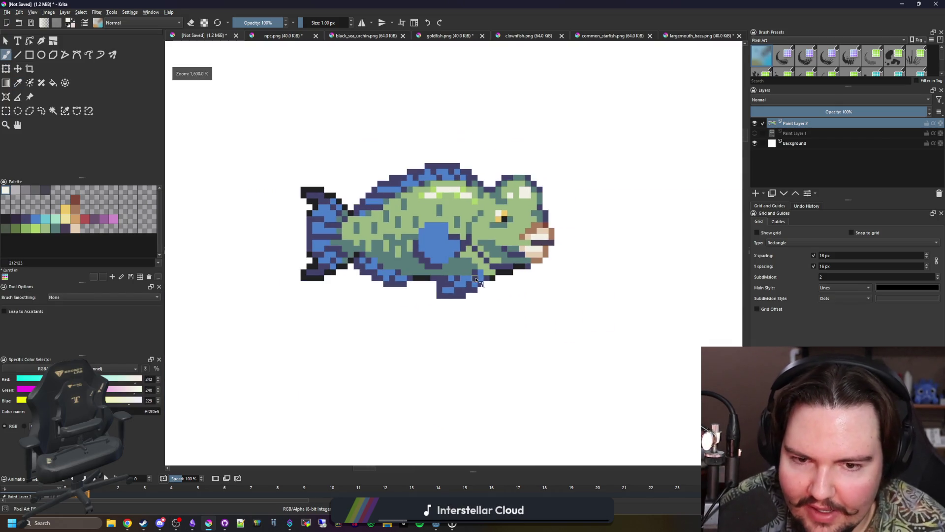
Draw a rectangular selection around the finished fish and show the layer with the other sprites
left_click(11, 110)
left_click_drag(235, 116, 582, 329)
scroll(392, 269, "down", 3)
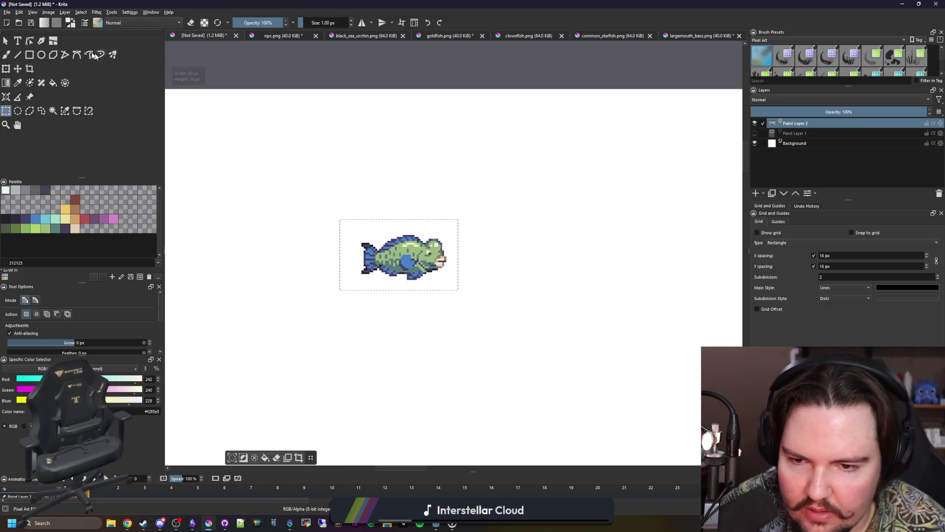
left_click(7, 11)
left_click(755, 133)
scroll(387, 271, "up", 1)
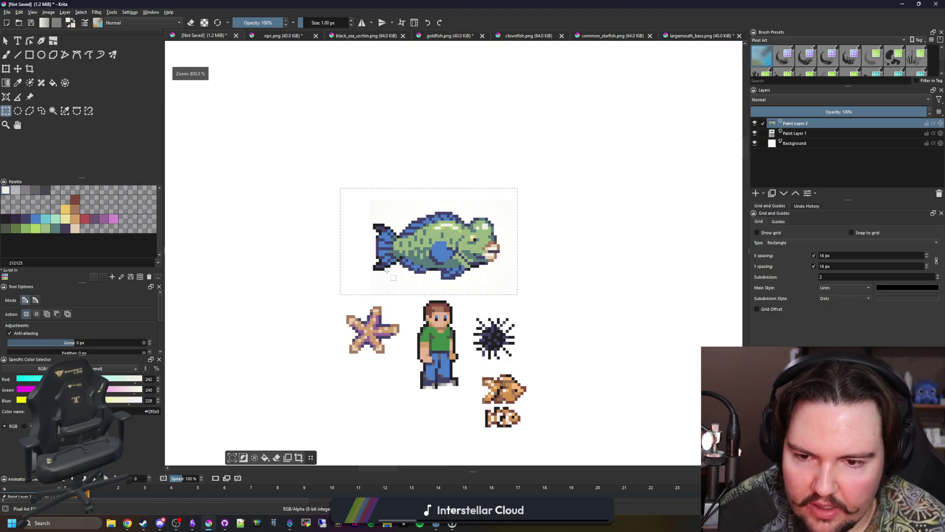
left_click(8, 13)
Create a new 43×23 px document from the clipboard containing the copied fish
left_click(10, 20)
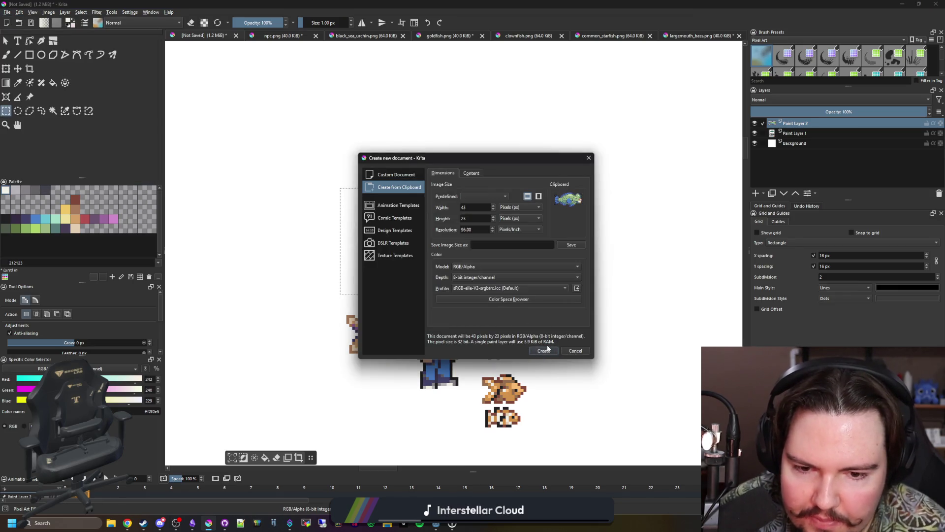
left_click(544, 351)
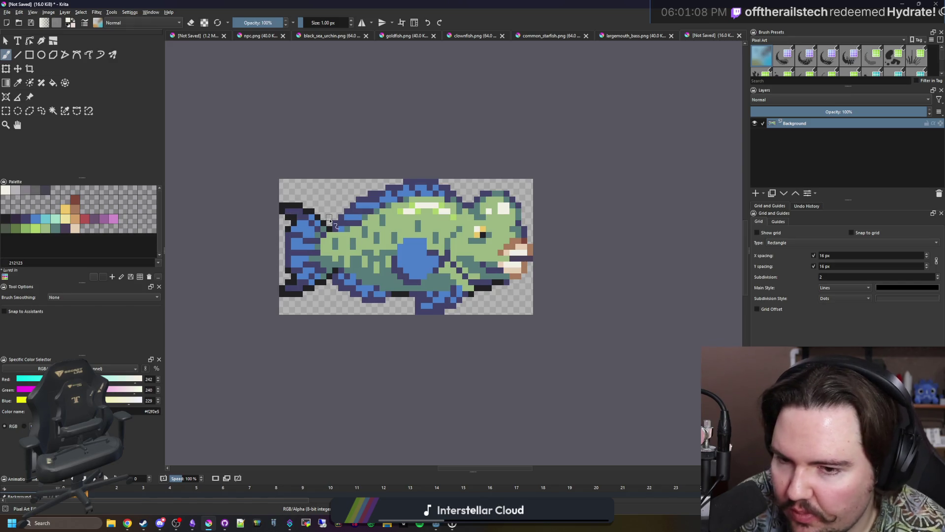
scroll(383, 226, "up", 1)
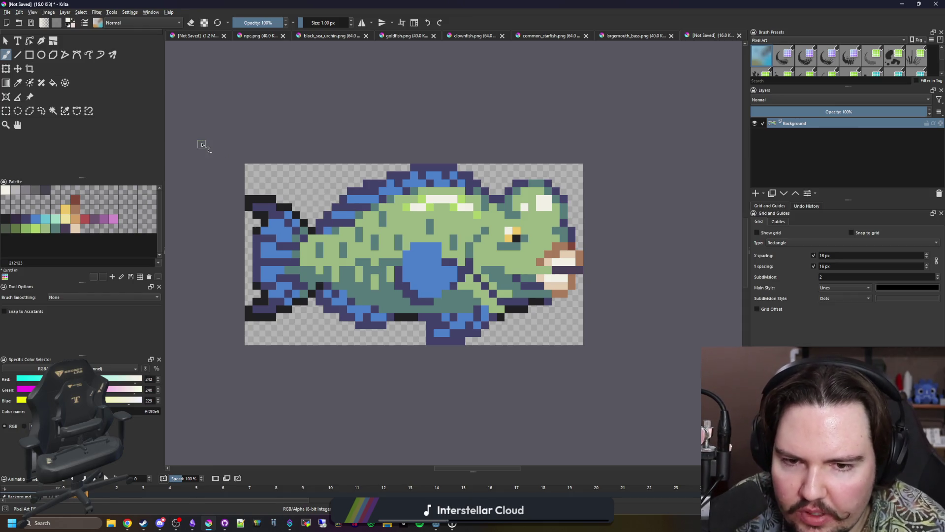
left_click(48, 12)
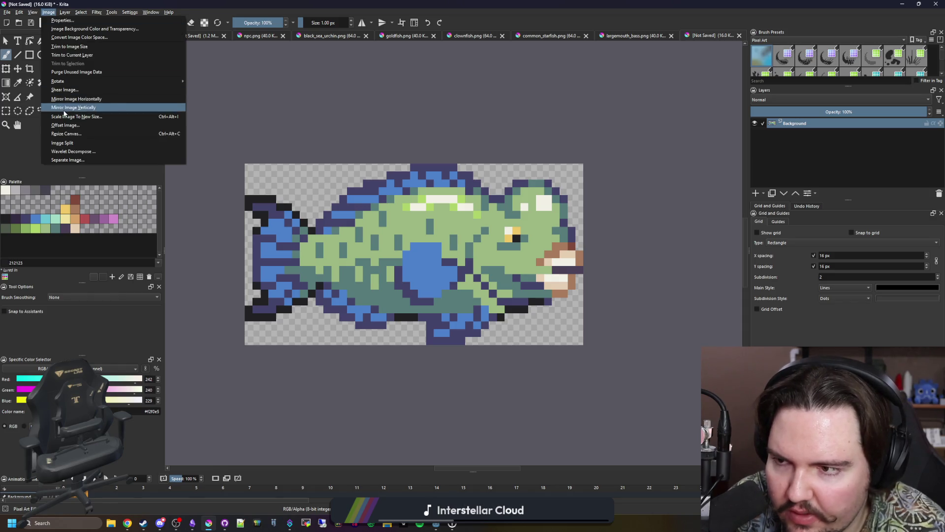
Resize the sprite's canvas to 45 pixels wide
left_click(72, 134)
left_click_drag(467, 182, 209, 295)
type("45")
double_click(205, 333)
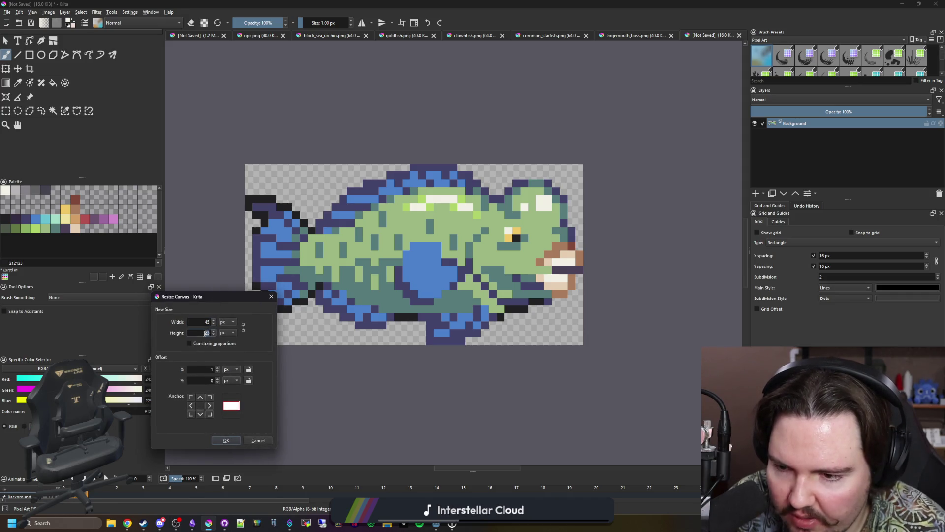
left_click(227, 440)
Clear the white border around the fish to transparency and deselect
left_click(52, 111)
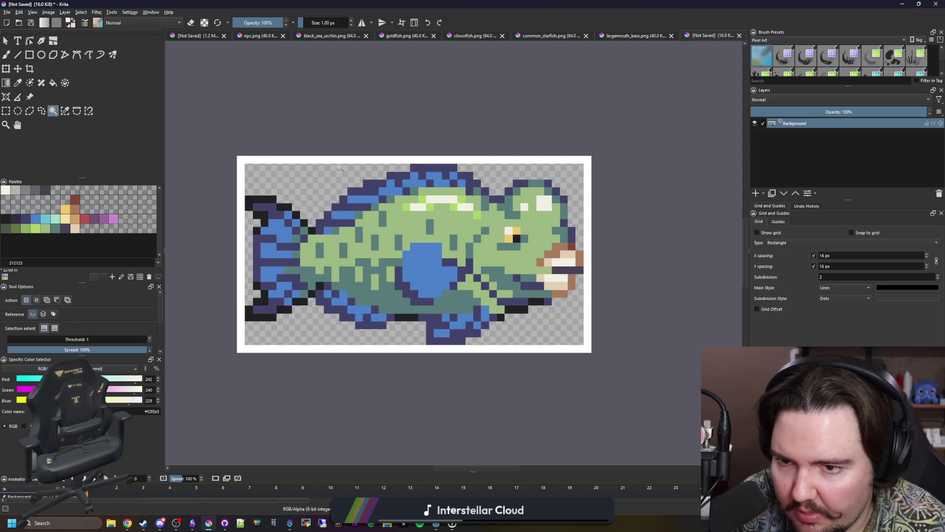
left_click(348, 159)
key("Delete")
key("ctrl+shift+a")
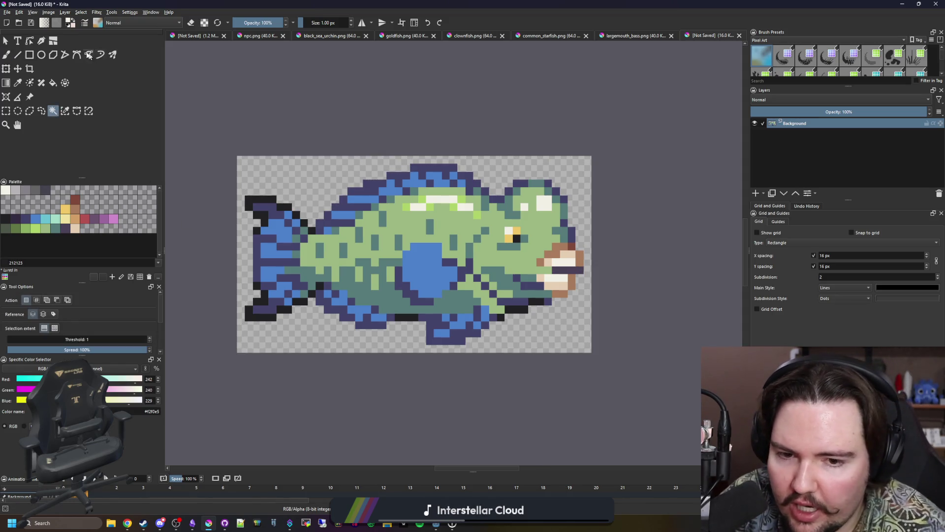
left_click(7, 12)
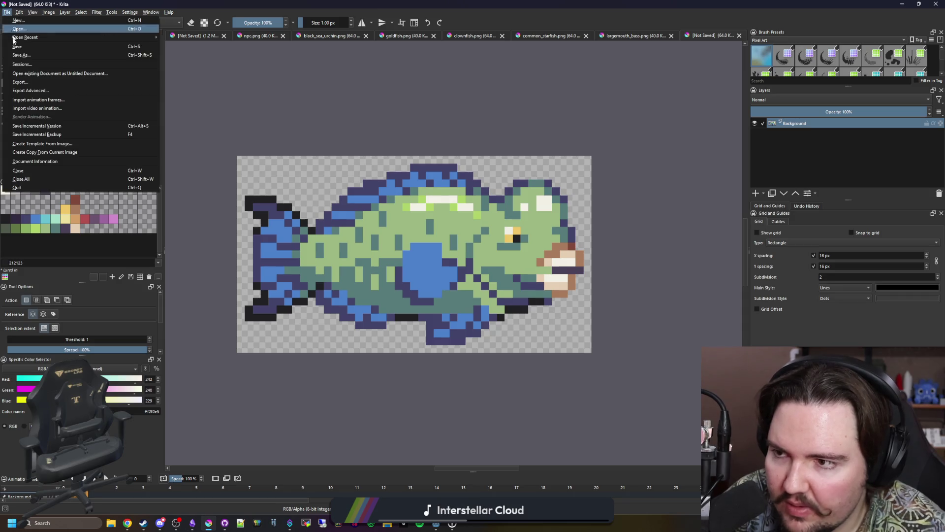
Begin Save As with PNG image (*.png) as the type in the Sprites\Fish folder
left_click(29, 58)
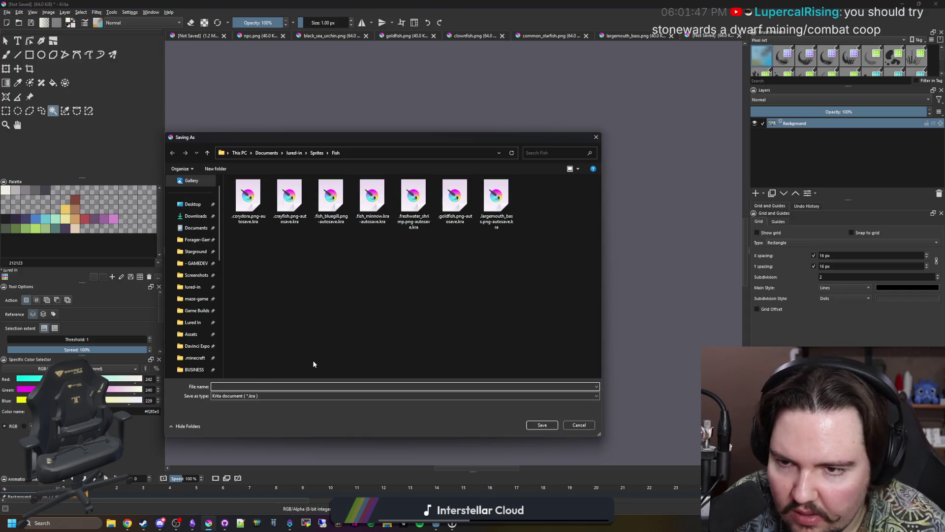
left_click(245, 396)
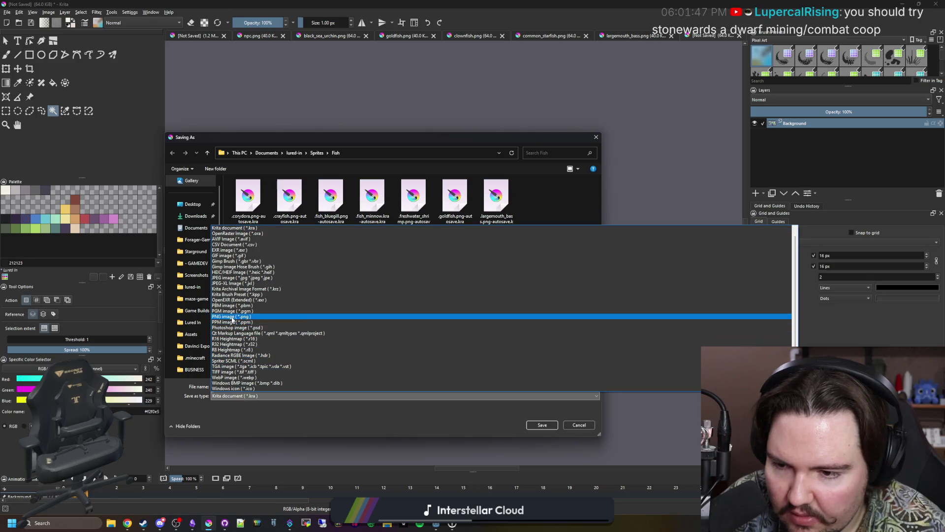
left_click(233, 317)
left_click(251, 385)
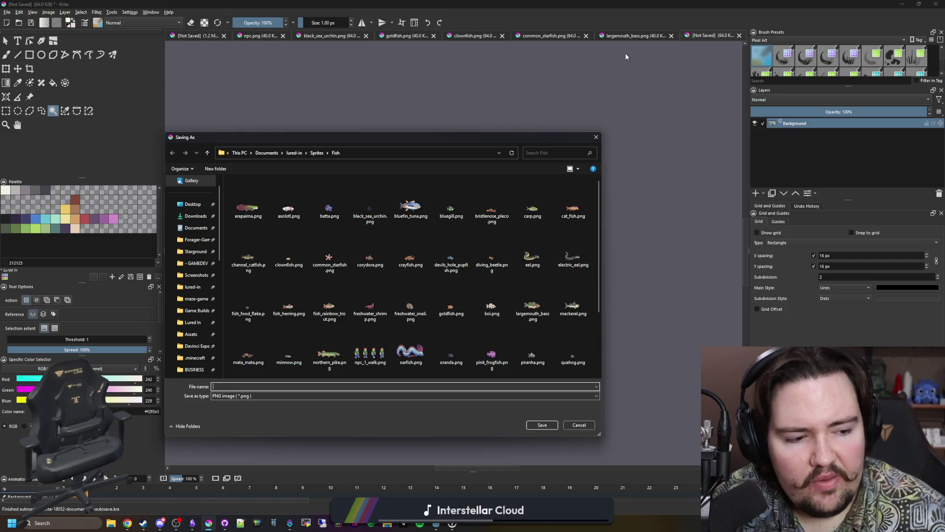
left_click_drag(424, 142, 484, 126)
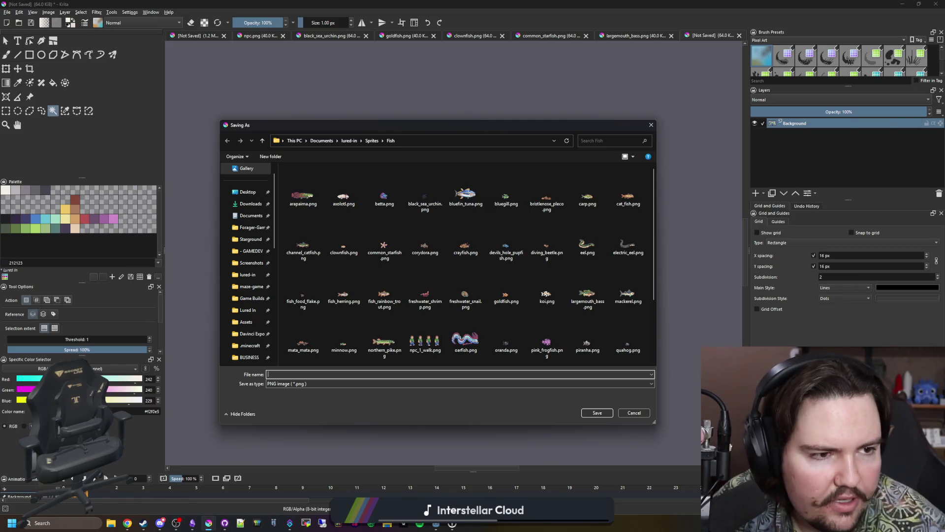
key("alt+Tab")
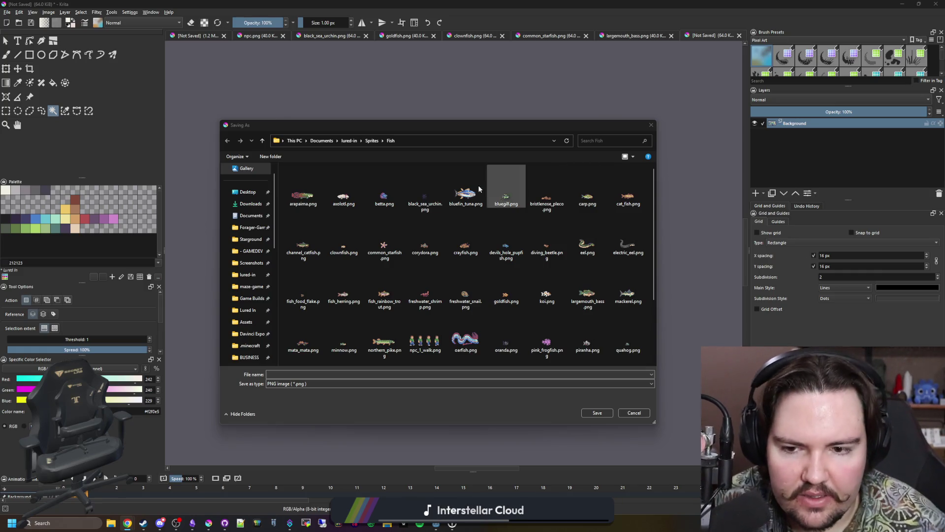
left_click(412, 374)
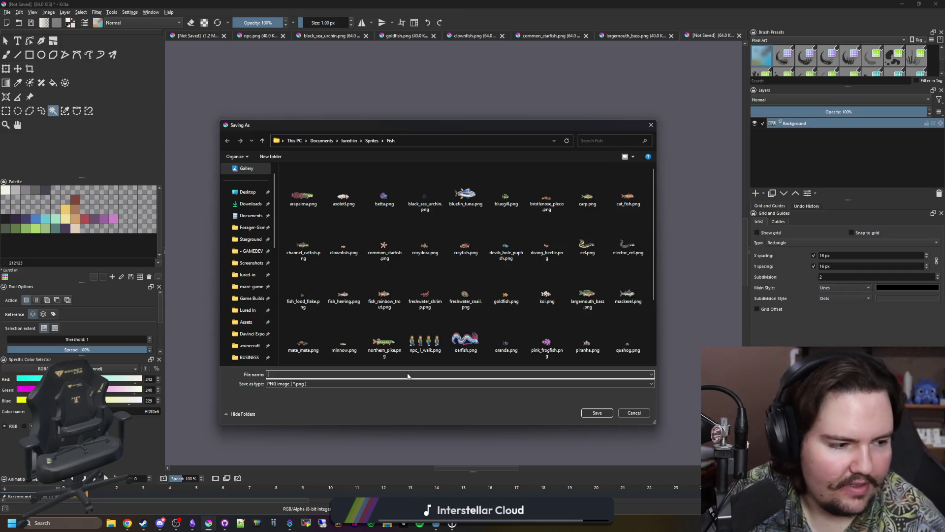
Save the sprite as green_humphead_parrotfish.png, accepting the default PNG export options
type("green")
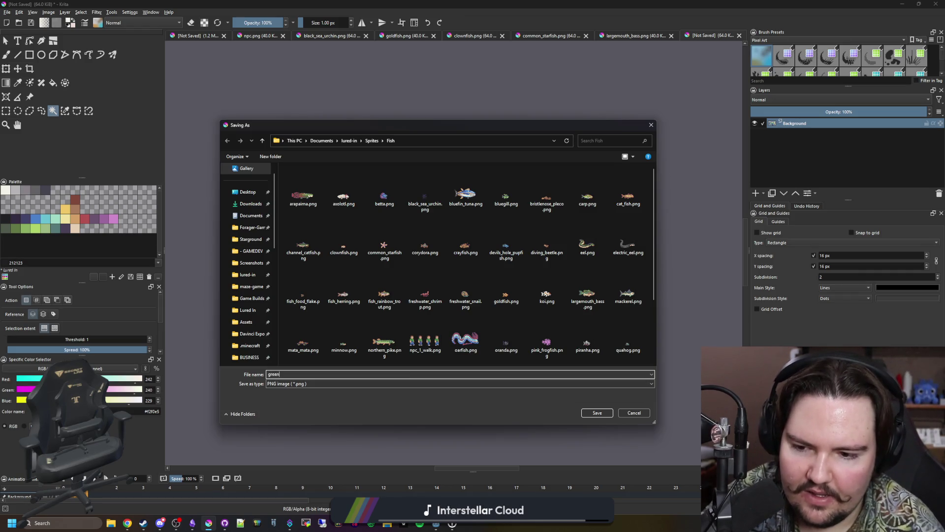
type("_humphead_")
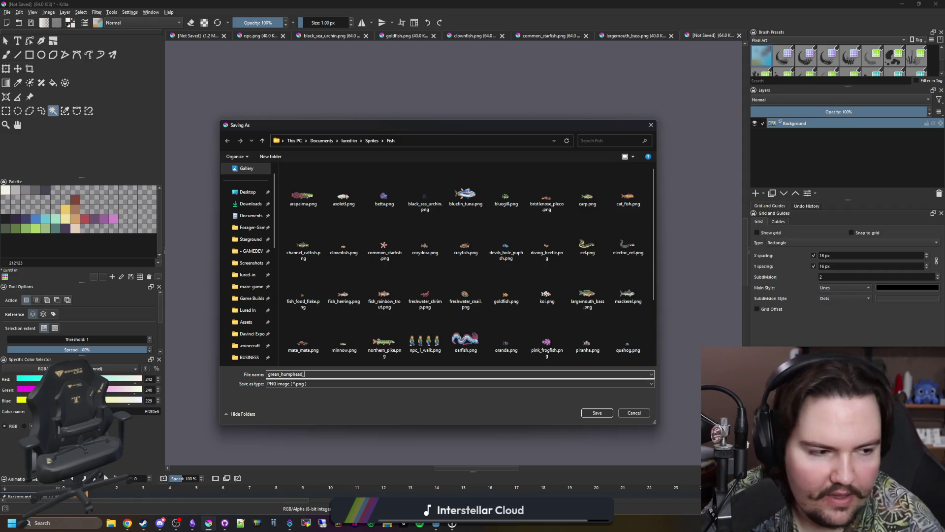
type("parrotfish")
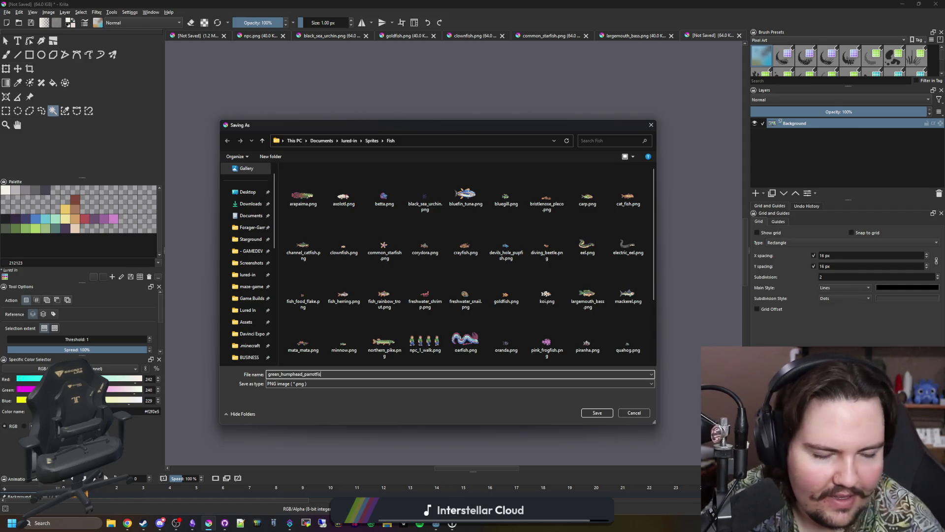
left_click(608, 415)
left_click(508, 329)
key("alt+Tab")
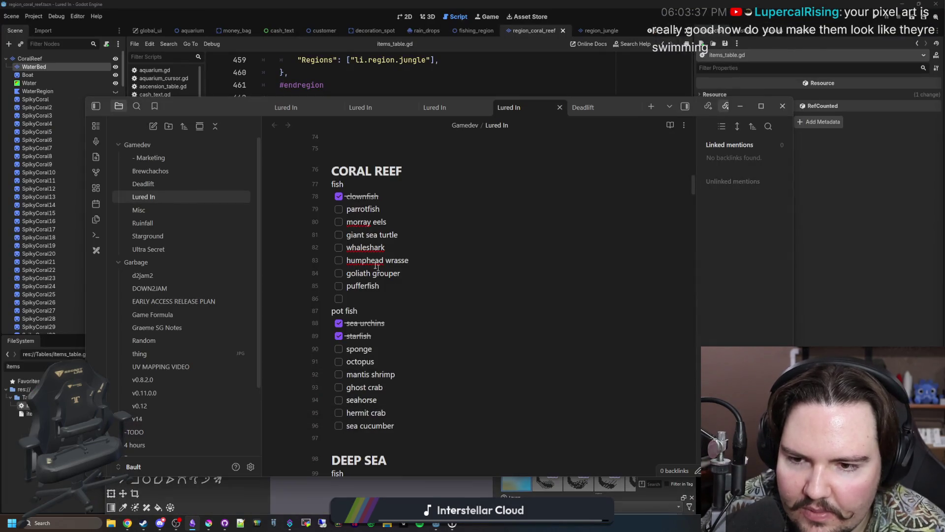
Tick parrotfish off the Coral Reef checklist and paste a copy of the clownfish entry below it
left_click(339, 209)
key("alt+Tab")
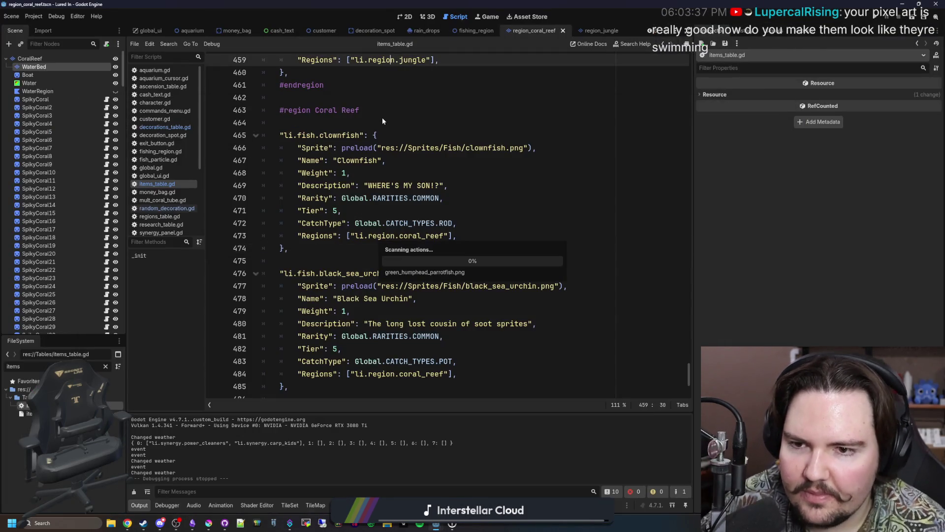
left_click_drag(300, 250, 228, 140)
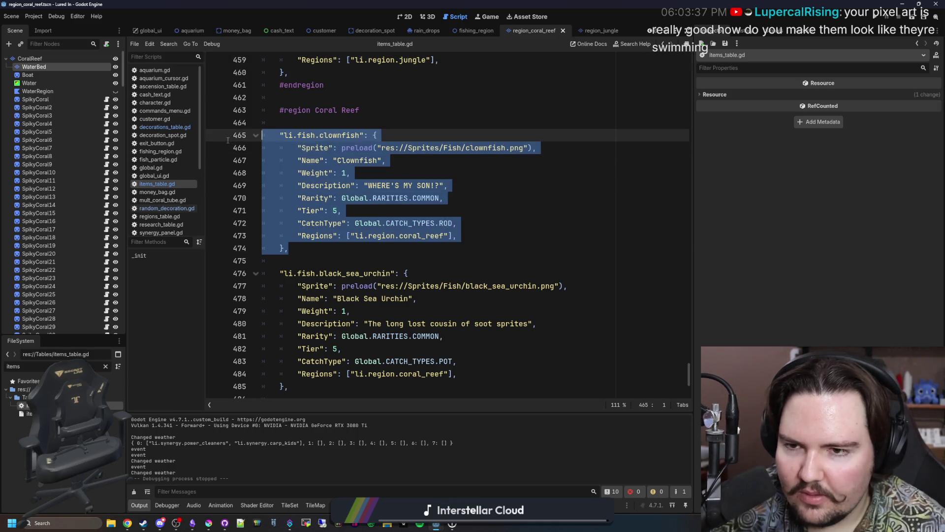
key("ctrl+c")
left_click(312, 254)
key("Return")
key("Return")
key("ctrl+v")
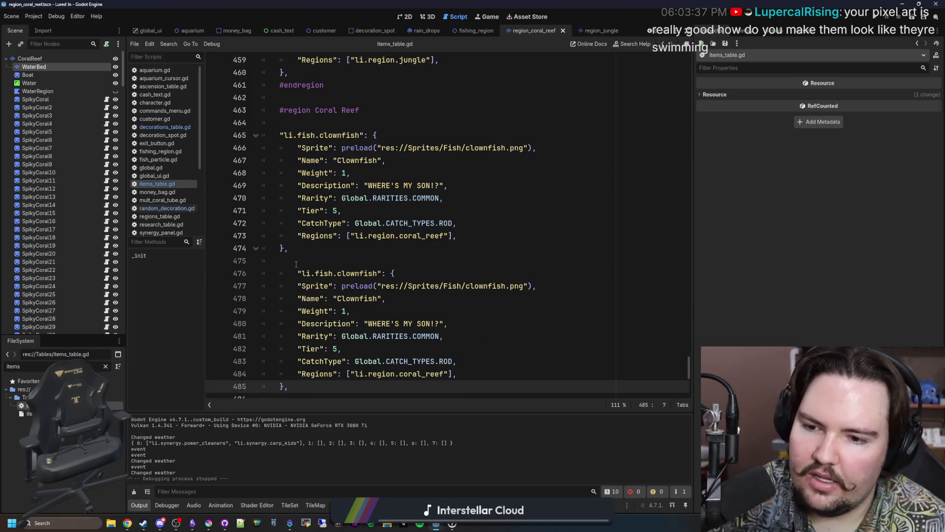
Rename the duplicated entry's key from clownfish to green_humphead_parrotfish
left_click(297, 272)
key("shift+Tab")
double_click(340, 273)
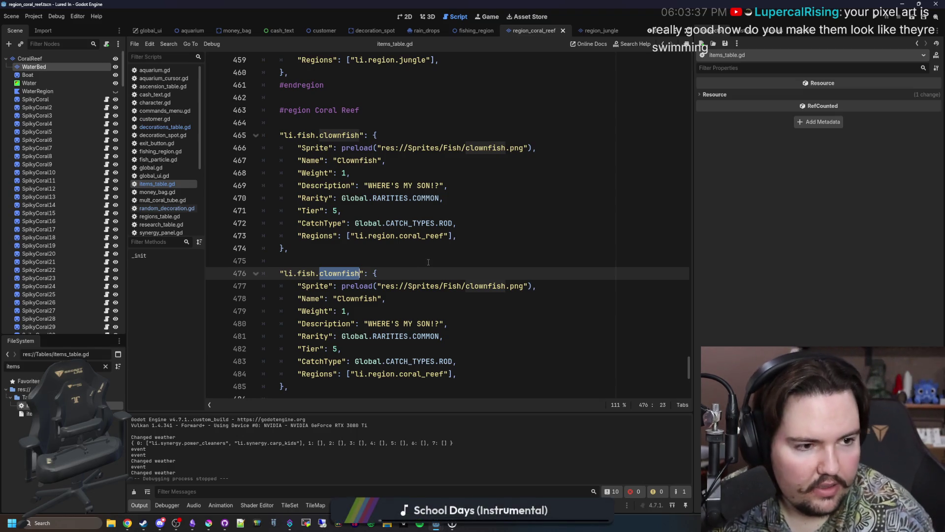
type("green_humphead_parrotfish")
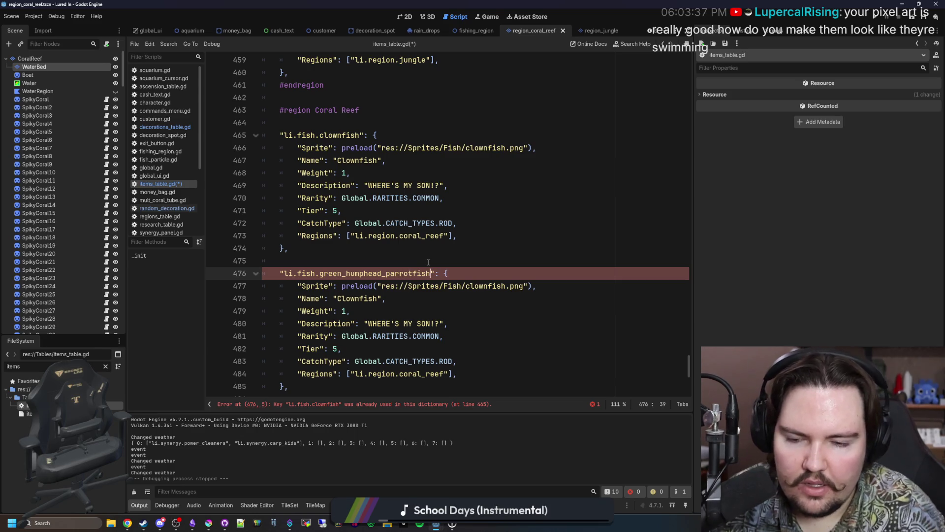
scroll(394, 251, "down", 1)
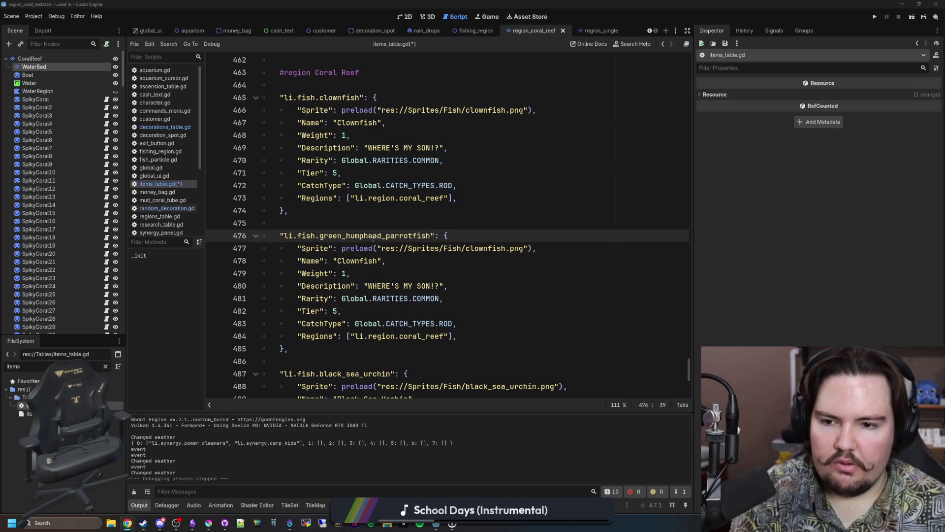
left_click(346, 235)
Change the key to humphead_parrotfish and the Name to 'Humphead Parrotfish'
key("BackSpace")
key("BackSpace")
key("BackSpace")
key("BackSpace")
double_click(373, 260)
key("BackSpace")
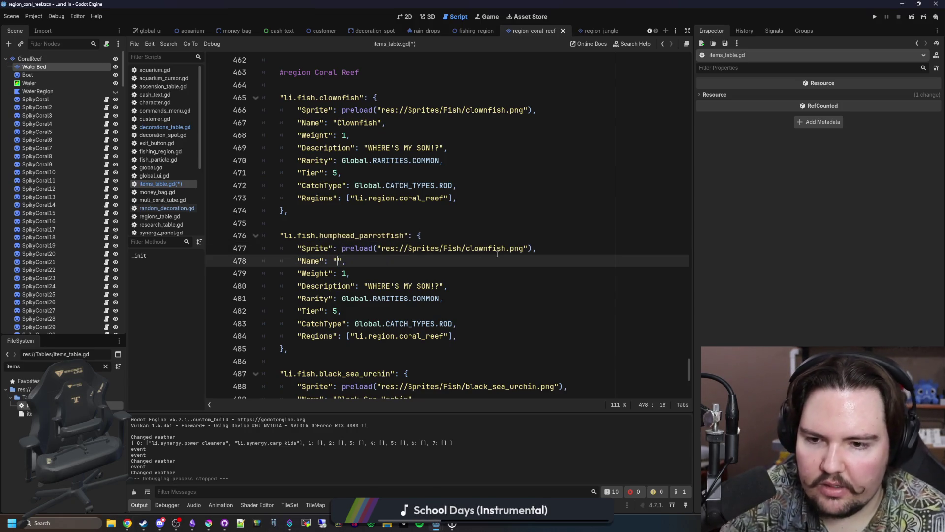
type("humphead_")
key("BackSpace")
key("BackSpace")
key("BackSpace")
type("umphead Parrotfish")
Point the entry's sprite preload at green_humphead_parrotfish.png
double_click(497, 255)
type("hum")
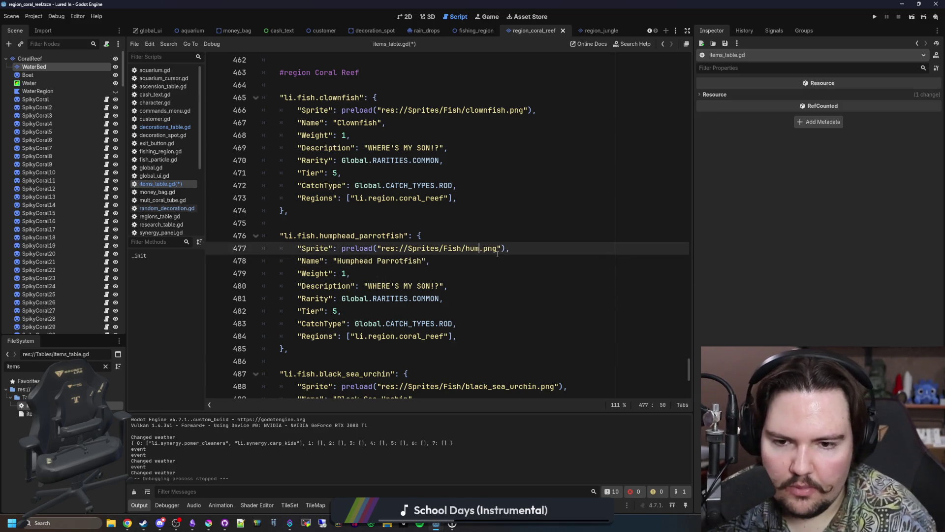
key("BackSpace")
key("BackSpace")
type("re")
key("Return")
key("Delete")
key("Delete")
key("Delete")
key("BackSpace")
key("BackSpace")
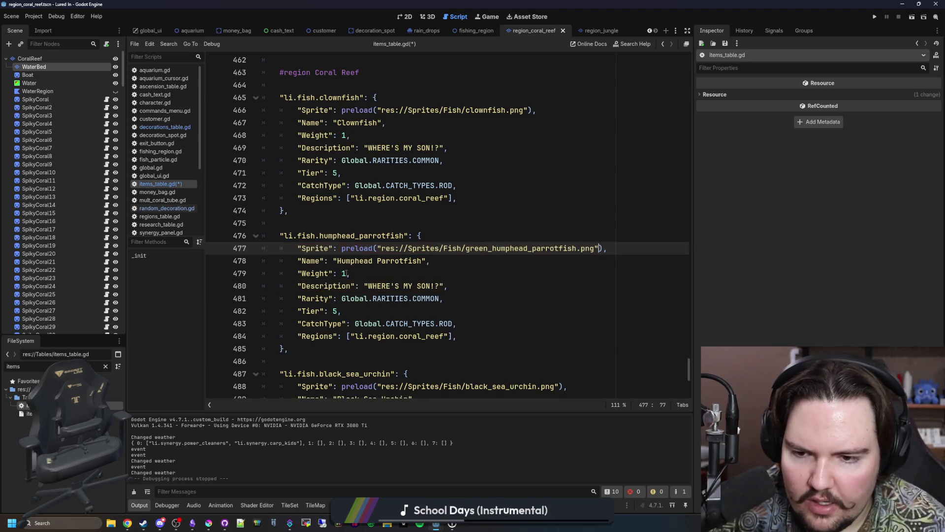
Set Weight to 3 and select the description text copied from the clownfish
double_click(344, 274)
type("3")
scroll(359, 268, "down", 1)
scroll(359, 267, "down", 1)
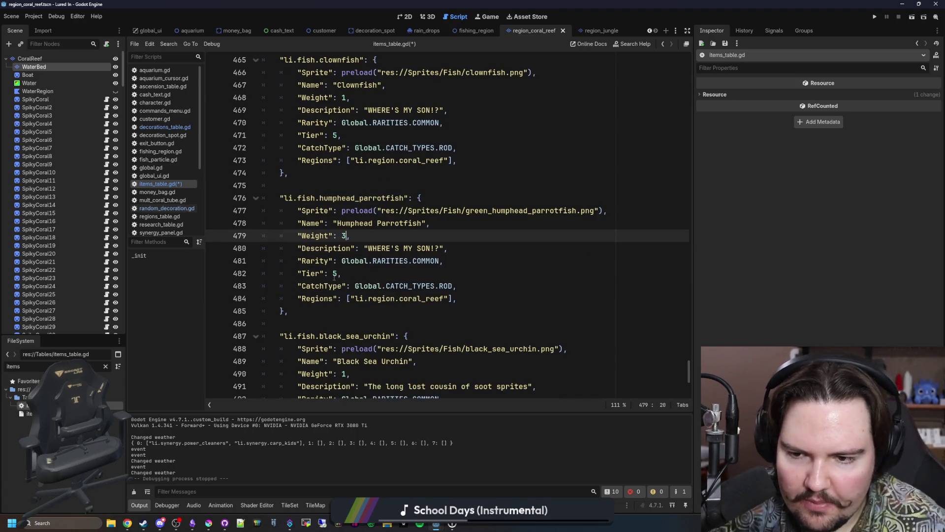
scroll(442, 271, "up", 1)
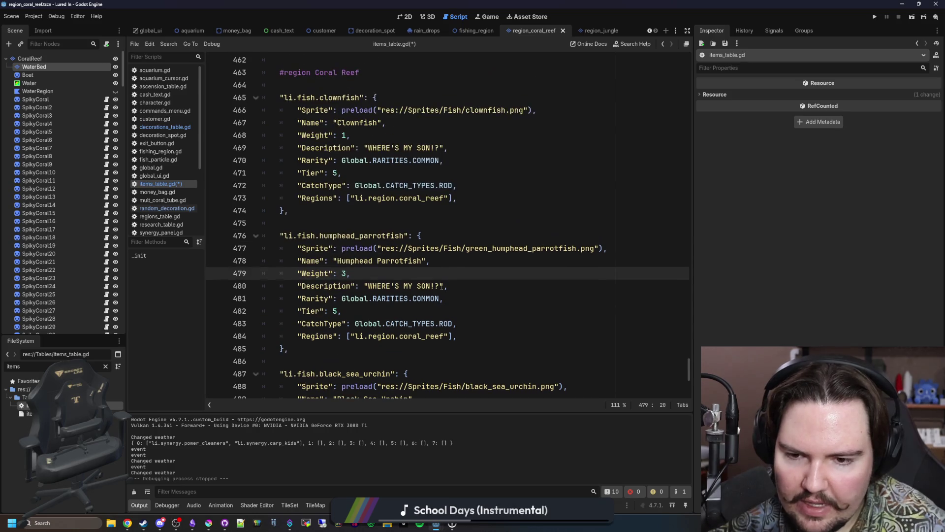
double_click(433, 298)
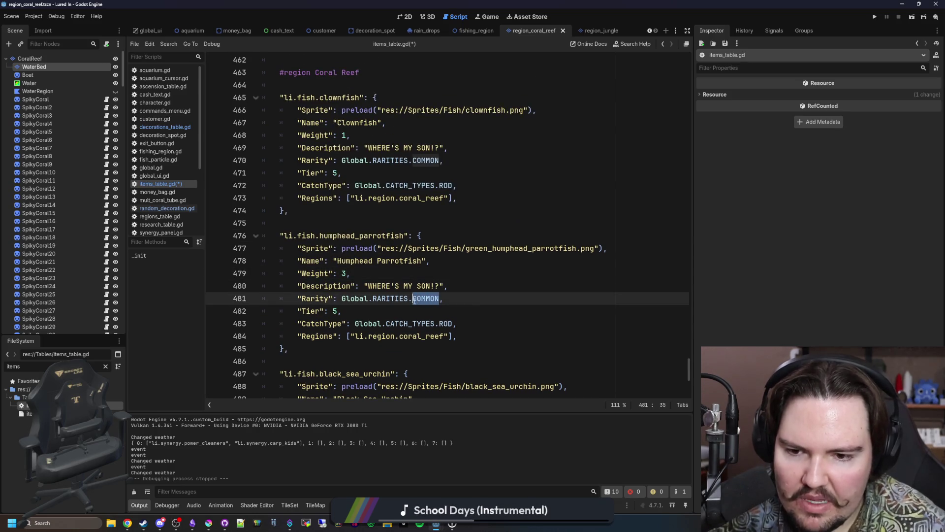
key("Down")
left_click_drag(439, 288, 374, 287)
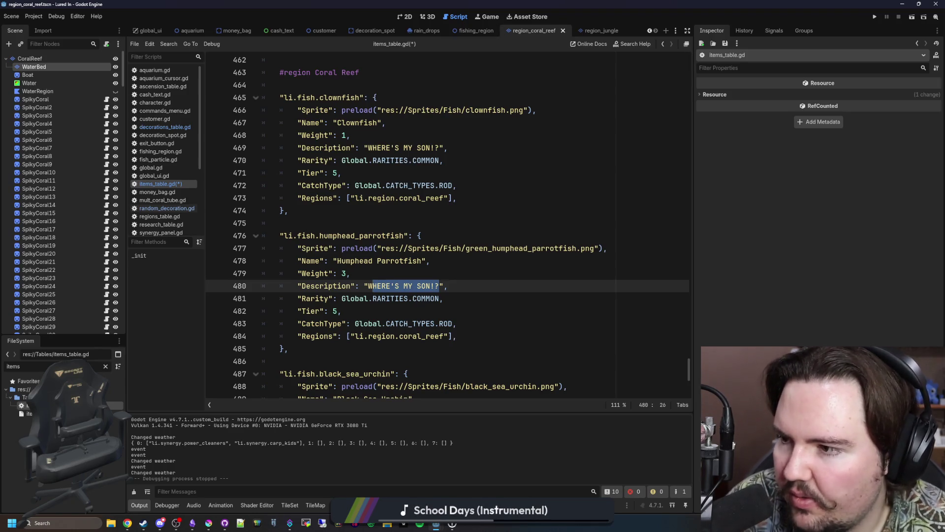
left_click(437, 288)
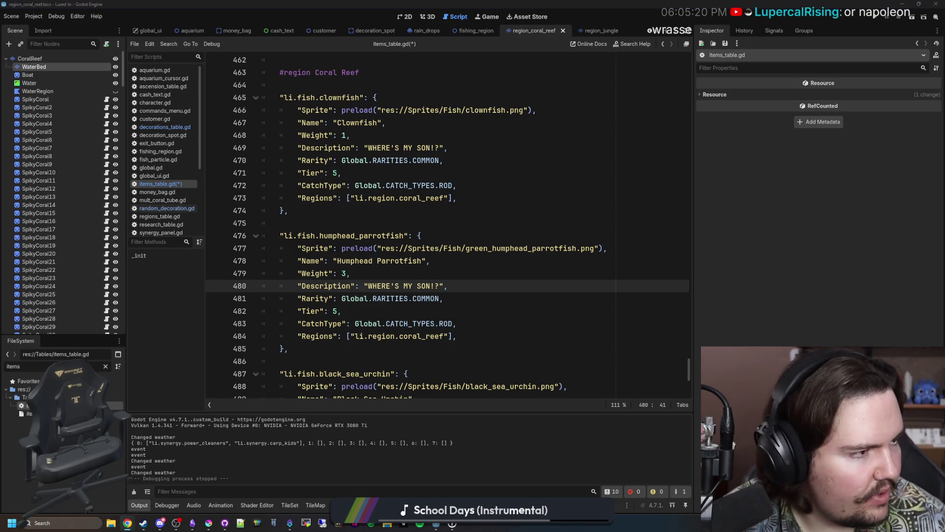
Search for 'stonewards' and open its Steam store page maximised
type("stonewards")
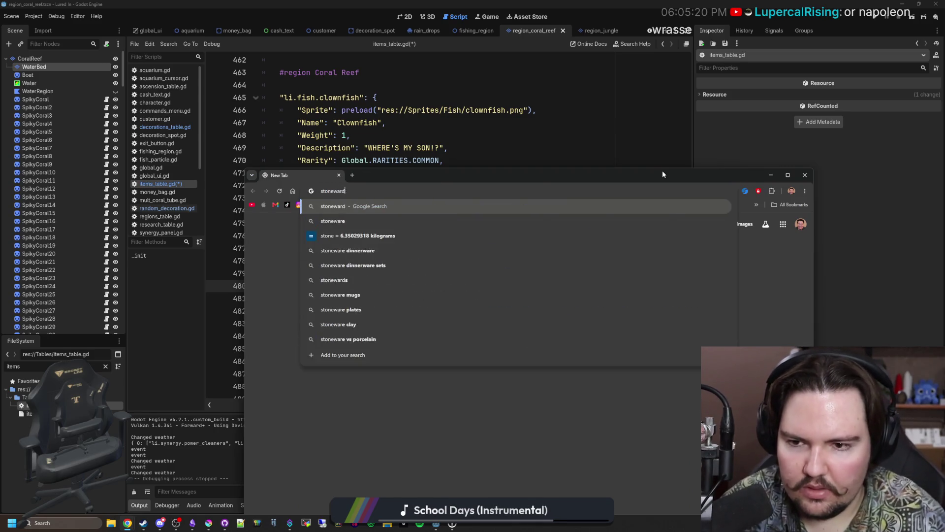
key("Return")
left_click(359, 294)
left_click_drag(506, 178, 464, 2)
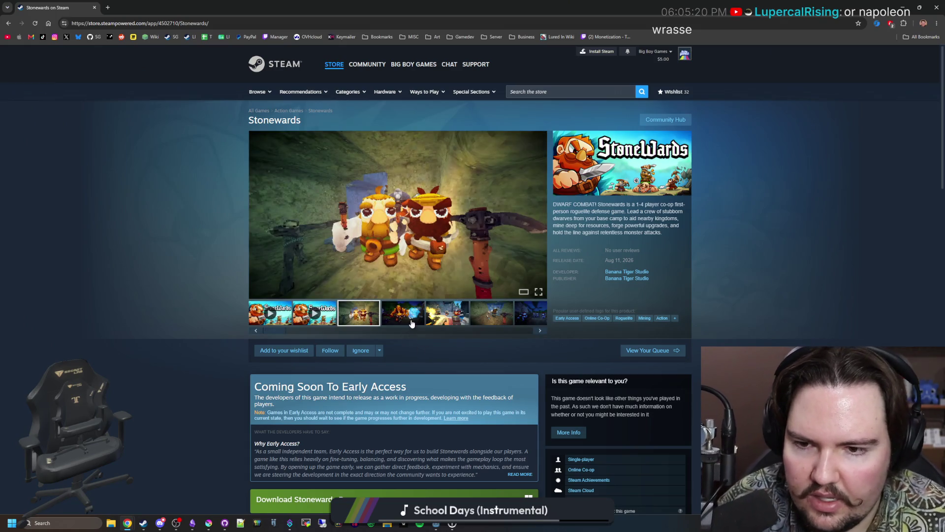
Browse through the Stonewards screenshots in the full-size viewer
left_click(412, 322)
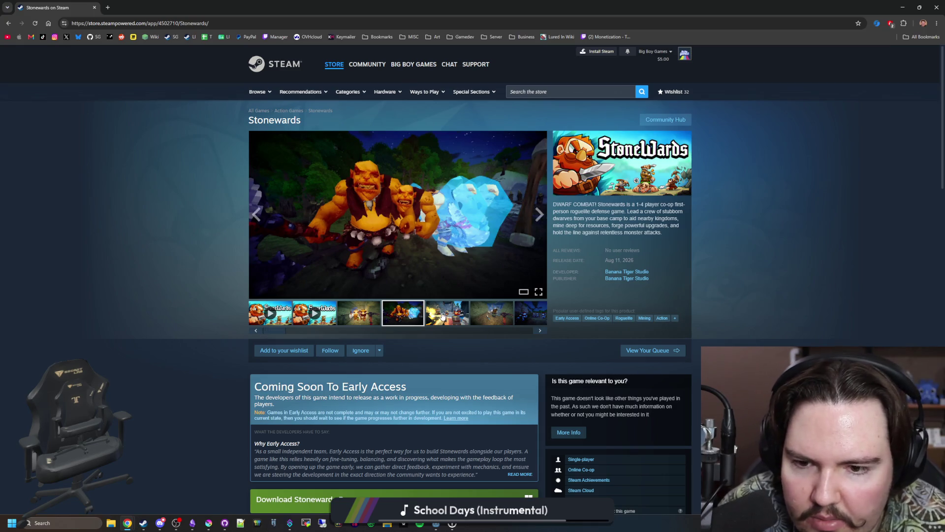
left_click(453, 320)
left_click(492, 313)
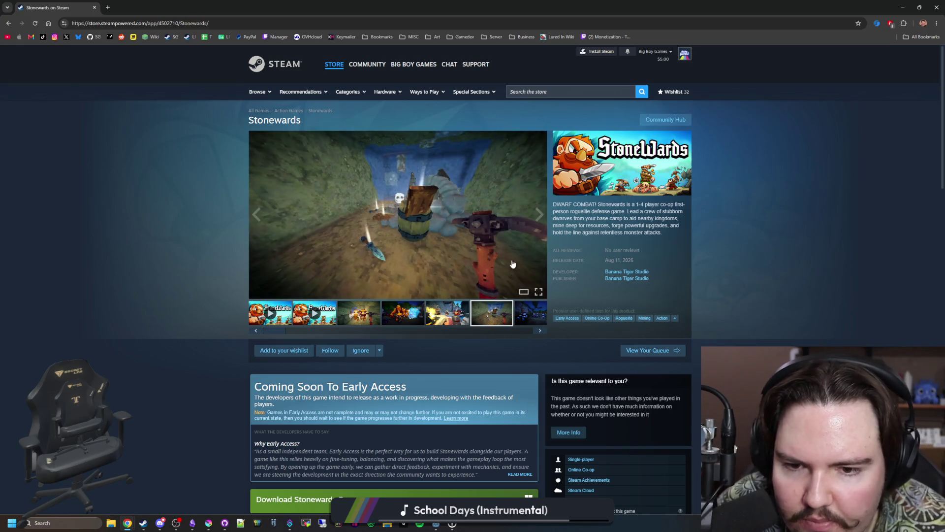
left_click(517, 265)
left_click(833, 279)
left_click(860, 262)
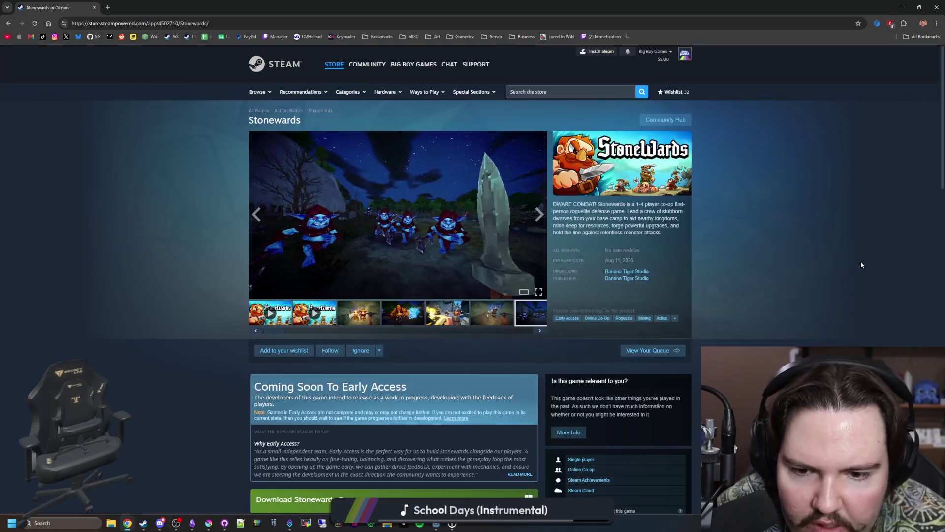
left_click(480, 237)
left_click(831, 279)
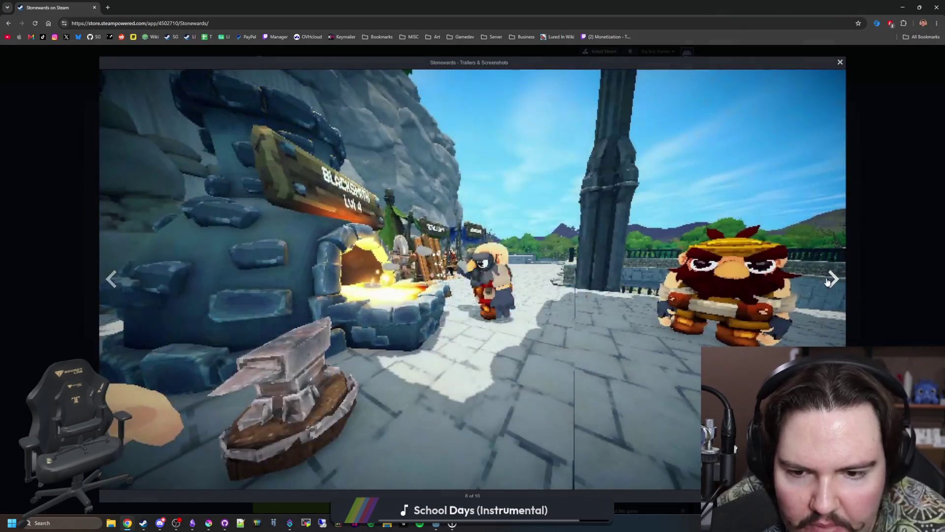
left_click(827, 280)
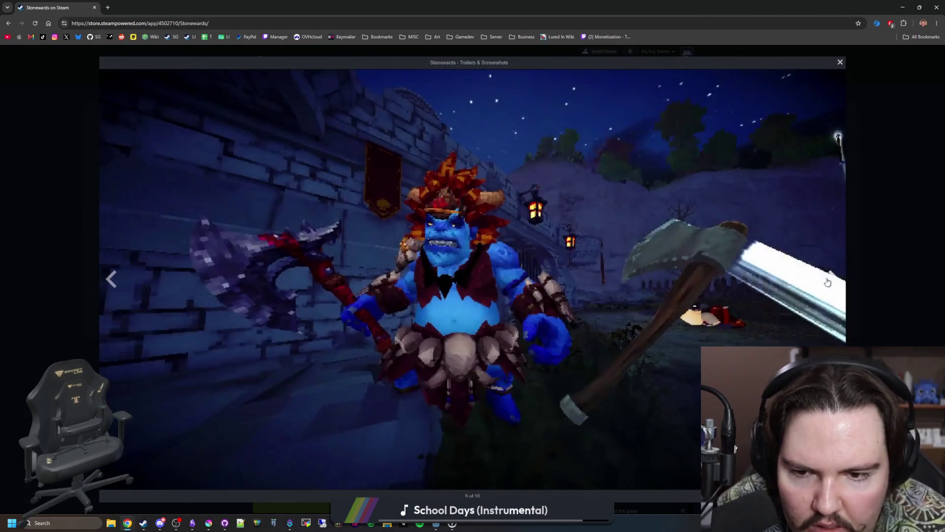
left_click(827, 280)
left_click(828, 280)
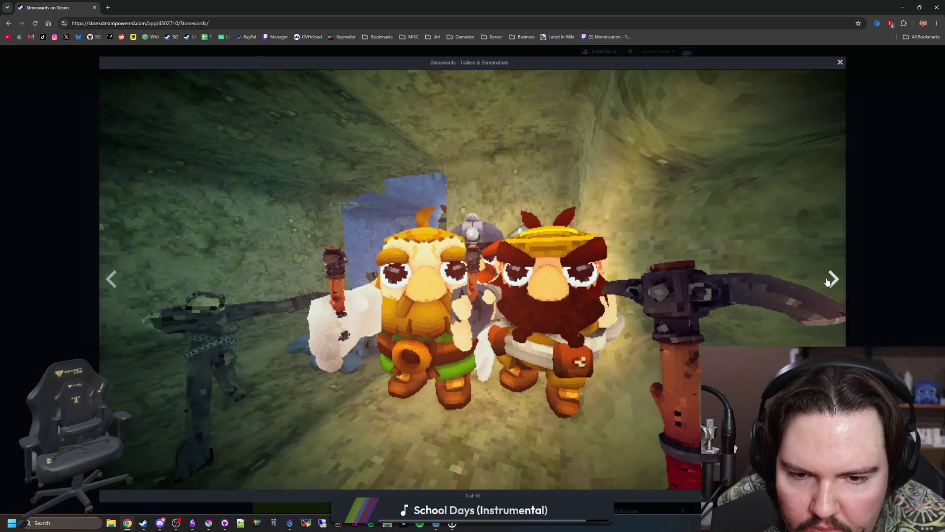
left_click(828, 281)
left_click(828, 280)
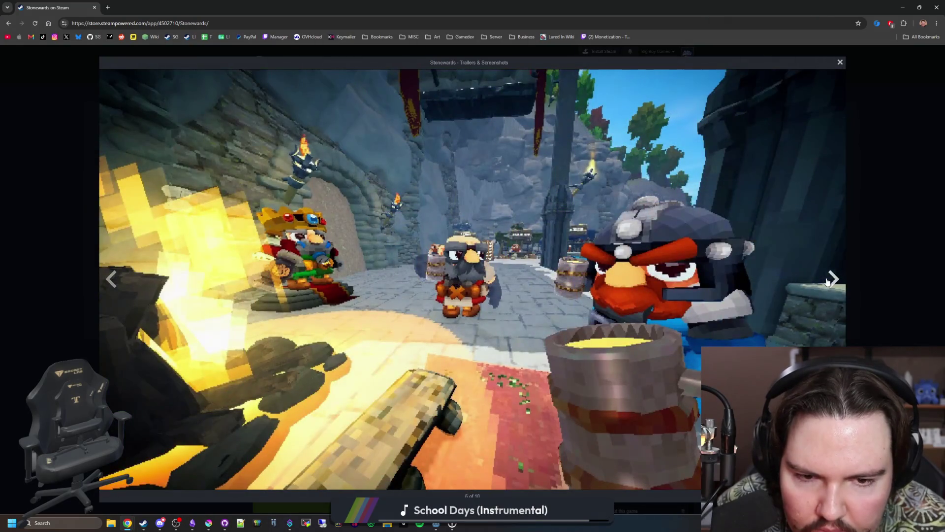
left_click(828, 280)
left_click(827, 281)
left_click(827, 281)
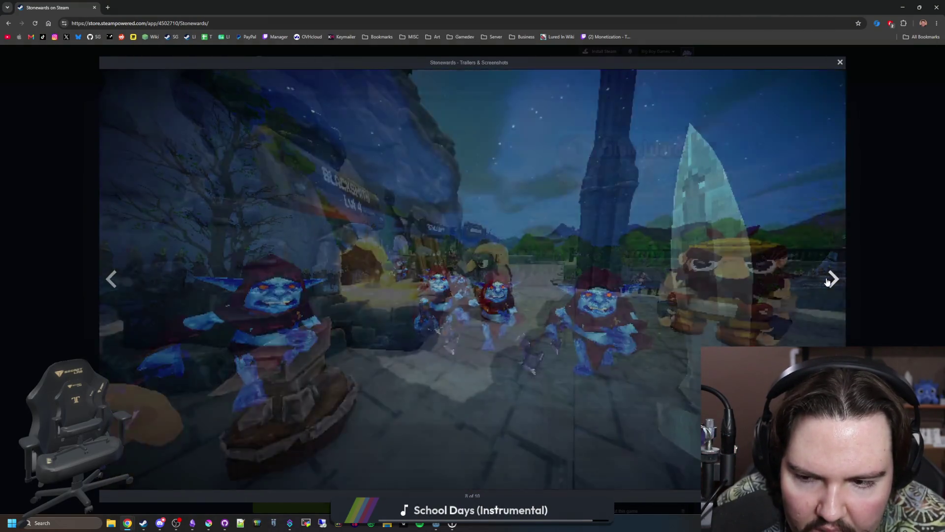
left_click(828, 280)
left_click(828, 280)
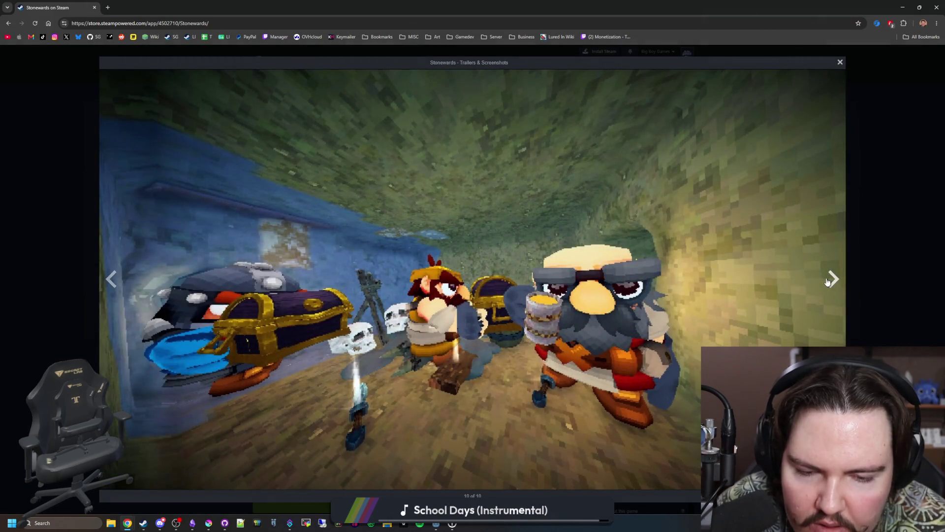
left_click(828, 281)
left_click(828, 281)
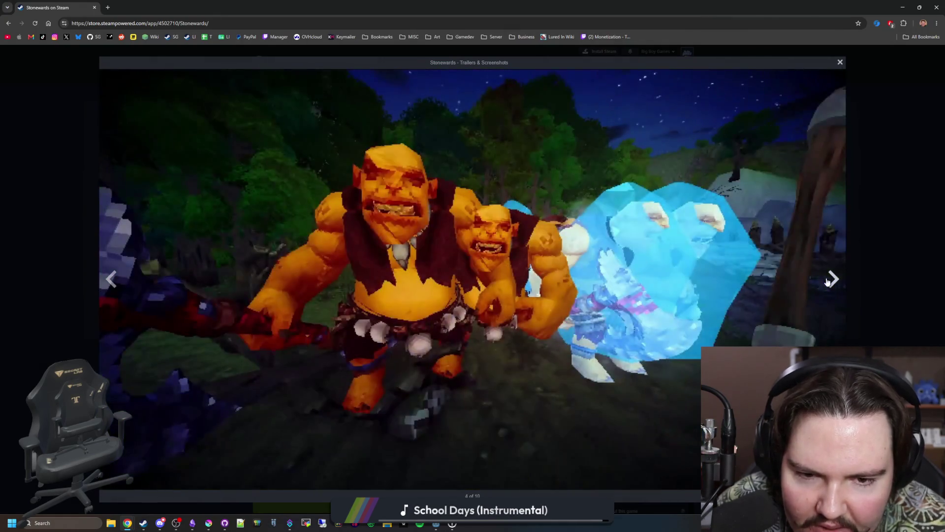
left_click(850, 253)
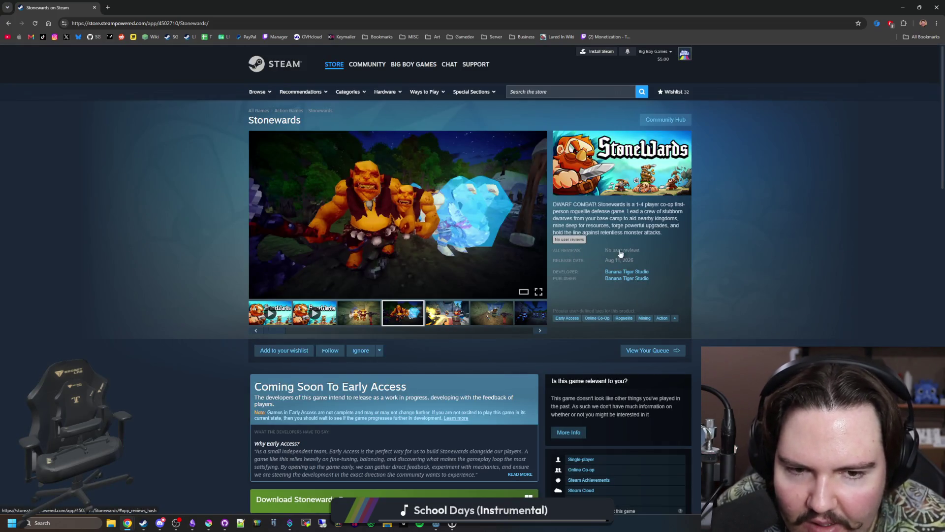
Expand and read the full Stonewards game description
scroll(622, 260, "down", 6)
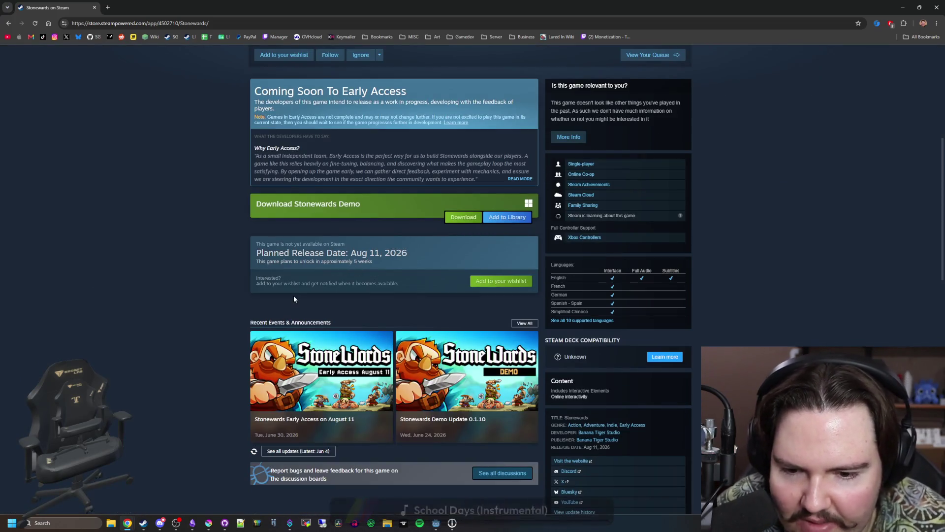
scroll(195, 315, "down", 8)
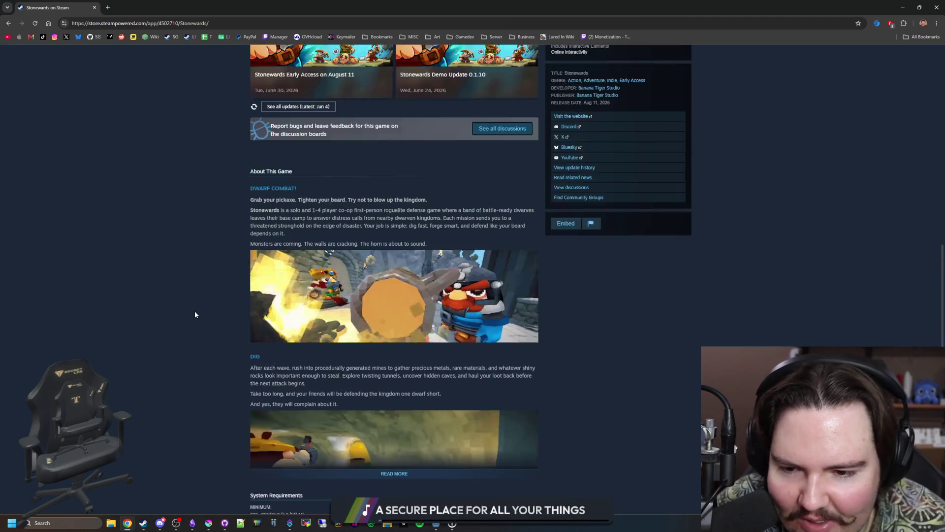
scroll(189, 295, "down", 3)
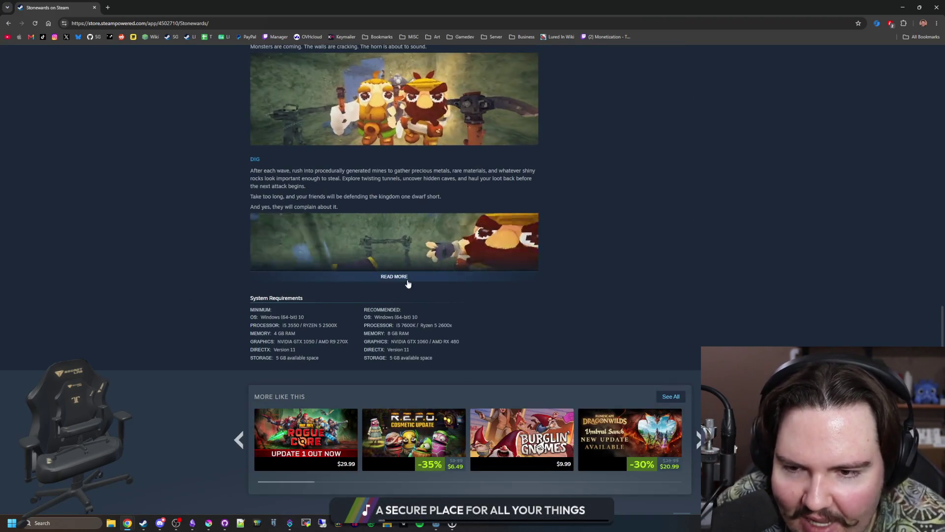
left_click(396, 276)
scroll(132, 293, "down", 13)
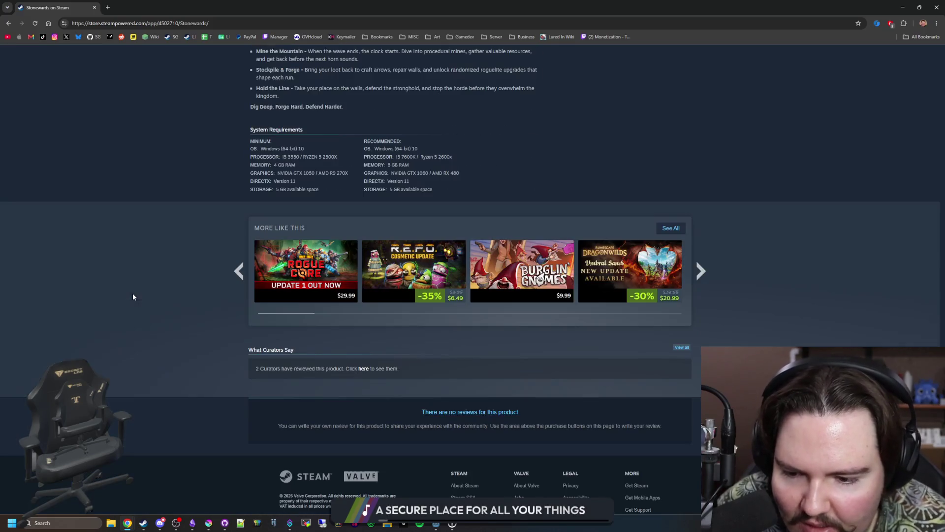
scroll(336, 397, "up", 20)
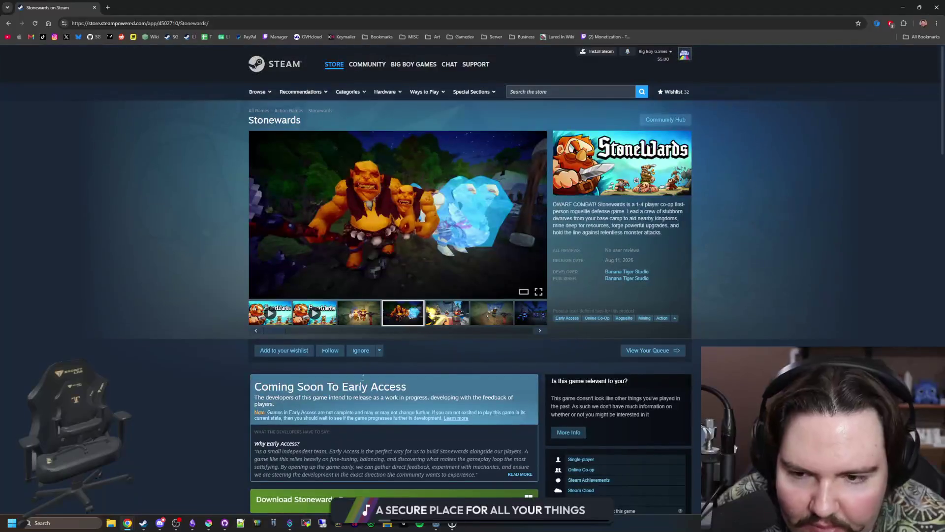
Follow Stonewards, add it to the wishlist, and restore the browser window size
left_click(333, 358)
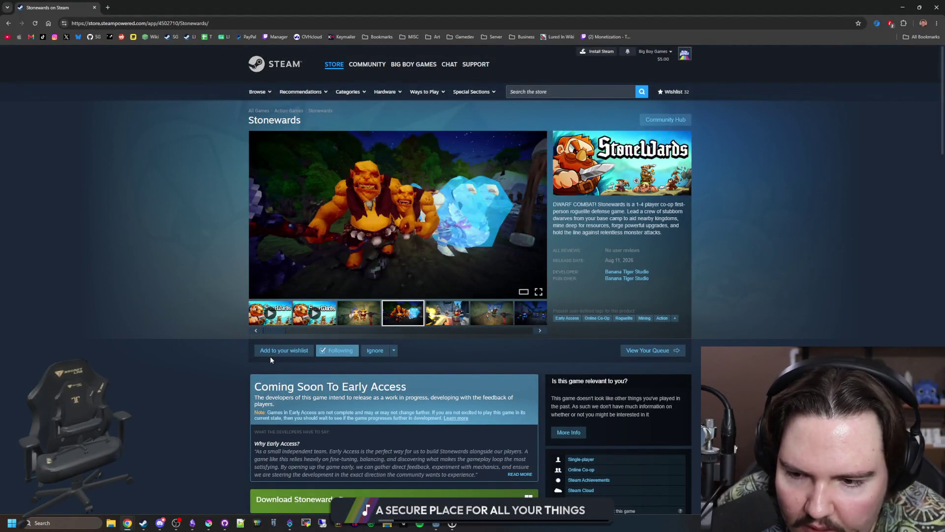
left_click(272, 353)
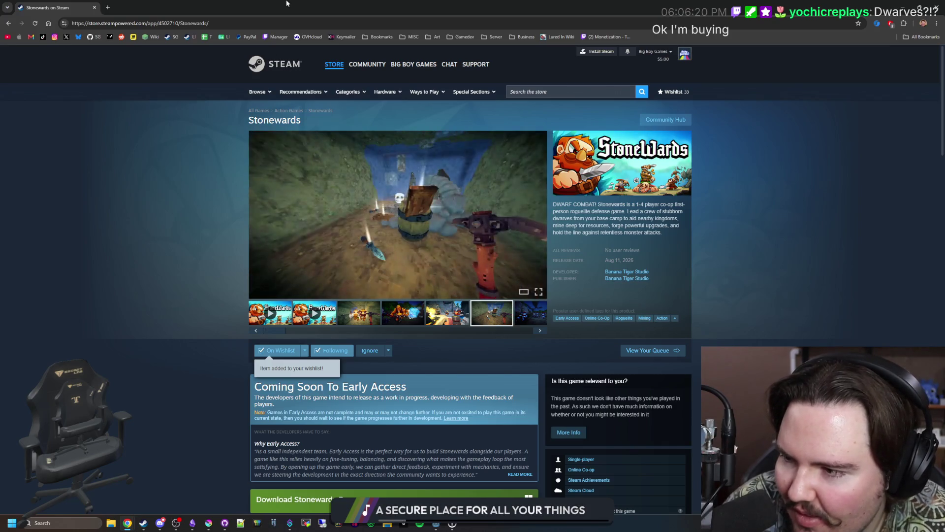
left_click_drag(290, 7, 491, 286)
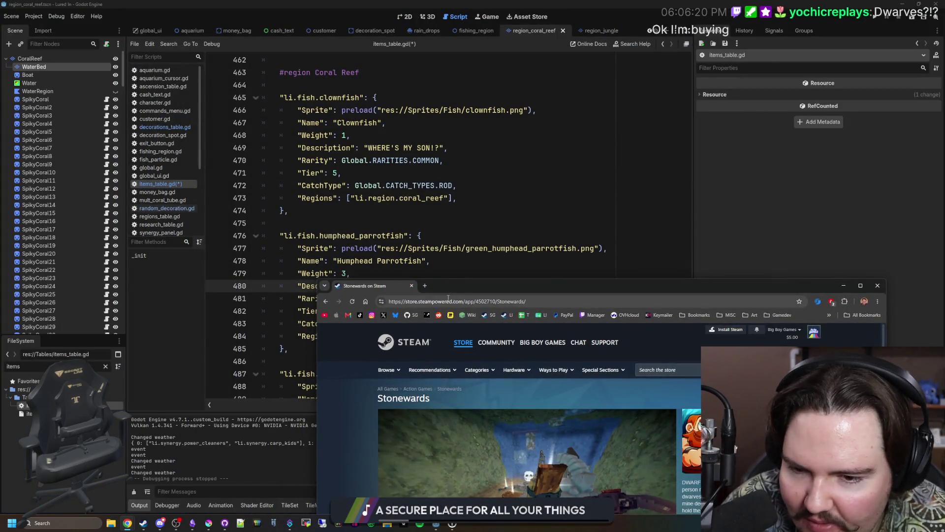
Save items_table.gd with Ctrl+S, then switch back to Chrome
key("alt+Tab")
left_click(372, 222)
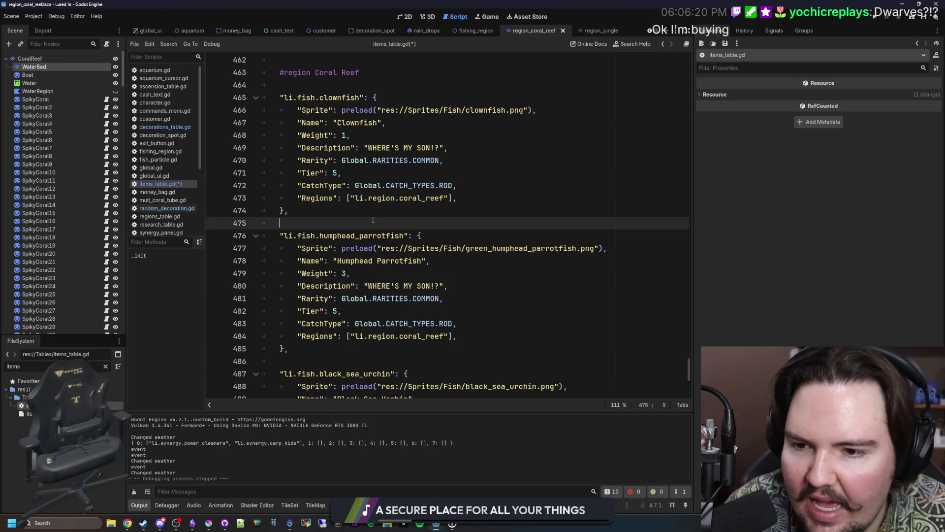
key("ctrl+s")
key("ctrl+s")
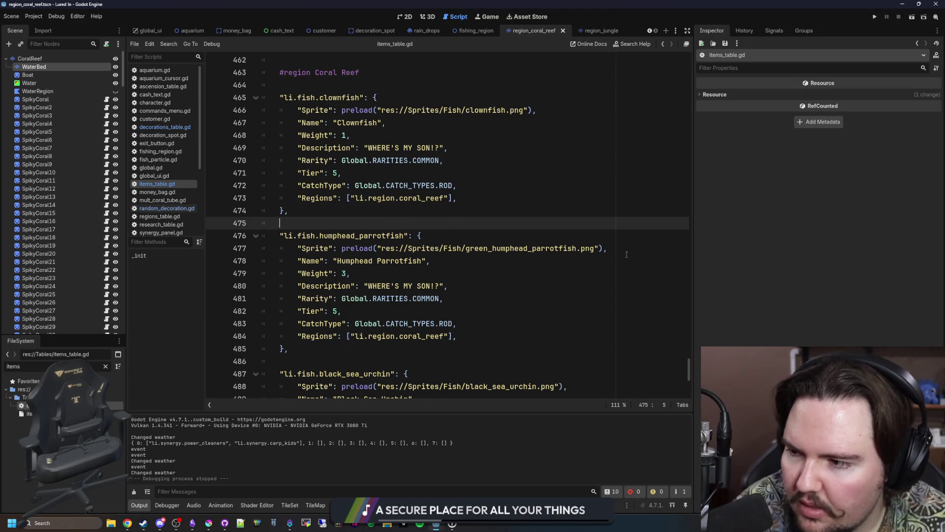
key("alt+Tab")
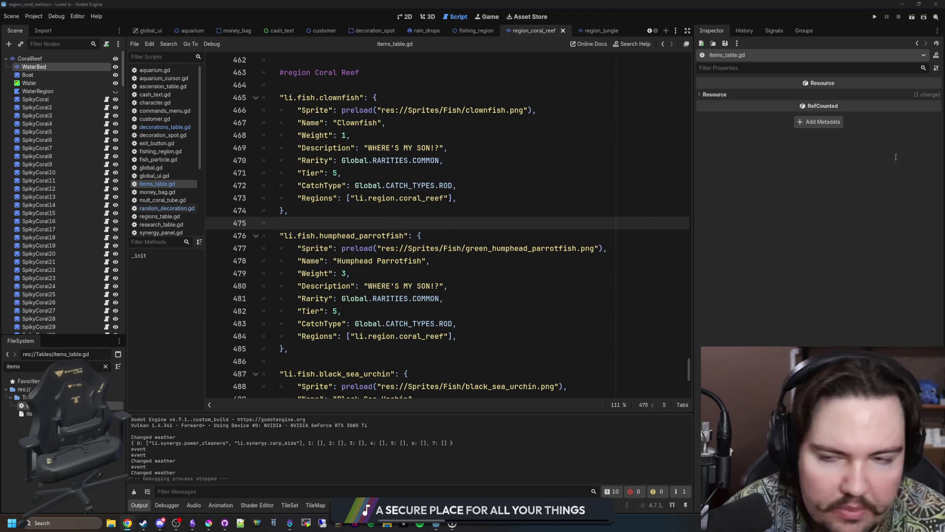
Search Google Images for 'maori wrasse' and preview the first photo
type("maori wr")
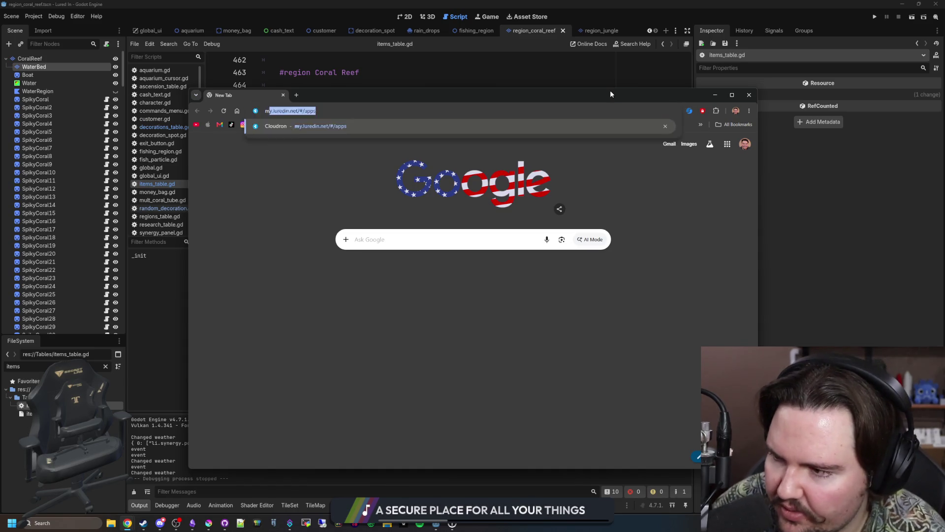
key("Return")
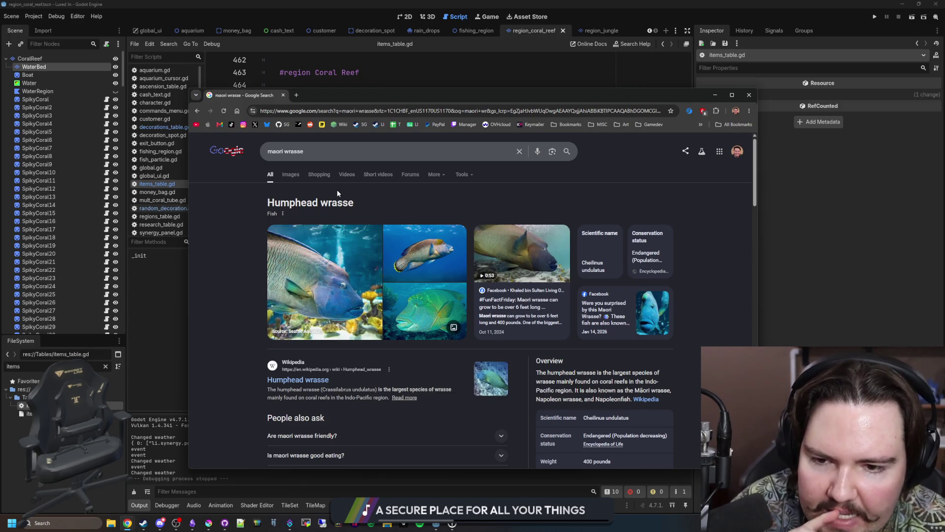
left_click(290, 174)
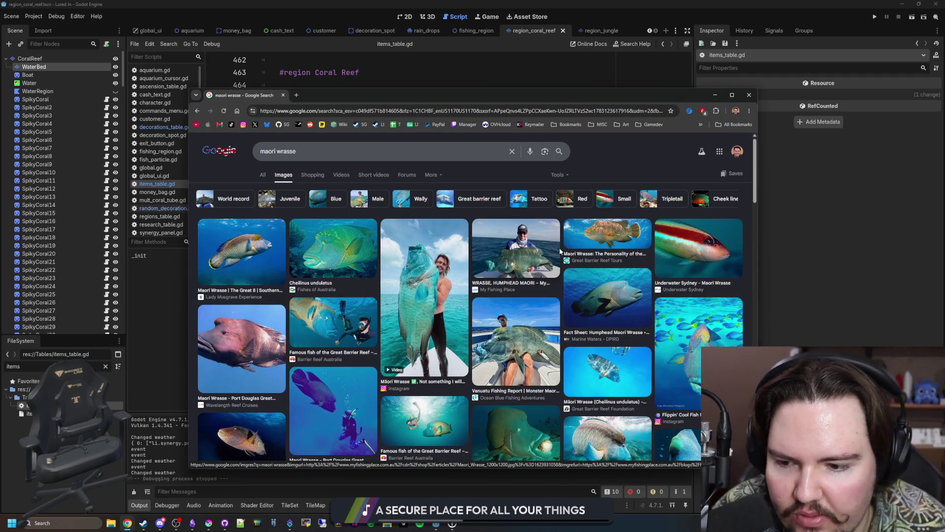
left_click(244, 241)
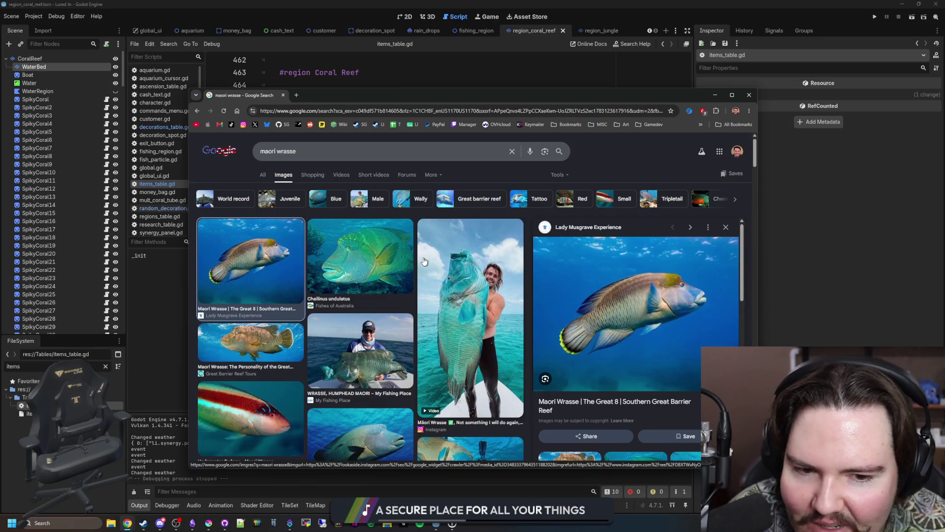
scroll(433, 258, "down", 2)
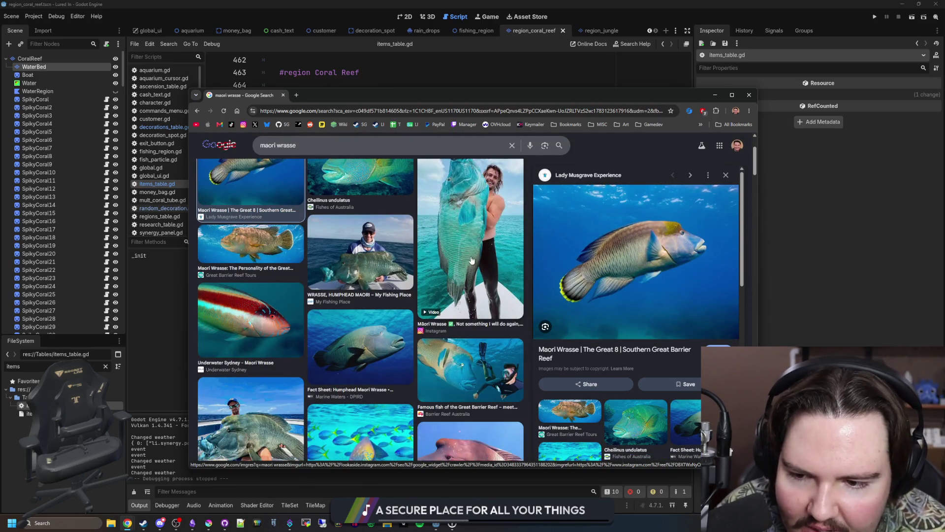
scroll(473, 260, "down", 1)
Preview more Maori wrasse images, including the fact sheet and Cheilinus undulatus photo
left_click(398, 316)
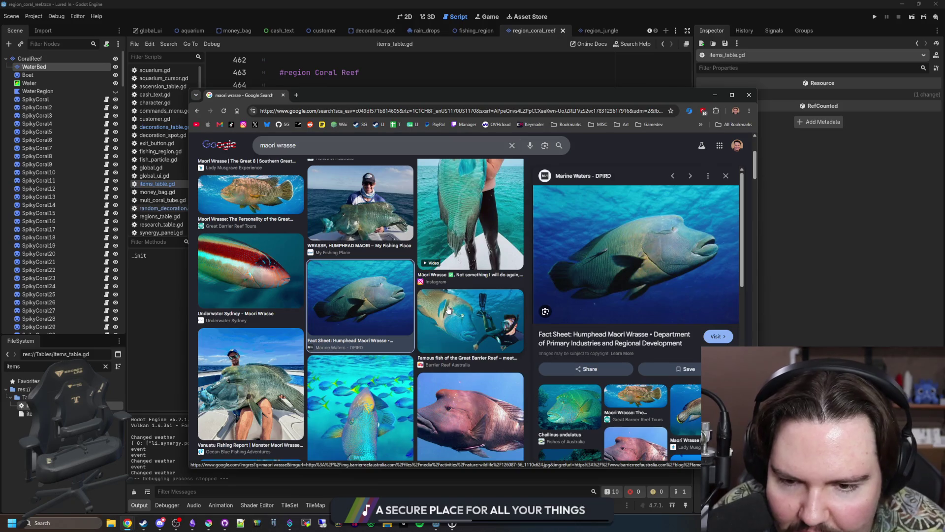
left_click(433, 313)
scroll(393, 301, "down", 3)
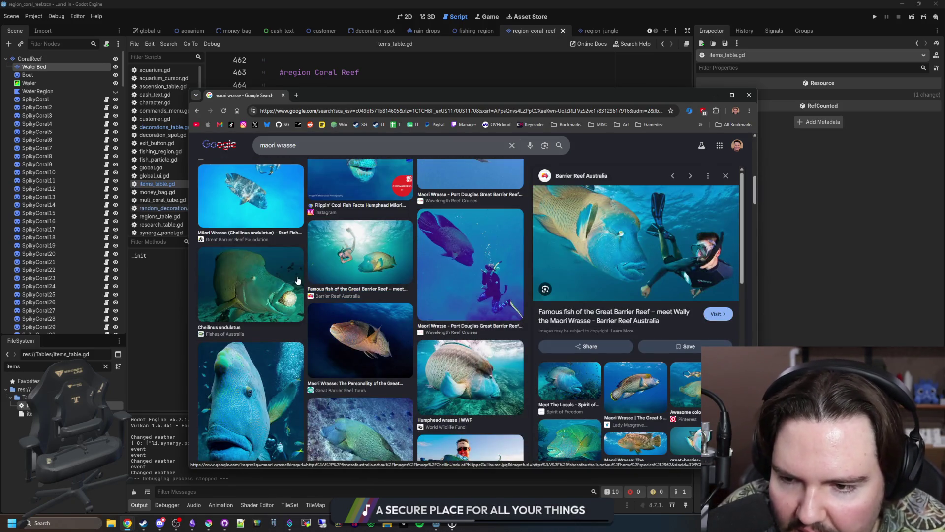
left_click(261, 288)
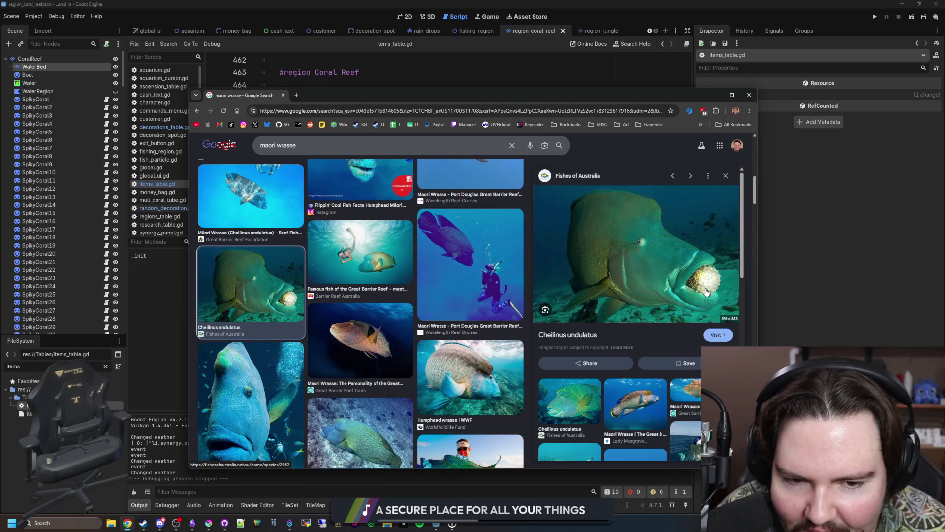
scroll(313, 326, "down", 2)
left_click(291, 325)
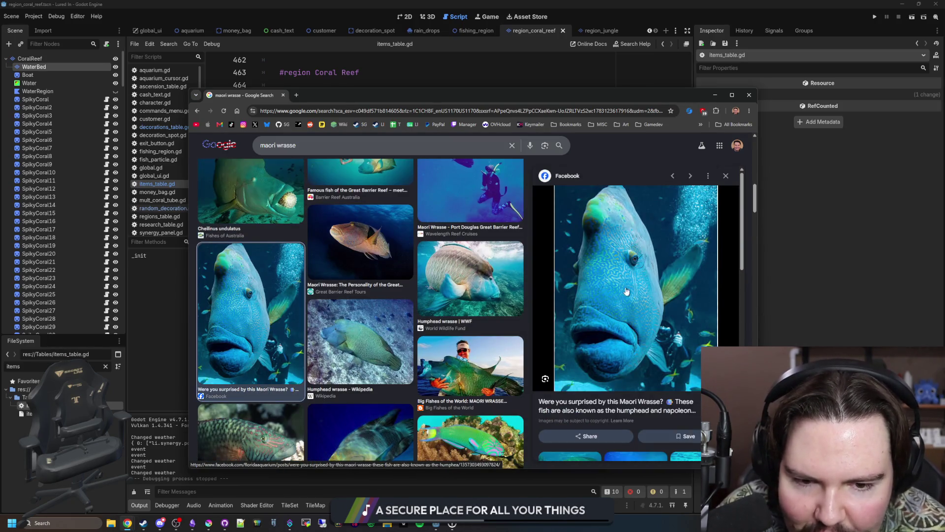
scroll(296, 320, "down", 4)
left_click(358, 294)
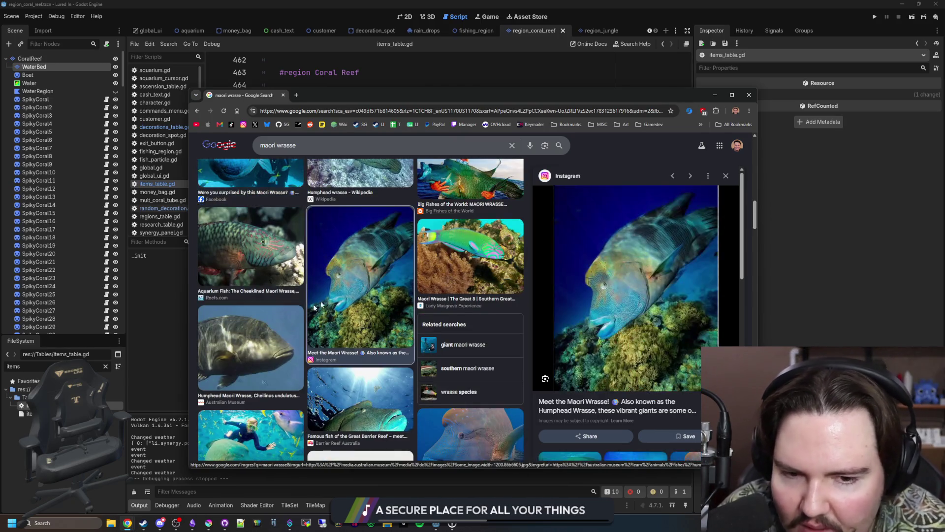
scroll(345, 271, "up", 10)
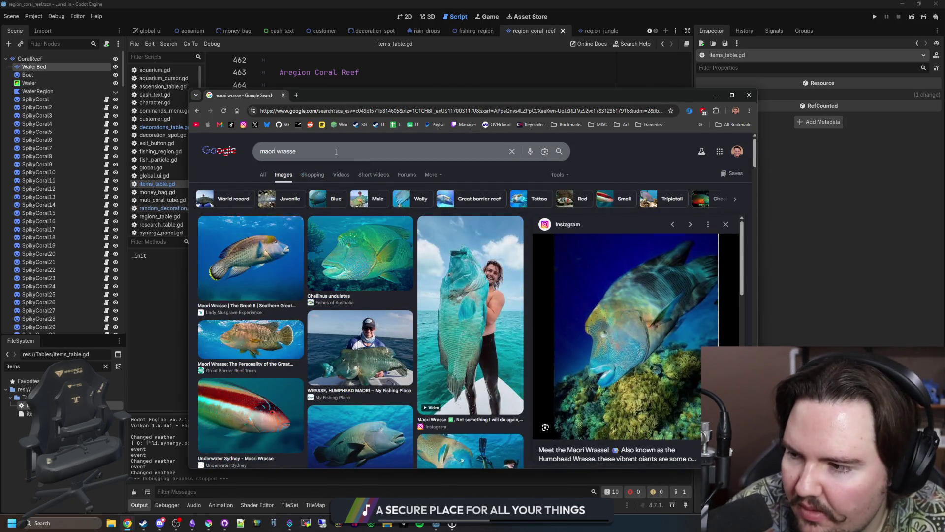
Search 'napoleon wrasse' in a new tab and open the Humphead wrasse Wikipedia article
left_click(296, 95)
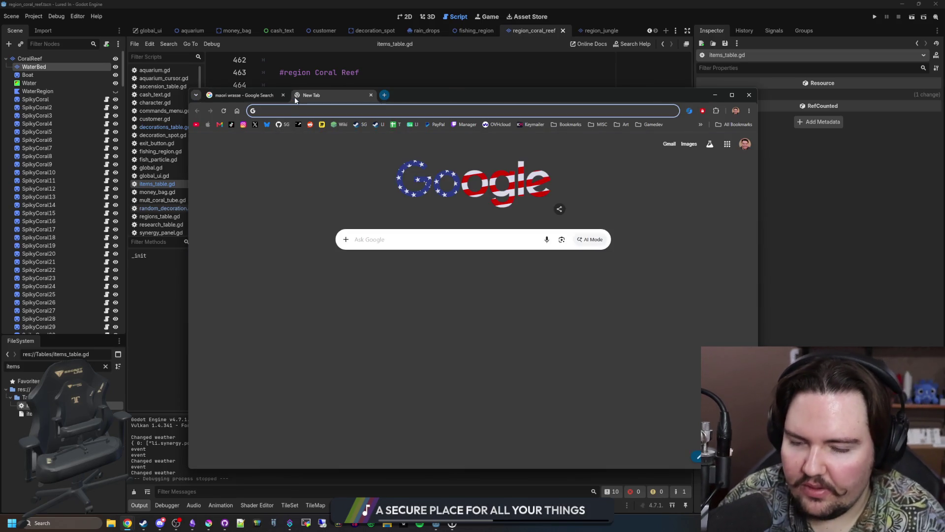
type("napoleon wr")
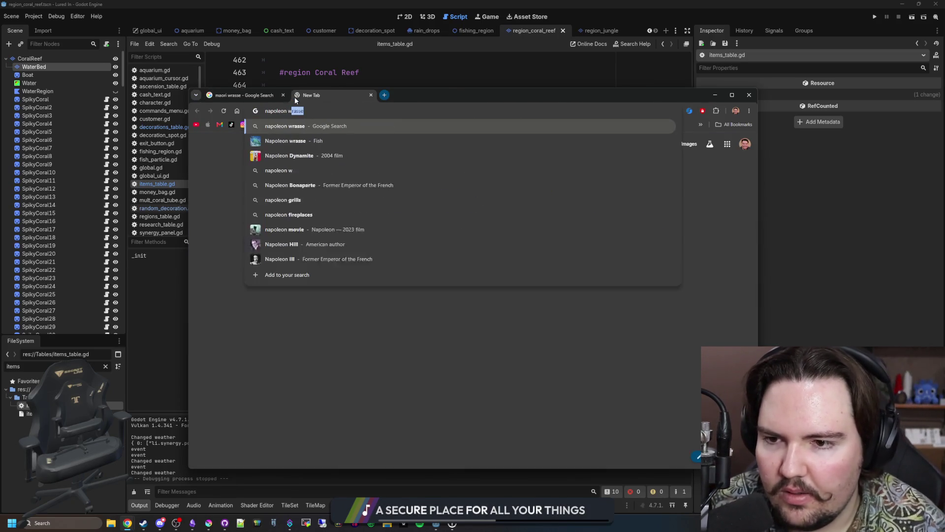
key("Return")
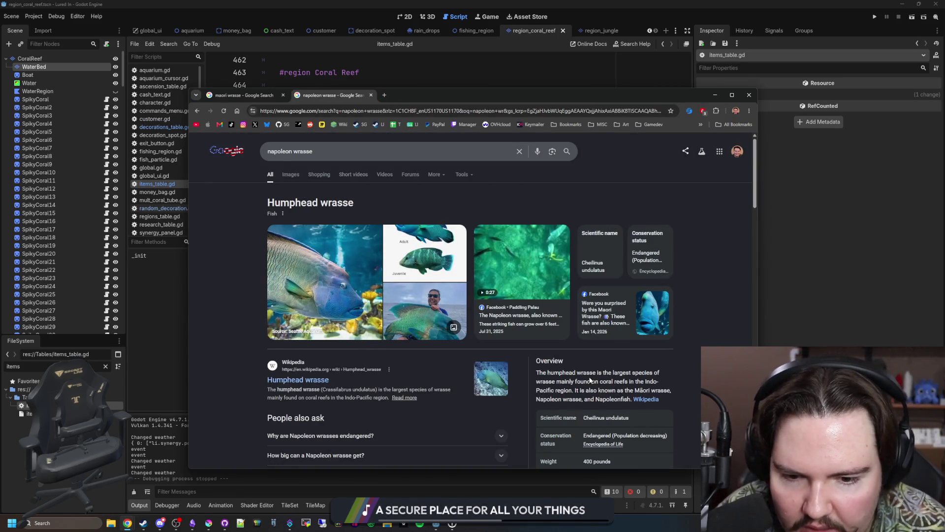
left_click(295, 380)
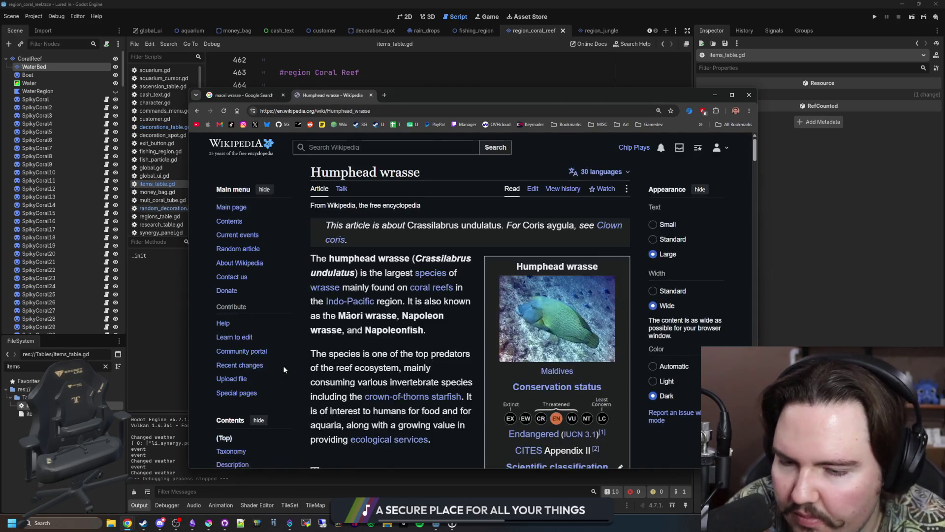
Read the article's alternate names like Napoleonfish, then drag the browser aside
left_click_drag(339, 315, 425, 330)
left_click(413, 334)
double_click(379, 326)
left_click(432, 336)
scroll(433, 336, "down", 4)
scroll(432, 337, "down", 3)
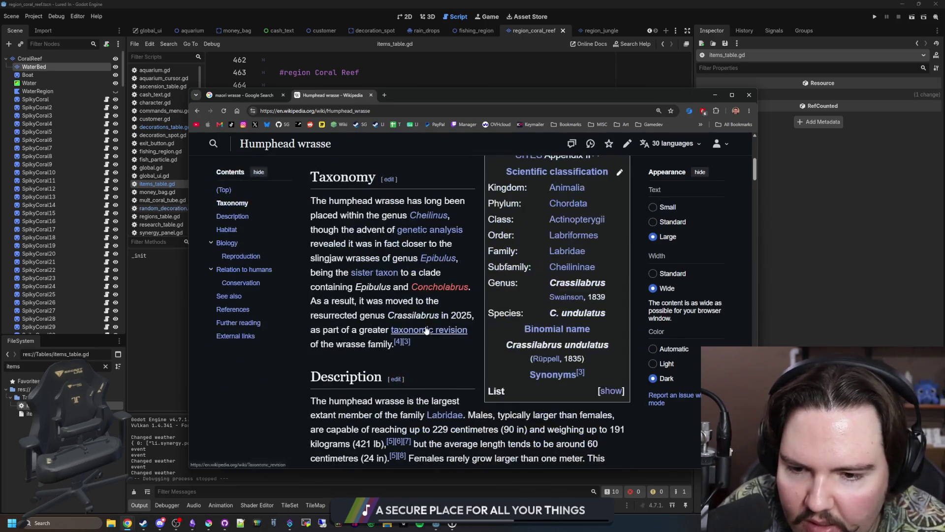
scroll(432, 336, "up", 10)
mouse_move(426, 98)
left_mouse_down()
mouse_move(937, 187)
mouse_move(944, 197)
left_mouse_up()
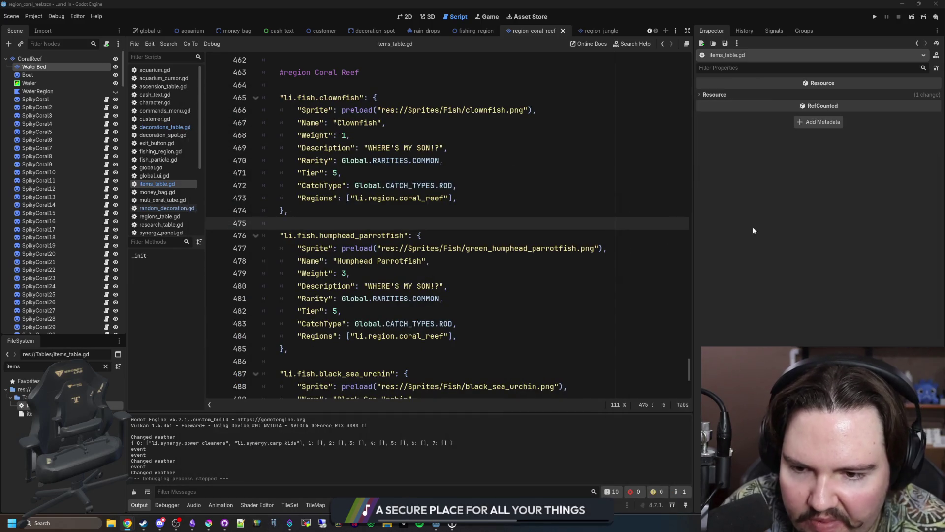
Clear the parrotfish's copied description, leaving empty quotes
left_click(440, 285)
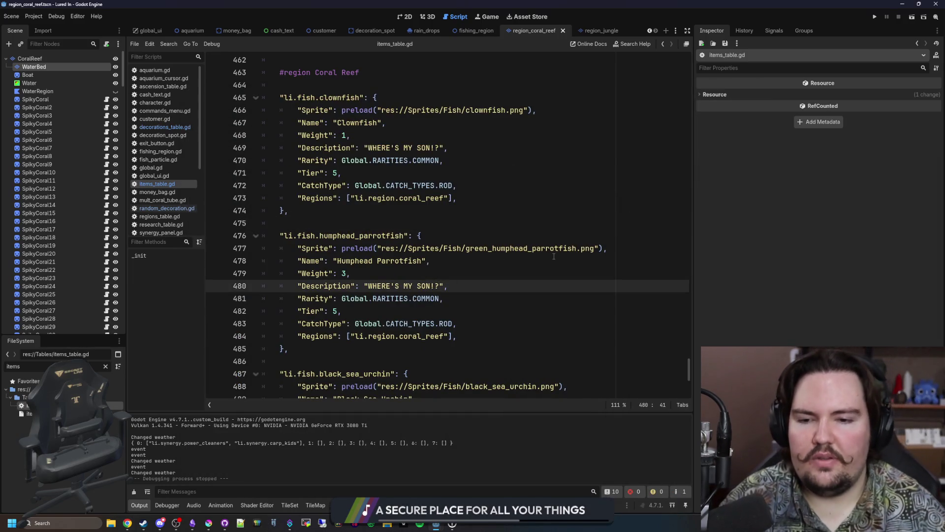
key("BackSpace")
key("BackSpace")
key("BackSpace")
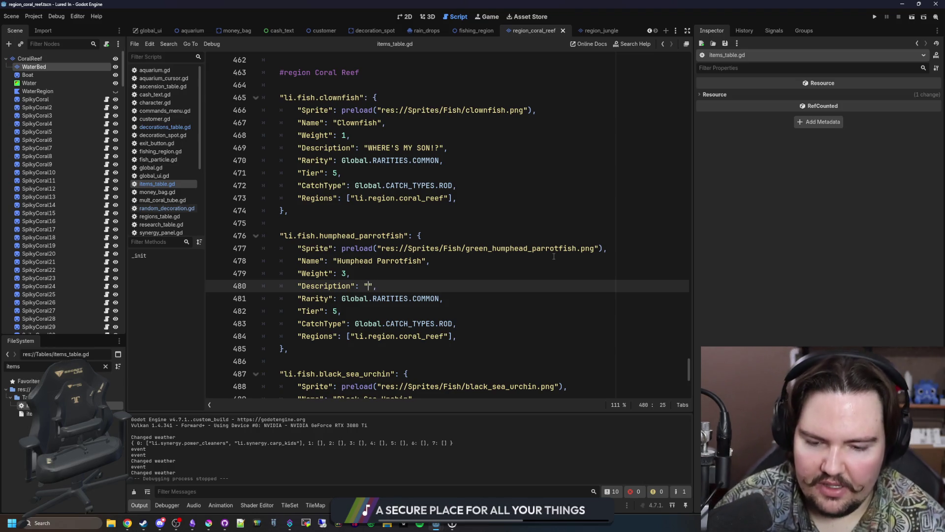
left_click(510, 236)
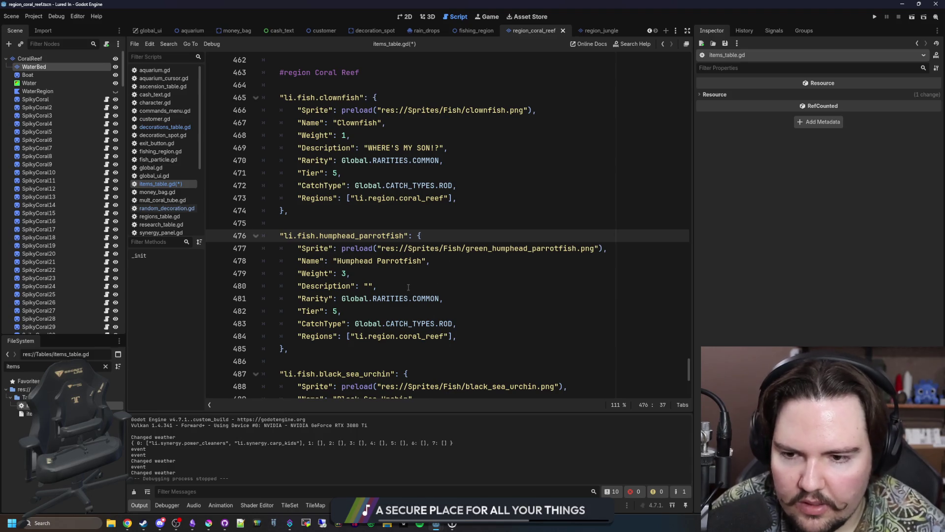
left_click(368, 289)
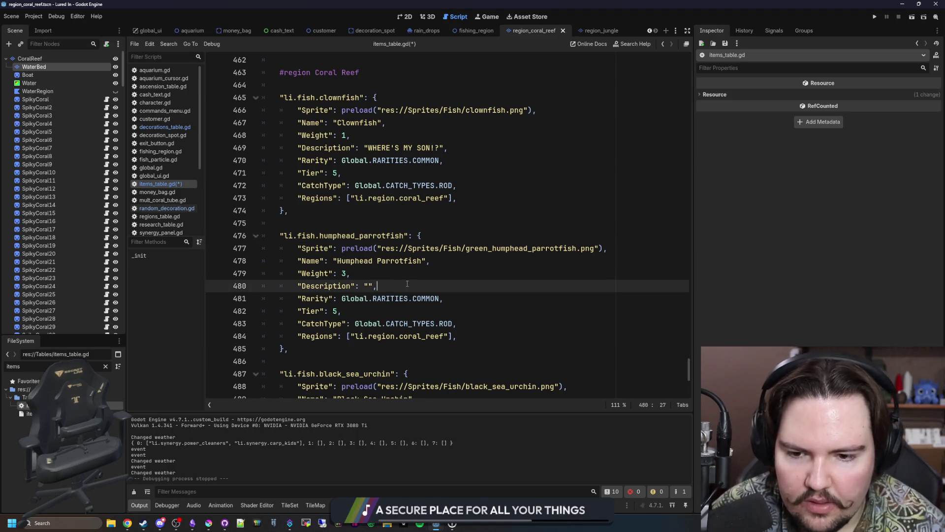
scroll(407, 283, "up", 10)
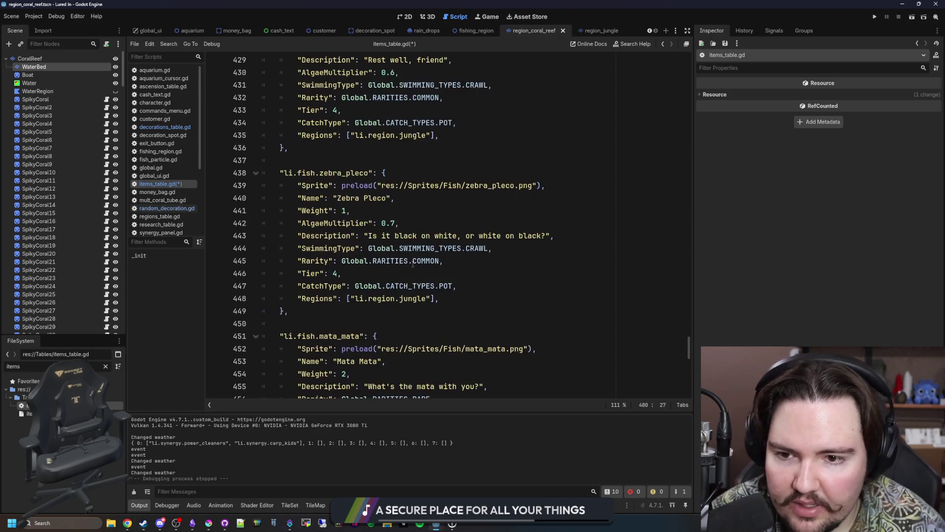
scroll(415, 235, "up", 20)
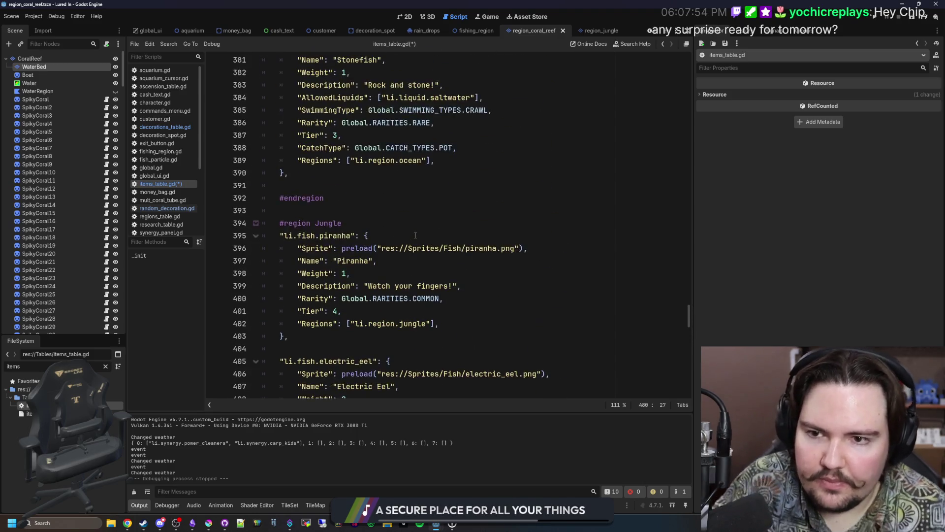
left_click_drag(483, 248, 297, 248)
key("ctrl+c")
Add the saltwater AllowedLiquids line after the starfish and sea urchin Regions lines
scroll(542, 295, "down", 15)
scroll(553, 301, "down", 20)
left_click(491, 352)
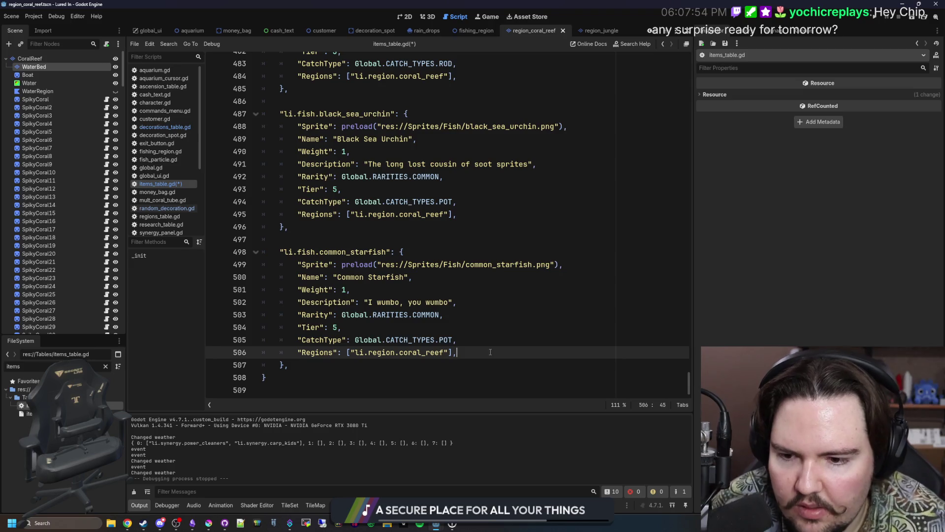
key("Return")
key("ctrl+v")
left_click(498, 215)
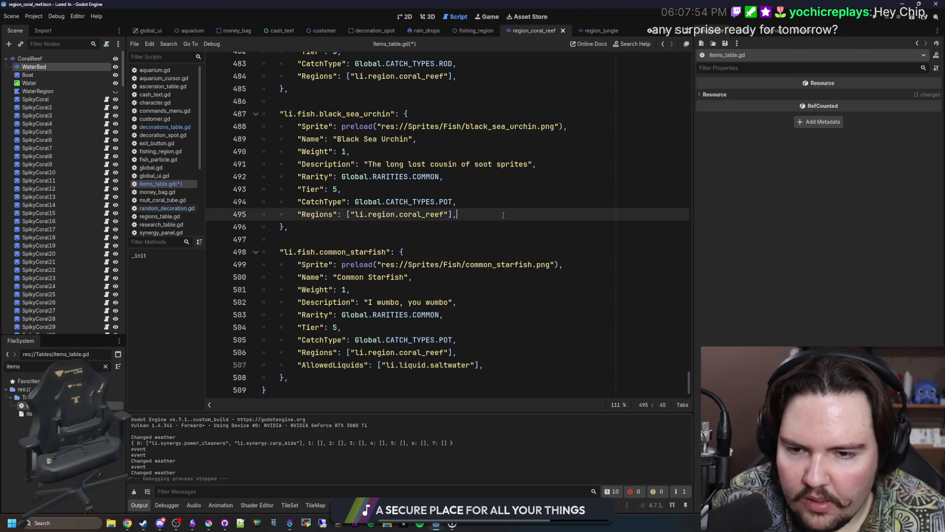
key("Return")
key("ctrl+v")
Add the same saltwater AllowedLiquids line to the parrotfish and clownfish entries
scroll(498, 214, "up", 3)
left_click(498, 190)
key("Return")
key("ctrl+v")
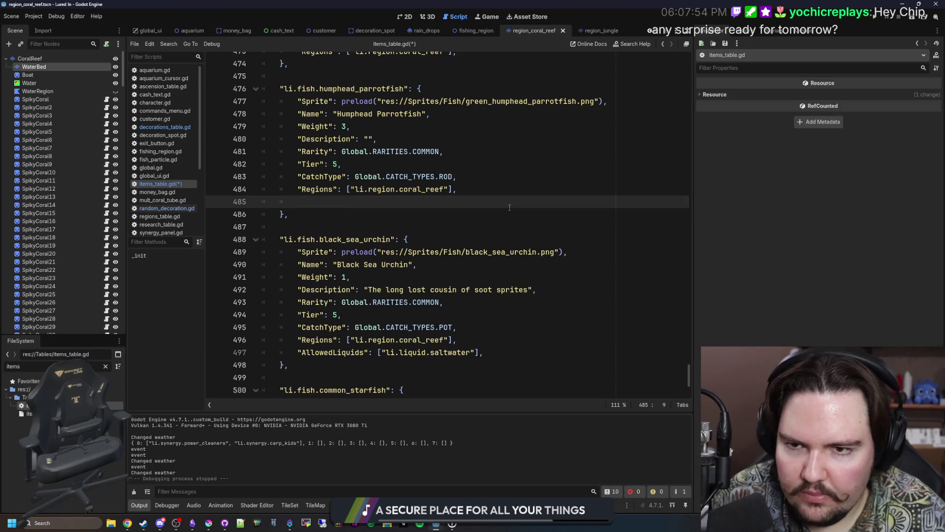
scroll(487, 207, "up", 4)
left_click(485, 199)
key("Return")
key("ctrl+v")
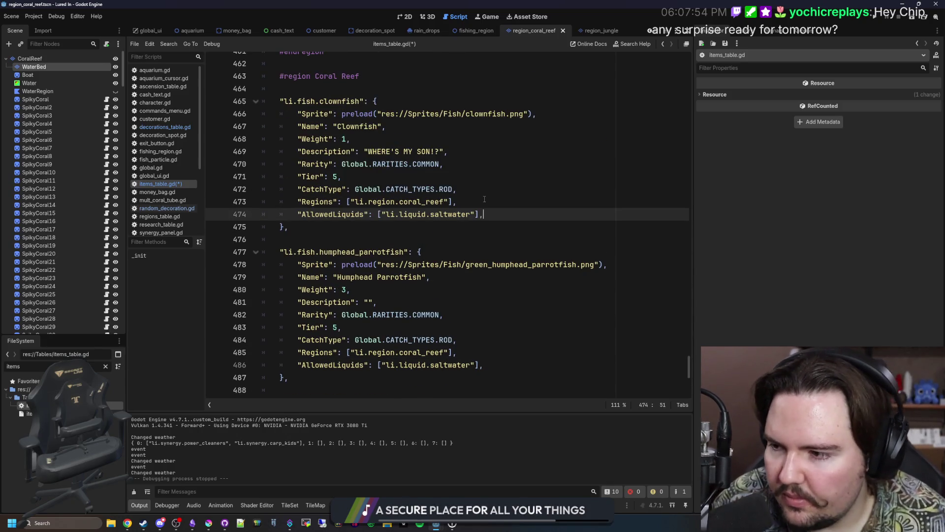
Check the Humphead wrasse article beside the editor, then bring up the humphead parrotfish results
left_click(368, 303)
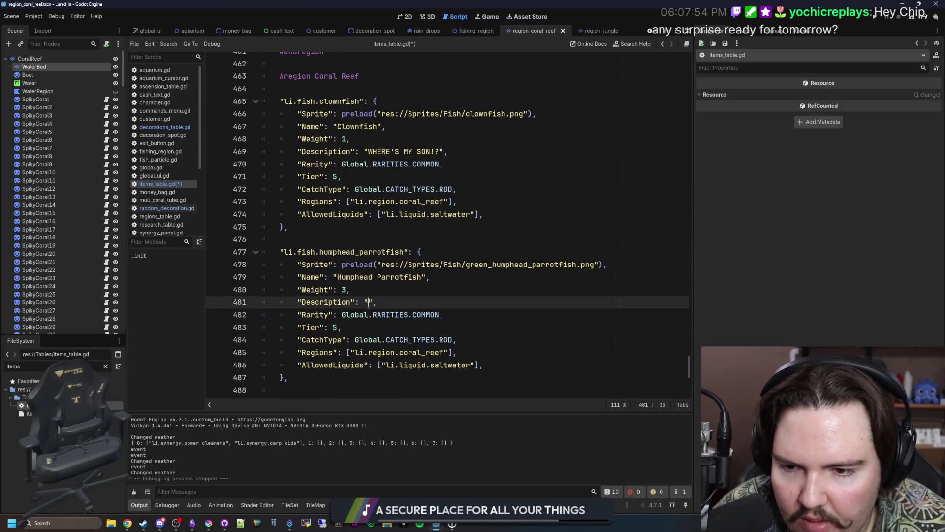
key("alt+Tab")
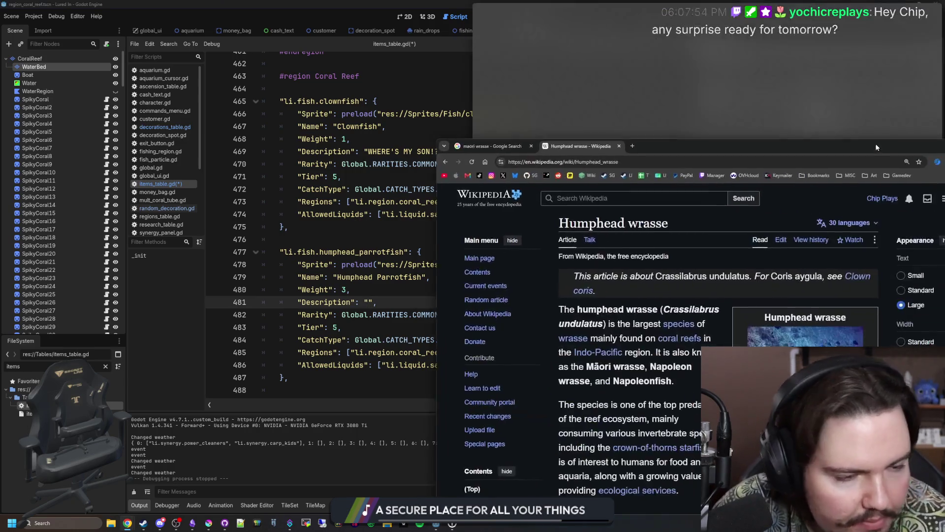
mouse_move(940, 96)
left_mouse_down()
mouse_move(735, 115)
mouse_move(752, 108)
left_mouse_up()
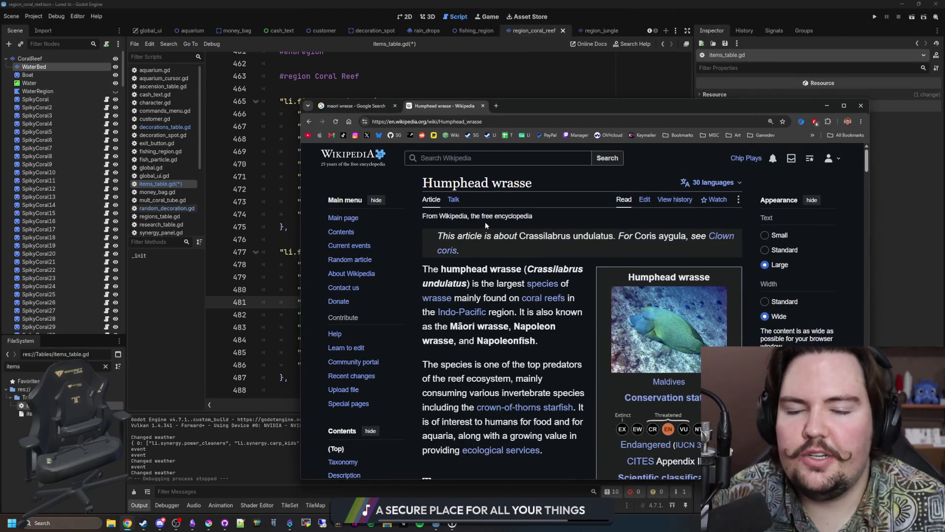
key("alt+Tab")
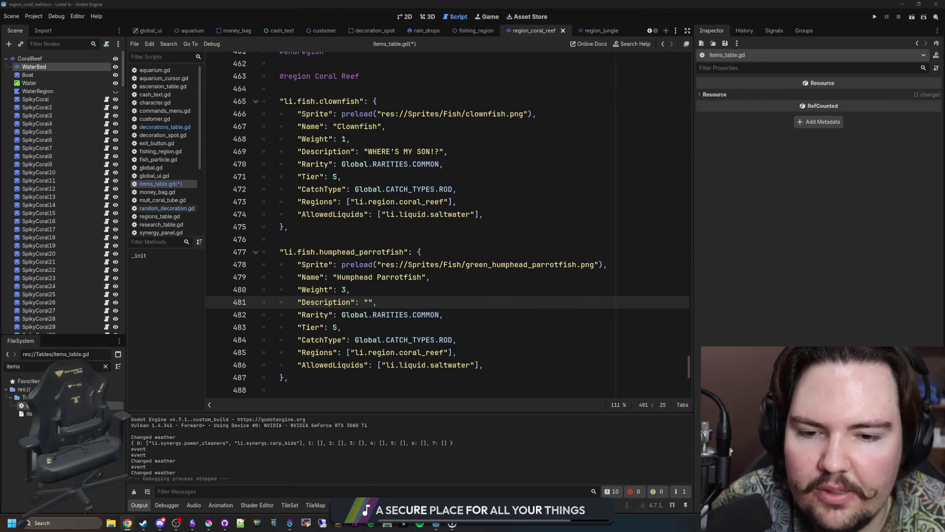
key("alt+Tab")
mouse_move(872, 24)
left_mouse_down()
mouse_move(534, 103)
mouse_move(944, 106)
left_mouse_up()
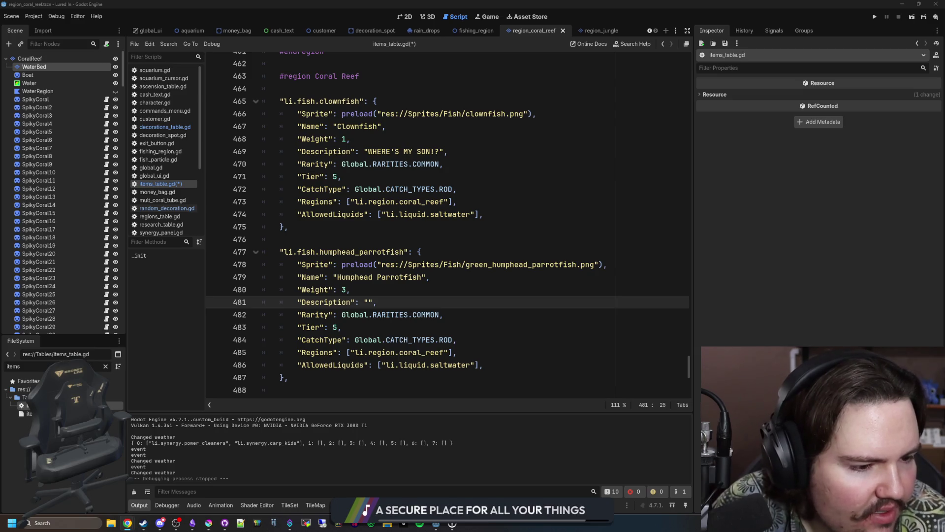
key("alt+Tab")
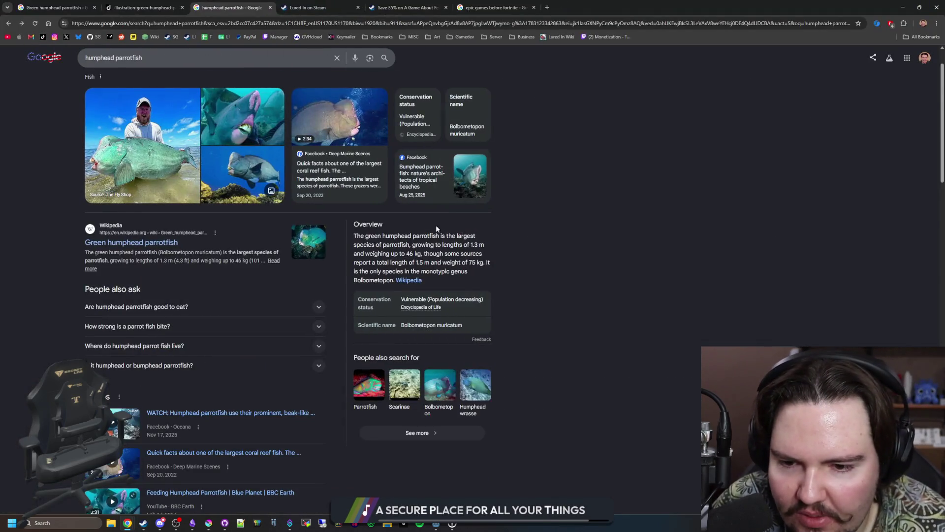
Open the Green humphead parrotfish Wikipedia article from the search results
scroll(436, 228, "down", 3)
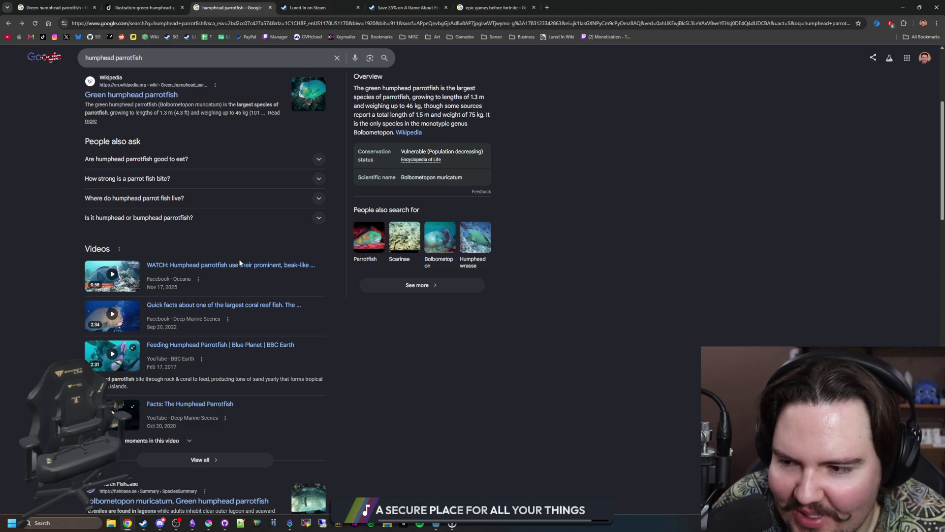
scroll(228, 244, "down", 3)
scroll(158, 223, "up", 7)
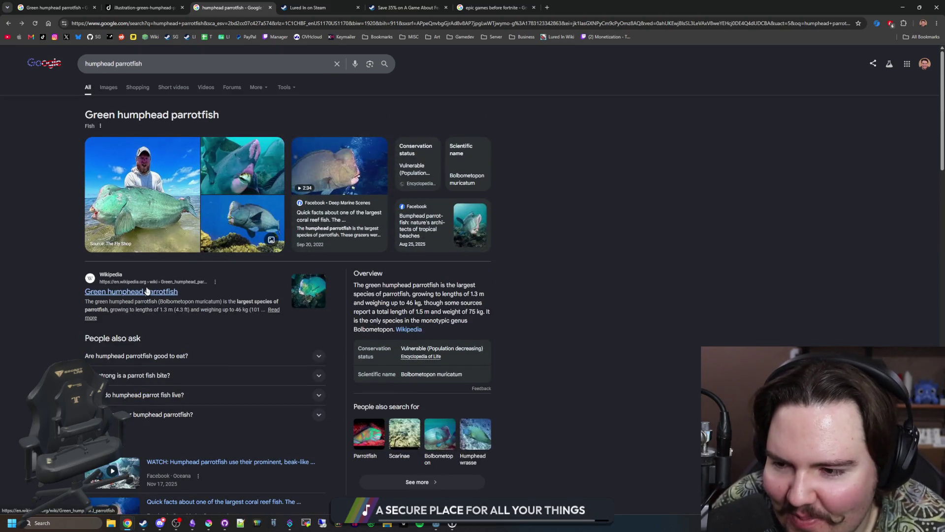
left_click(146, 291)
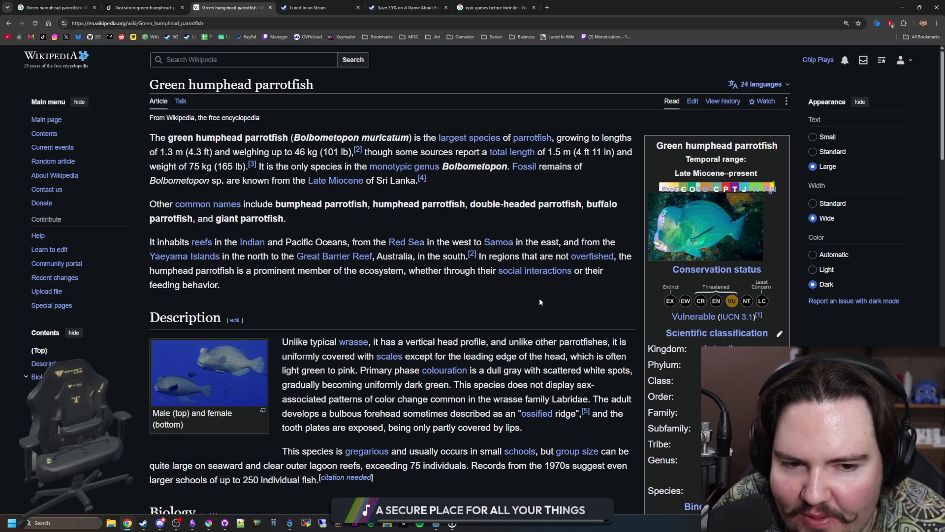
scroll(524, 294, "down", 3)
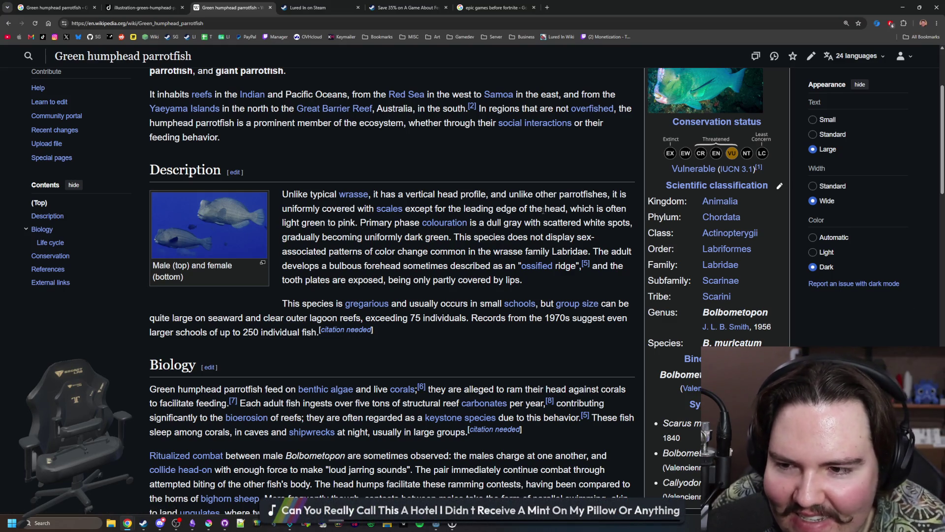
Enlarge and close the male/female and juvenile parrotfish photos in the article
left_click(223, 221)
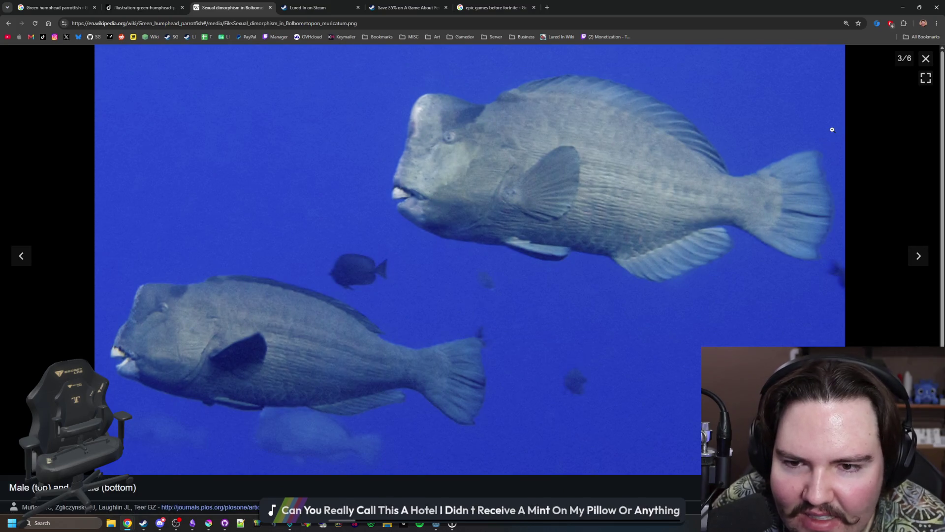
left_click(926, 58)
scroll(423, 239, "down", 3)
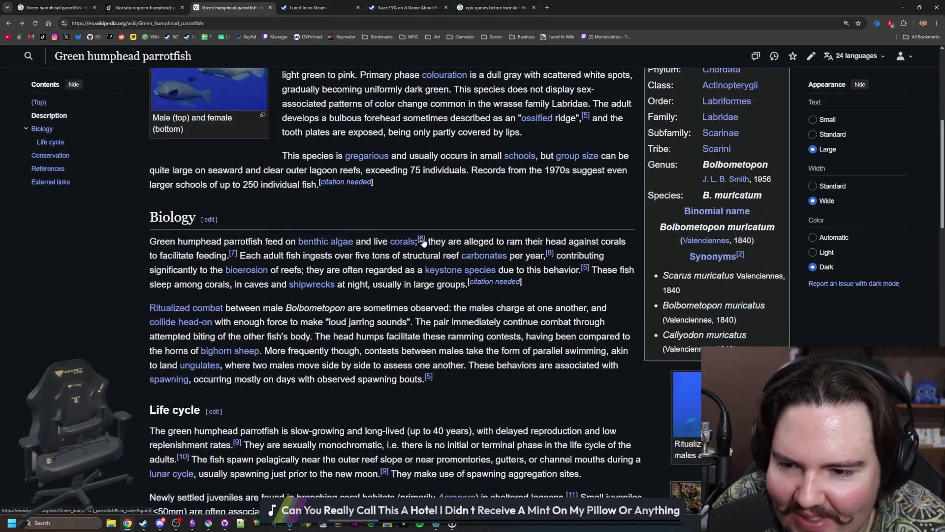
scroll(389, 303, "down", 4)
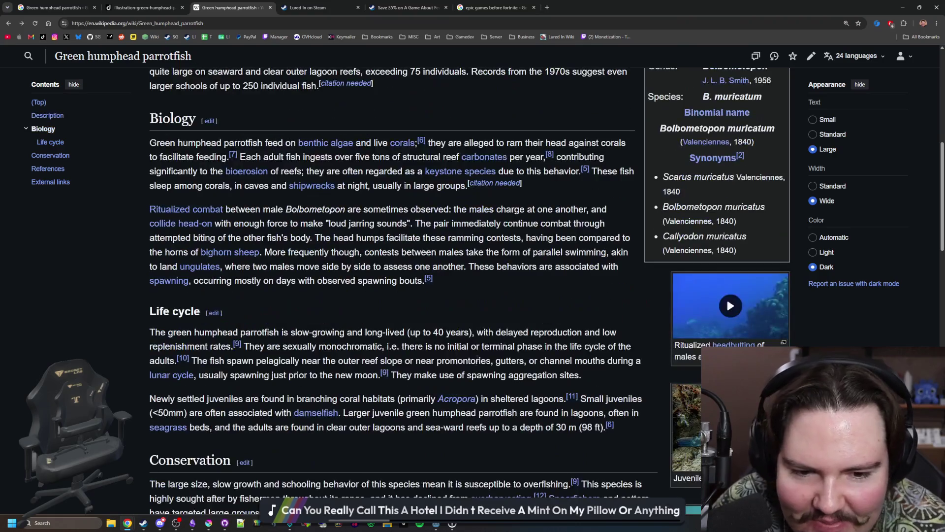
left_click(746, 329)
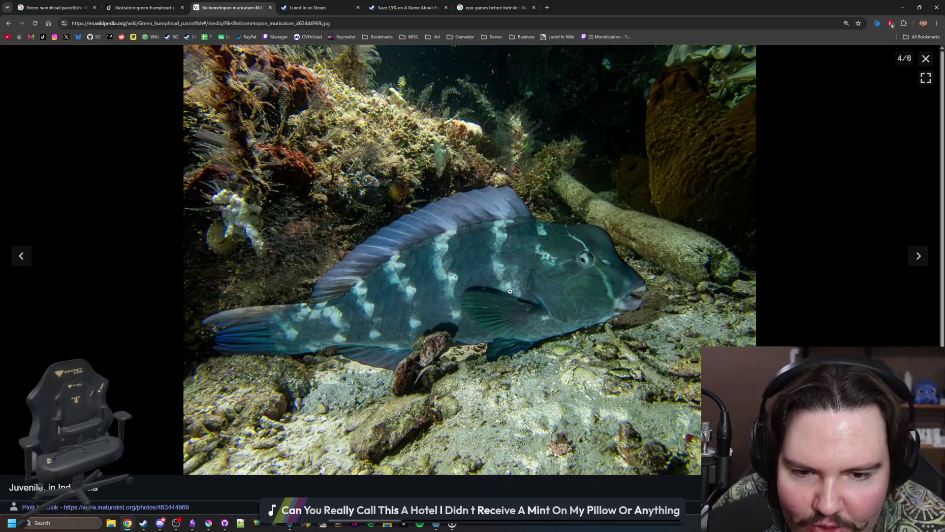
left_click(926, 58)
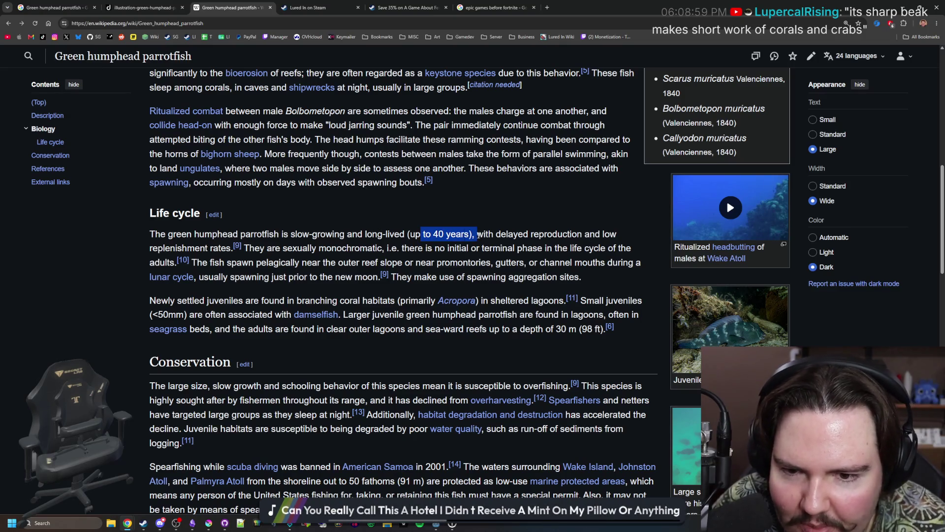
Read further through the article, then return to the Godot item table script
scroll(478, 236, "down", 2)
scroll(477, 236, "down", 1)
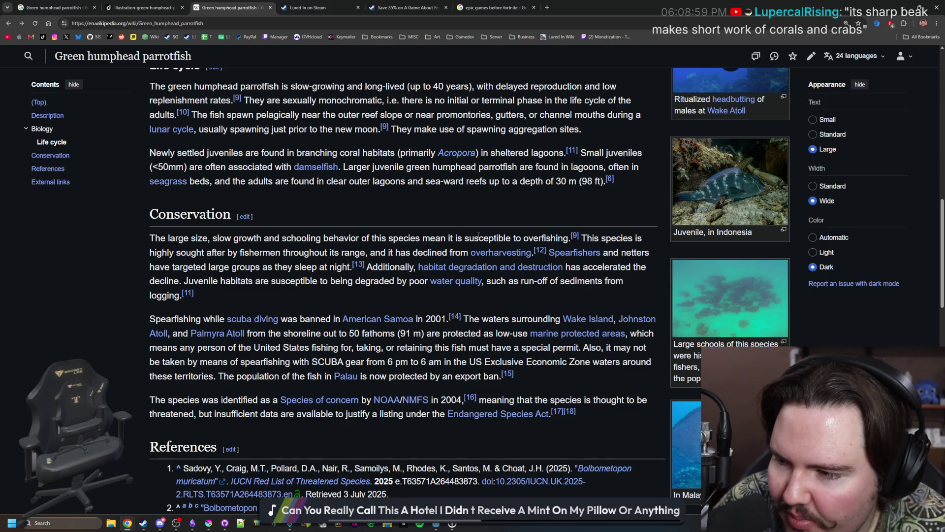
scroll(478, 236, "down", 3)
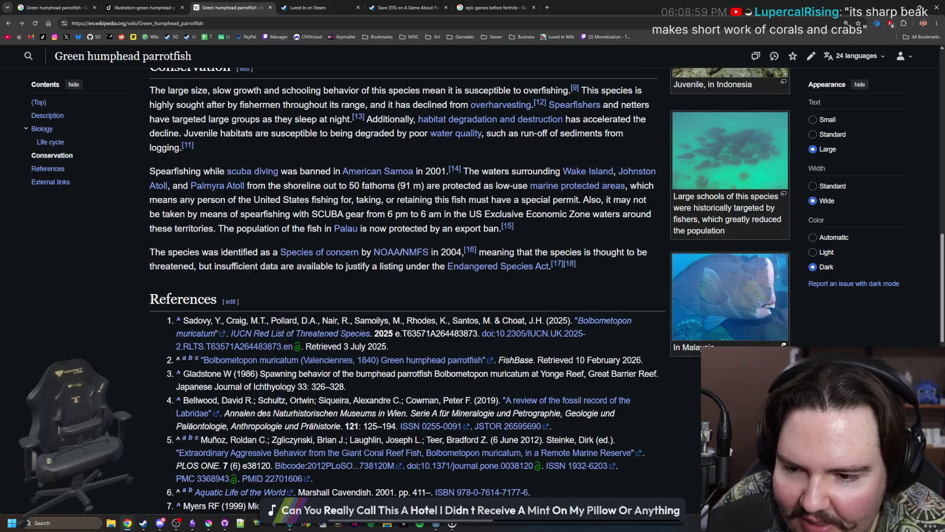
scroll(415, 199, "down", 4)
scroll(415, 202, "up", 3)
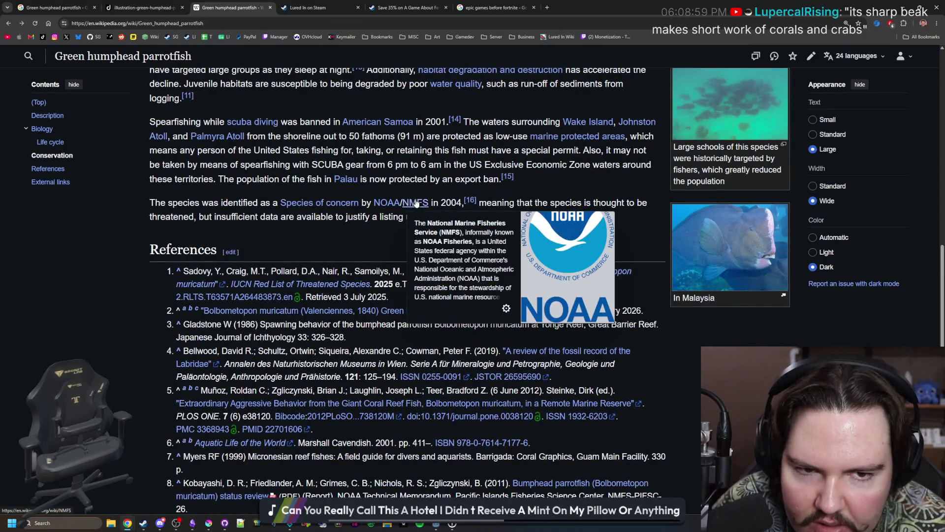
scroll(416, 204, "up", 15)
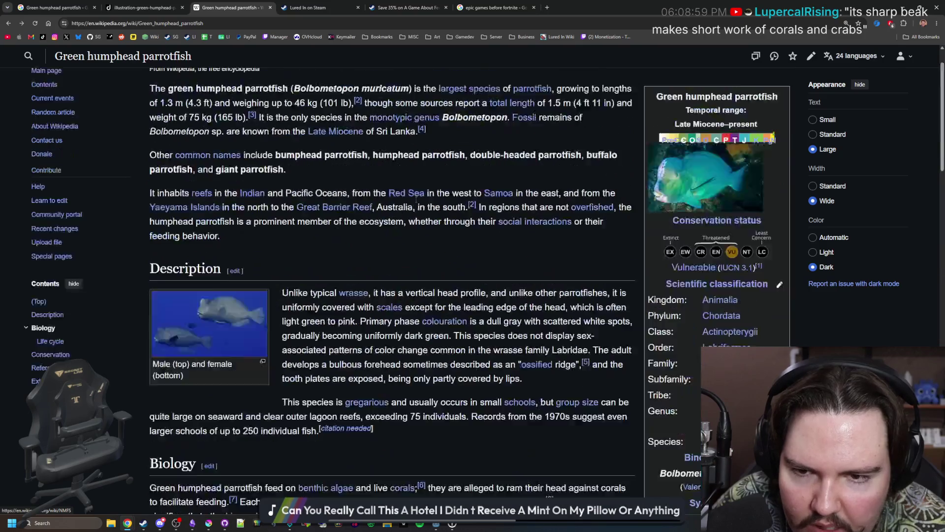
key("alt+Tab")
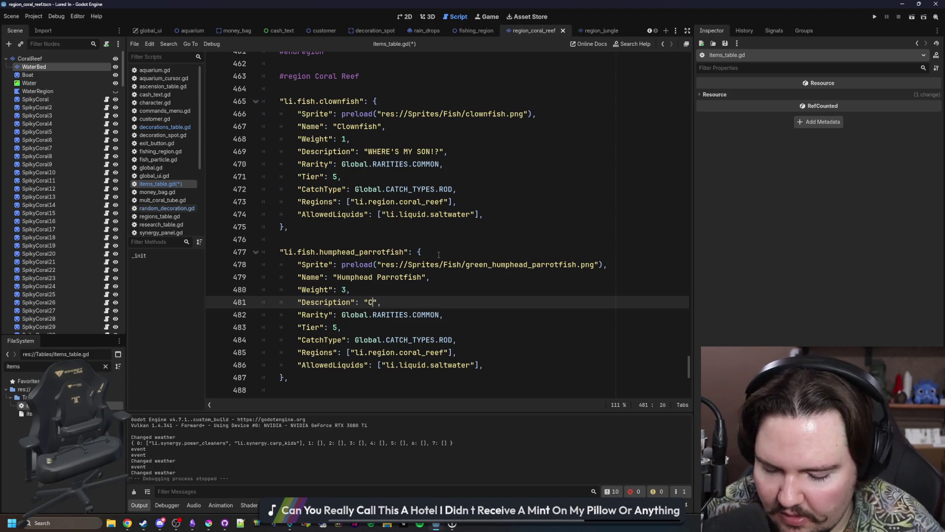
Complete the parrotfish Description as 'Crab and coral destruction machine' and save
type("rab and coral descru")
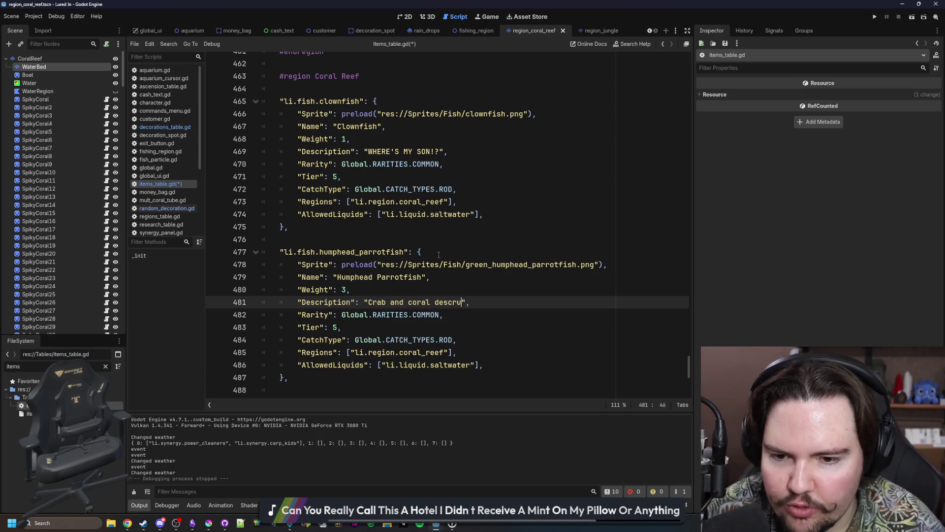
key("BackSpace")
key("BackSpace")
key("BackSpace")
type("truction m,ac")
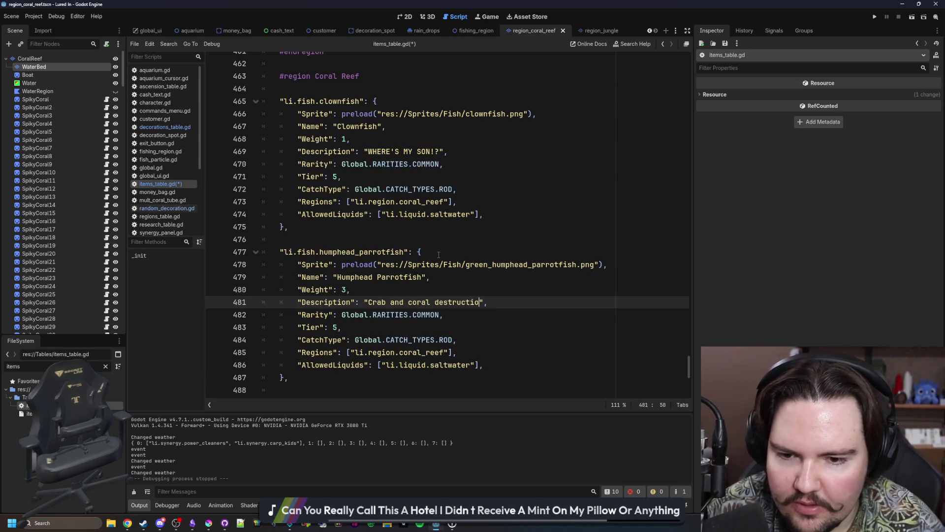
key("BackSpace")
key("BackSpace")
key("BackSpace")
type("achine")
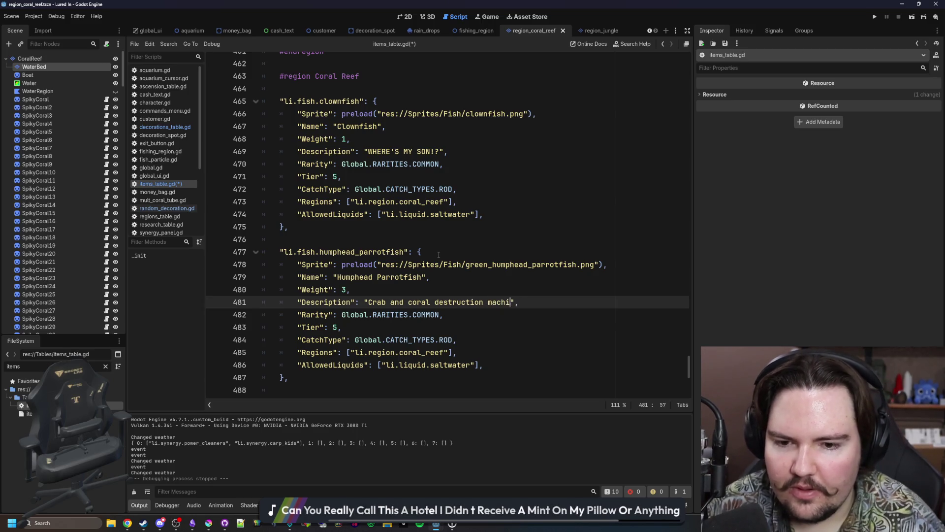
left_click(488, 241)
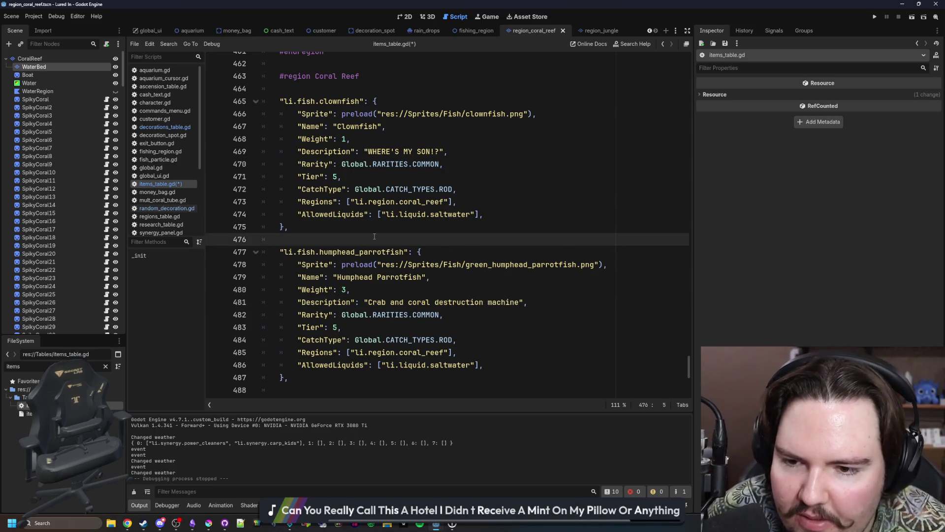
key("ctrl+s")
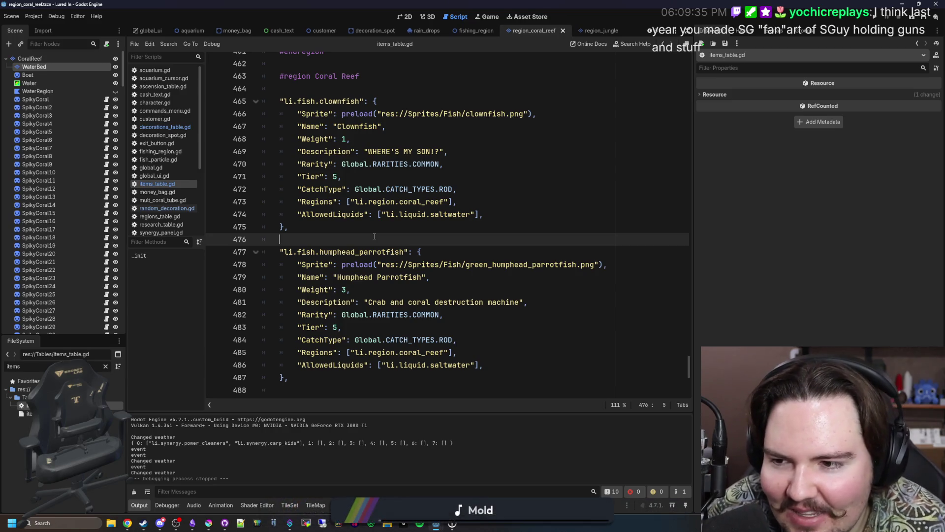
Tidy the blank line between the clownfish and parrotfish entries and save
triple_click(374, 236)
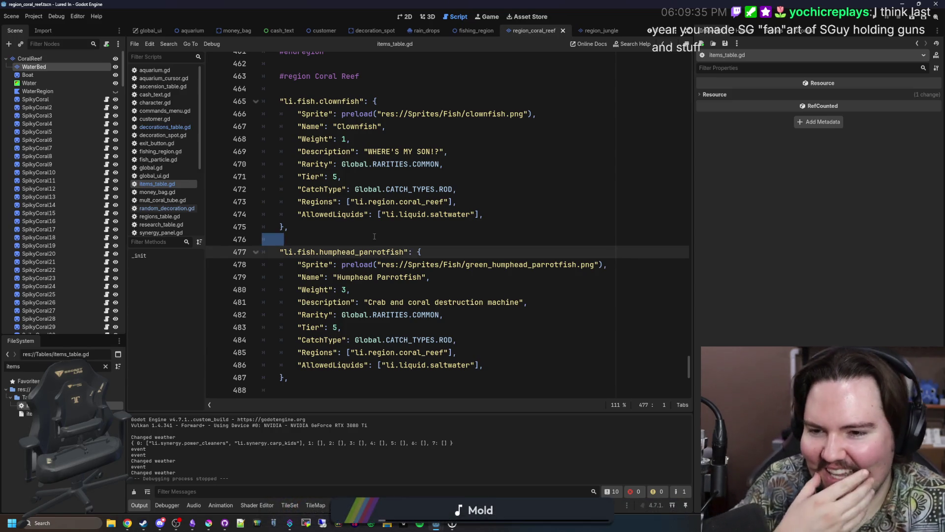
left_click(385, 236)
left_click(414, 227)
key("ctrl+s")
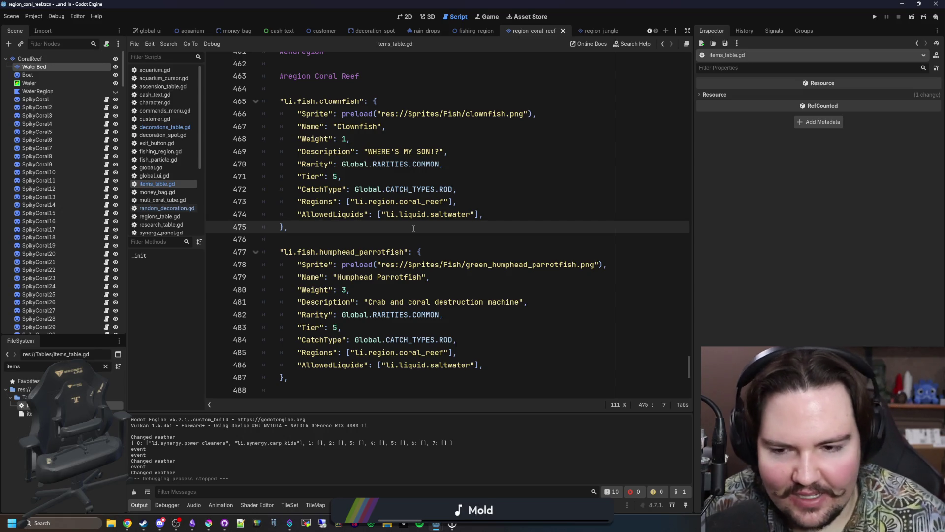
key("ctrl+s")
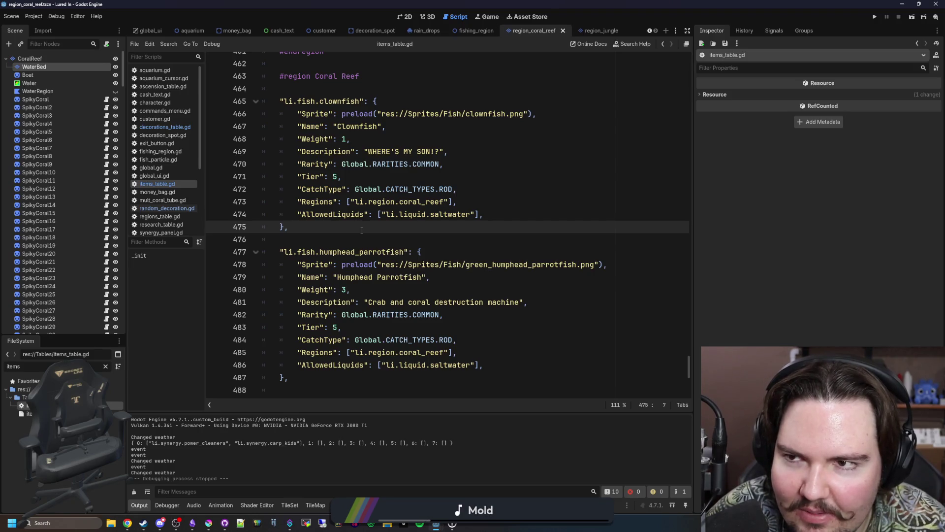
key("ctrl+s")
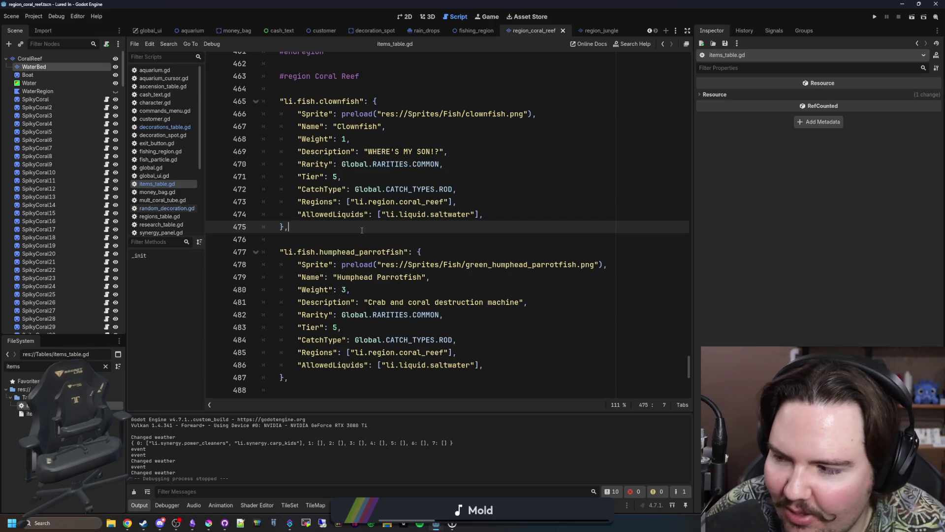
key("ctrl+s")
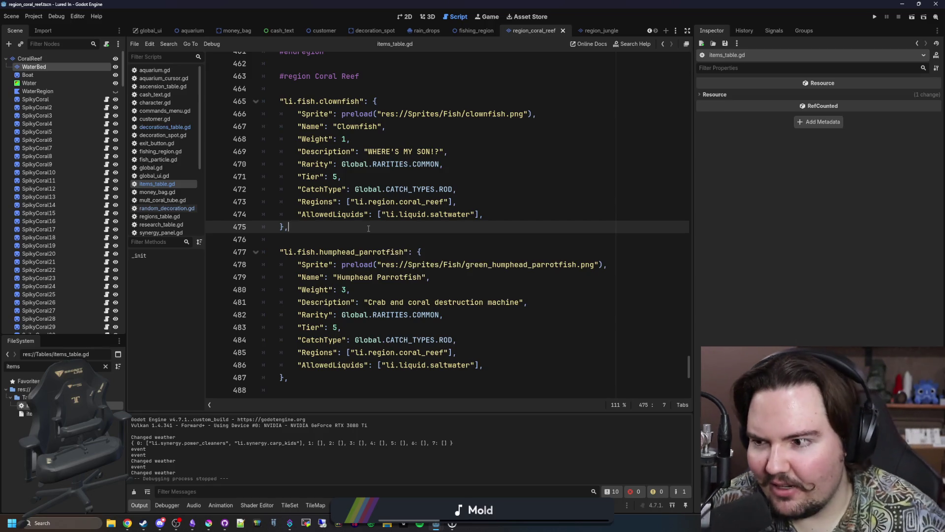
Review the clownfish and parrotfish entries in items_table.gd, saving again
left_click(397, 219)
left_click(384, 229)
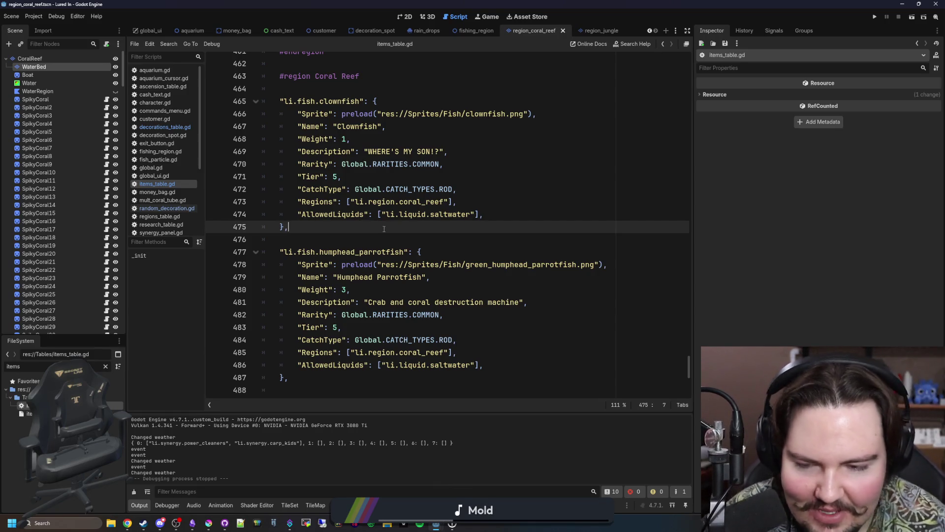
key("ctrl+s")
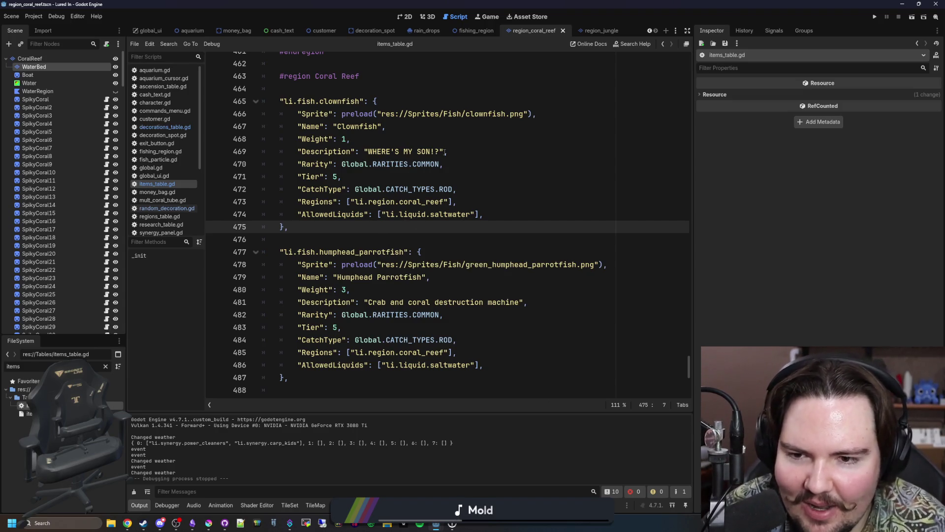
scroll(377, 227, "down", 2)
scroll(354, 284, "up", 4)
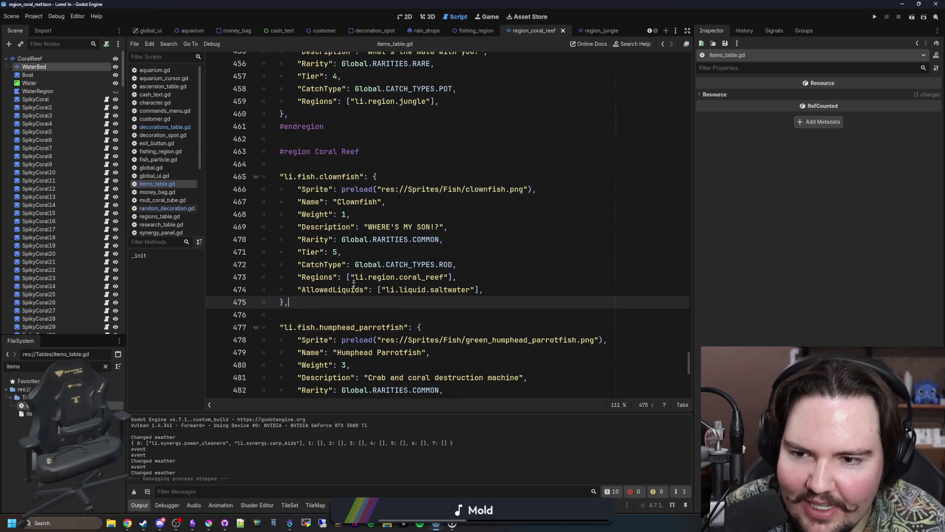
scroll(351, 297, "down", 4)
left_click(352, 302)
key("ctrl+s")
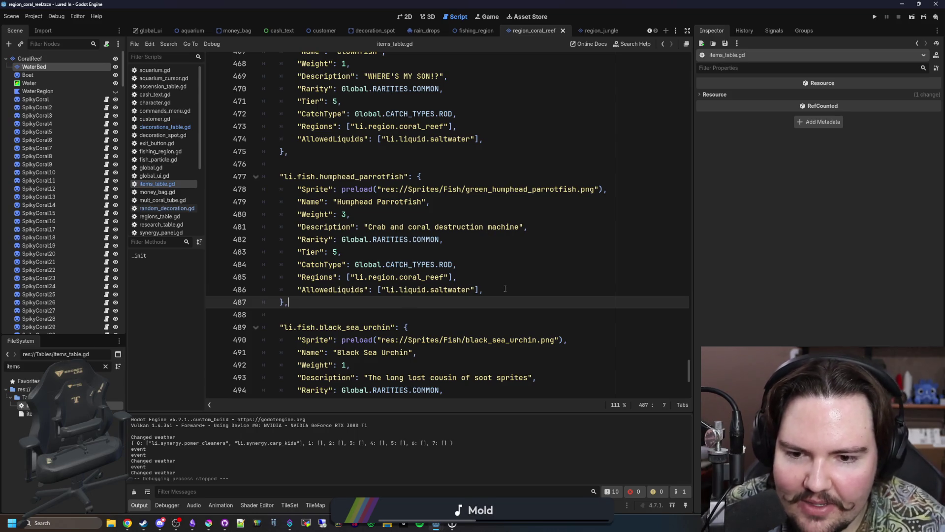
Check the parrotfish Weight line and Mata Mata entry, save, and switch to Krita
key("Up")
key("Up")
key("Up")
key("End")
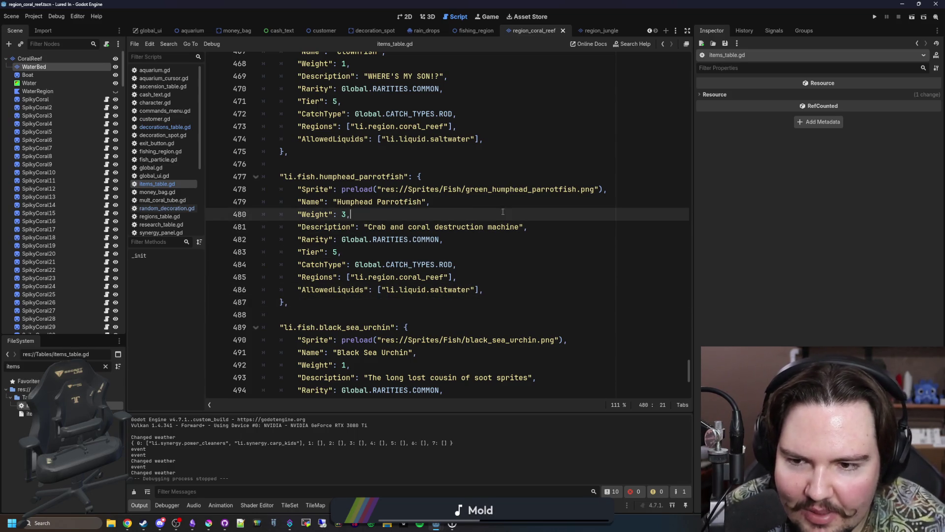
scroll(408, 162, "up", 5)
scroll(428, 212, "down", 4)
left_click(435, 228)
key("ctrl+f")
scroll(435, 228, "up", 6)
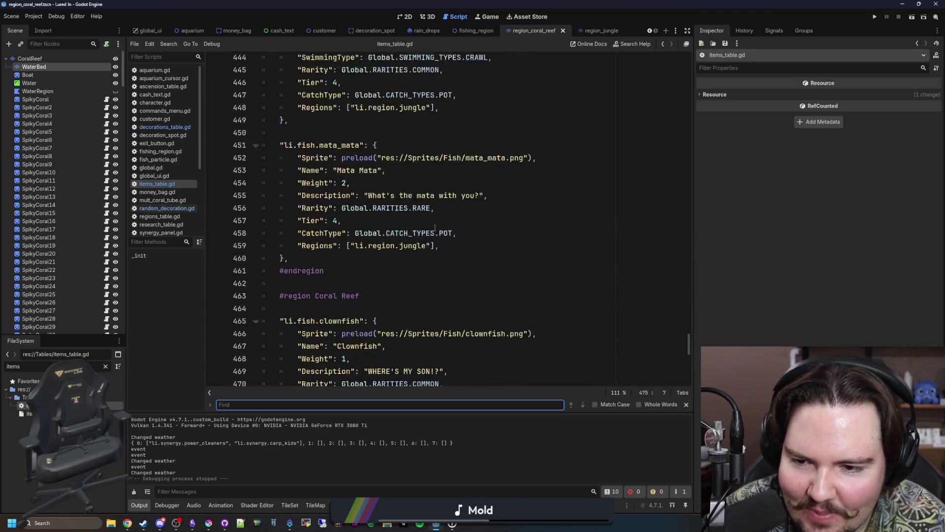
scroll(435, 228, "up", 6)
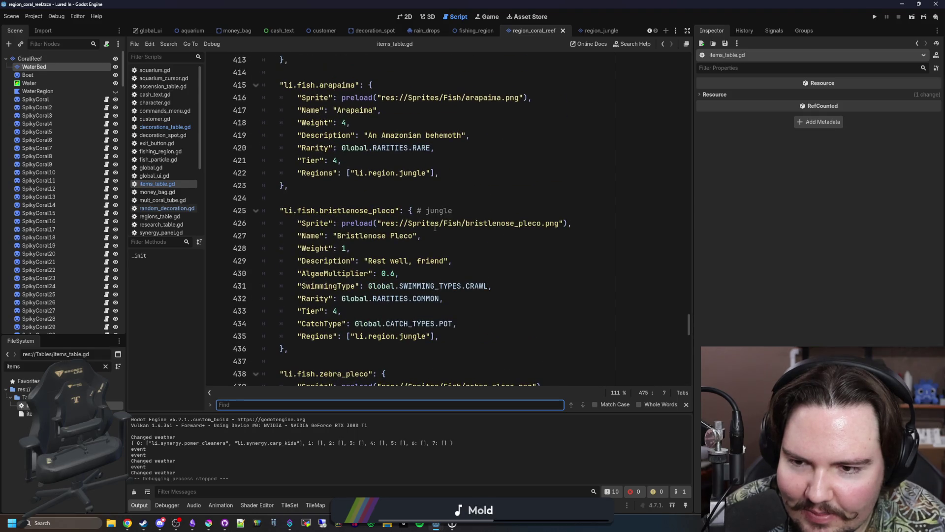
scroll(435, 227, "down", 9)
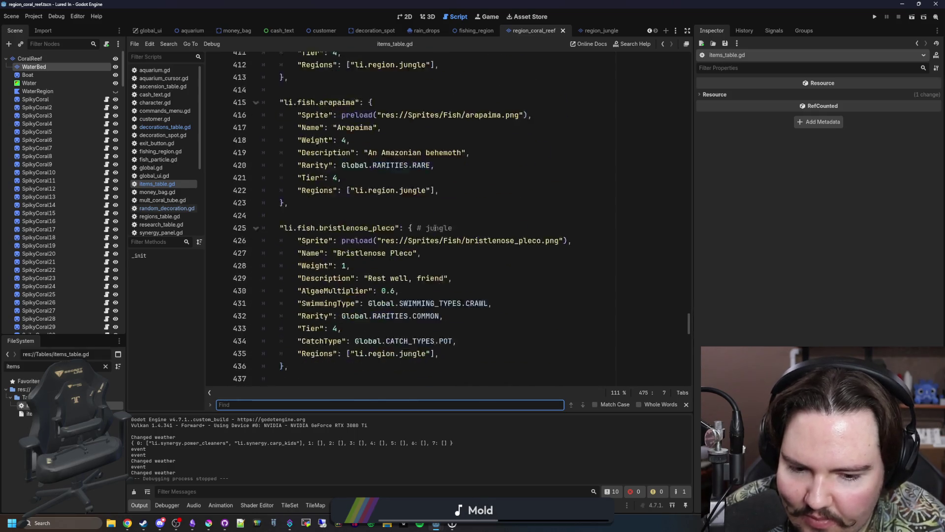
left_click(434, 218)
key("ctrl+s")
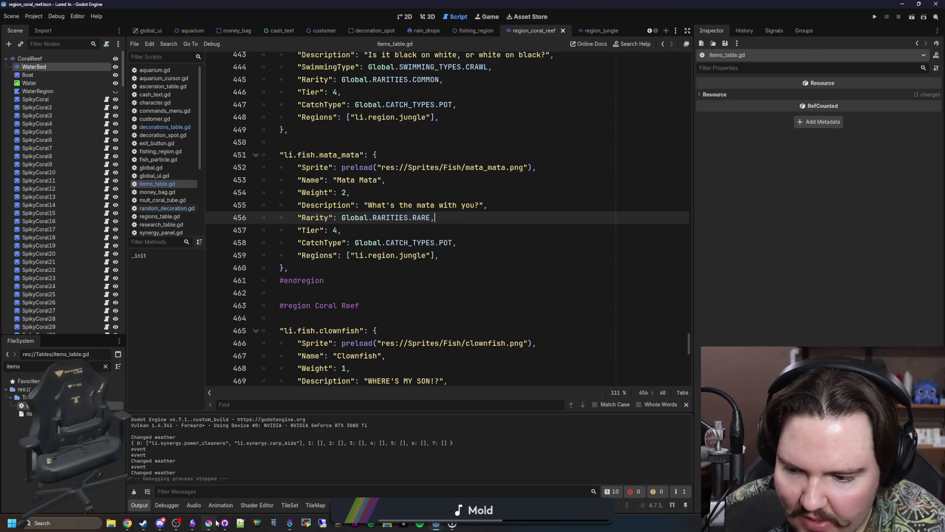
left_click(209, 523)
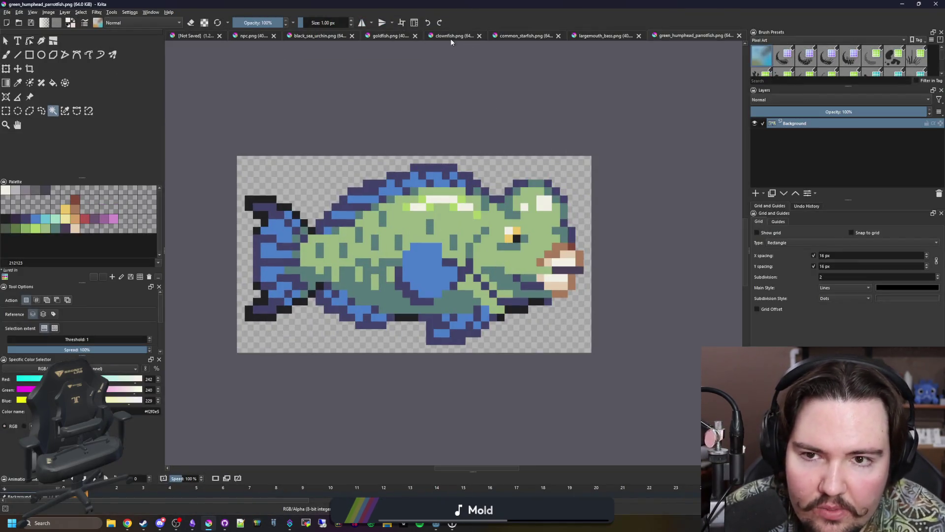
Browse the open sprite documents to the largemouth bass and back to the unsaved composite
left_click(330, 37)
left_click(242, 37)
left_click(192, 35)
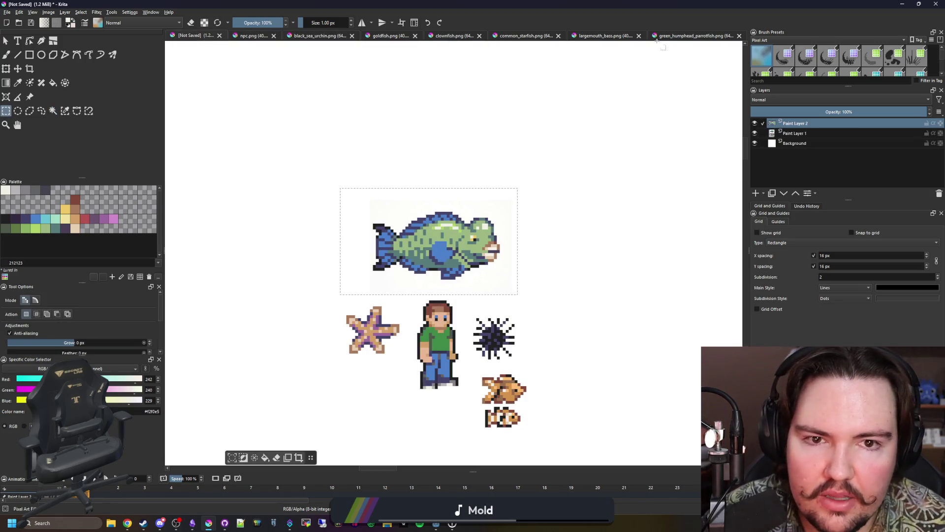
left_click(597, 36)
left_click(192, 36)
Paste the largemouth bass into the composite and move it just above the parrotfish
key("ctrl+t")
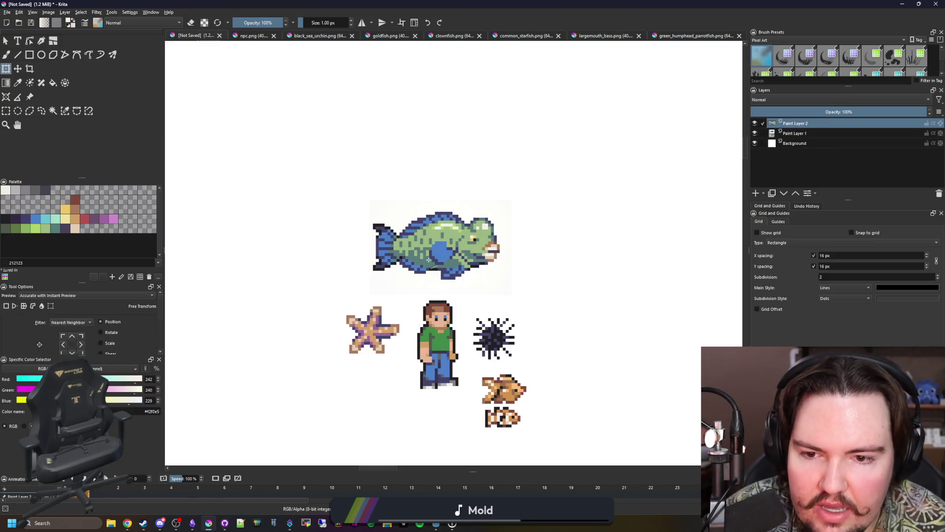
scroll(517, 241, "down", 5)
key("ctrl+v")
scroll(419, 198, "up", 3)
mouse_move(387, 178)
left_mouse_down()
mouse_move(568, 229)
mouse_move(581, 248)
left_mouse_up()
scroll(591, 247, "up", 3)
scroll(551, 285, "down", 1)
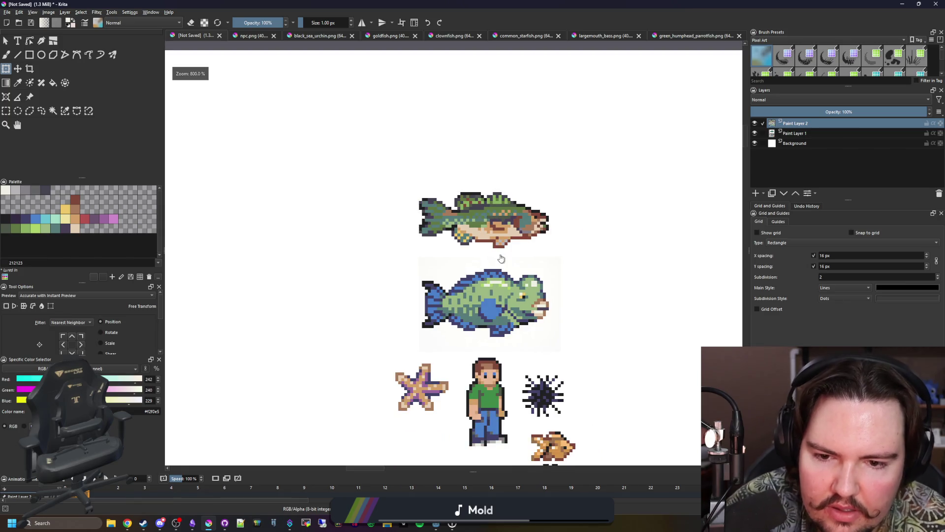
scroll(541, 316, "up", 2)
scroll(540, 316, "down", 3)
scroll(454, 250, "up", 1)
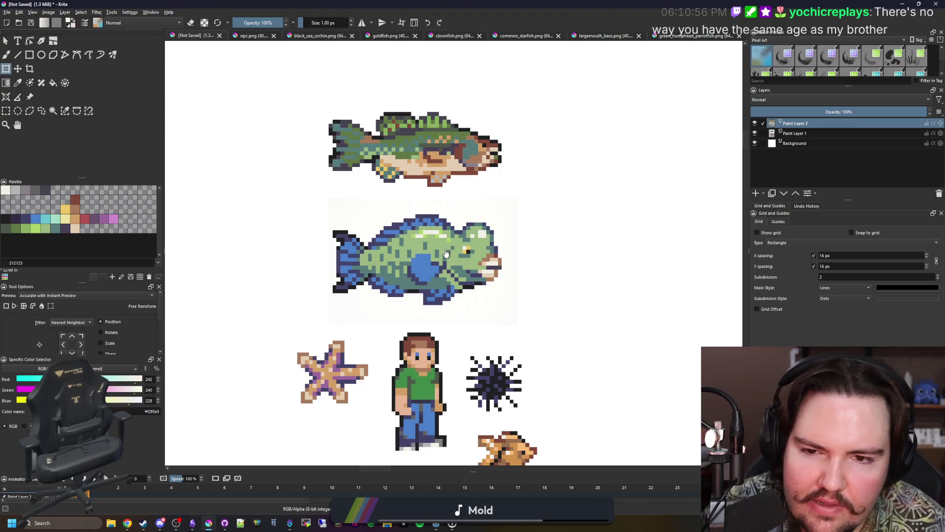
scroll(433, 261, "down", 3)
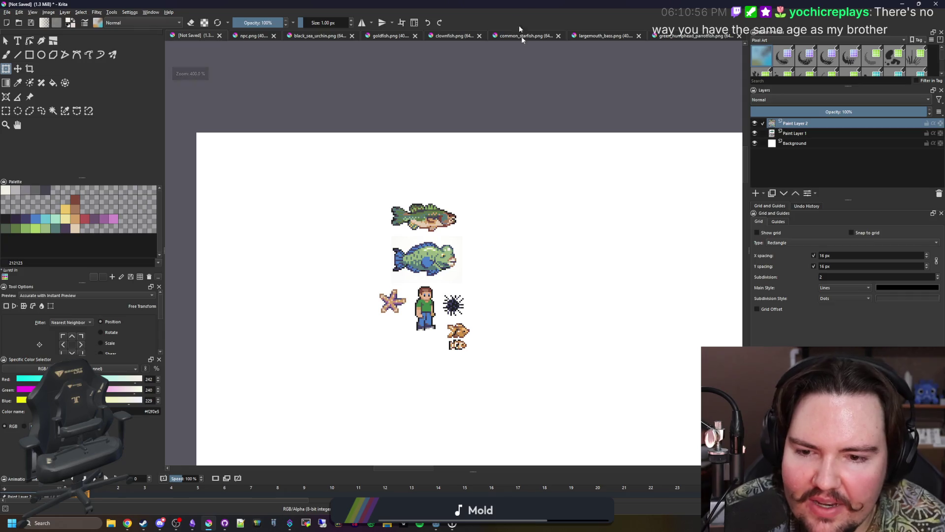
Open bluefin_tuna.png and copy the whole tuna sprite
left_click(7, 12)
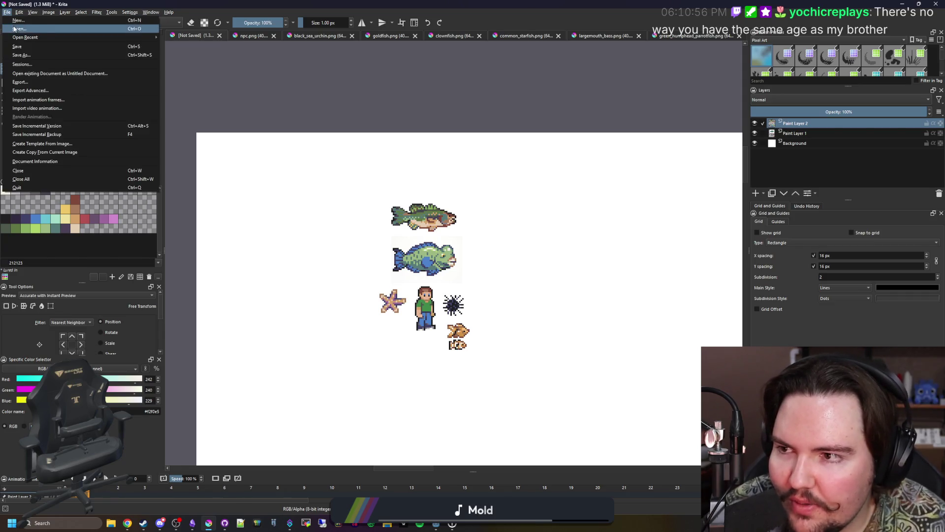
left_click(18, 27)
double_click(384, 249)
scroll(546, 288, "down", 1)
mouse_move(653, 360)
left_mouse_down()
mouse_move(274, 190)
mouse_move(286, 179)
mouse_move(444, 267)
mouse_move(528, 263)
left_mouse_up()
key("ctrl+c")
Paste the tuna into the composite beside the parrotfish, then bring Godot forward
key("ctrl+Tab")
key("ctrl+v")
key("ctrl+t")
key("Return")
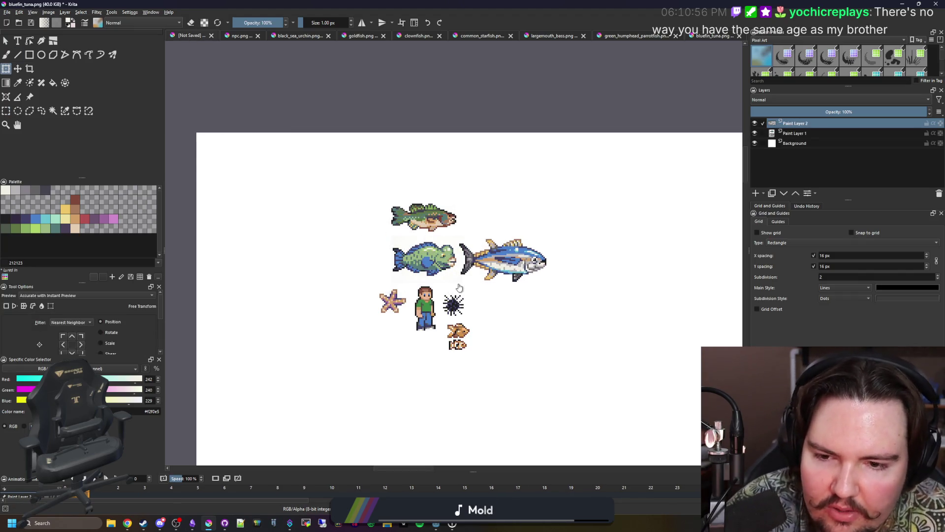
scroll(456, 270, "down", 1)
key("super+Down")
left_click(331, 281)
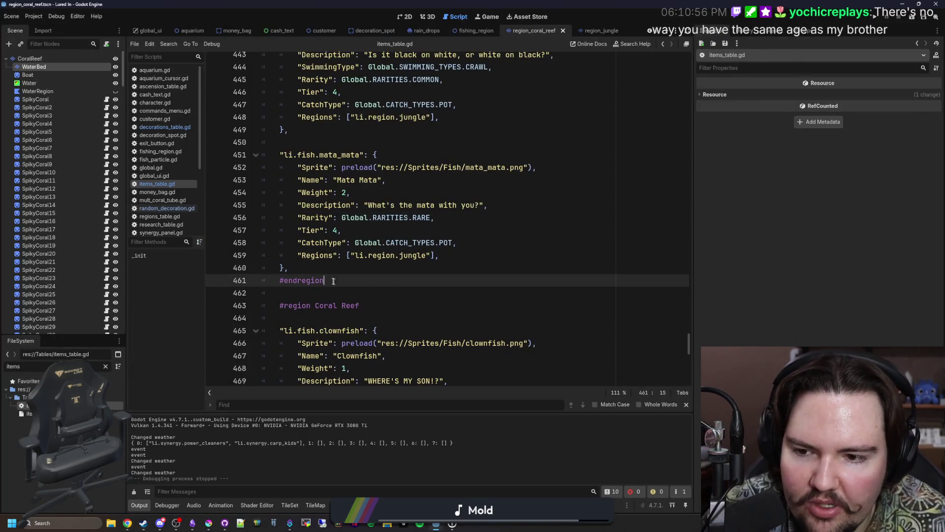
Save the items table script after the parrotfish entry and launch the game with Run Project
left_click(330, 267)
key("ctrl+s")
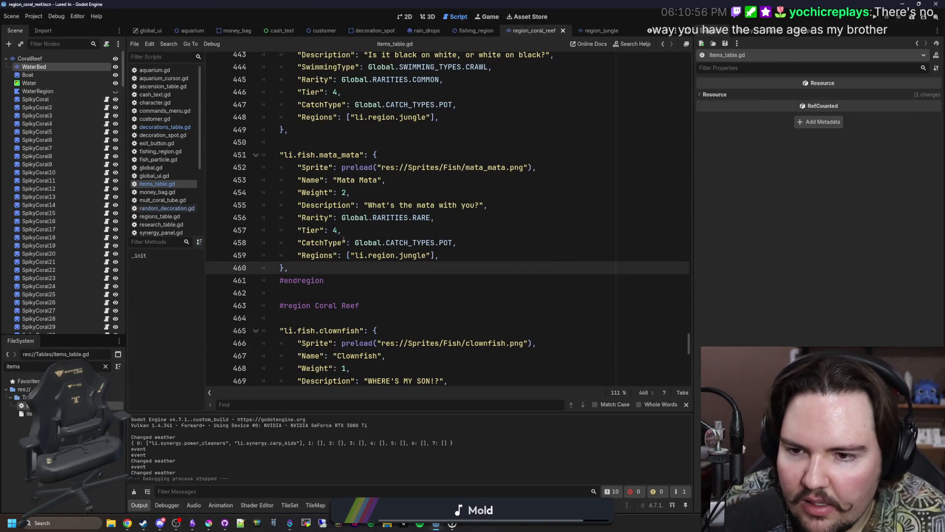
scroll(374, 226, "down", 9)
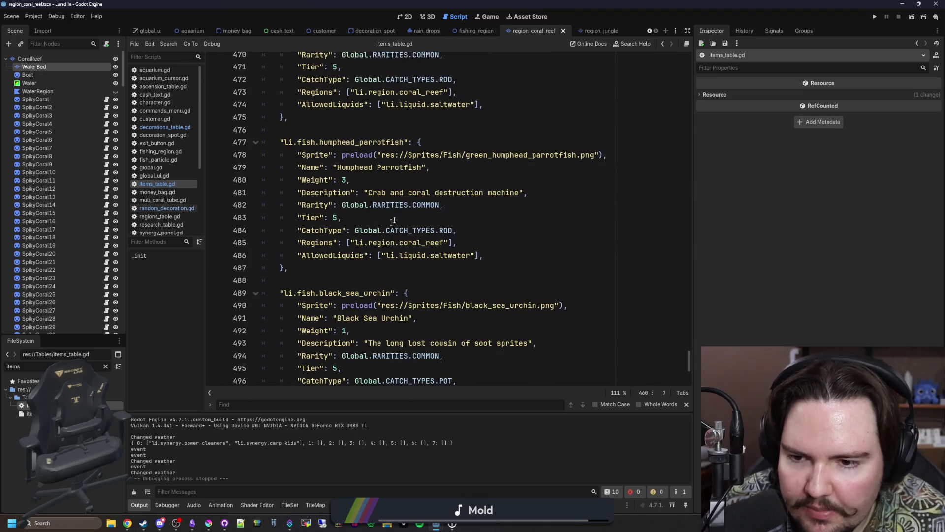
left_click(493, 219)
key("ctrl+s")
left_click(875, 16)
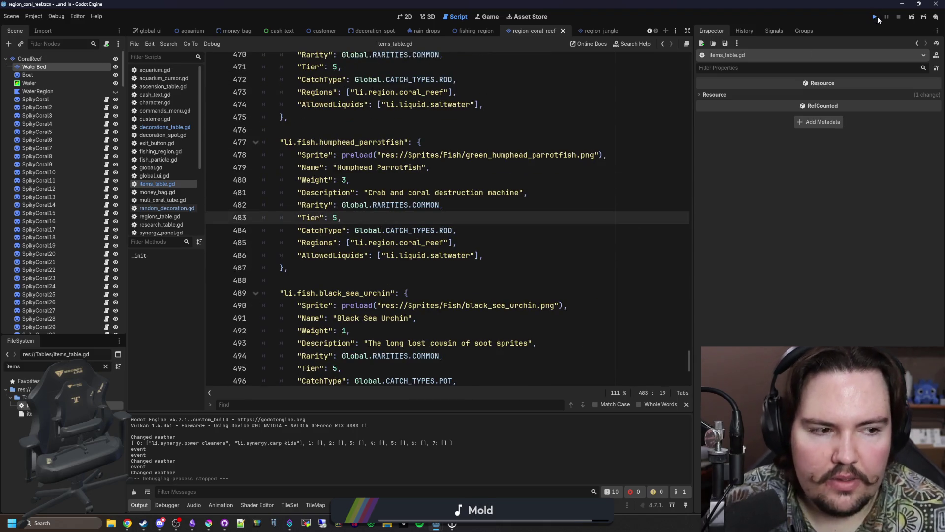
key("alt+Tab")
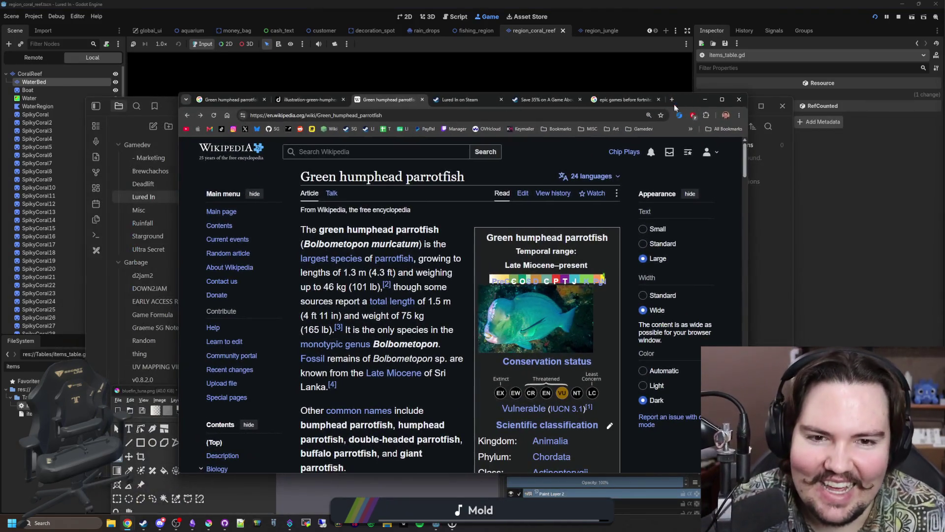
Search 'whaleshark' in a new tab and preview the Galapagos whale shark diagram in Images
left_click(672, 100)
type("whaleshark")
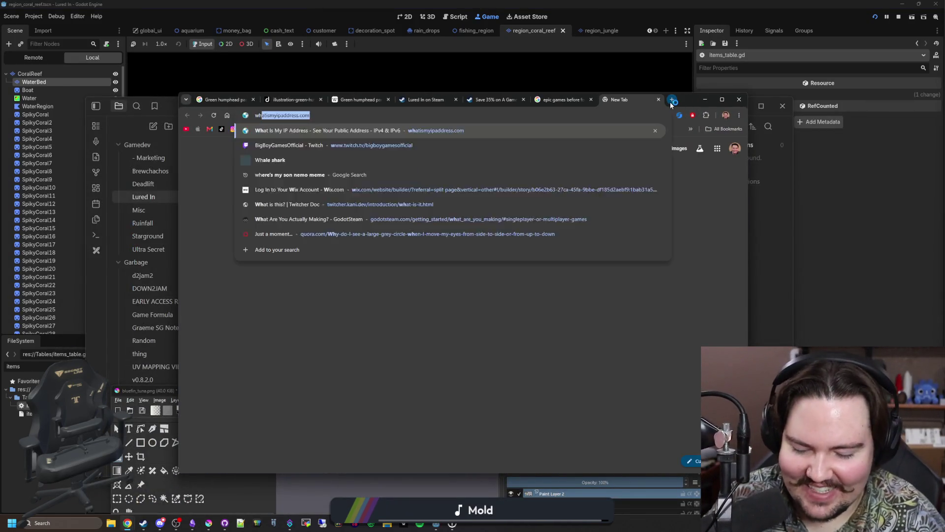
key("Return")
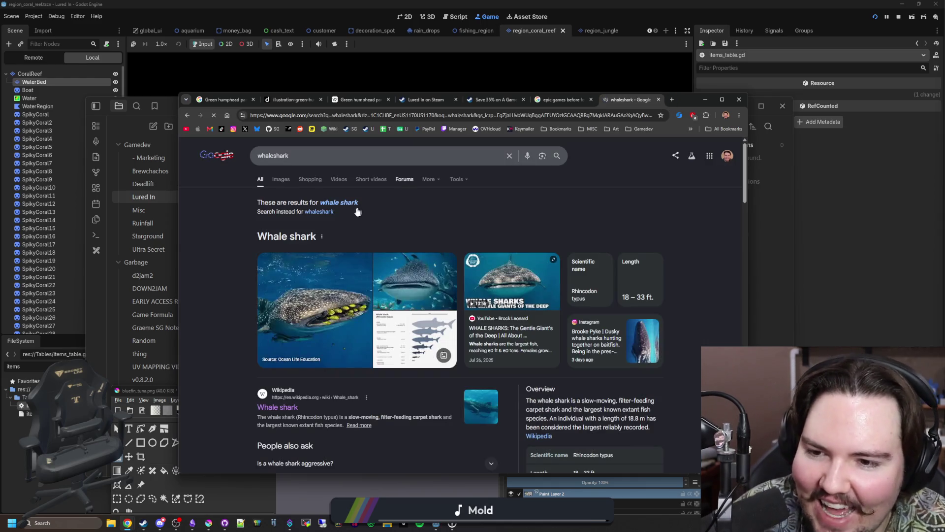
left_click(276, 180)
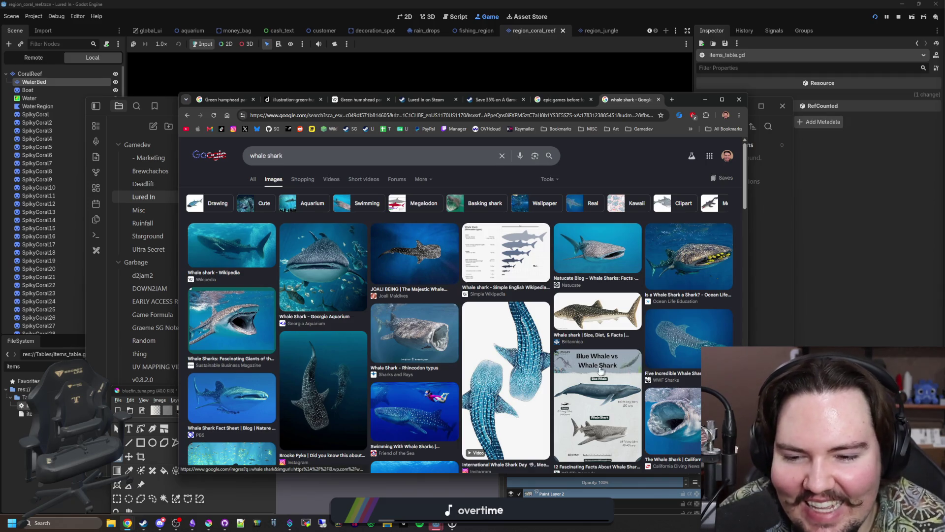
scroll(335, 342, "down", 3)
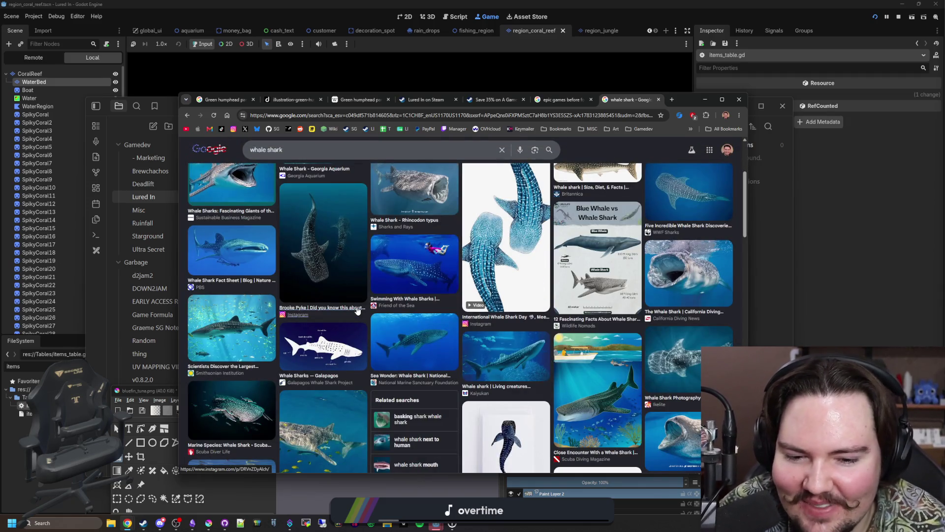
scroll(439, 329, "down", 1)
left_click(323, 295)
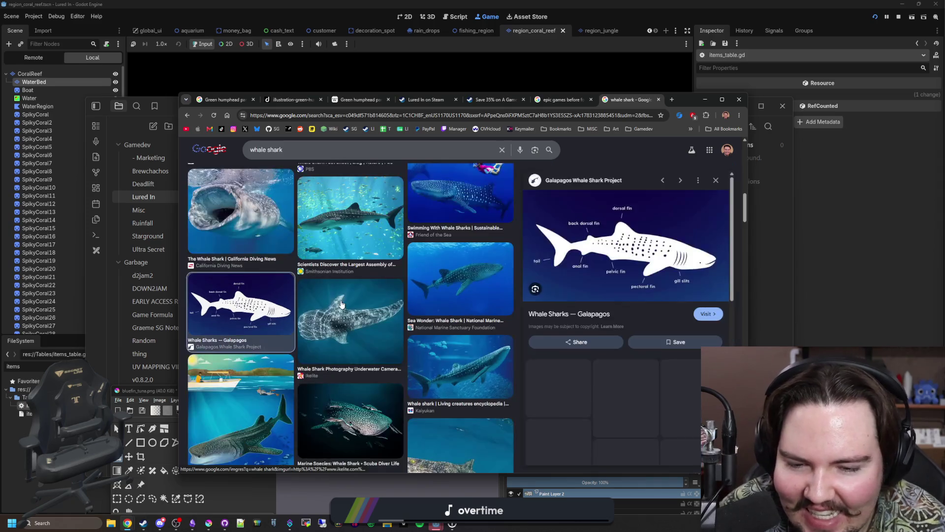
Reopen whale shark image results, preview the Georgia Aquarium photo, and return to the game
scroll(401, 294, "up", 3)
scroll(402, 294, "up", 5)
left_click(257, 183)
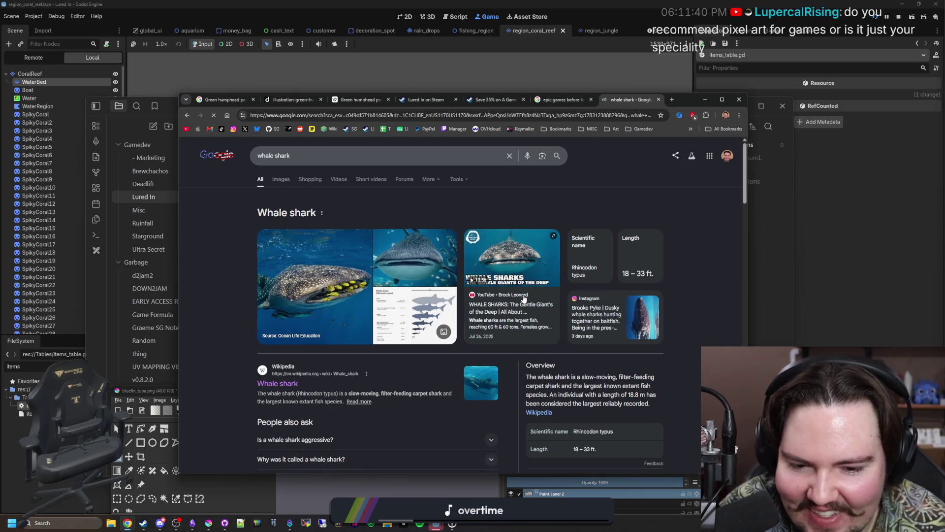
scroll(594, 394, "down", 1)
scroll(594, 394, "up", 1)
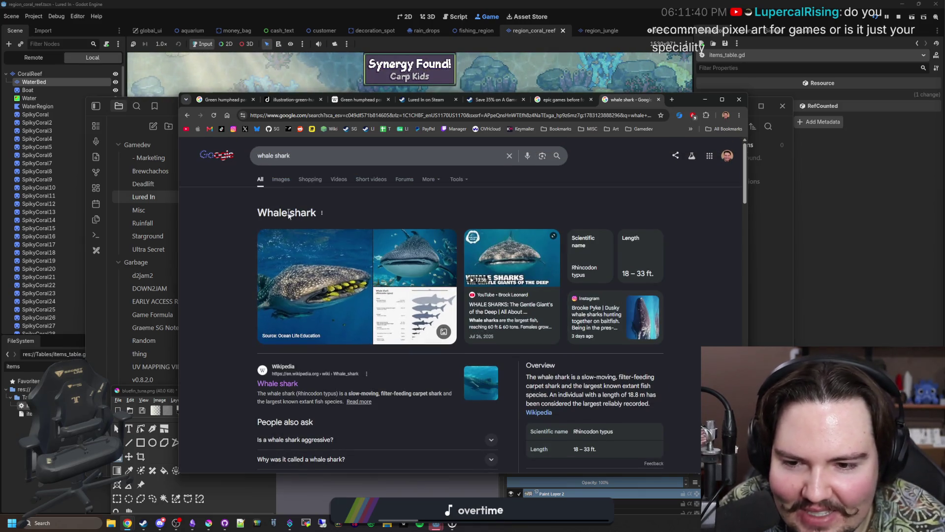
left_click(281, 179)
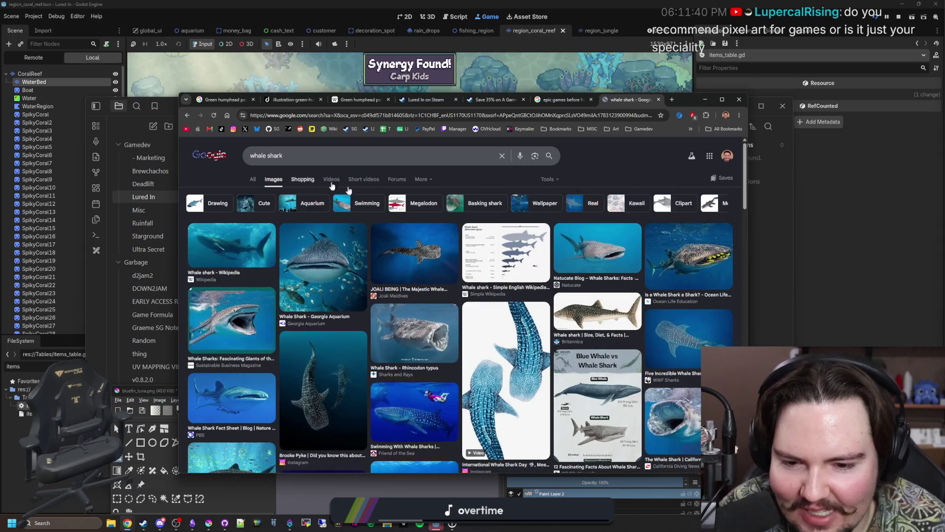
scroll(452, 237, "down", 3)
scroll(452, 237, "down", 3)
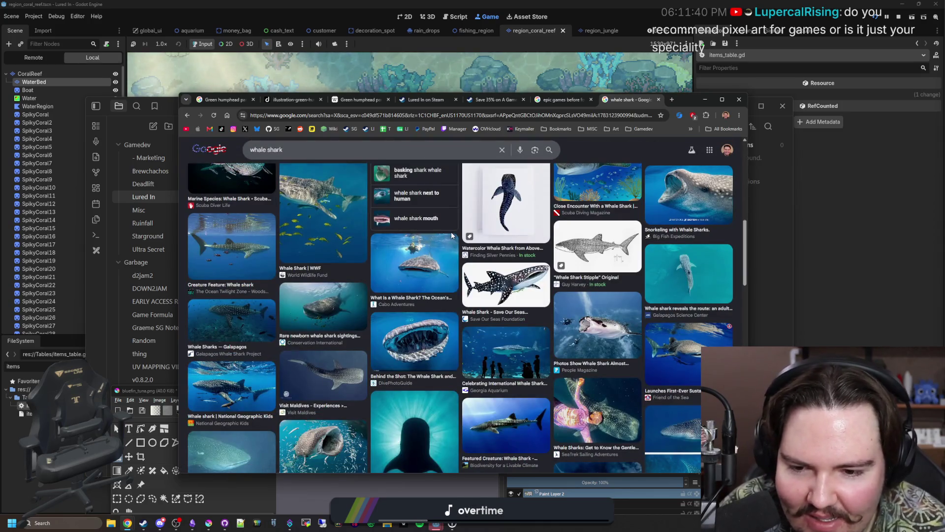
scroll(333, 318, "down", 3)
left_click(333, 318)
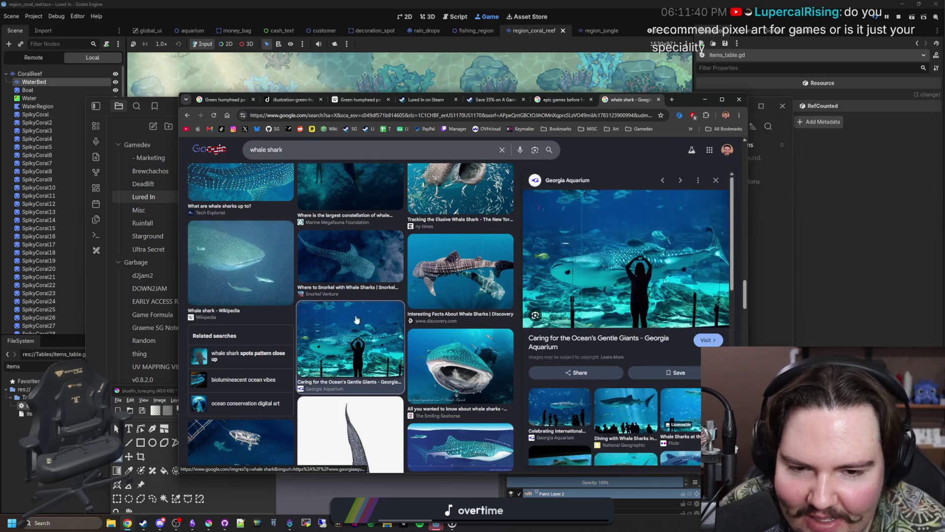
left_click(834, 262)
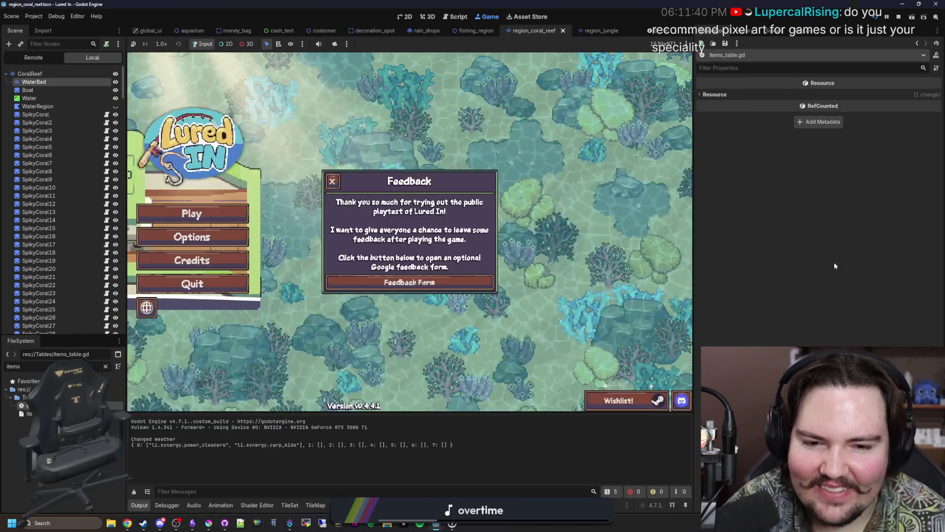
Dismiss the feedback notice, start playing, and lower Master Volume to 33
left_click(331, 182)
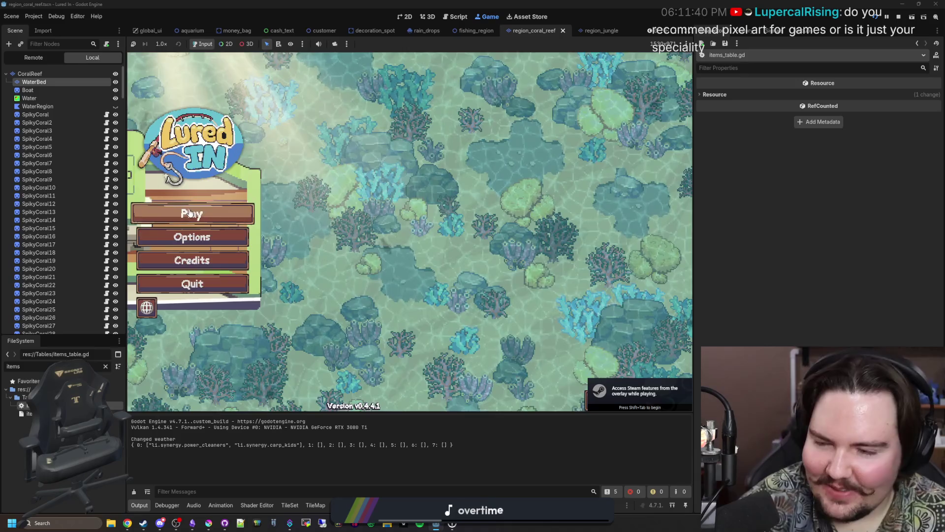
left_click(191, 213)
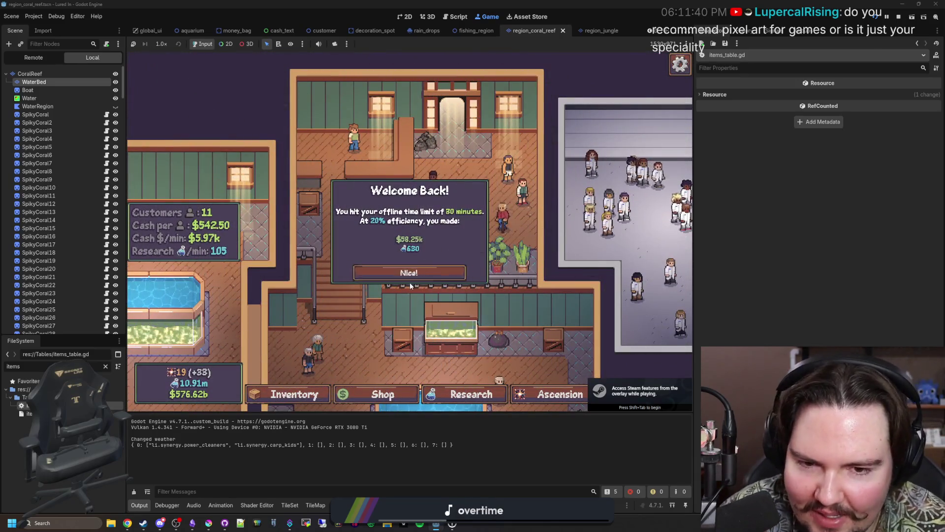
key("Escape")
left_click(439, 234)
left_click(448, 177)
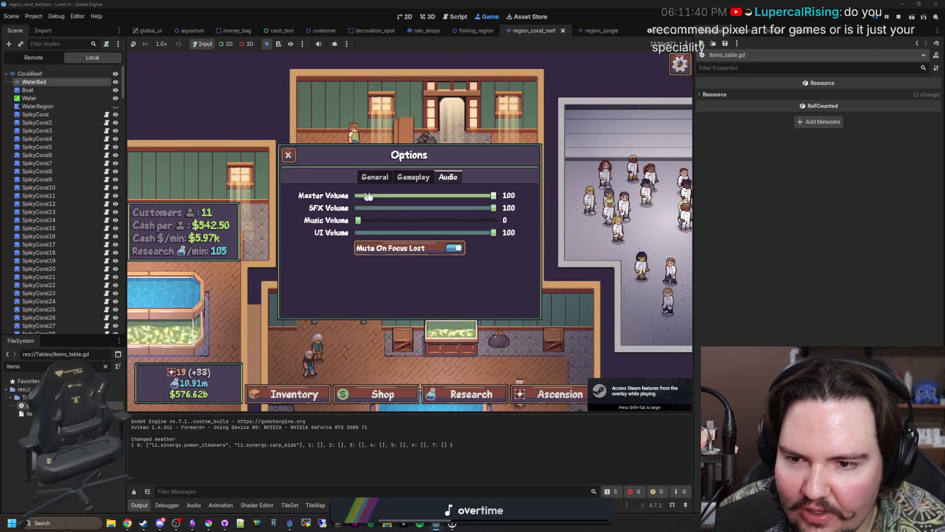
left_click(403, 195)
key("Escape")
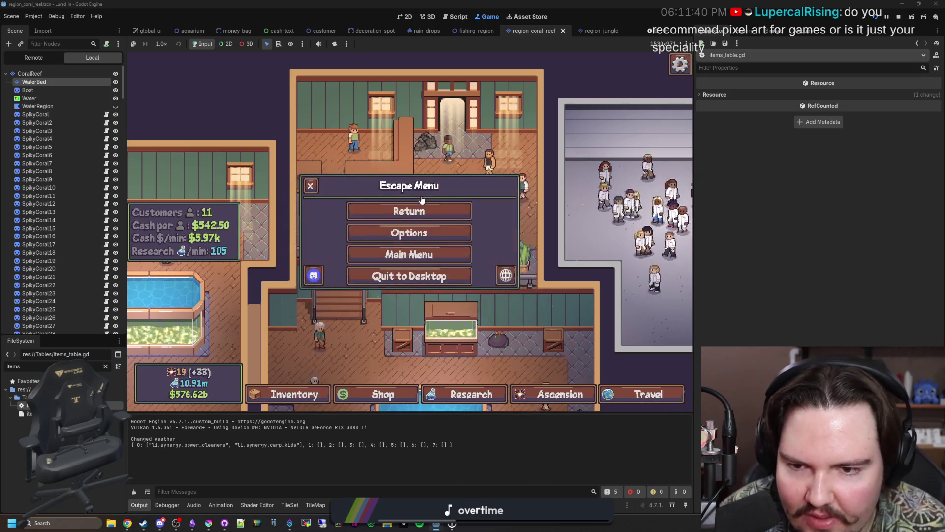
key("Escape")
Run 'giveall 10' in the secret command menu and open Large Fish Tank 1
scroll(426, 291, "up", 3)
key("grave")
type("giveall 10")
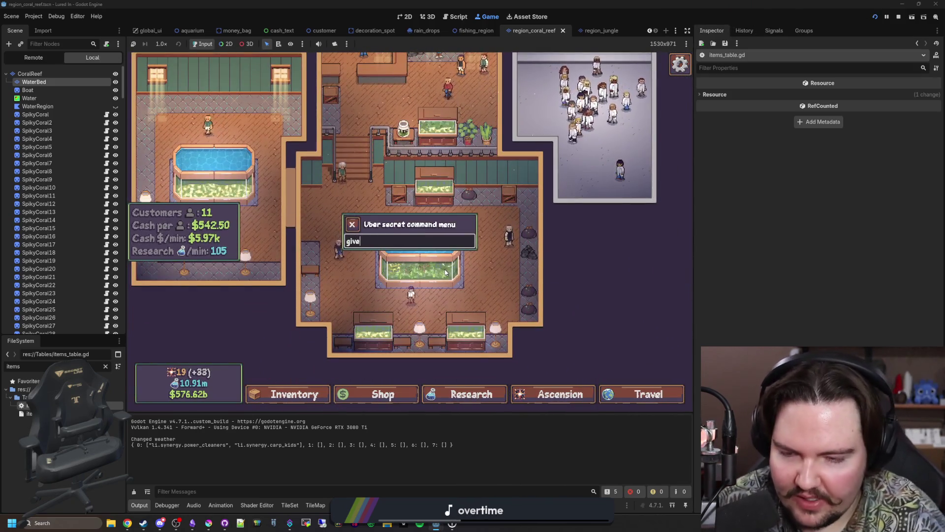
left_click(445, 273)
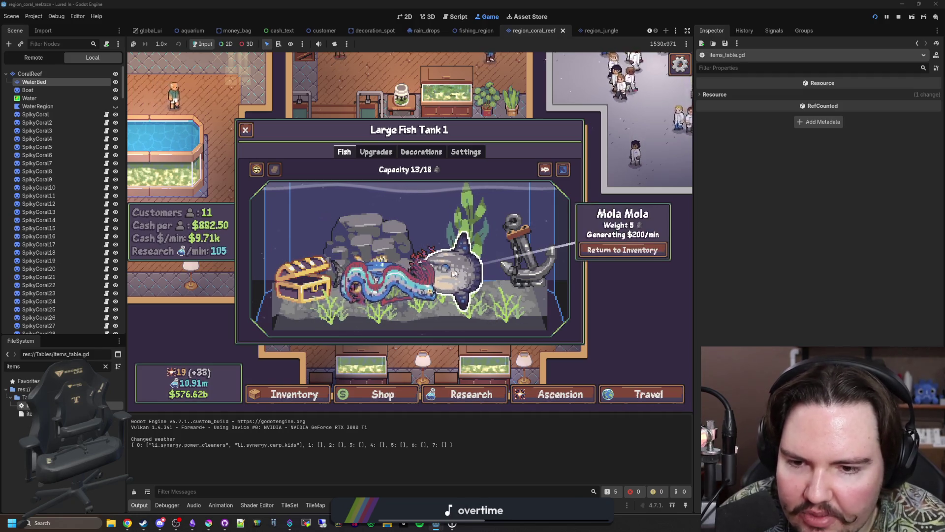
Check the tank's upgrades, then open the inventory and scroll to Humphead Parrotfish
left_click(376, 152)
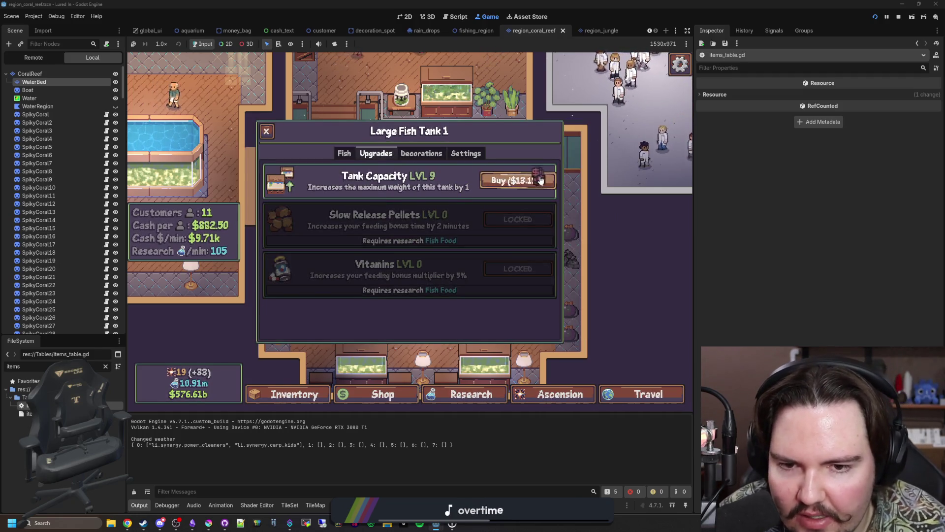
left_click(275, 377)
left_click(288, 394)
scroll(408, 261, "down", 10)
scroll(505, 277, "down", 5)
scroll(510, 278, "up", 4)
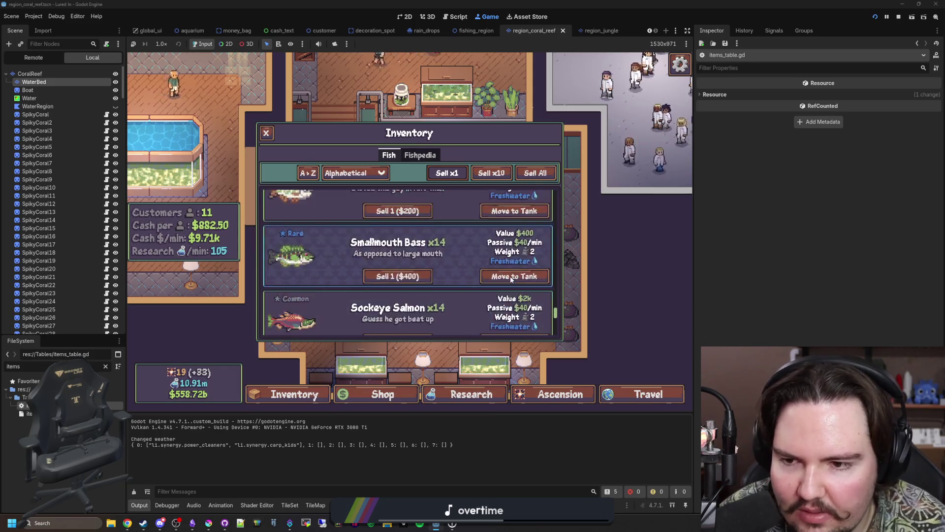
scroll(510, 276, "up", 10)
scroll(510, 280, "up", 8)
scroll(511, 277, "up", 6)
scroll(510, 277, "down", 1)
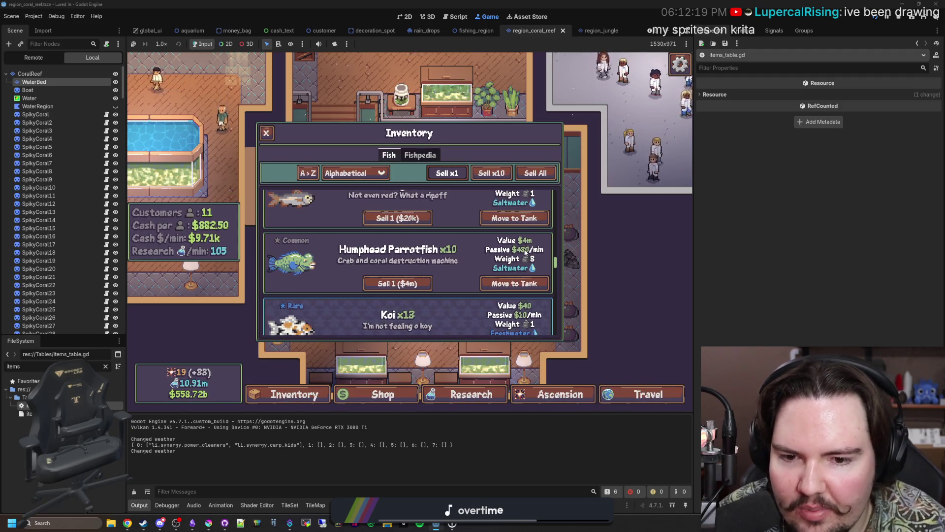
Move two Humphead Parrotfish into Large Fish Tank 1
left_click(512, 286)
left_click(412, 250)
left_click(512, 285)
left_click(412, 250)
Inspect both parrotfish swimming in Large Fish Tank 1, then reopen the inventory
left_click(454, 289)
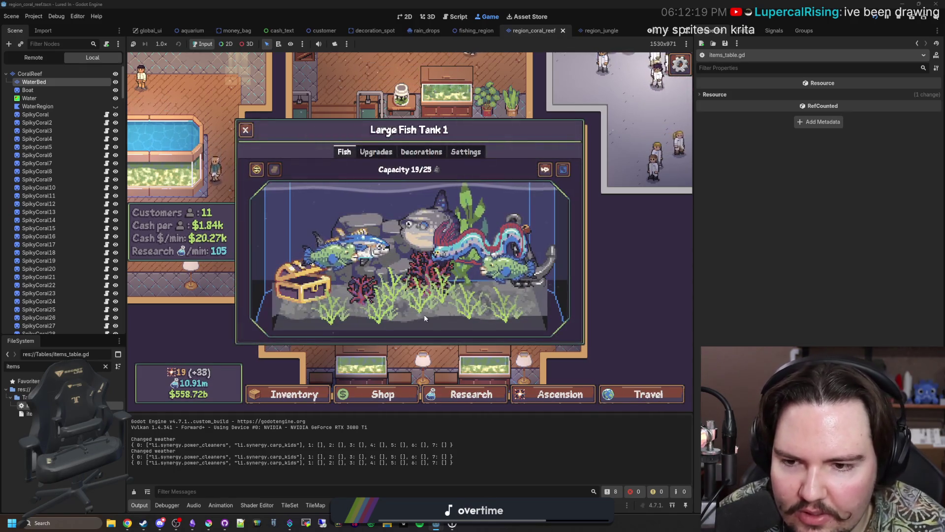
left_click(333, 262)
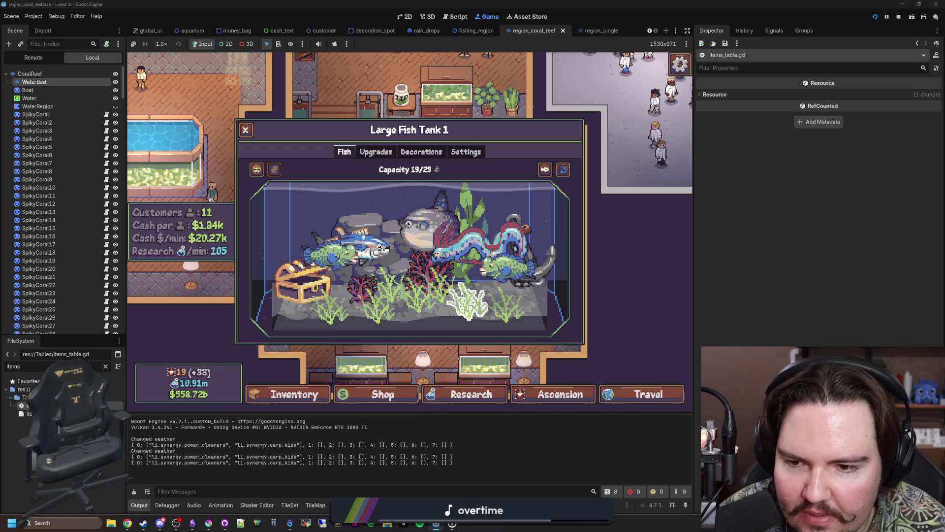
left_click(513, 279)
left_click(550, 314)
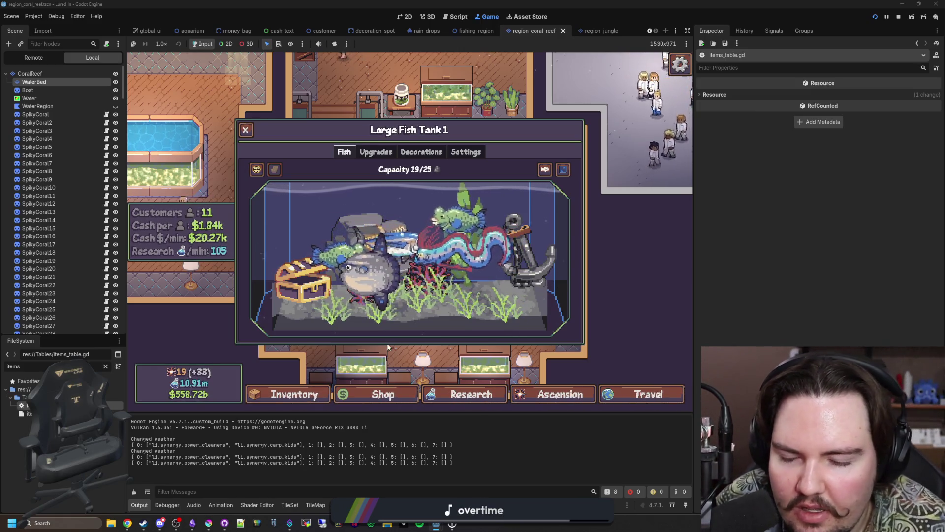
key("Escape")
key("i")
scroll(397, 246, "down", 15)
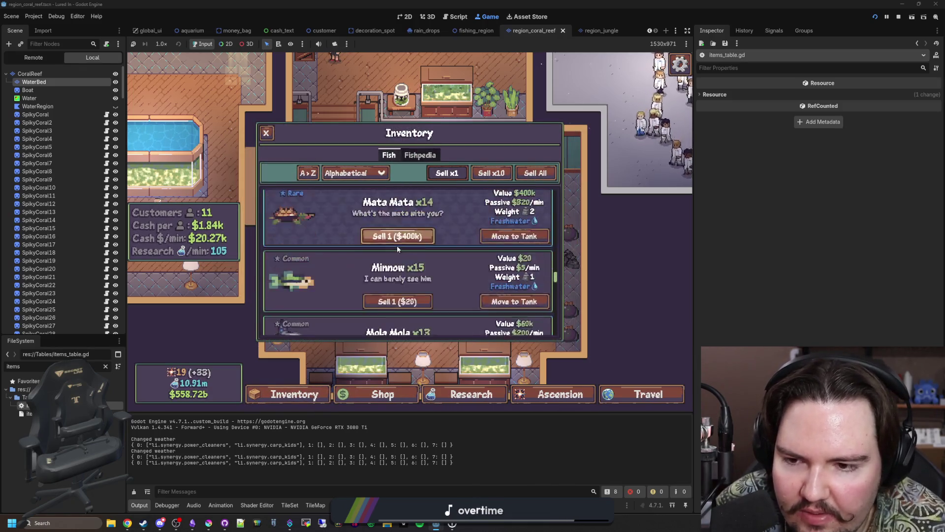
Sort the game's fish inventory by Liquid Type
scroll(420, 254, "down", 12)
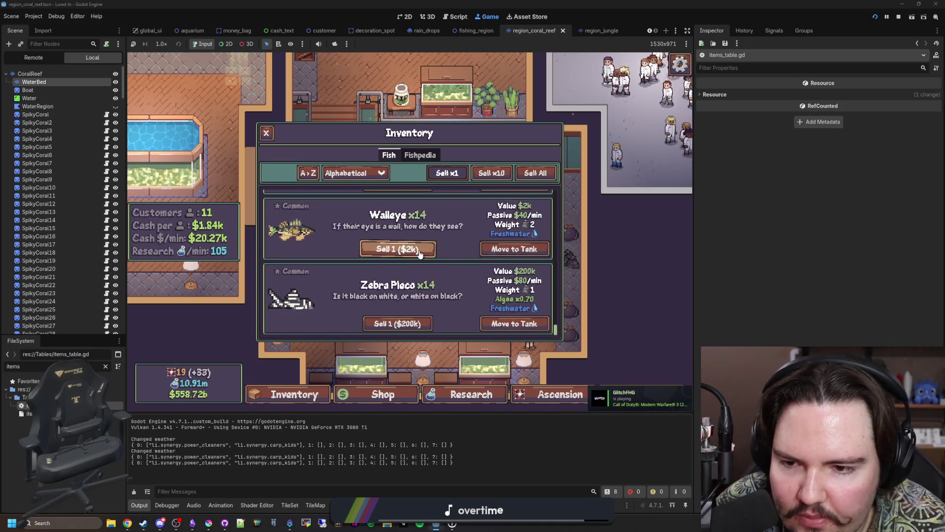
scroll(420, 254, "up", 8)
scroll(414, 245, "up", 5)
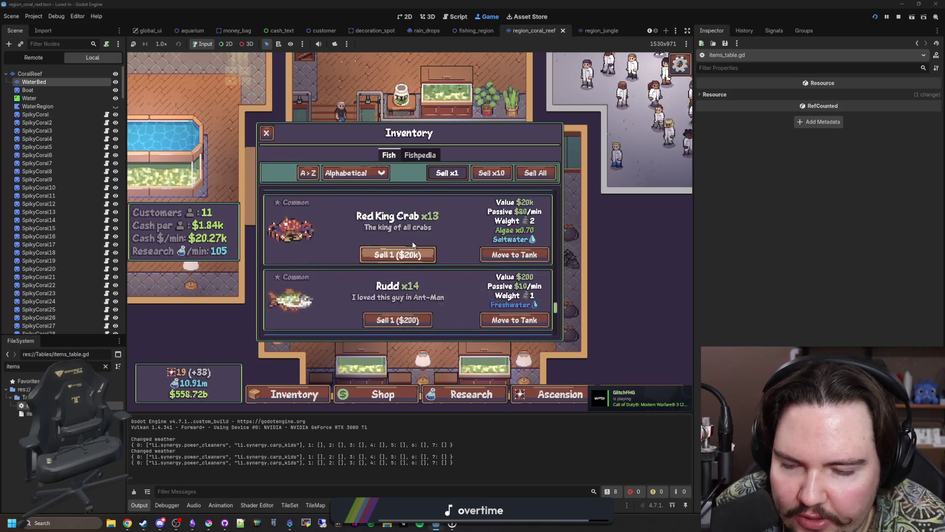
left_click(362, 174)
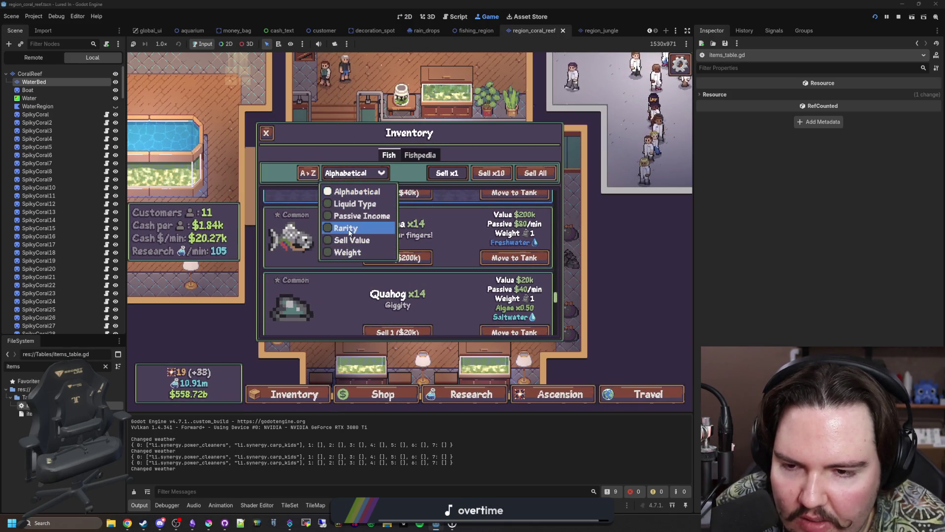
left_click(354, 204)
Find the Black Sea Urchin in the list and choose Move to Tank
scroll(353, 200, "down", 10)
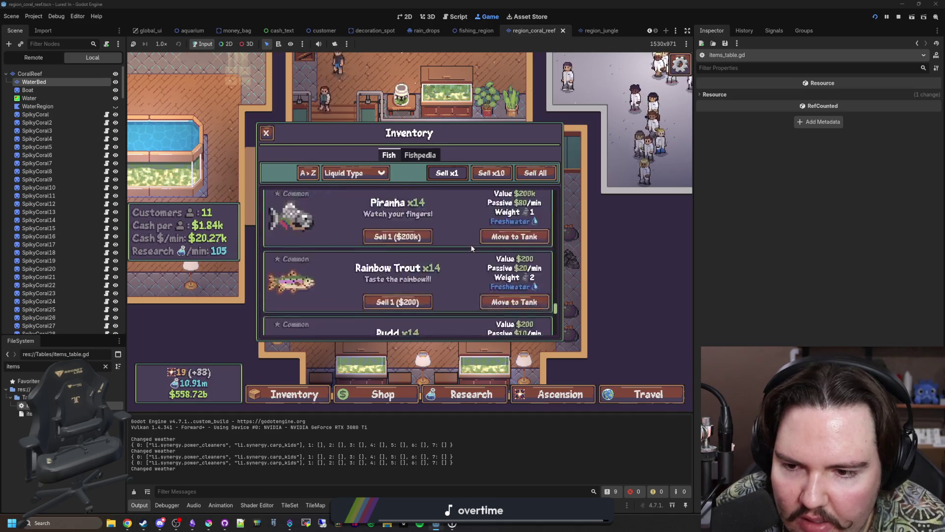
scroll(538, 279, "up", 10)
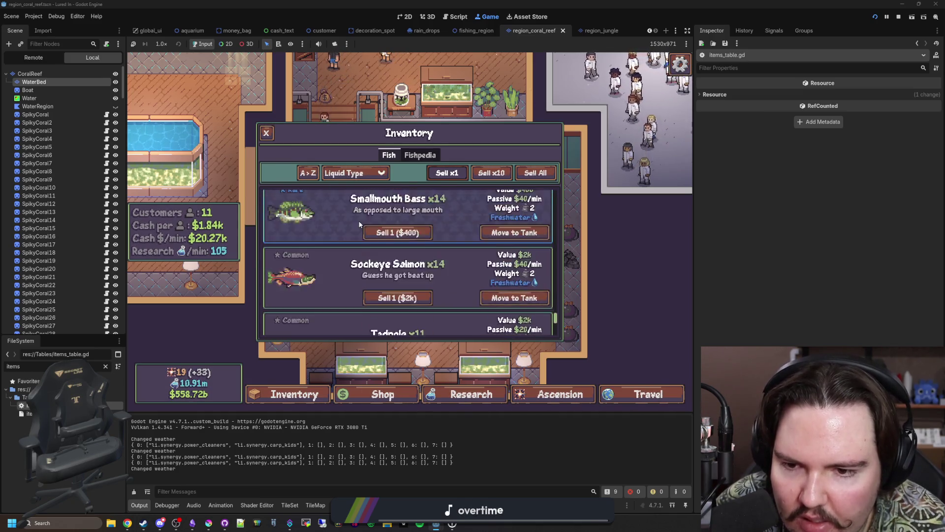
scroll(538, 278, "up", 10)
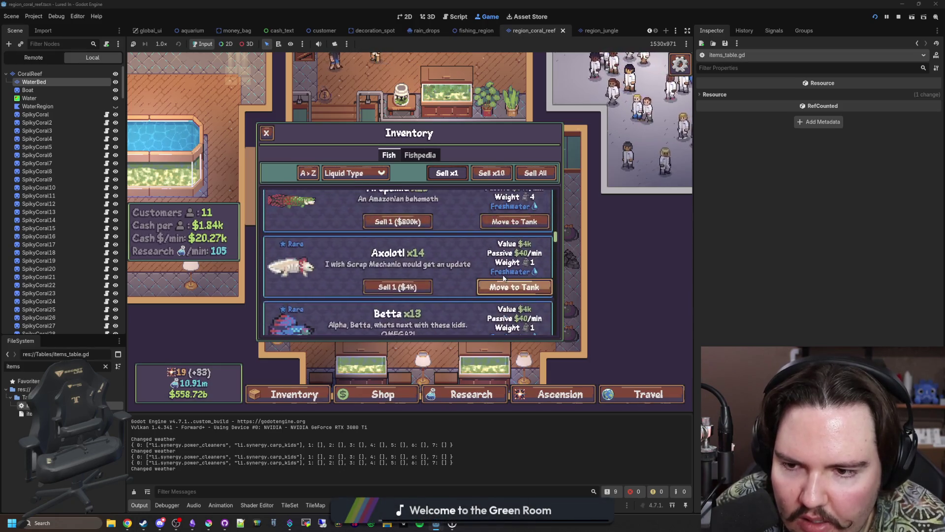
scroll(504, 277, "up", 10)
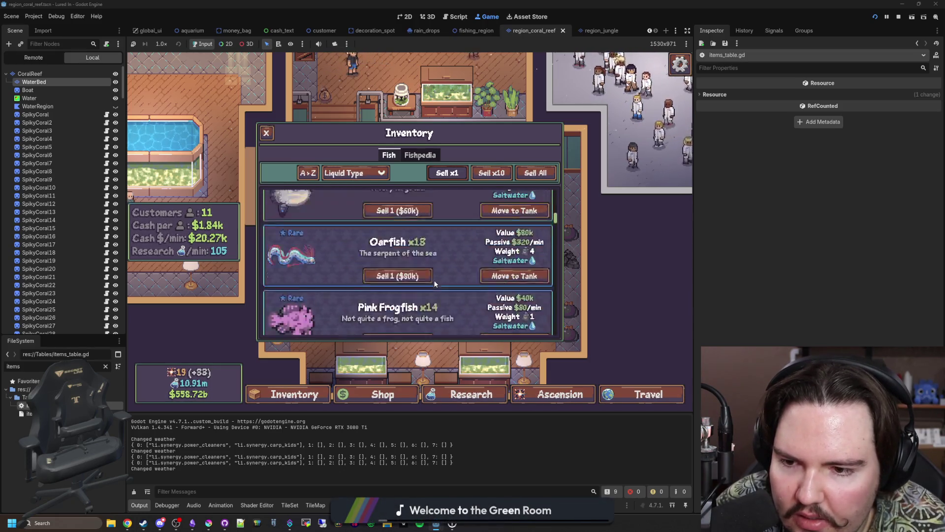
scroll(427, 285, "up", 4)
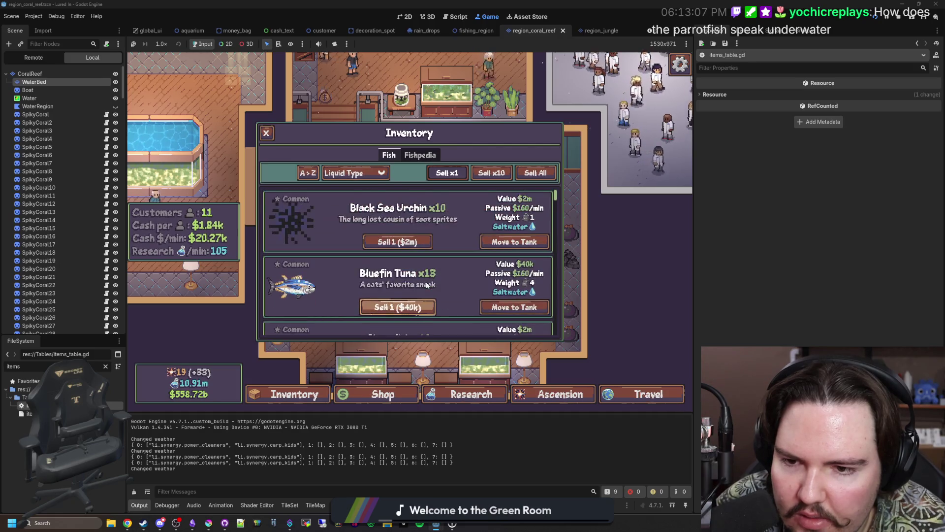
left_click(485, 249)
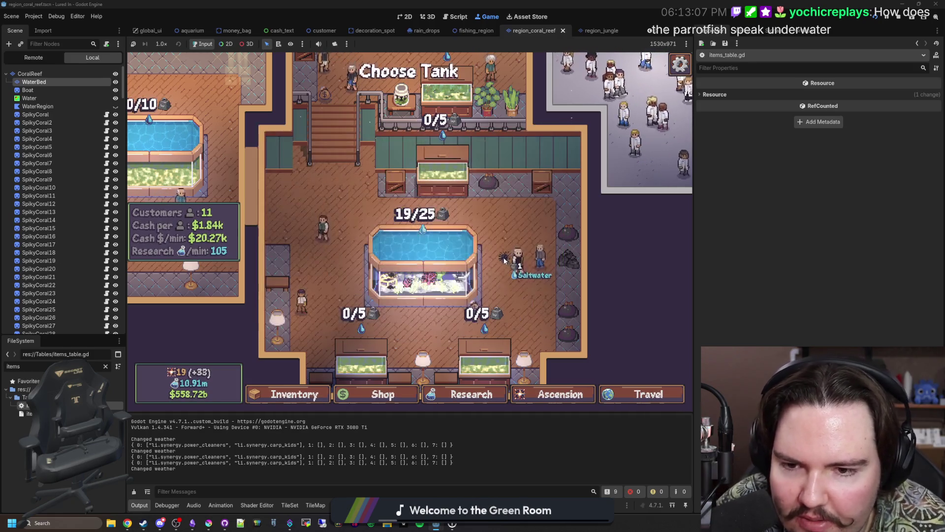
Place the Black Sea Urchin and another saltwater fish into Large Fish Tank 1
left_click(485, 250)
scroll(411, 258, "down", 3)
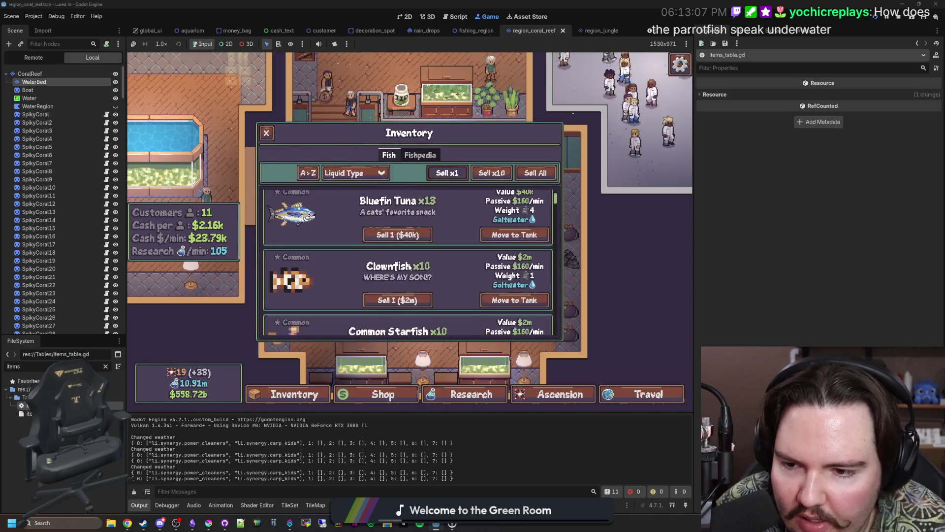
left_click(425, 266)
left_click(425, 266)
Inspect the clownfish, seagrass, fire coral and starfish cards in the full tank, then stop the game
left_click(411, 275)
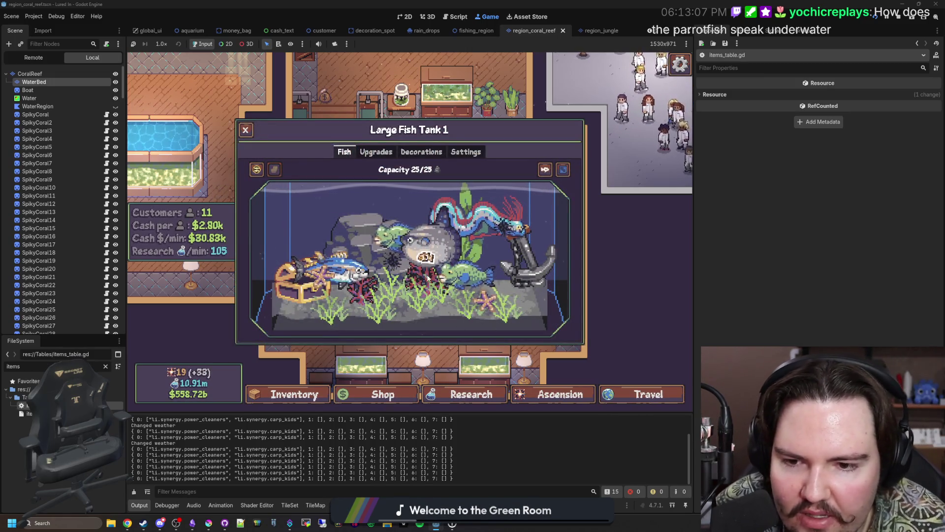
left_click(418, 256)
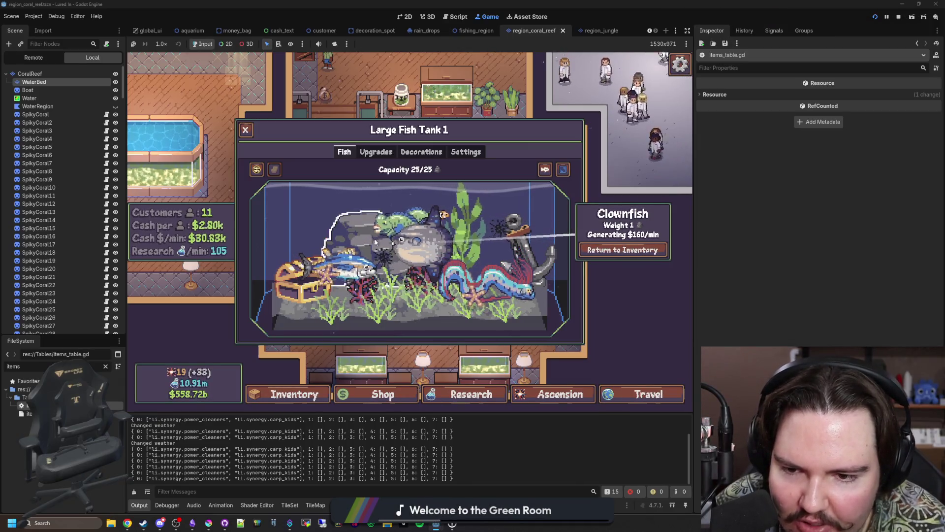
left_click(416, 295)
left_click(424, 283)
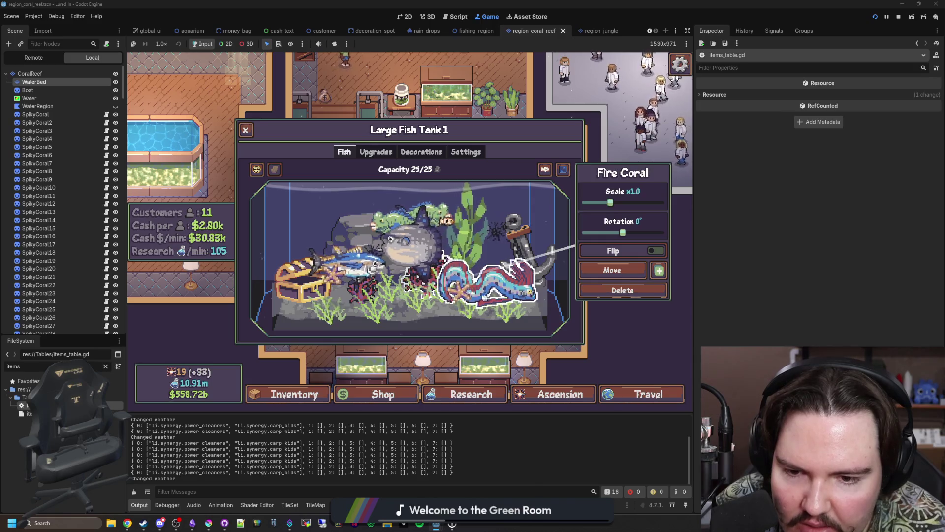
left_click(449, 286)
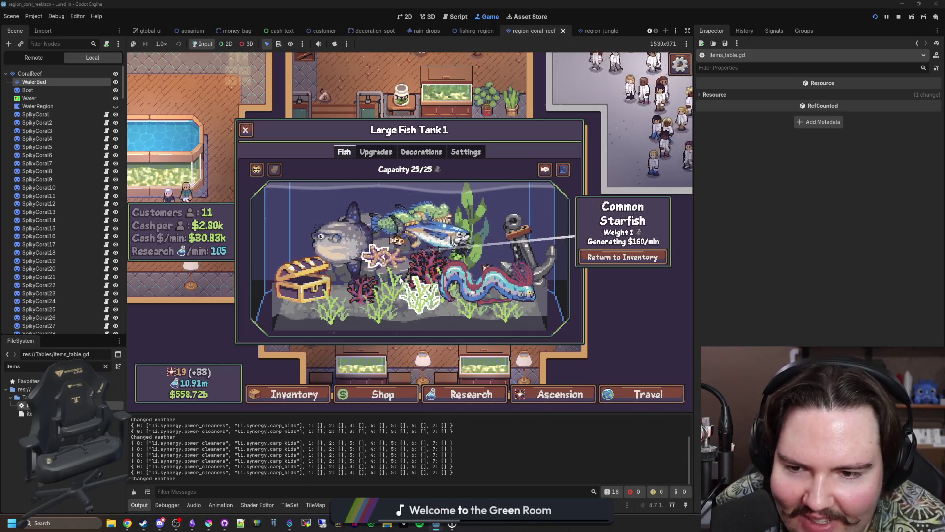
left_click(429, 274)
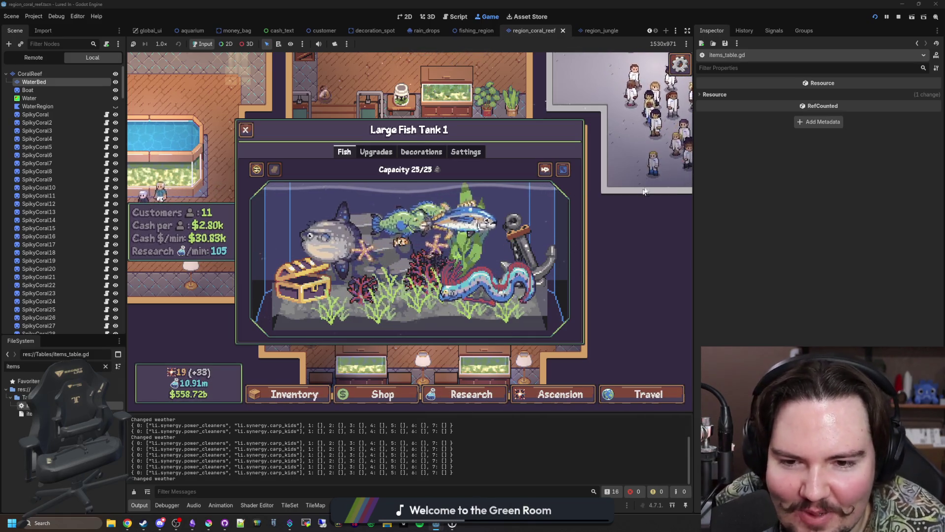
left_click(899, 17)
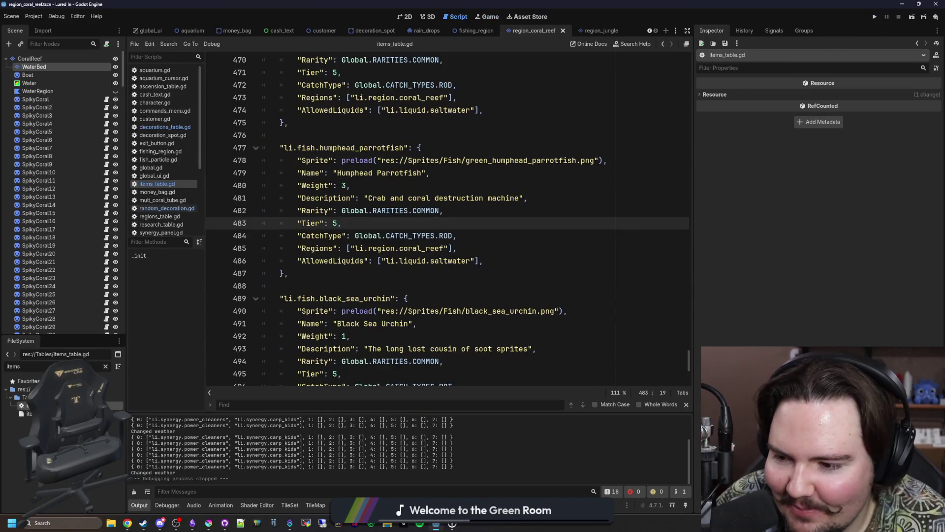
Copy the zebra pleco's SwimmingType CRAWL line into the Black Sea Urchin entry
left_click(392, 286)
scroll(418, 279, "up", 6)
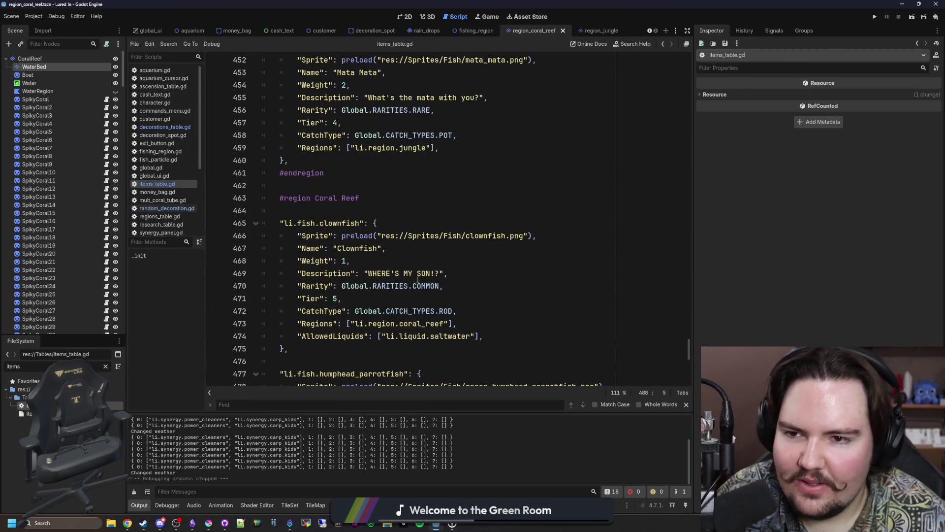
scroll(410, 281, "up", 5)
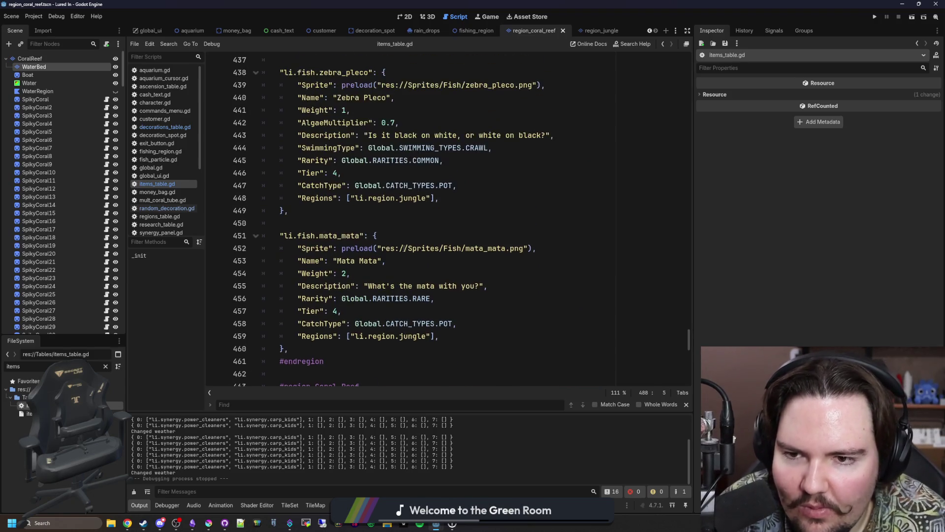
left_click(485, 148)
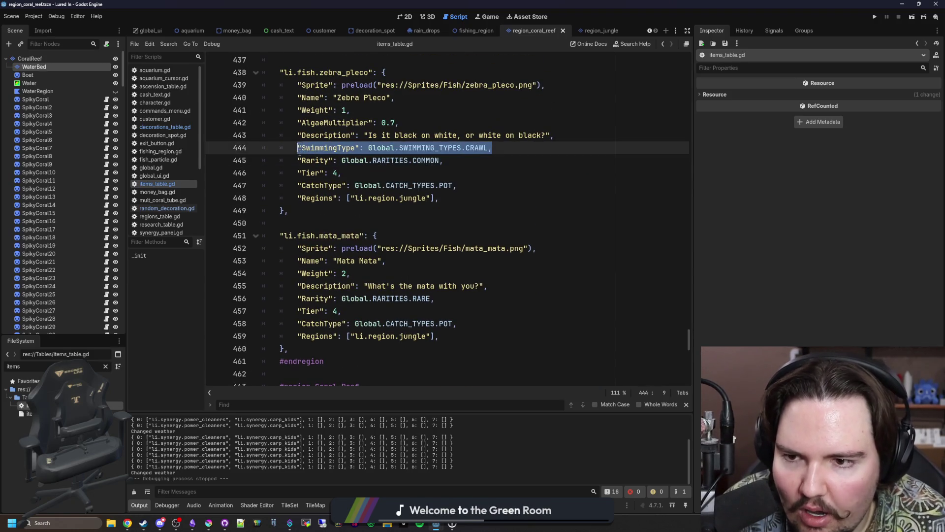
scroll(395, 256, "down", 14)
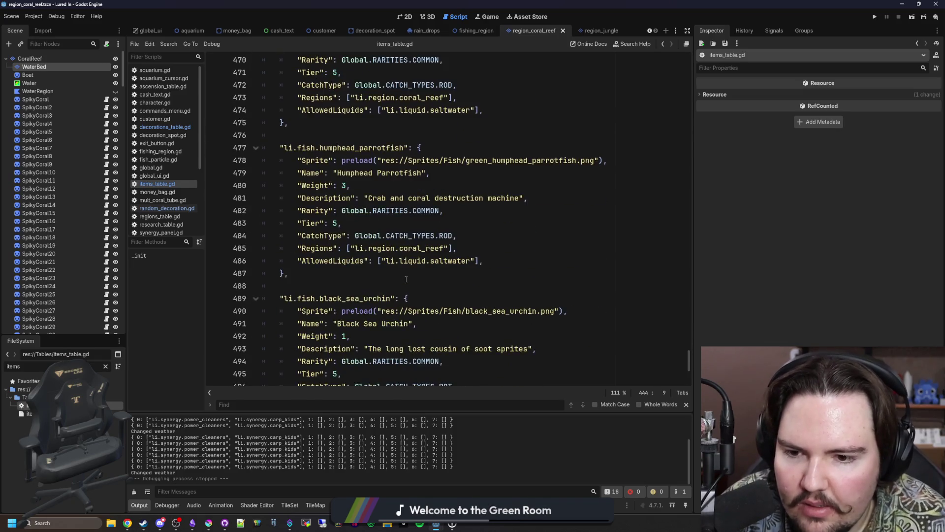
scroll(463, 274, "down", 1)
left_click(527, 264)
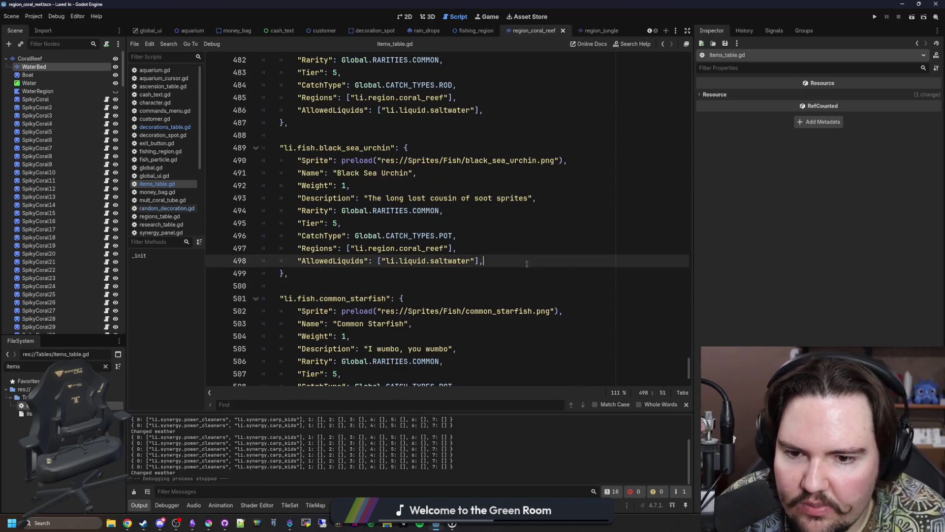
key("Return")
type("\"SwimmingType\": Global.SWIMMING_TYPES.CRAWL,")
Add the same SwimmingType CRAWL line to the Common Starfish entry
scroll(512, 306, "down", 2)
left_click(499, 351)
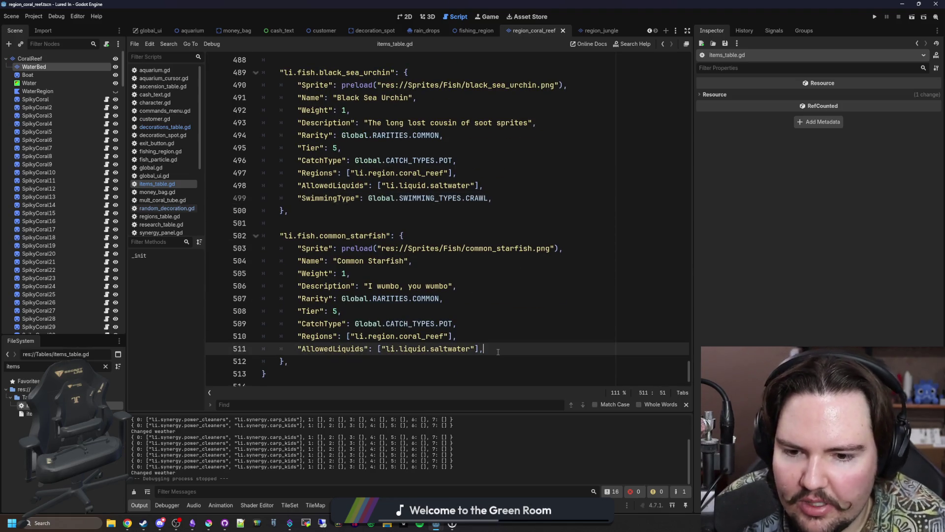
key("Return")
type("\"SwimmingType\": Global.SWIMMING_TYPES.CRAWL,")
Search 'animation' and copy the bluefin tuna's SwimmingAnimationFactor line
scroll(512, 335, "up", 14)
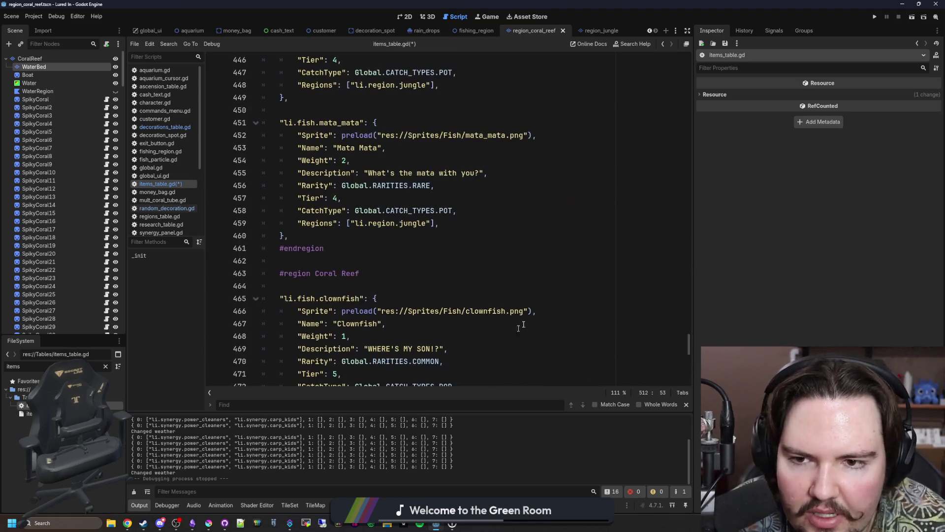
left_click(535, 311)
scroll(532, 296, "up", 5)
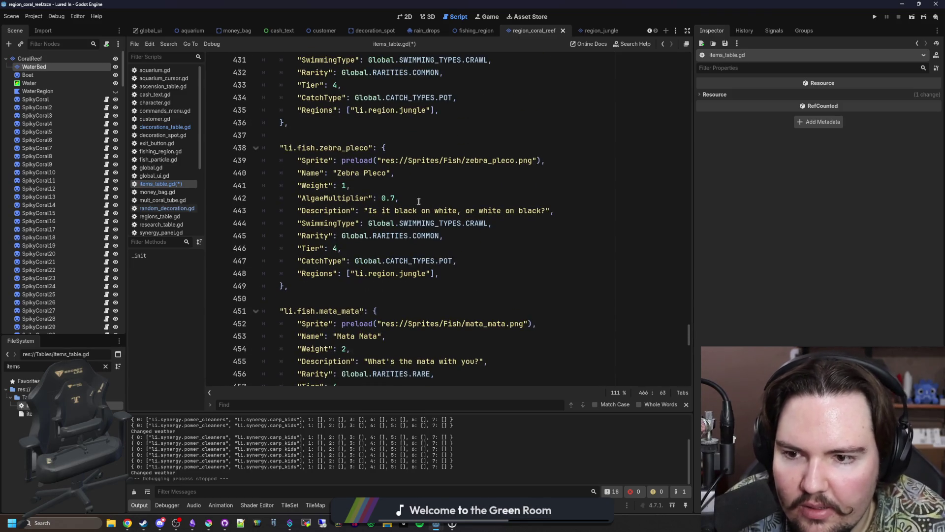
scroll(454, 179, "up", 2)
left_click(468, 181)
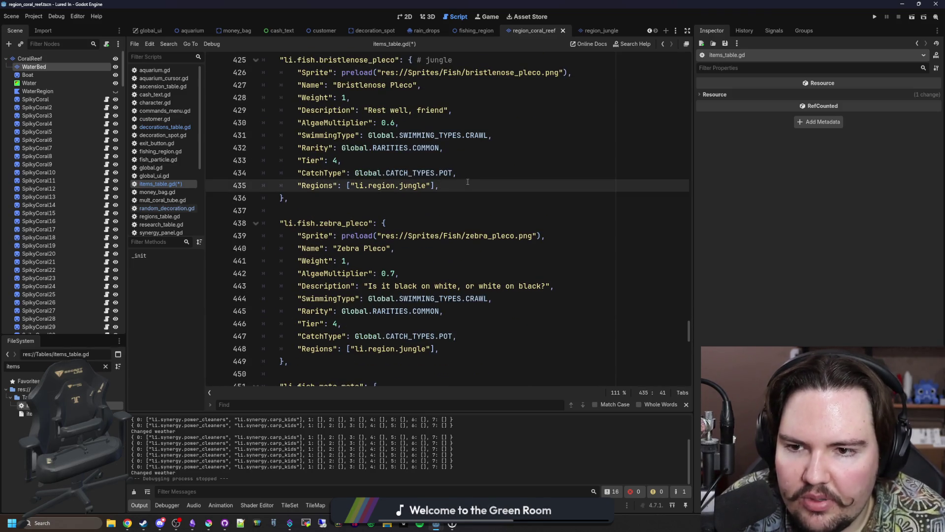
type("animation")
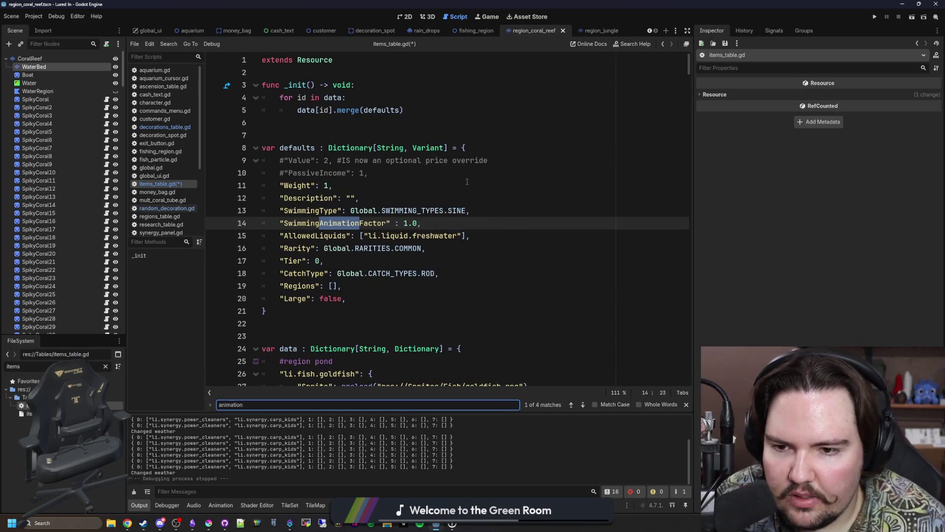
key("Return")
left_click_drag(450, 225, 293, 220)
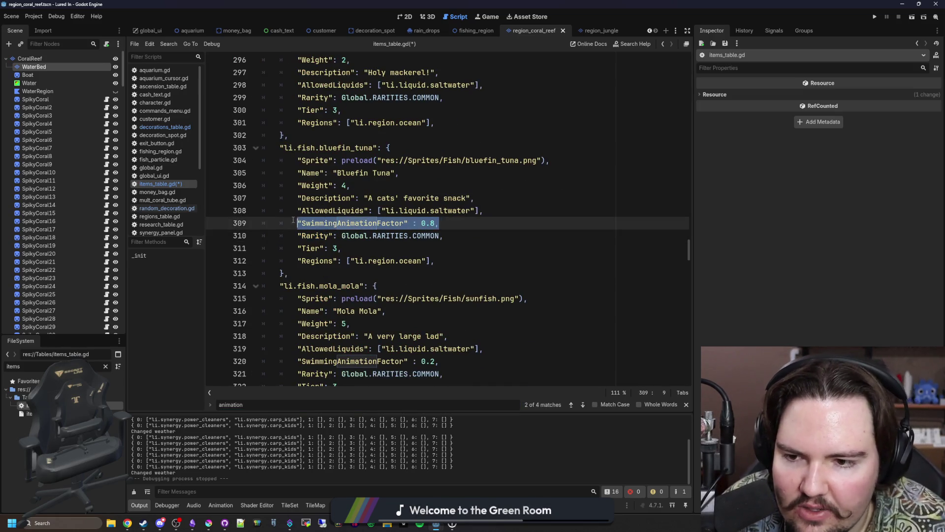
Add a SwimmingAnimationFactor line of 0.8 to the Common Starfish entry
scroll(408, 266, "down", 6)
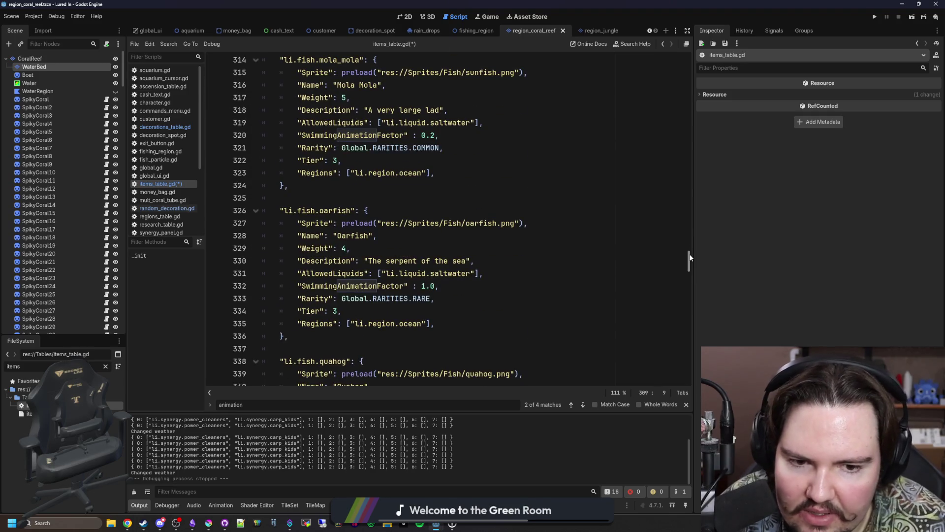
left_click_drag(690, 257, 690, 386)
left_click(532, 335)
key("Down")
key("Return")
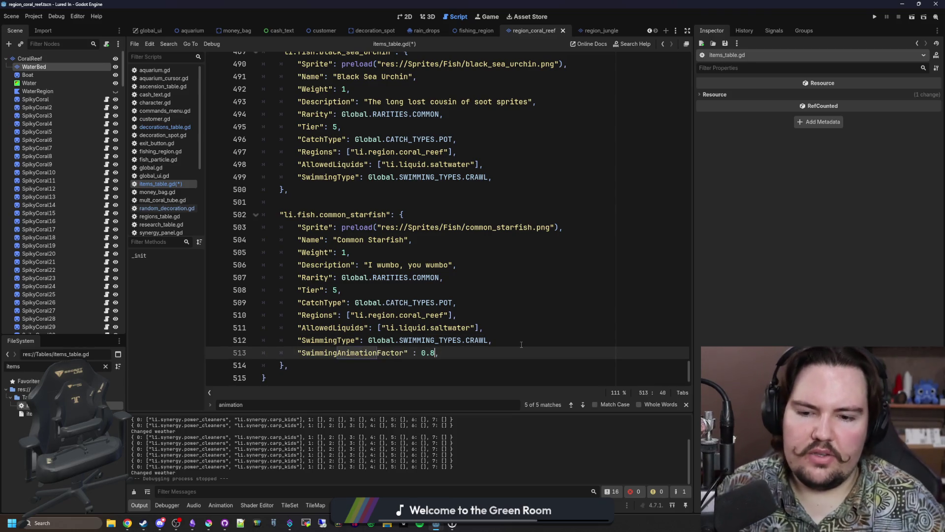
Add a SwimmingAnimationFactor line to the Black Sea Urchin entry, set to 0.0
scroll(525, 343, "up", 3)
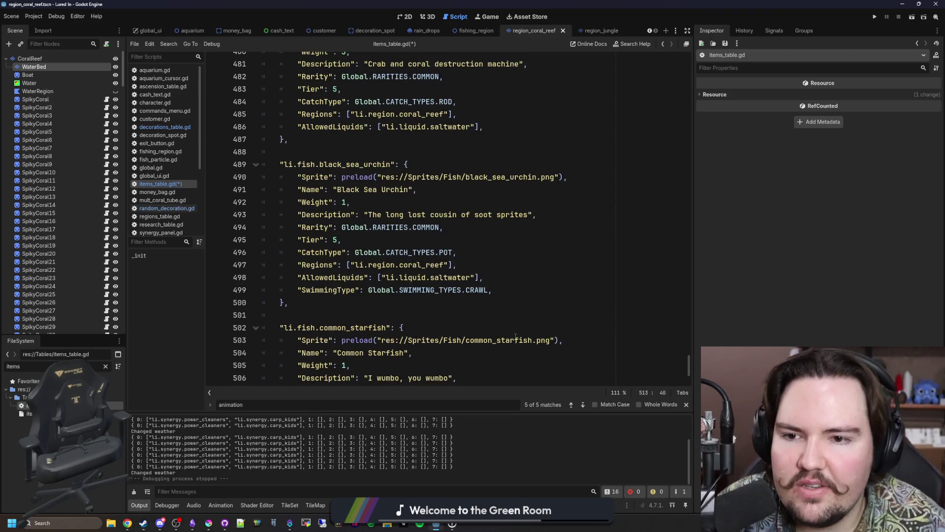
left_click(544, 301)
left_click(547, 290)
key("Return")
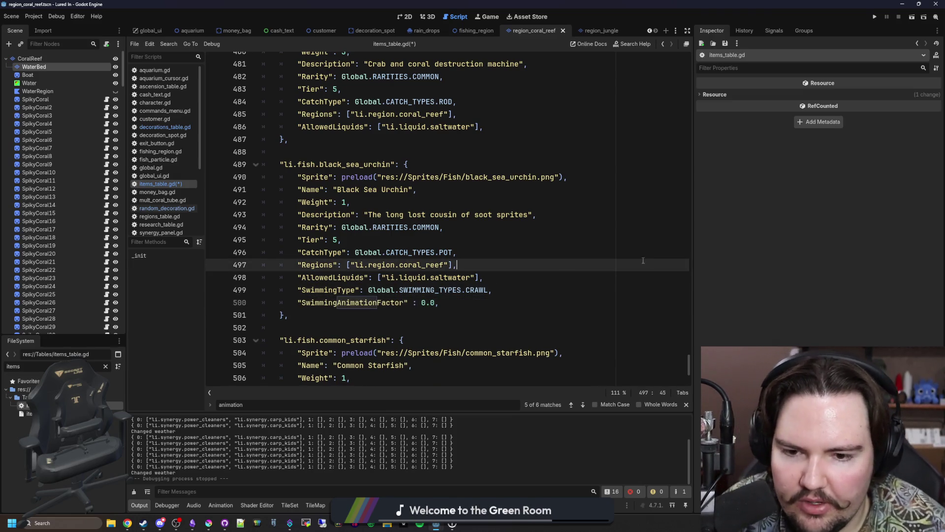
left_click(533, 295)
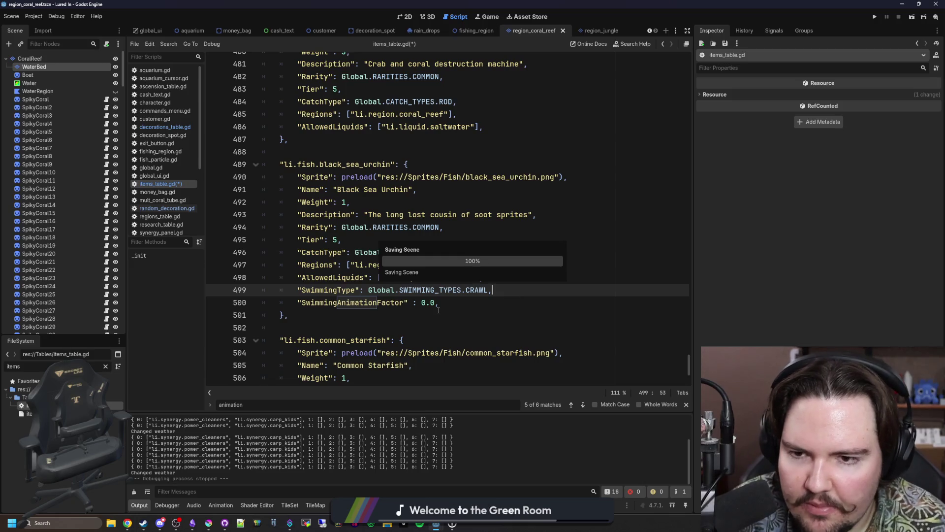
Run the project, start playing, and open Large Fish Tank 1
left_click(875, 18)
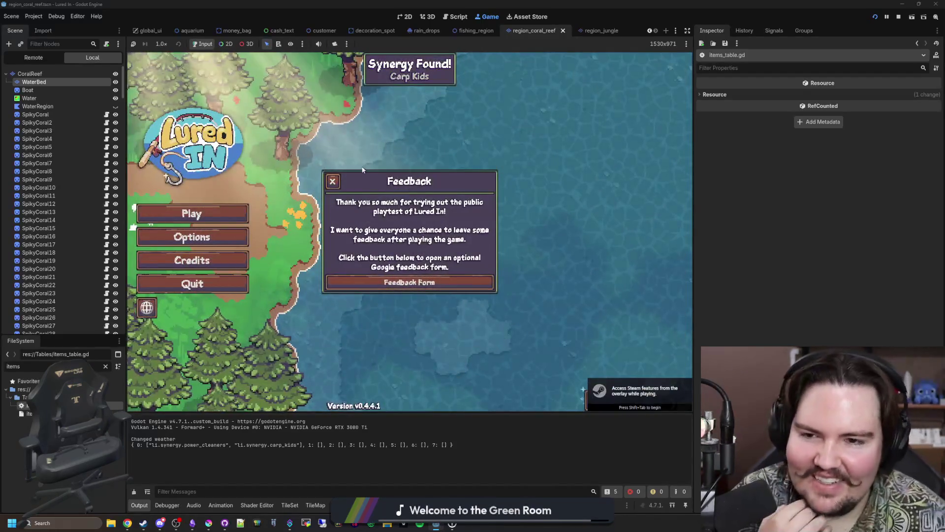
left_click(191, 212)
left_click(190, 213)
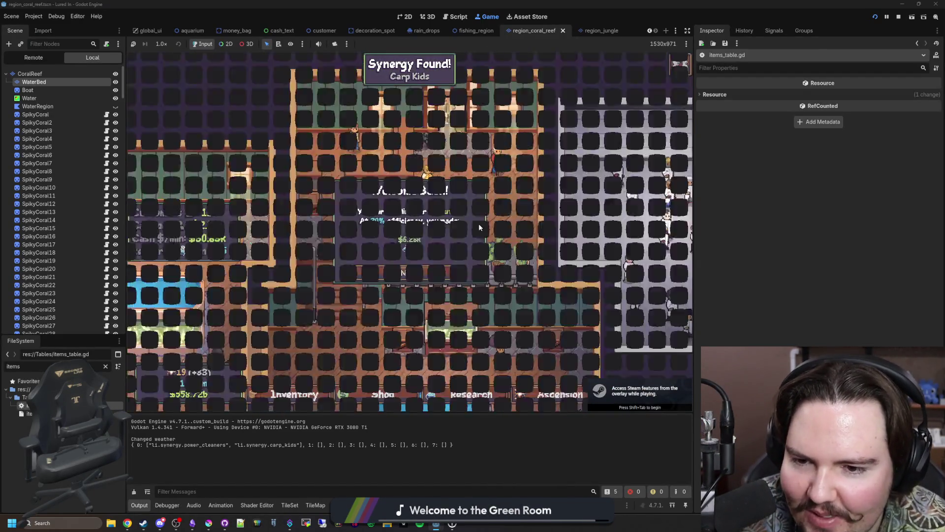
scroll(459, 230, "down", 5)
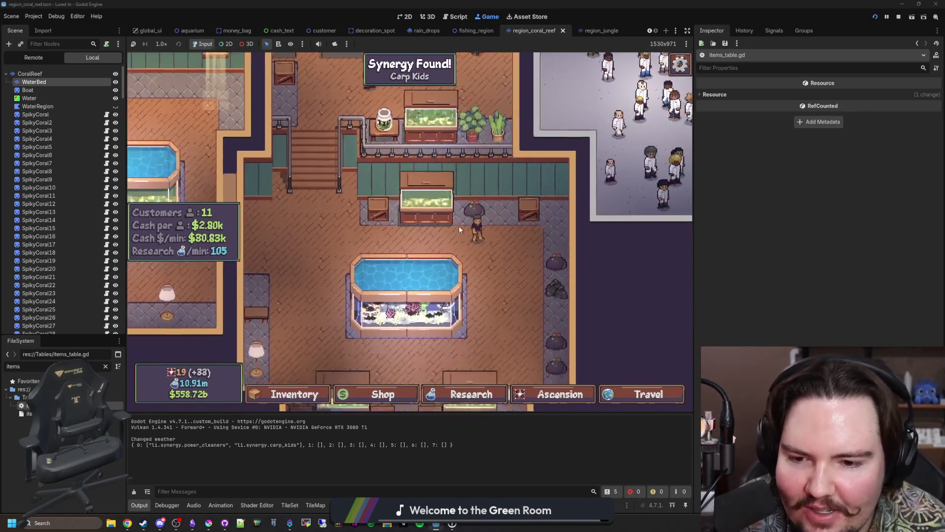
left_click(443, 241)
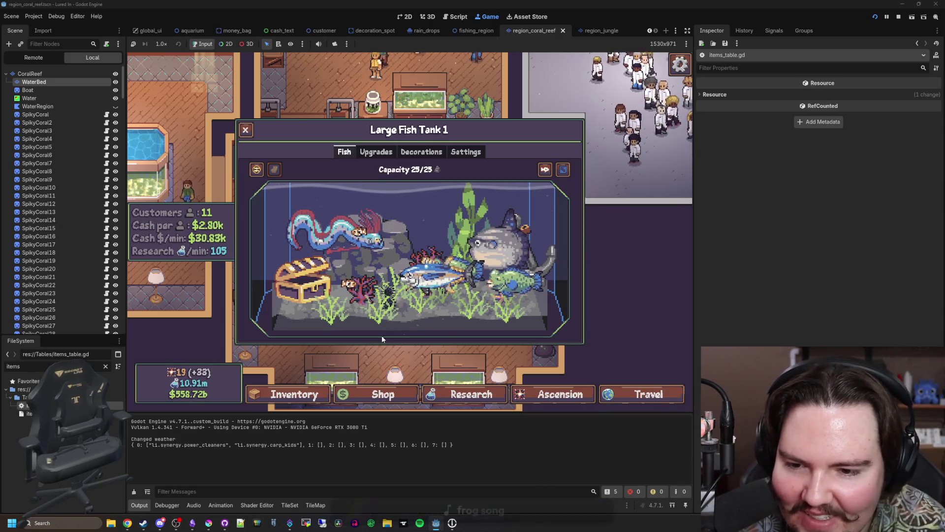
Check the black sea urchin's info panel in the tank, then stop the game
left_click(388, 297)
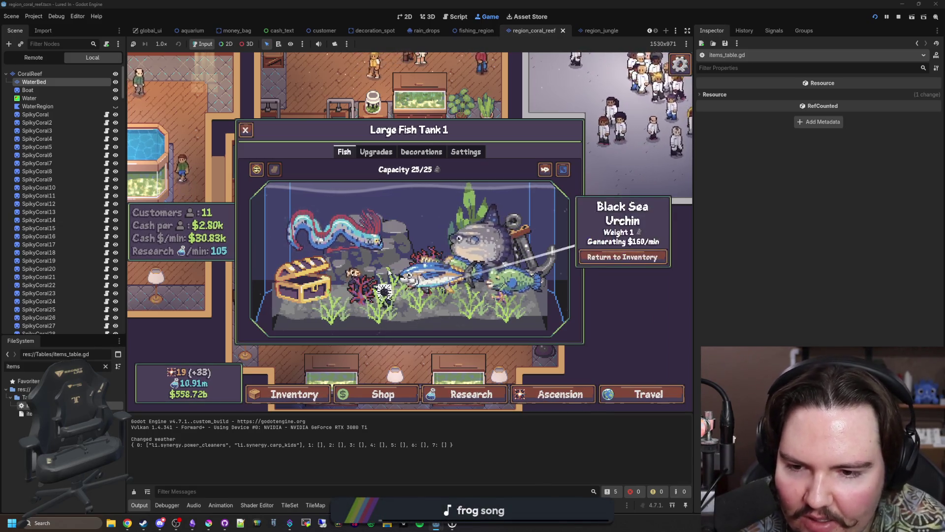
left_click(414, 322)
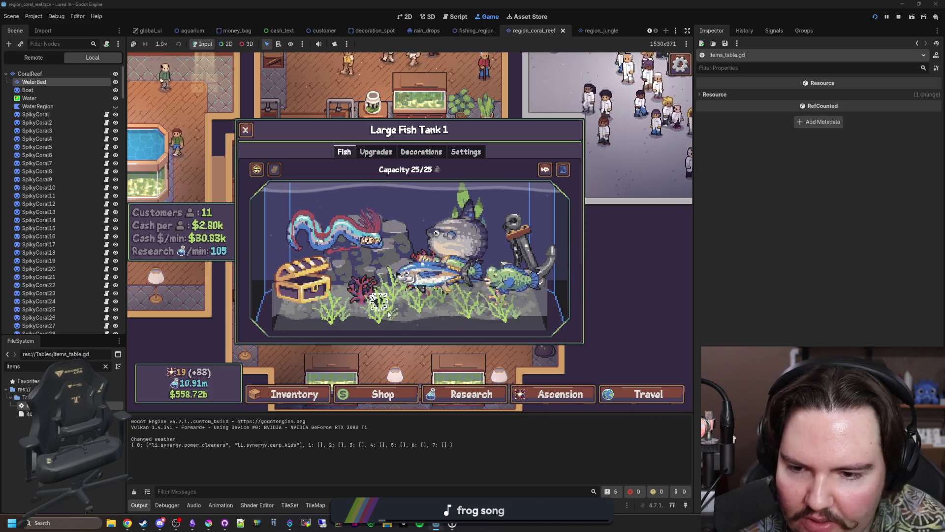
left_click(376, 306)
left_click(422, 329)
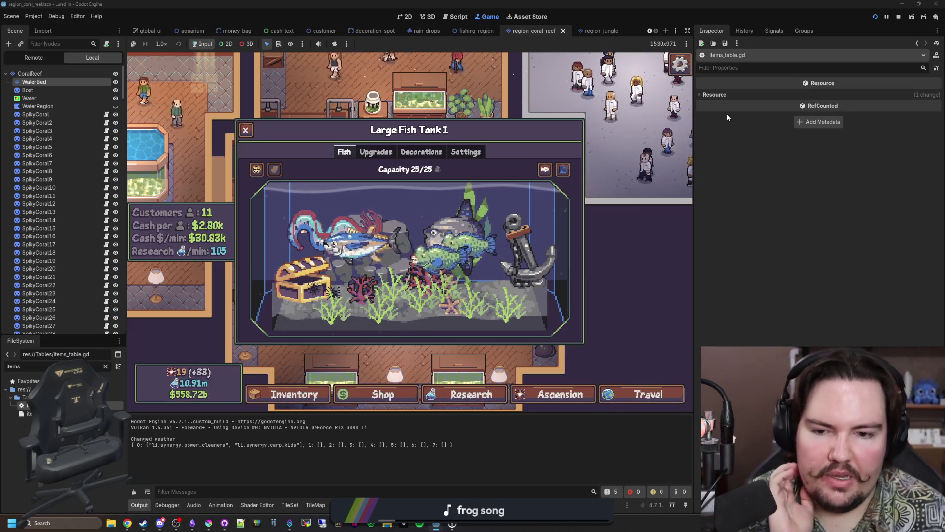
mouse_move(763, 107)
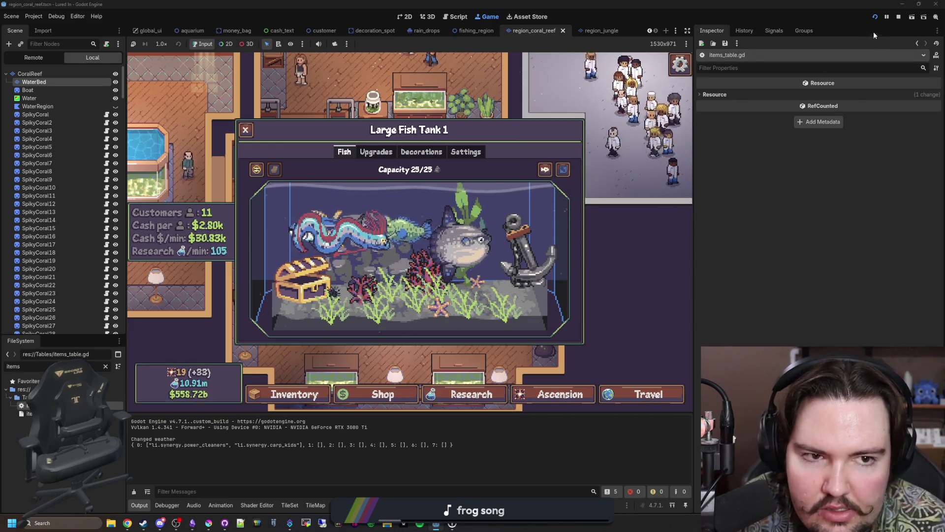
left_click(899, 16)
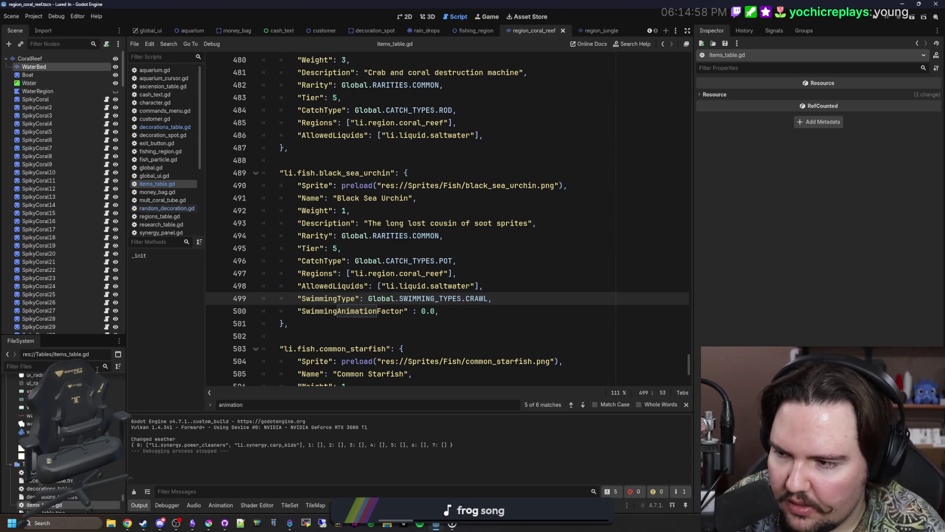
type("tank_fis")
Select the urchin's SwimmingAnimationFactor line and review the crawling logic in tank_fish.gd
left_click_drag(438, 310, 294, 309)
double_click(22, 405)
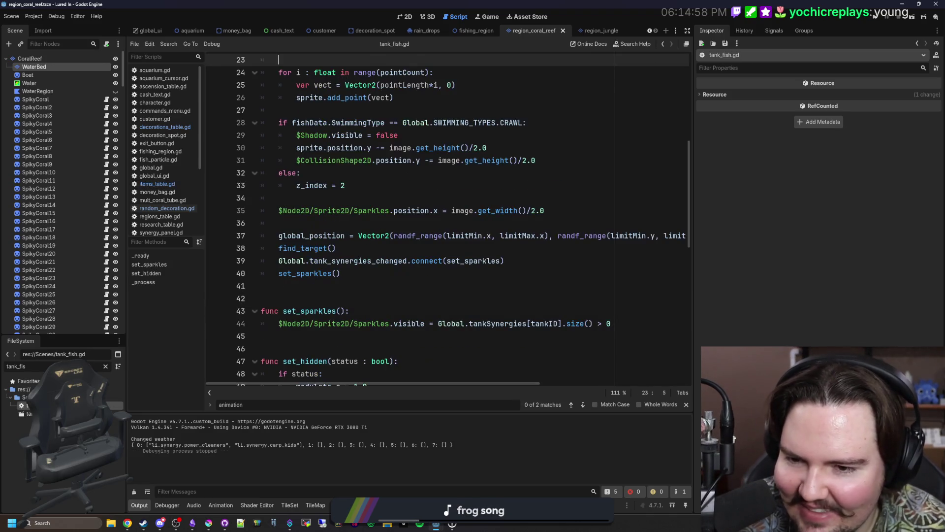
scroll(420, 326, "up", 3)
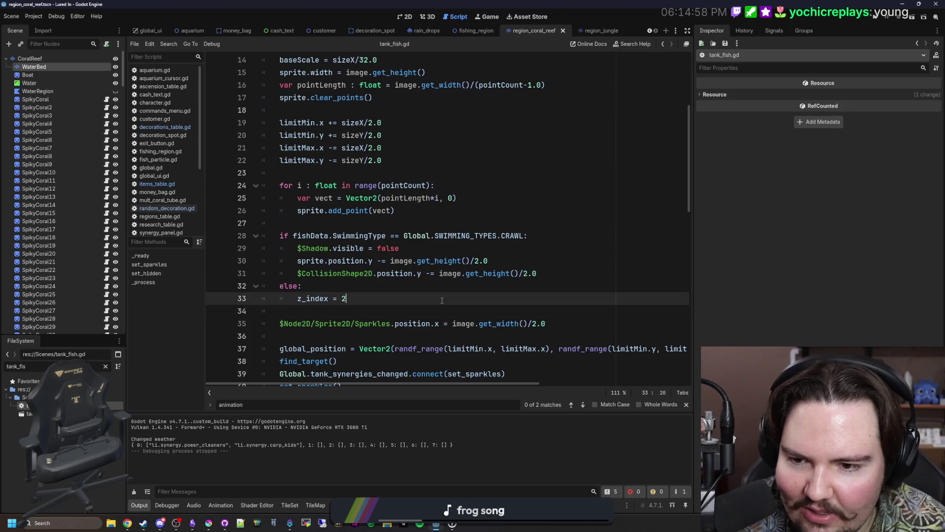
left_click(362, 286)
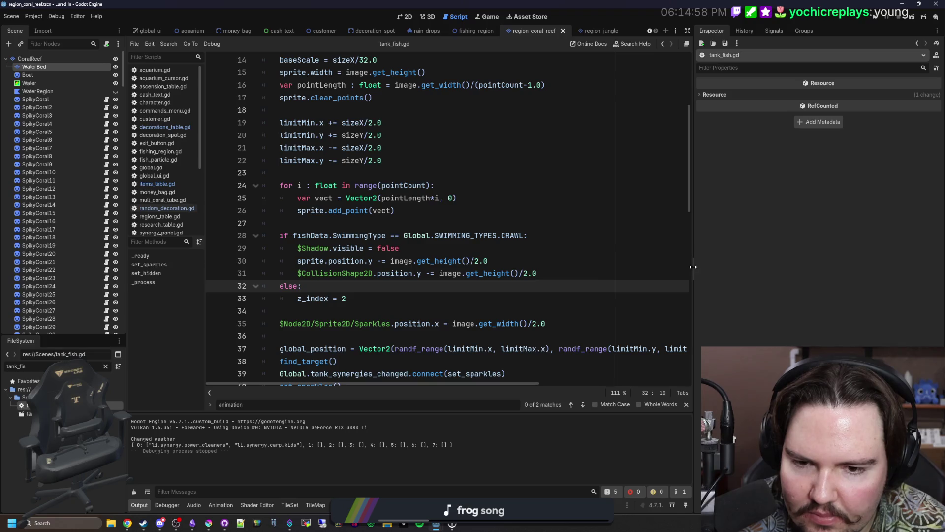
left_click_drag(693, 267, 763, 263)
scroll(552, 252, "up", 5)
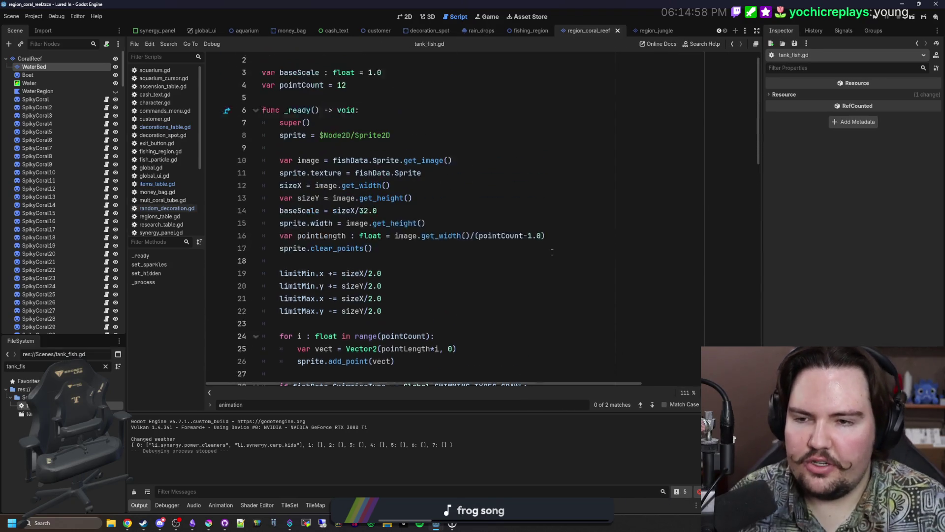
scroll(552, 252, "down", 14)
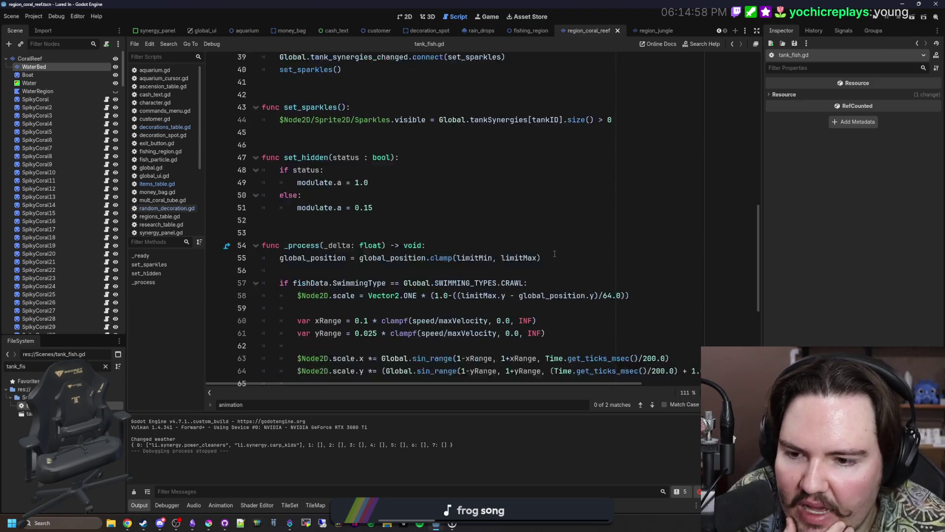
scroll(555, 253, "down", 4)
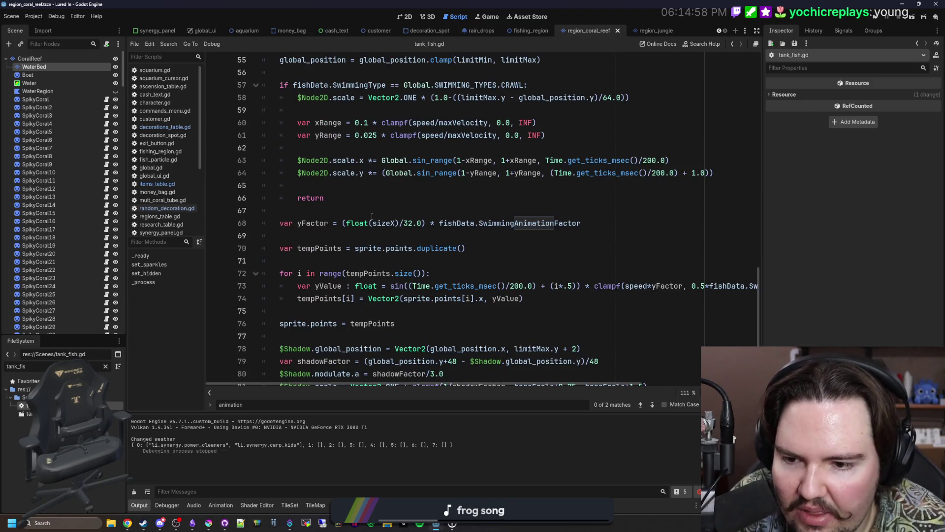
scroll(372, 216, "down", 1)
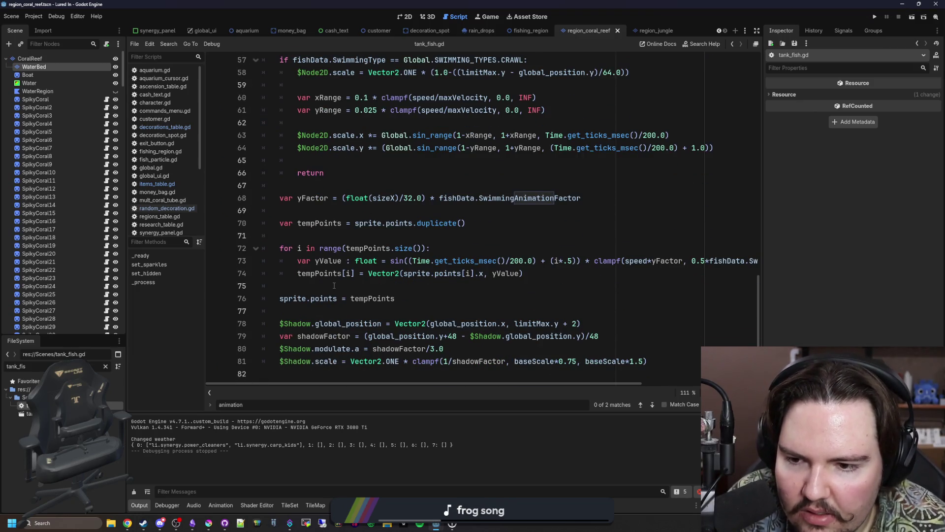
scroll(334, 285, "up", 3)
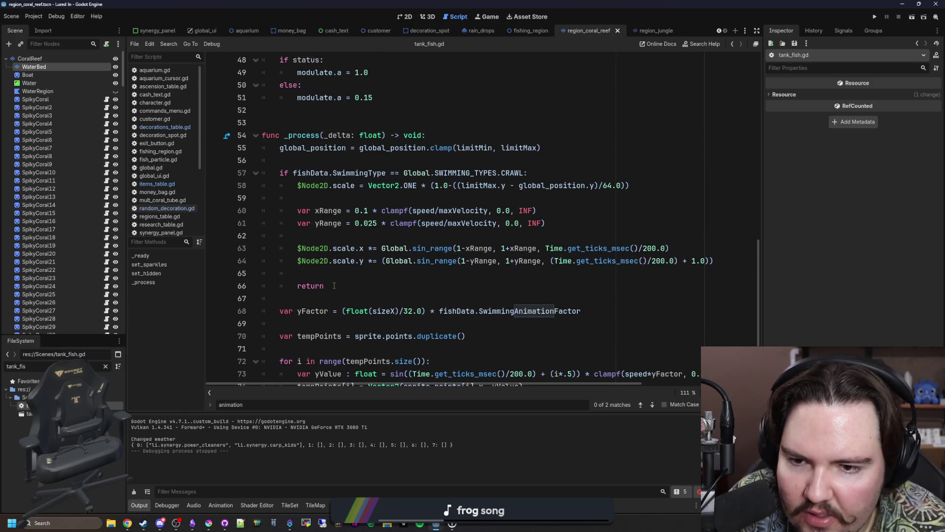
scroll(334, 285, "up", 4)
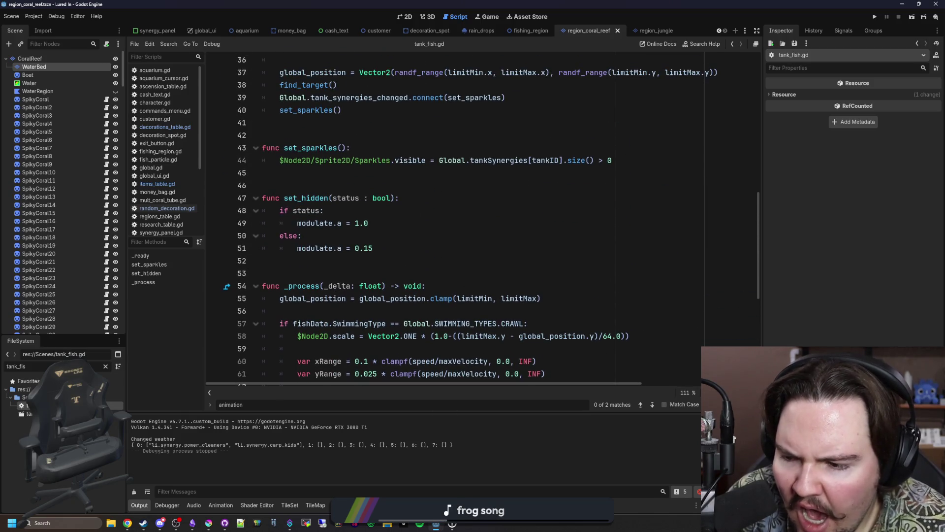
Open the tank_fish scene's script, search 'position', and jump to find_target in tank_navigator.gd
double_click(27, 414)
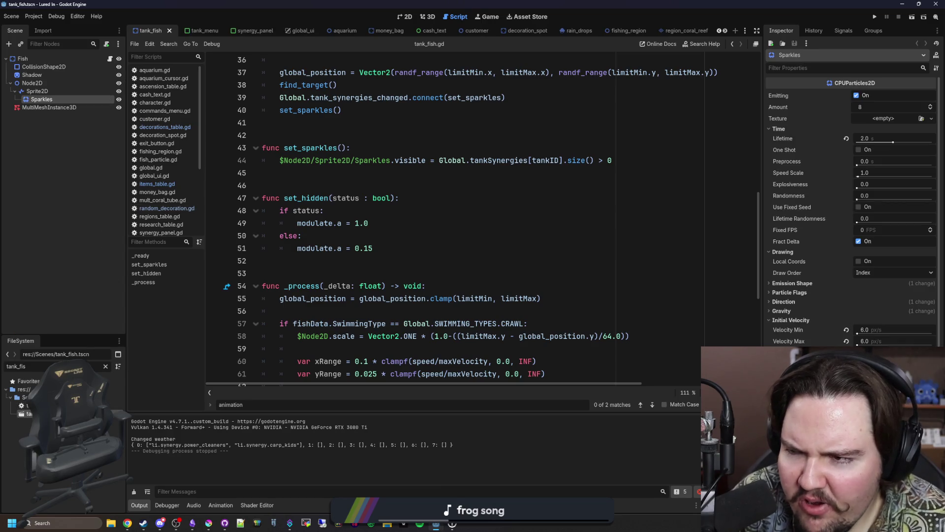
left_click(111, 59)
scroll(493, 207, "up", 5)
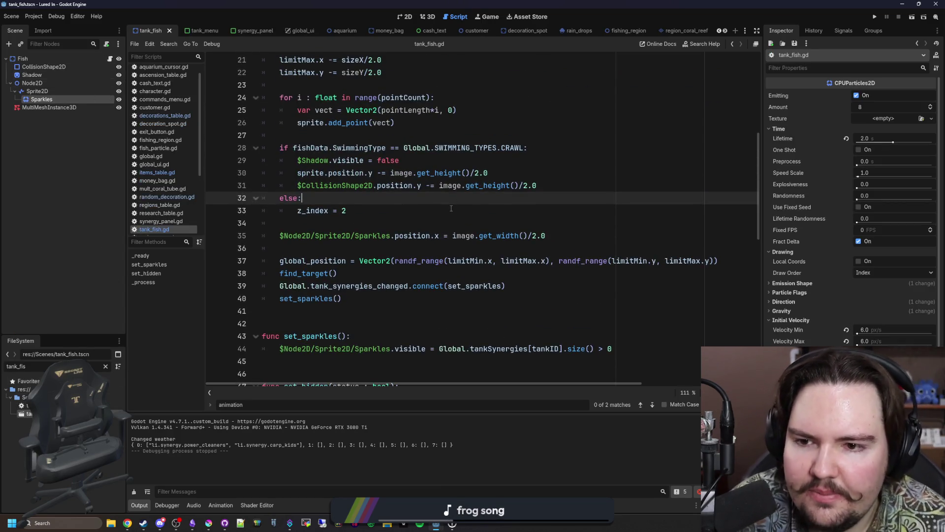
left_click(440, 211)
key("ctrl+f")
type("position")
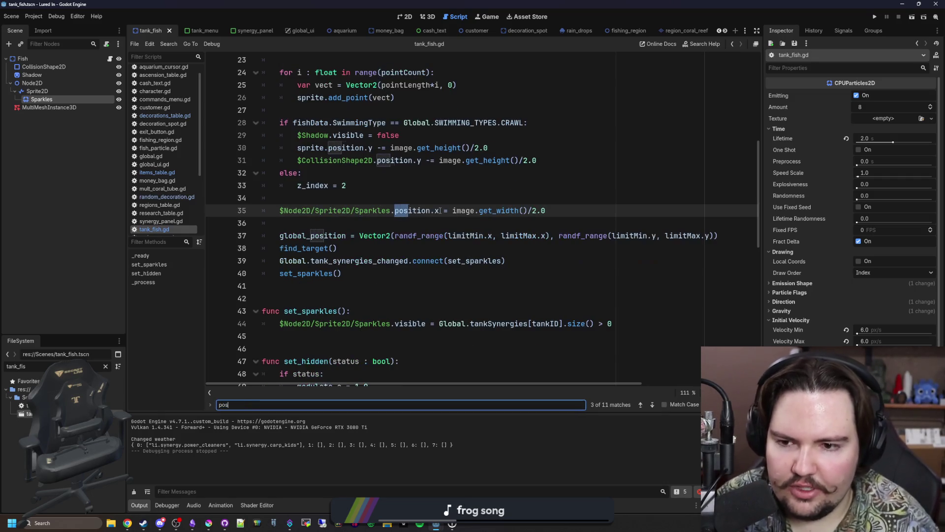
key("Return")
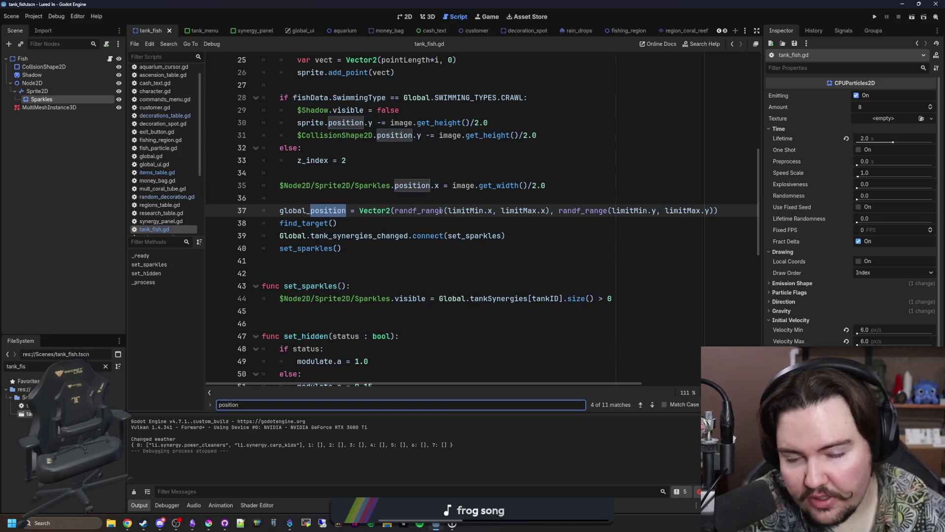
left_click(312, 228, "ctrl")
scroll(430, 219, "down", 3)
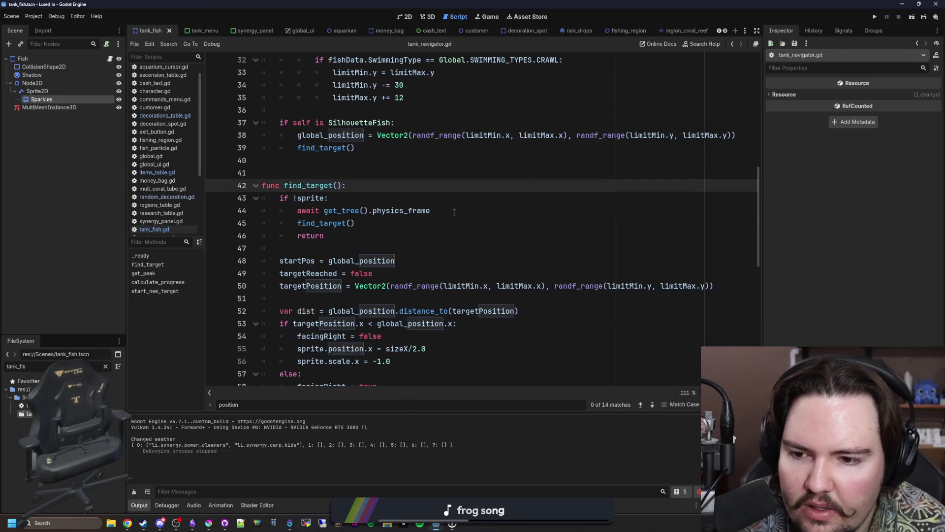
Multiply line 62's travel time by fishData.get("SwimmingAnimationFactor") with balanced parentheses
scroll(413, 212, "down", 2)
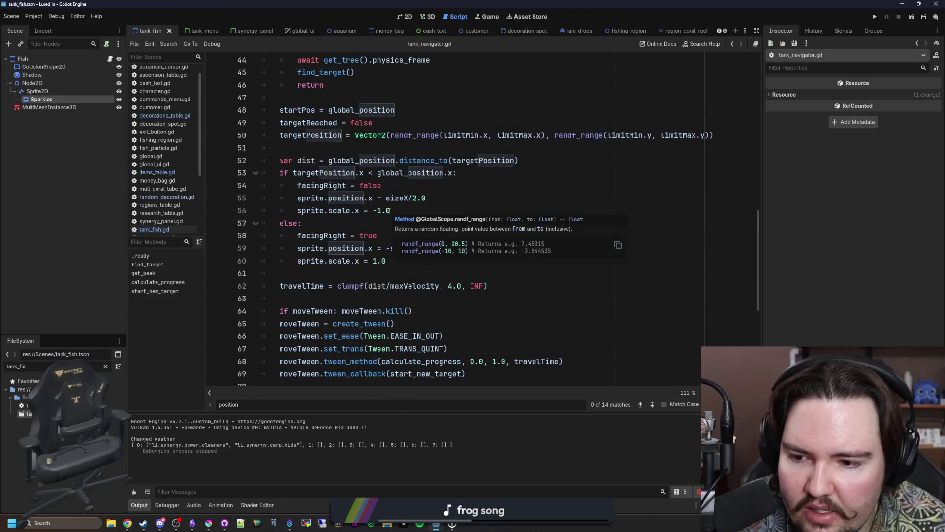
scroll(312, 285, "down", 2)
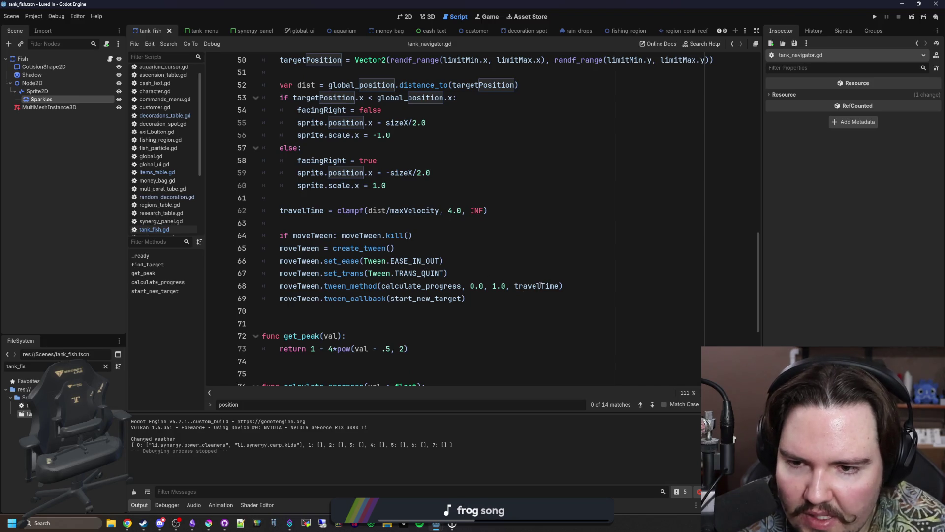
scroll(427, 261, "up", 2)
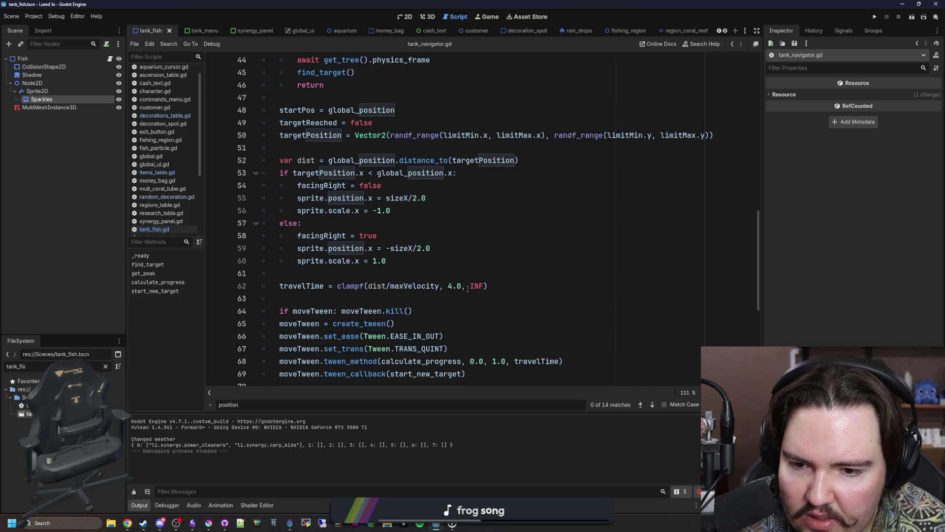
left_click(486, 287)
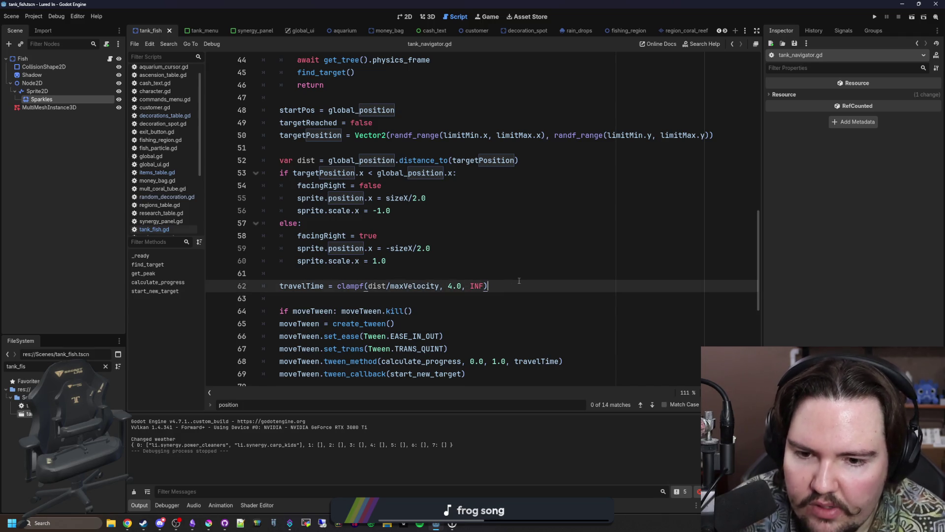
type("* \"SwimmingAnimationFactor\" : 0.0,")
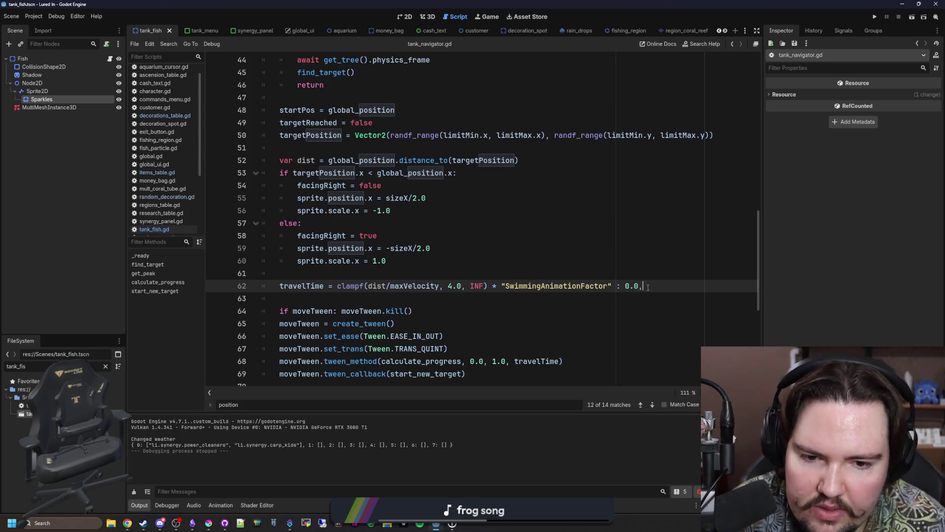
left_click_drag(648, 287, 616, 287)
key("BackSpace")
left_click(502, 286)
type("fishData.get()")
key("BackSpace")
left_click(683, 281)
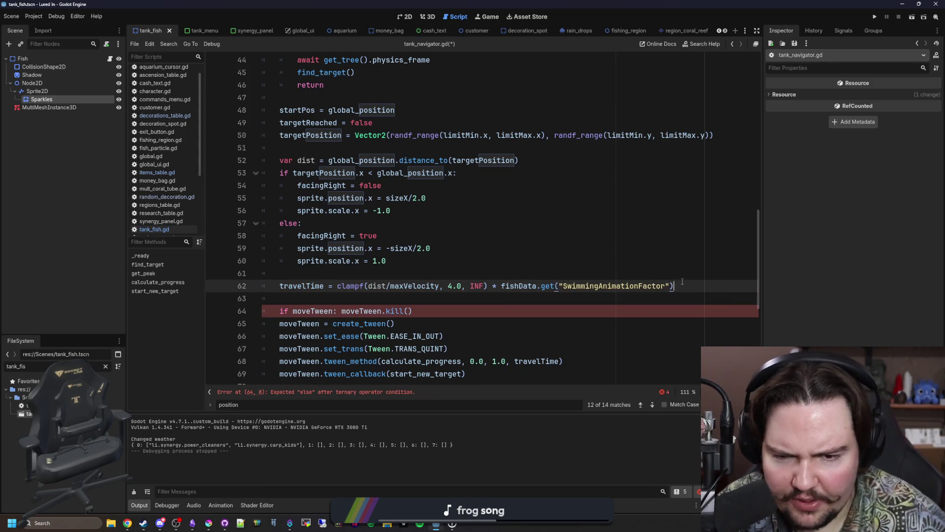
type(")")
Check where fishData is defined and save tank_navigator.gd
left_click(517, 286, "ctrl")
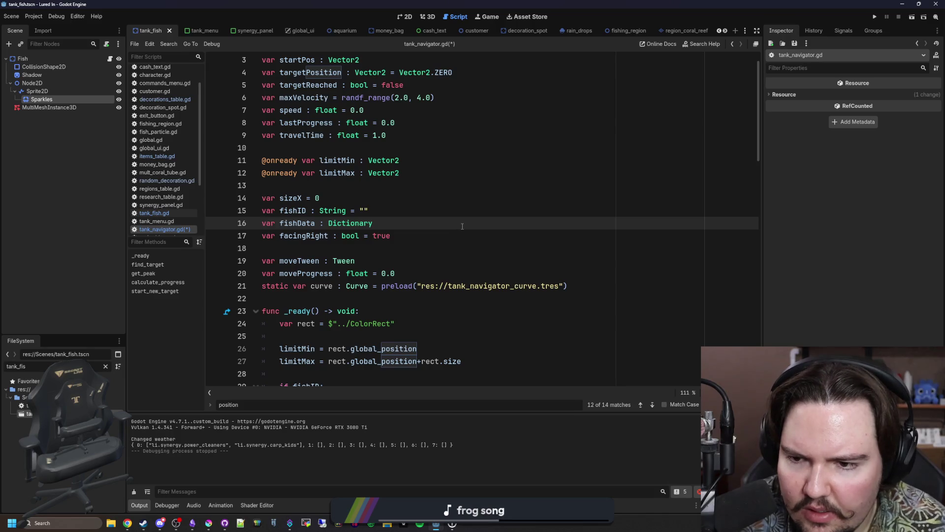
key("ctrl+s")
scroll(436, 230, "down", 5)
left_click(409, 261)
key("ctrl+s")
Run the game, start playing, and jump to the error raised on line 62
left_click(876, 17)
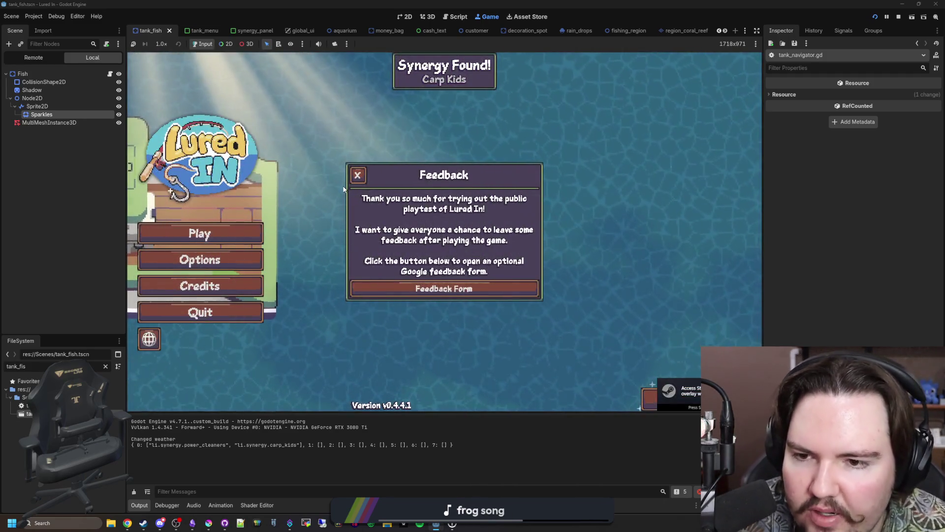
left_click(358, 174)
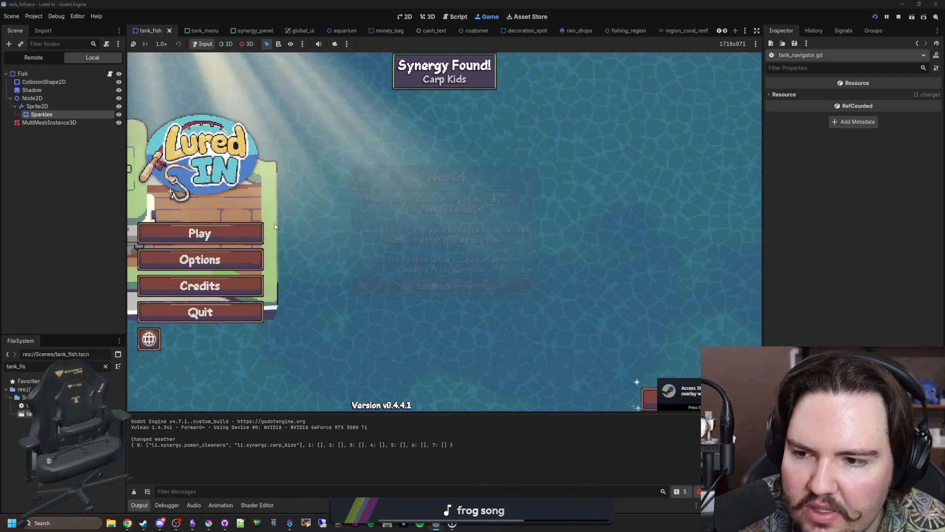
left_click(237, 232)
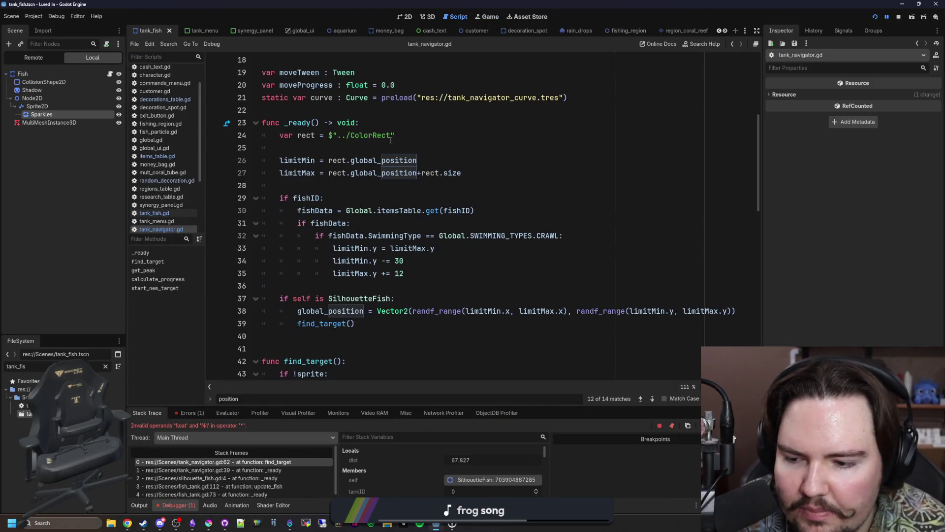
left_click(263, 462)
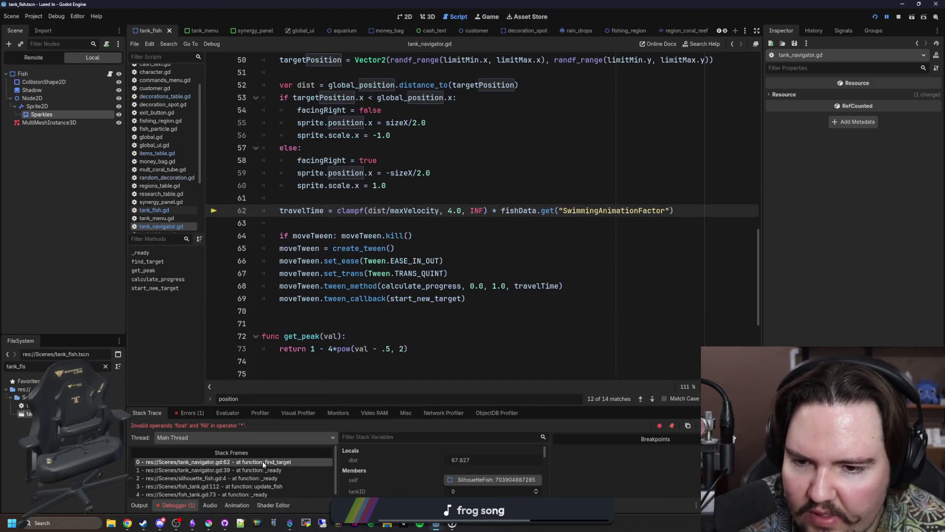
Make line 62 read fishData.get("SwimmingAnimationFactor", 1.0), then stop and relaunch the game
scroll(576, 261, "up", 1)
left_click(670, 248)
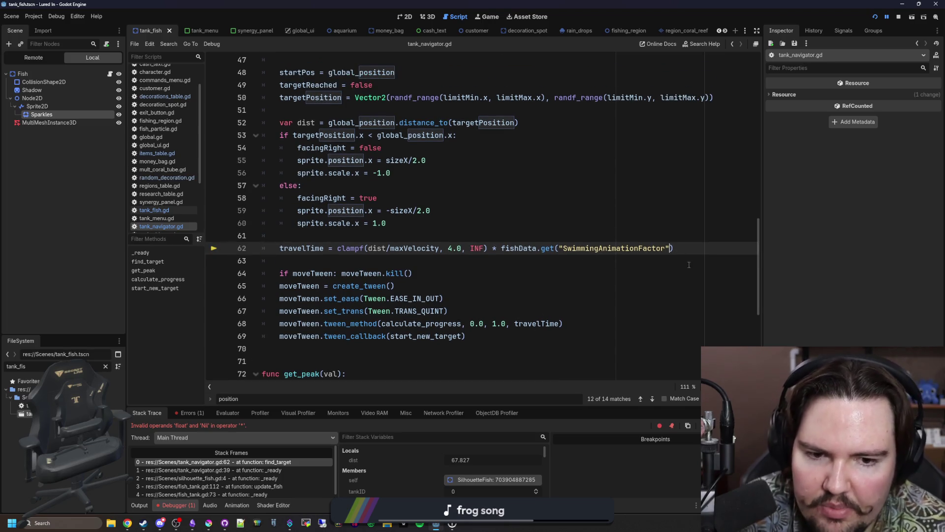
type(", 1.0")
left_click(345, 186)
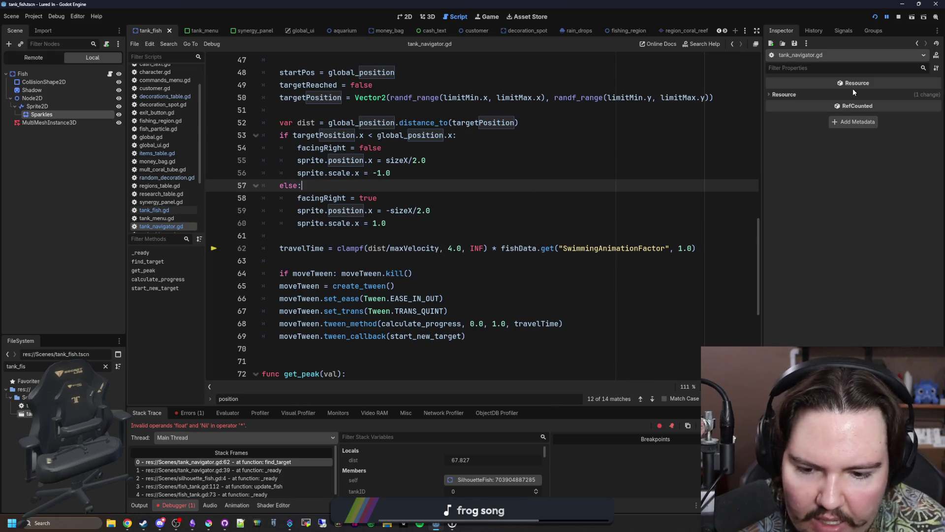
left_click(898, 17)
left_click(875, 17)
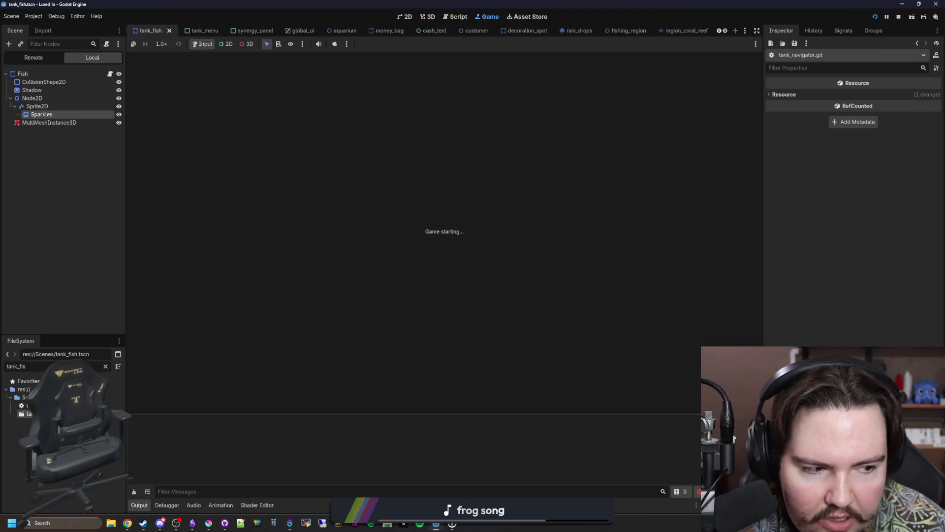
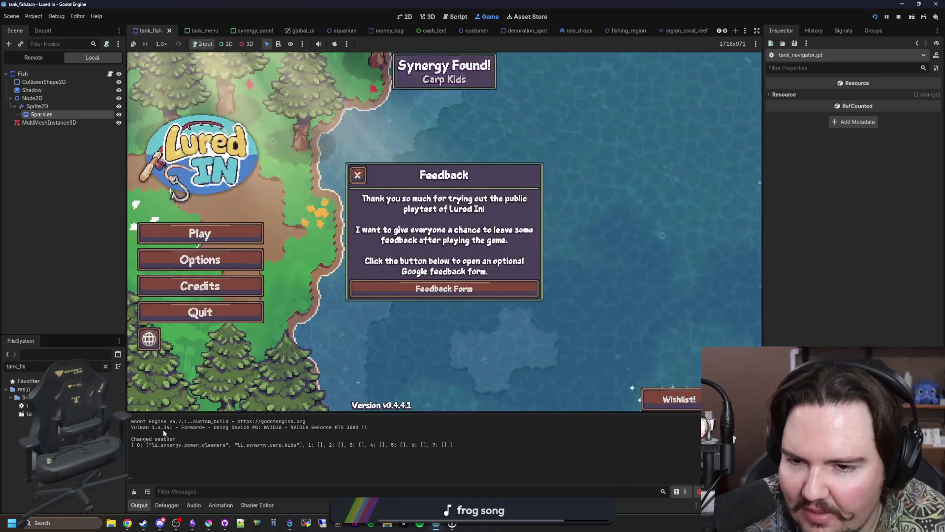
Dismiss the feedback message, start the game, and clear the welcome-back earnings popup
left_click(358, 176)
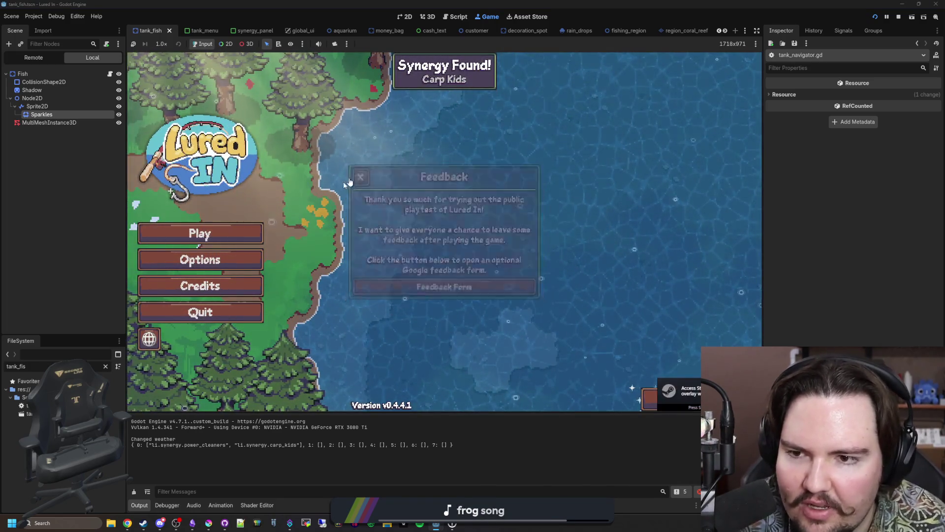
left_click(201, 234)
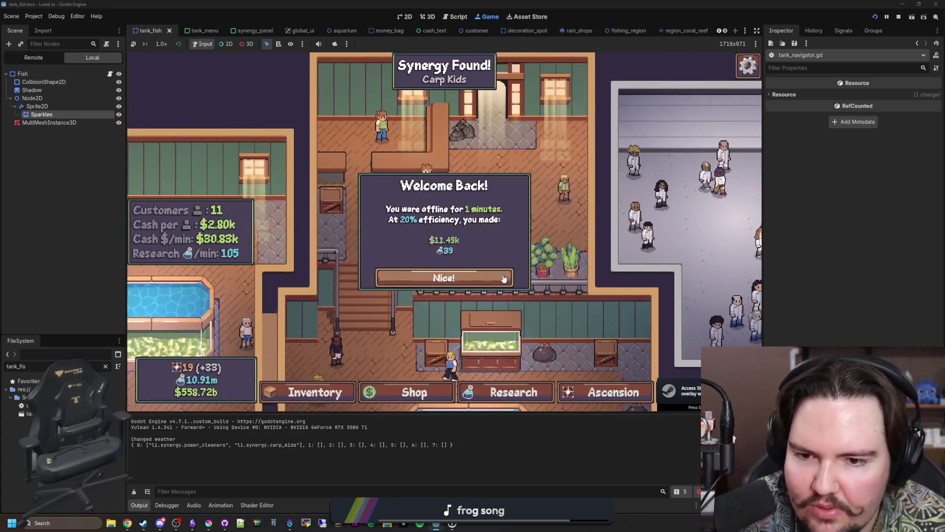
left_click(444, 275)
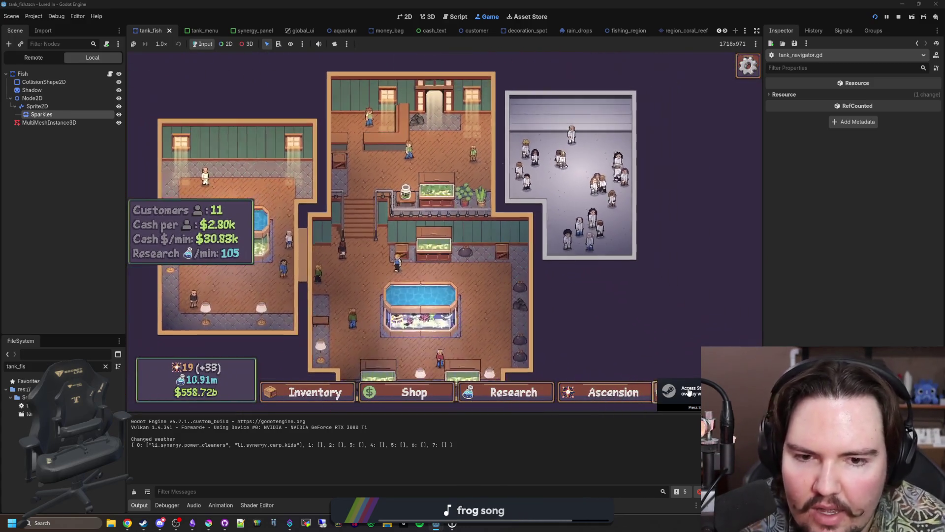
Open Large Fish Tank 1's details, then open the Fish node's tank_fish.gd script
left_click(689, 392)
scroll(500, 258, "down", 5)
key("Escape")
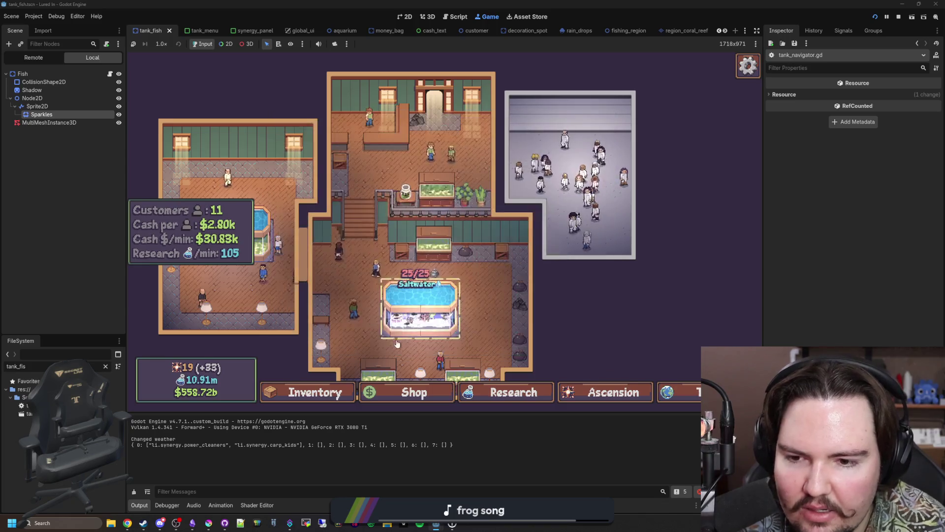
left_click(505, 314)
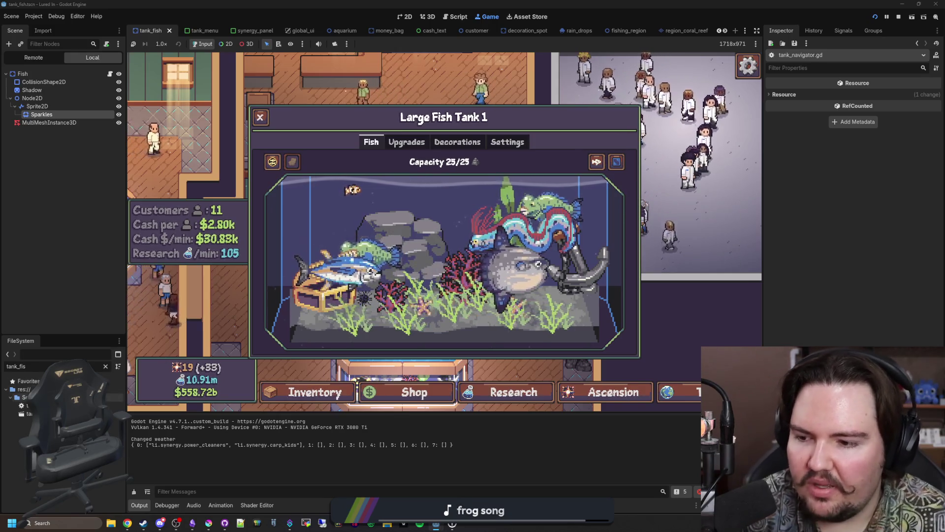
left_click(109, 74)
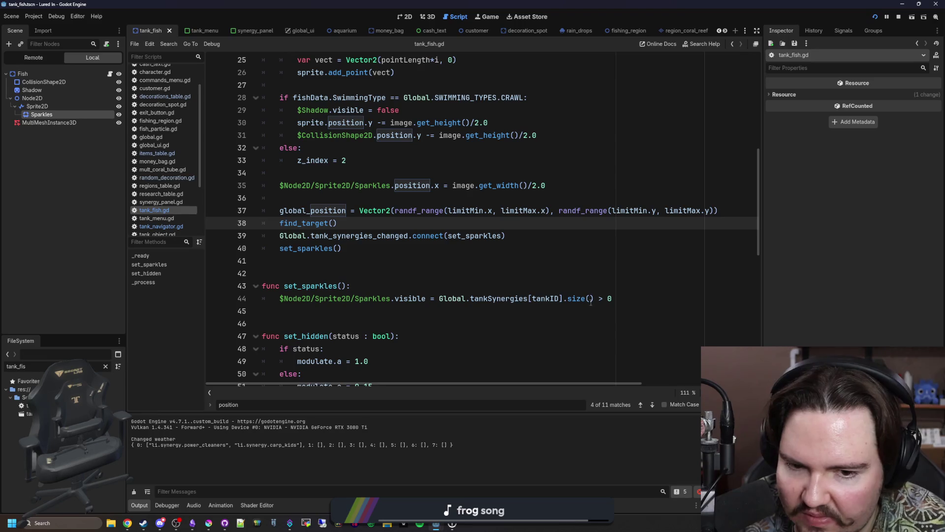
Review tank_fish.gd from line 42 down to empty line 75
left_click(409, 272)
scroll(409, 273, "down", 7)
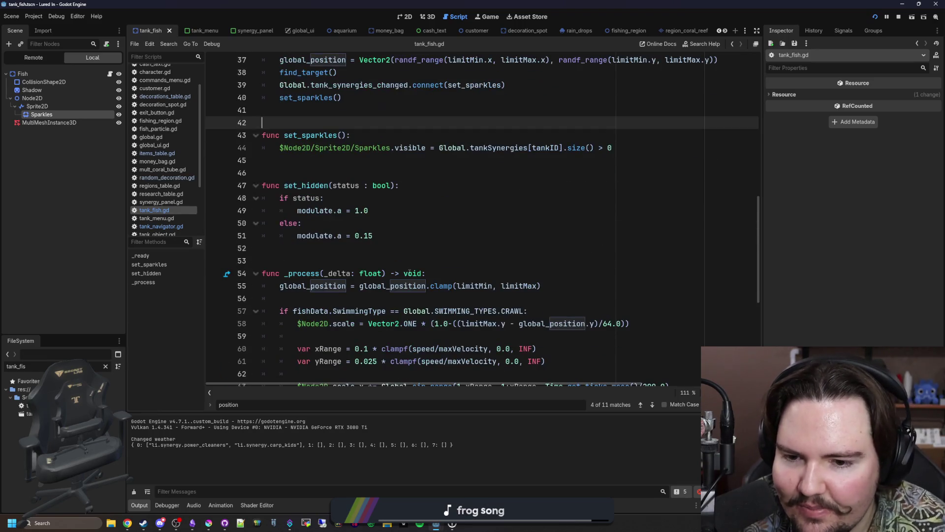
scroll(409, 272, "down", 4)
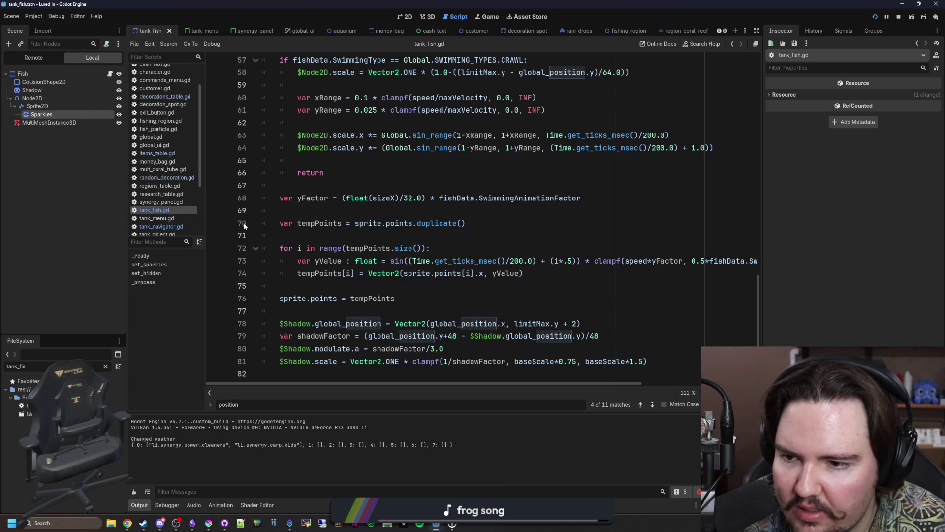
scroll(403, 213, "up", 19)
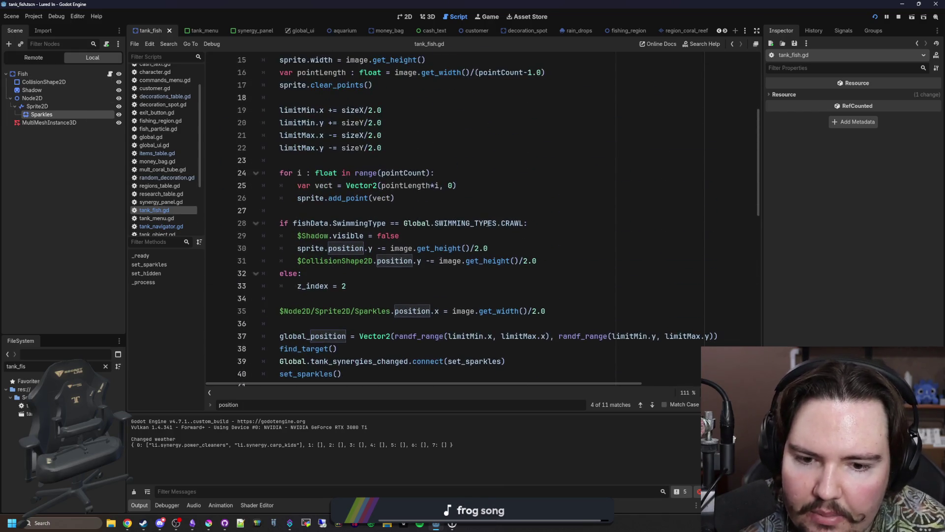
scroll(487, 224, "down", 14)
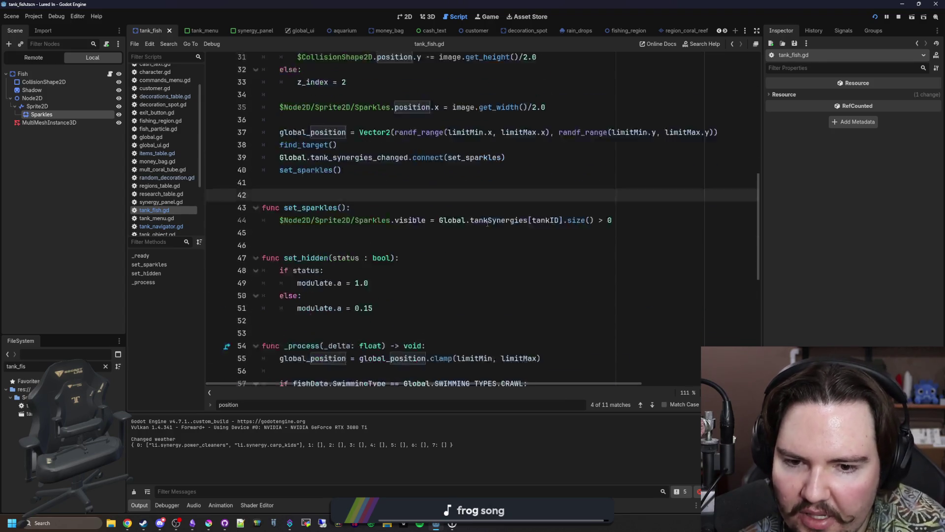
scroll(488, 224, "down", 2)
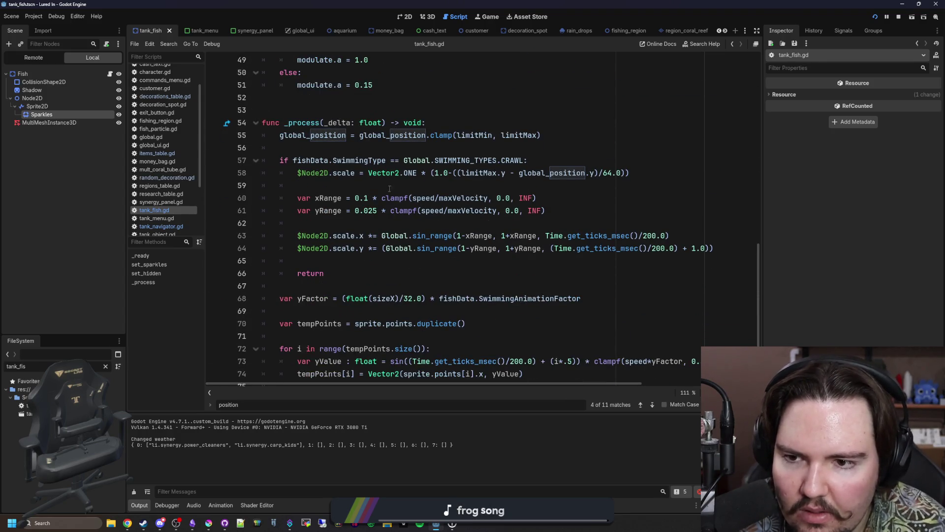
scroll(344, 136, "down", 3)
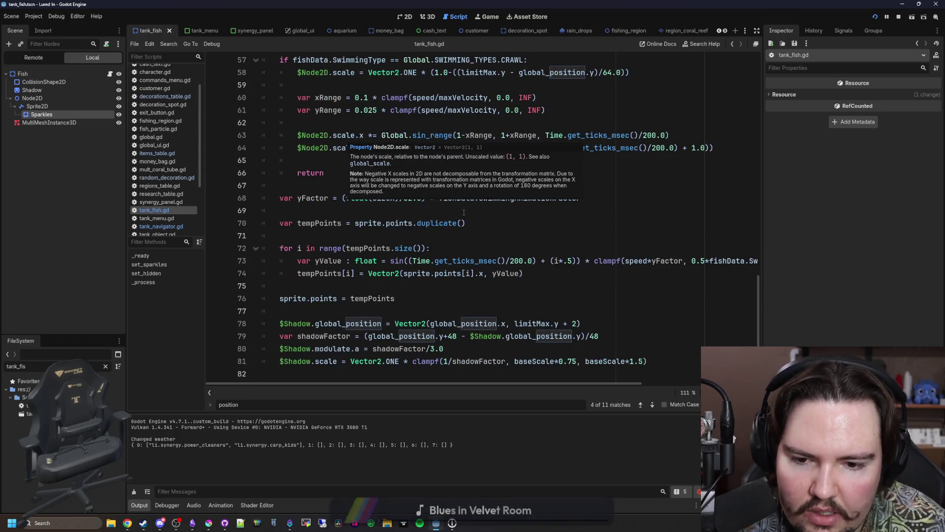
left_click(494, 281)
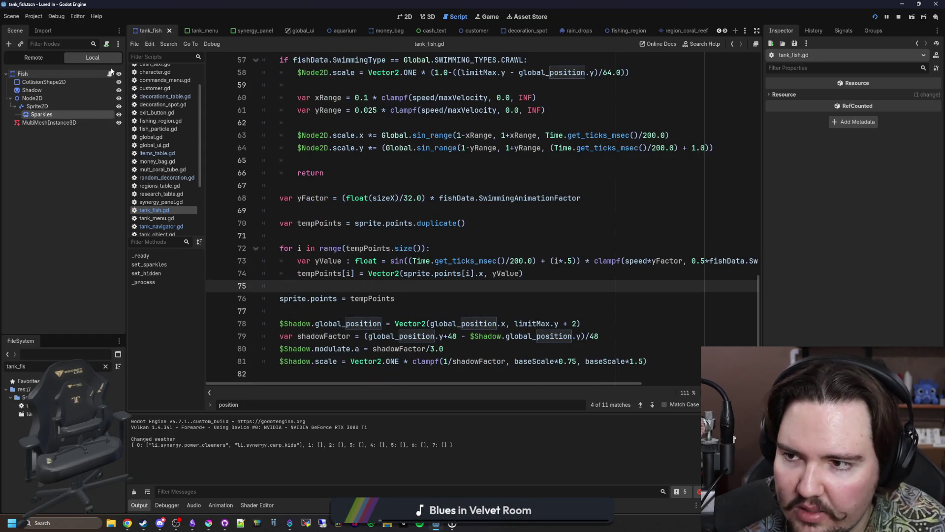
scroll(367, 129, "up", 15)
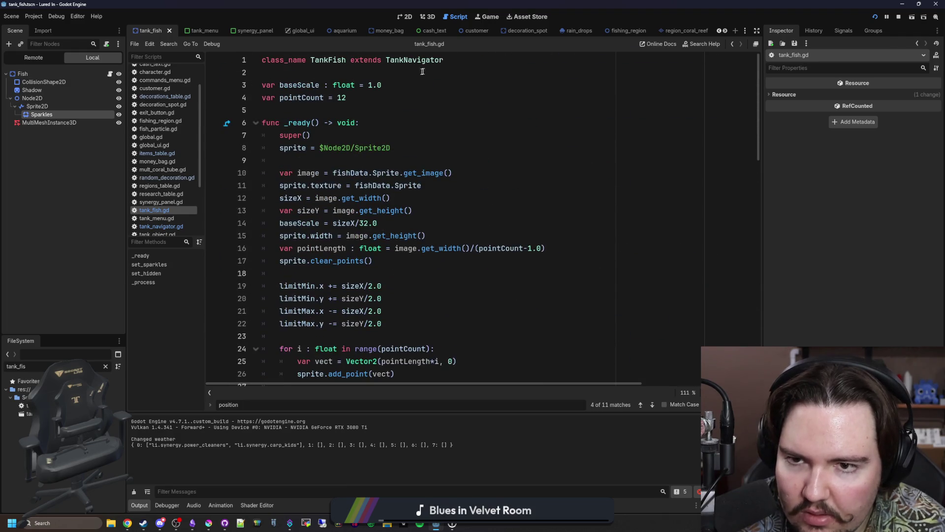
In tank_navigator.gd, make travelTime divide by SwimmingAnimationFactor, then save and rerun the game
left_click(427, 61, "ctrl")
left_click(683, 272)
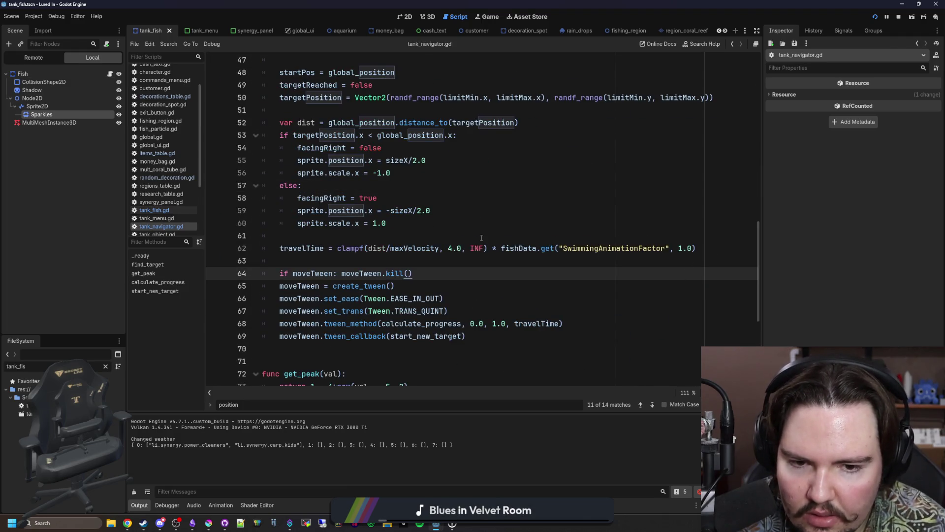
left_click(495, 244)
key("Up")
key("Up")
key("ctrl+s")
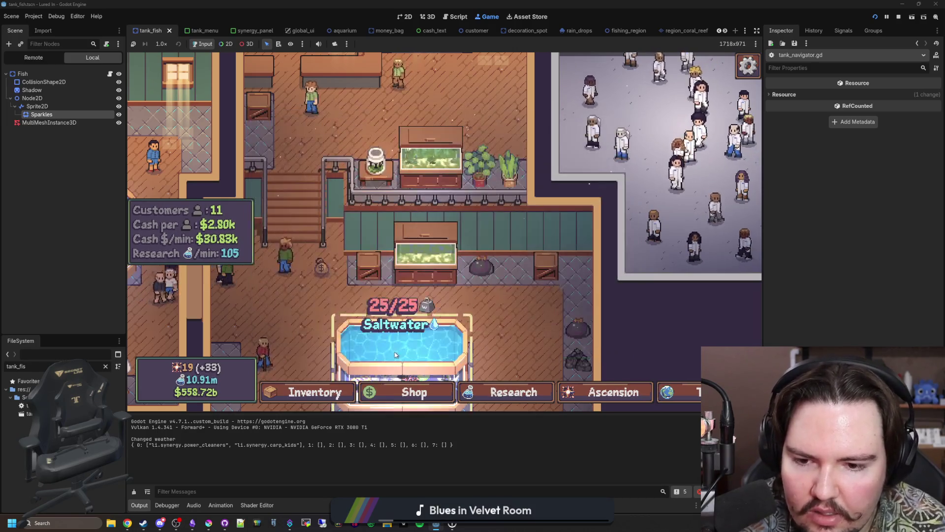
Select, deselect, and reselect the Common Starfish in Large Fish Tank 1
left_click(577, 303)
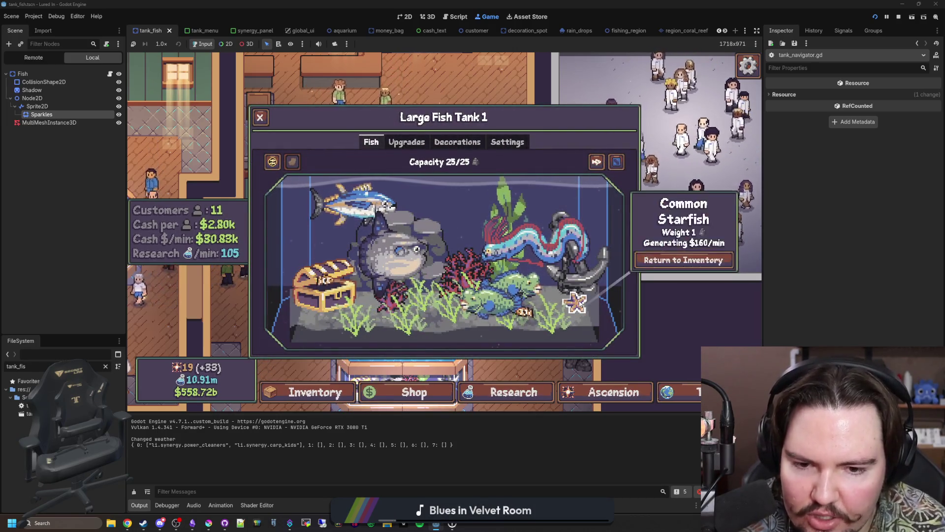
left_click(599, 319)
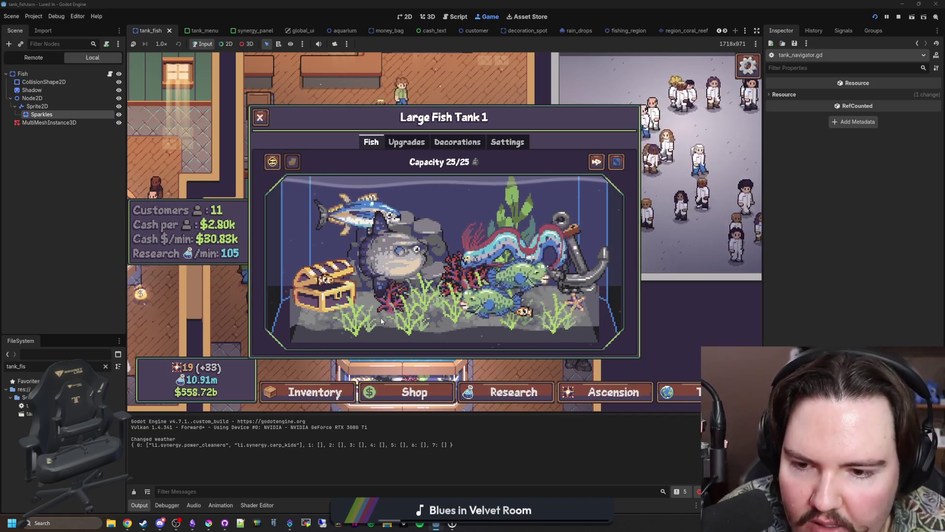
left_click(396, 295)
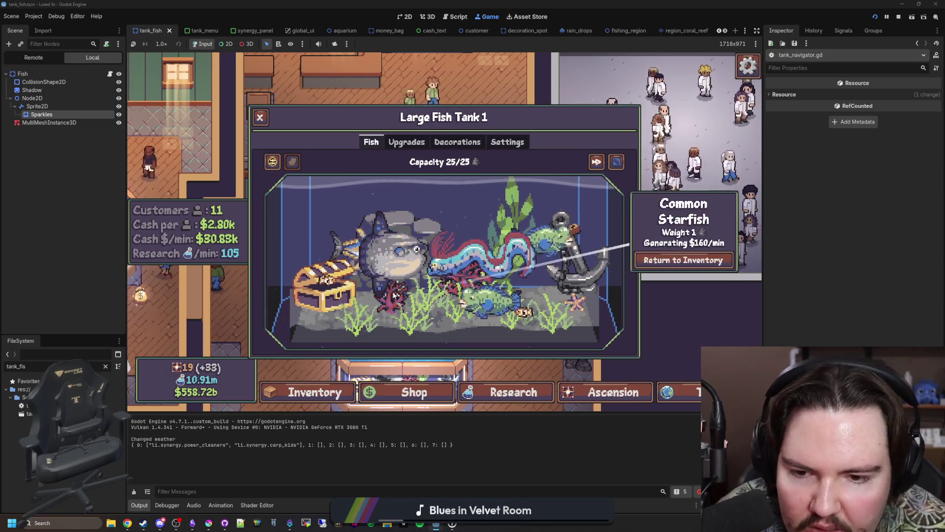
Toggle the tank's fish hidden and shown several times, ending visible, then stop the game
left_click(595, 162)
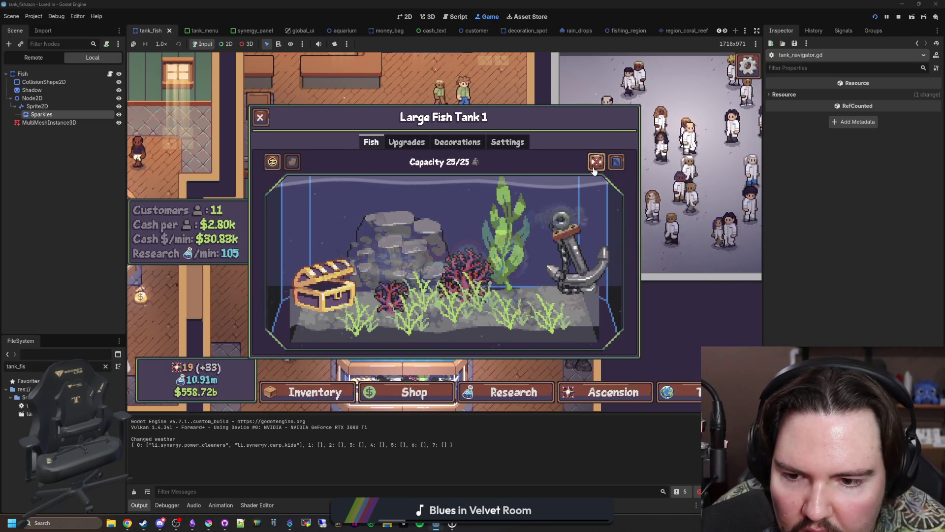
left_click(596, 163)
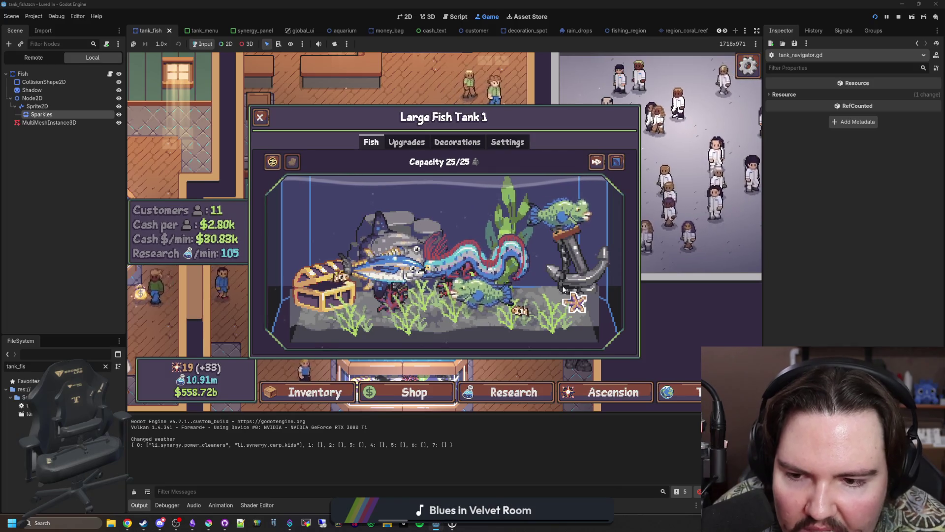
left_click(595, 163)
left_click(595, 163)
left_click(594, 163)
left_click(595, 163)
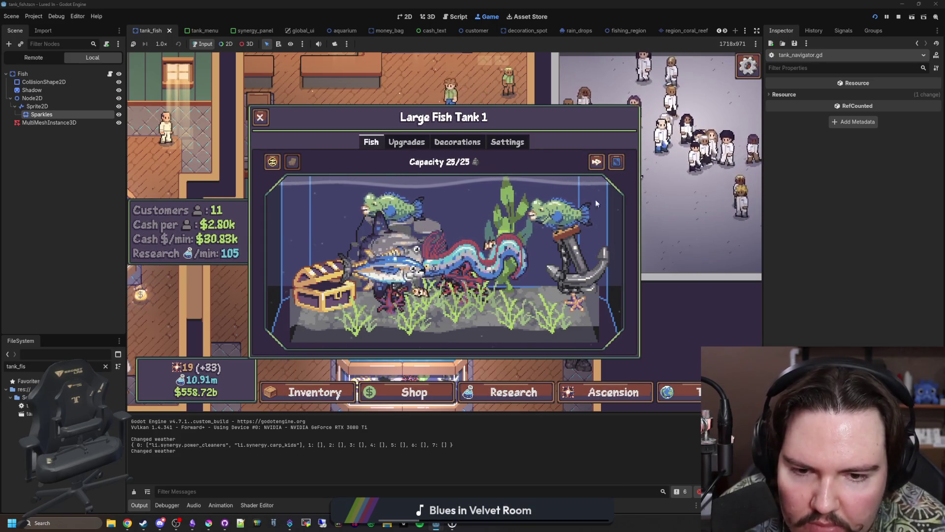
left_click(899, 16)
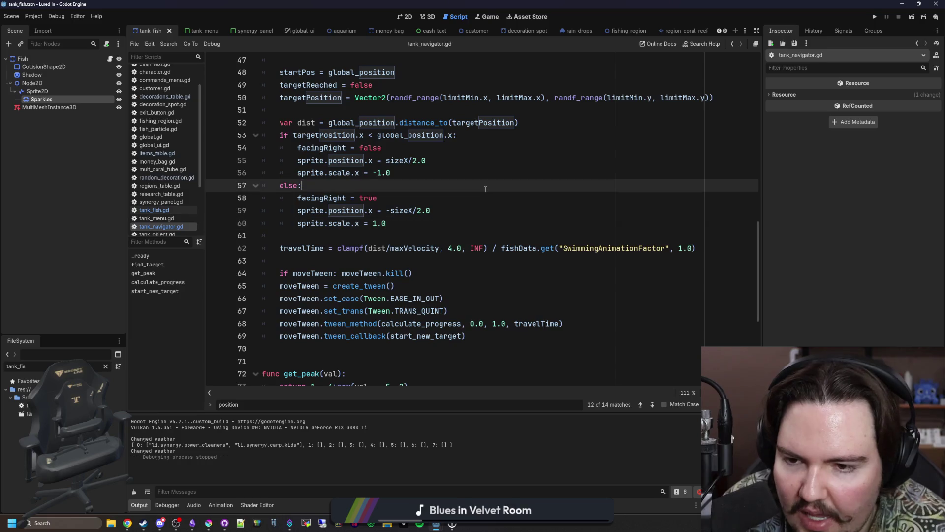
Filter the FileSystem for 'tank_me' and open tank_menu.tscn
key("ctrl+s")
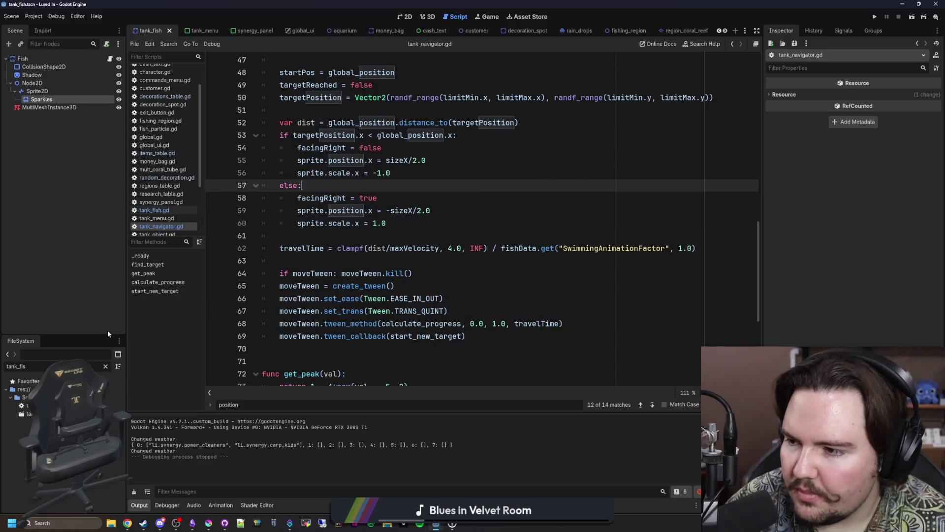
left_click(107, 366)
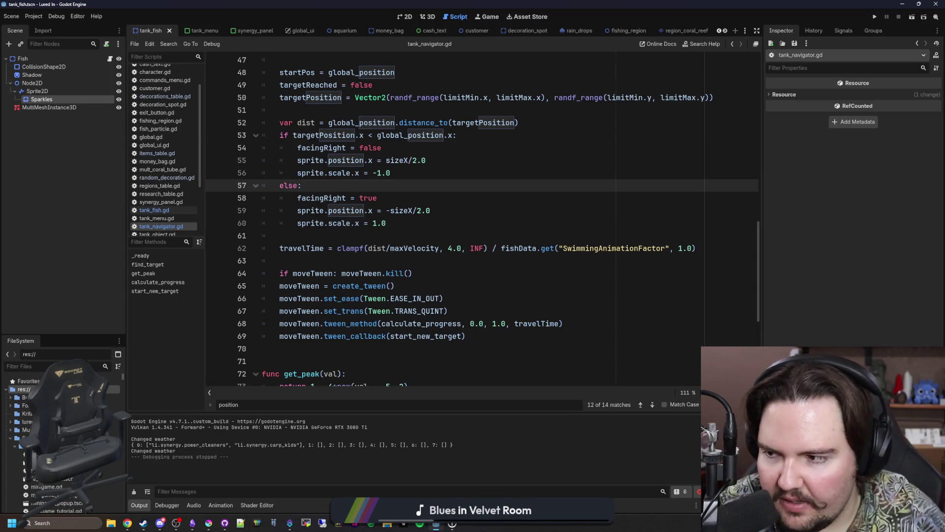
type("tank_me")
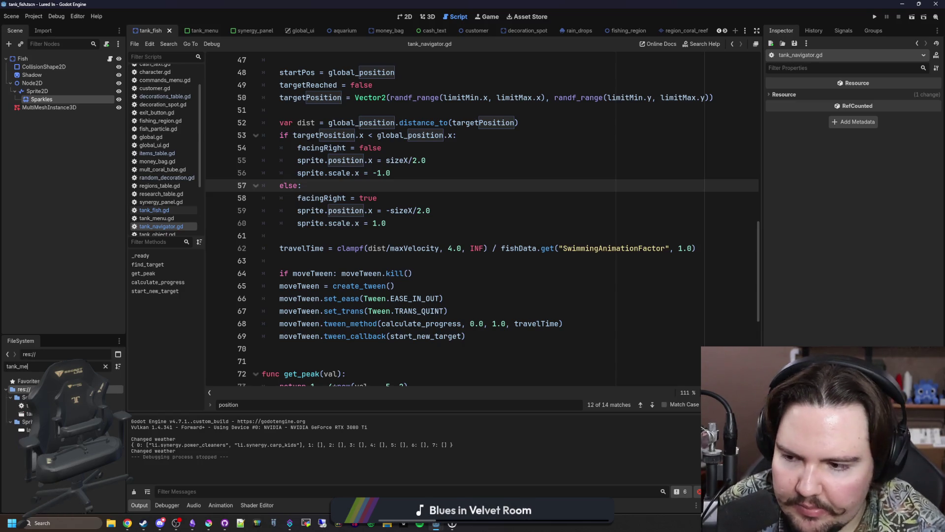
left_click(28, 414)
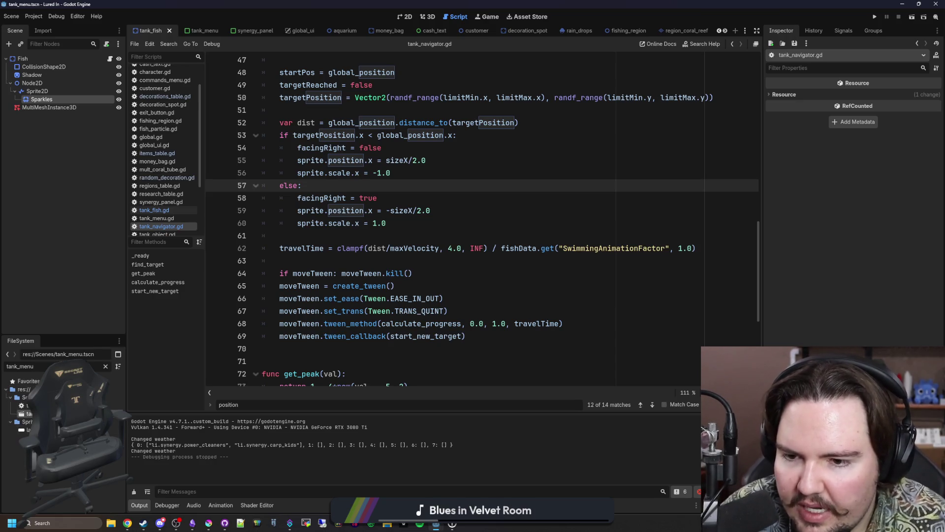
double_click(29, 413)
Delete blank line 171 in tank_menu.gd and switch to the 2D view
left_click(462, 210)
key("ctrl+s")
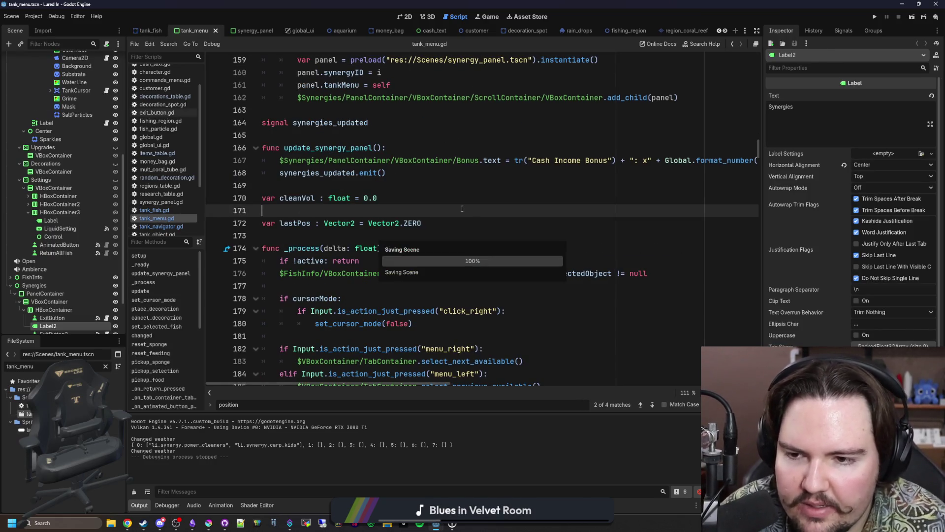
key("BackSpace")
key("Up")
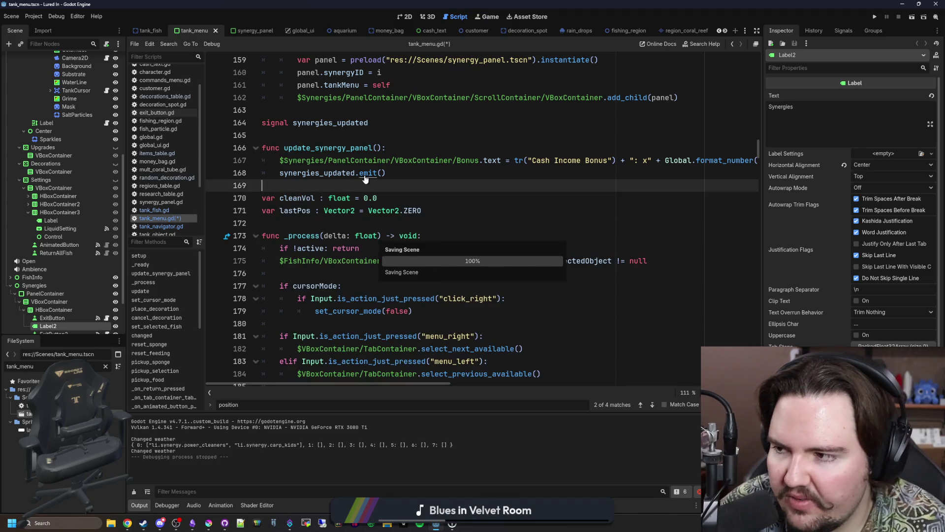
left_click(413, 17)
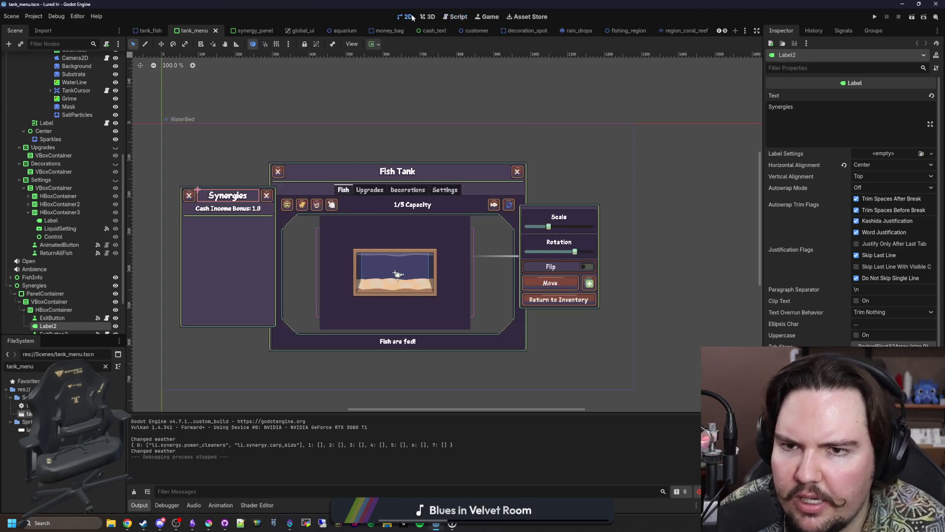
Duplicate the HideFish button node
scroll(497, 204, "up", 6)
left_click(491, 202)
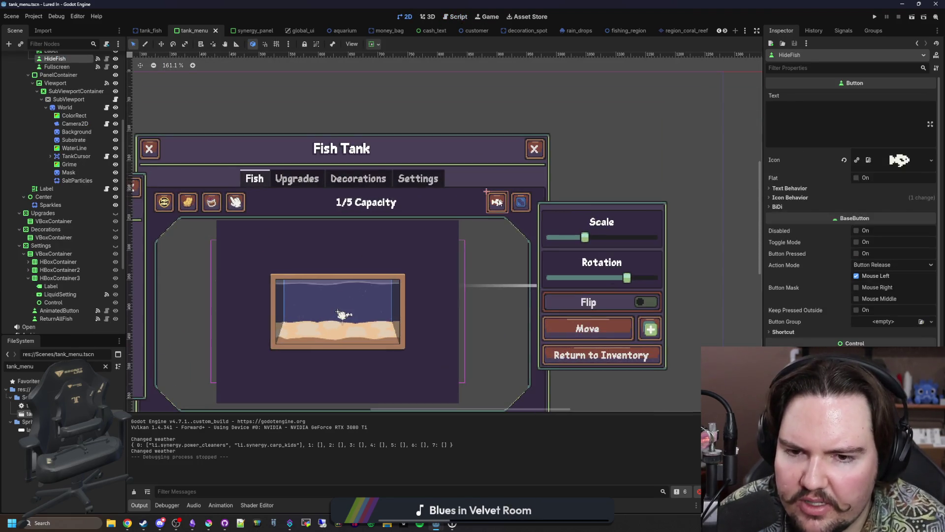
scroll(493, 203, "up", 4)
scroll(71, 197, "up", 5)
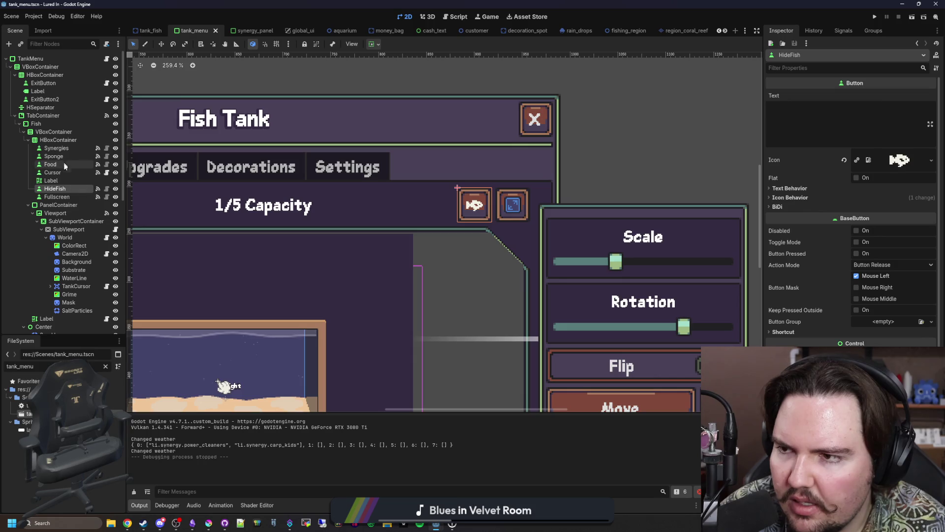
right_click(66, 192)
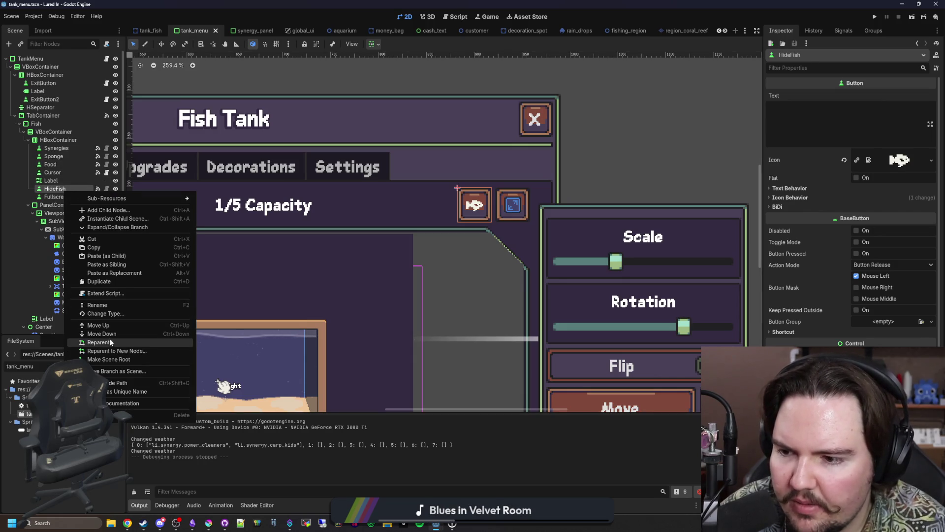
left_click(99, 281)
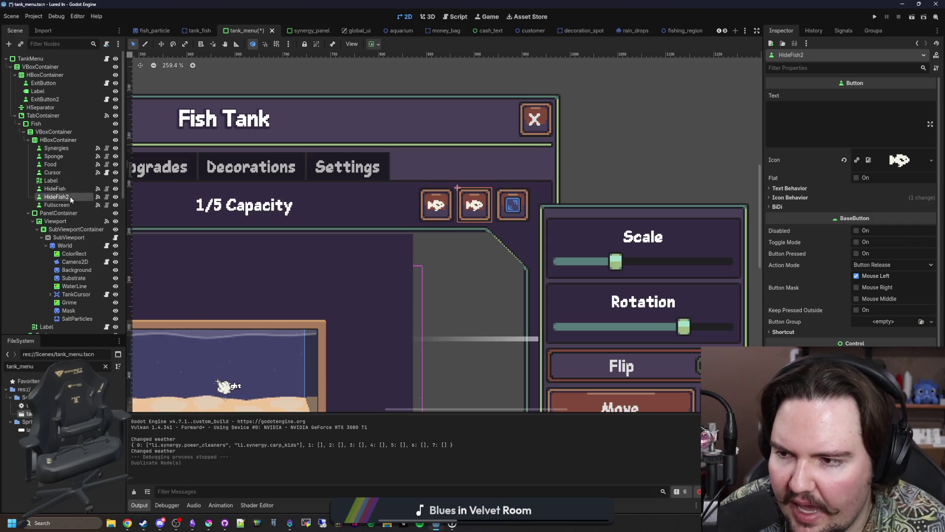
Move the duplicate above HideFish, rename it HideDecorations, and save the scene
left_click(57, 205)
left_click(69, 189)
double_click(69, 196)
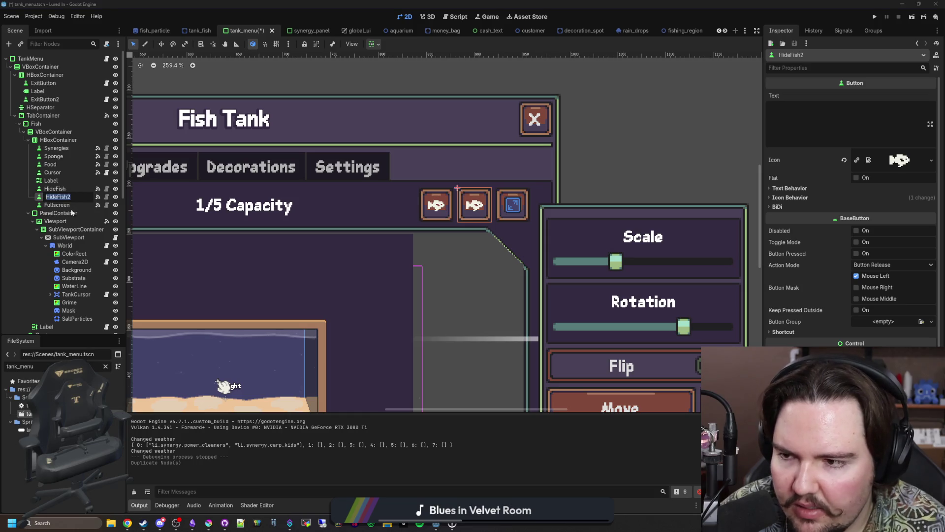
left_click_drag(64, 197, 64, 191)
double_click(64, 190)
key("BackSpace")
key("BackSpace")
key("BackSpace")
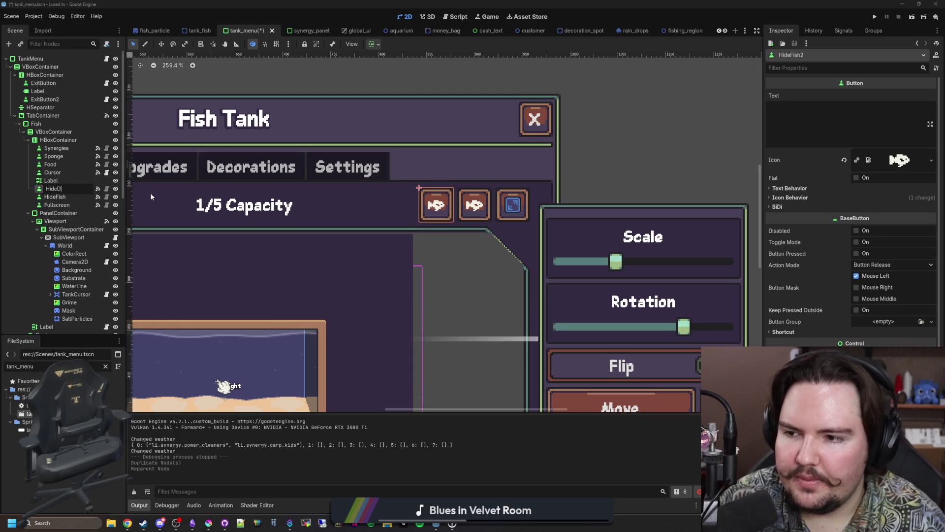
type("Decorations")
key("Return")
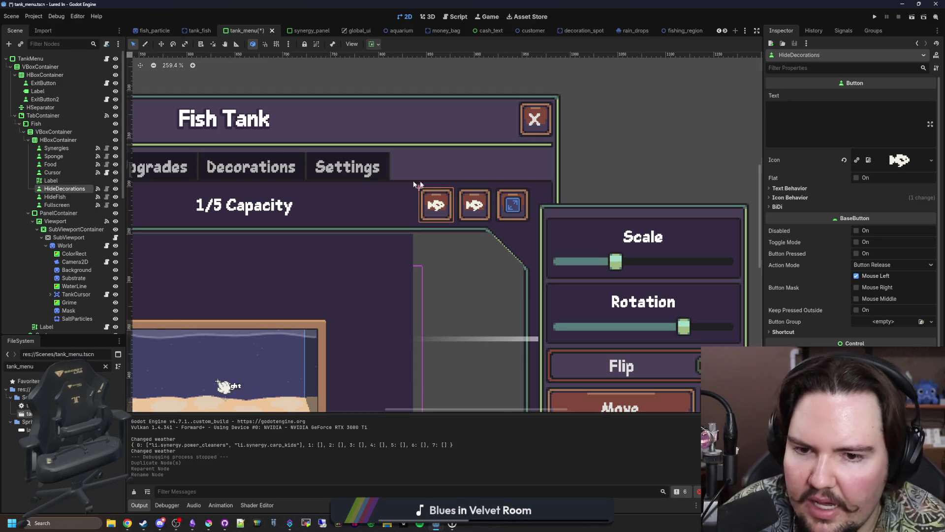
scroll(419, 186, "down", 3)
key("ctrl+s")
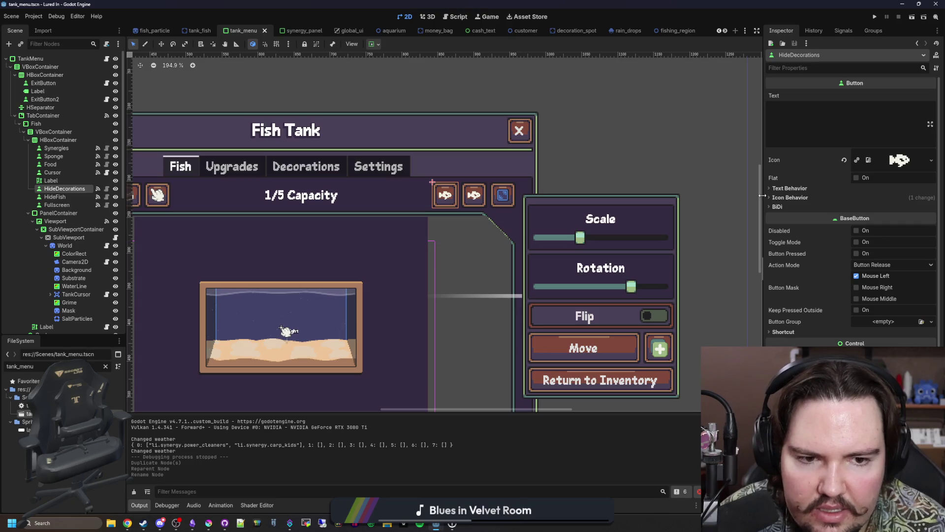
Widen the Inspector and choose Quick Load for the button's Icon texture
left_click_drag(763, 222, 721, 222)
left_click(931, 160)
left_click(848, 160)
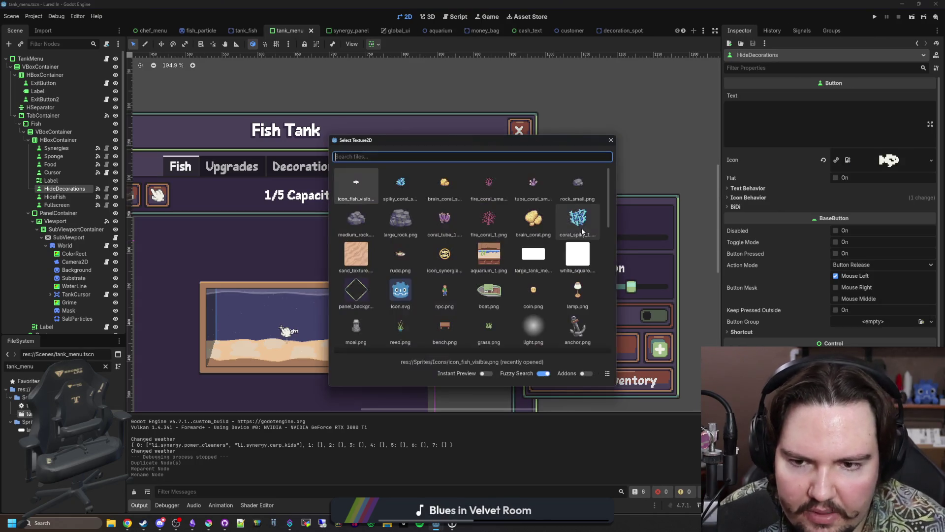
Set the coral texture as the HideDecorations button icon
left_click(540, 199)
scroll(470, 215, "down", 2)
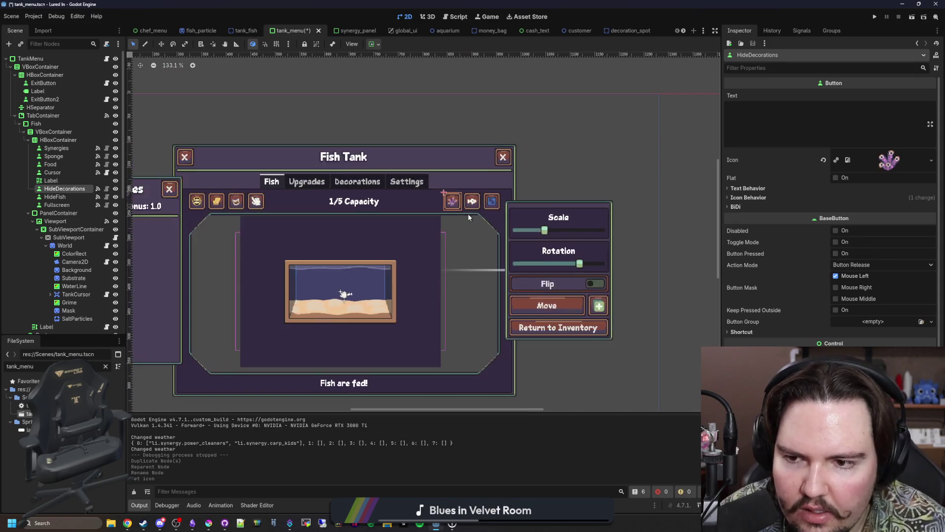
scroll(468, 214, "up", 7)
scroll(456, 205, "down", 5)
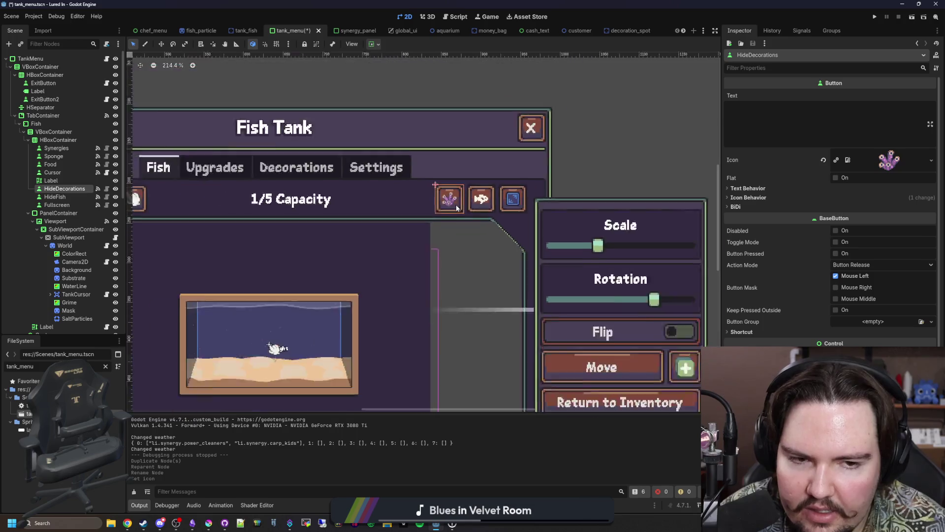
Disconnect pressed() from _on_hide_fish_pressed and connect it to _on_hide_decorations_pressed
left_click(802, 31)
right_click(761, 94)
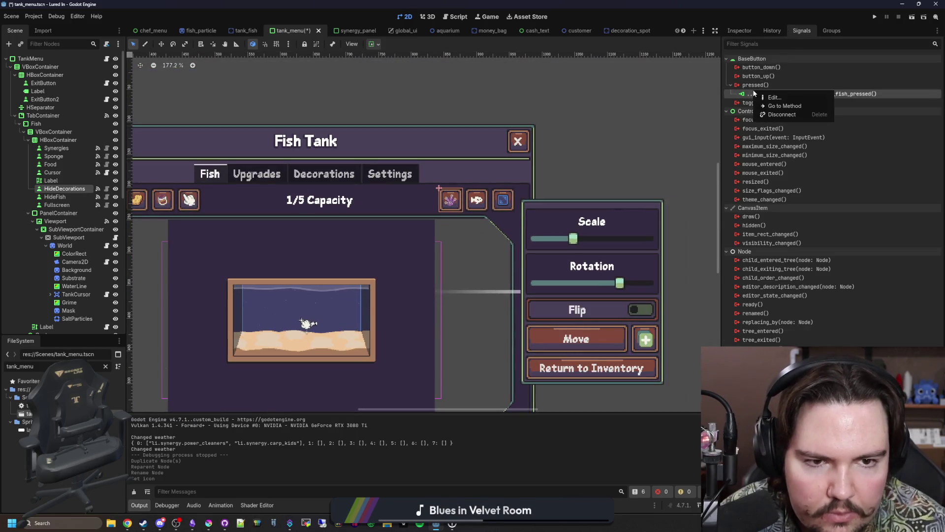
left_click(768, 115)
right_click(777, 89)
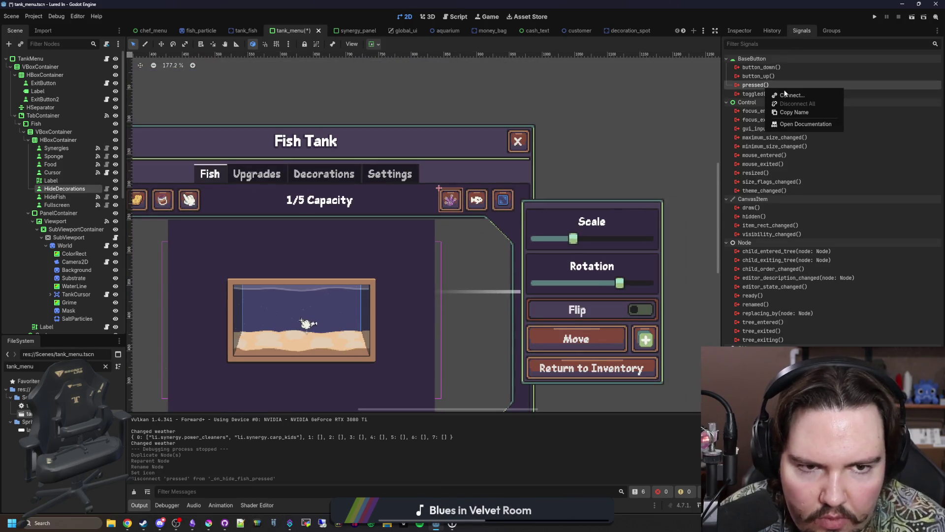
left_click(788, 95)
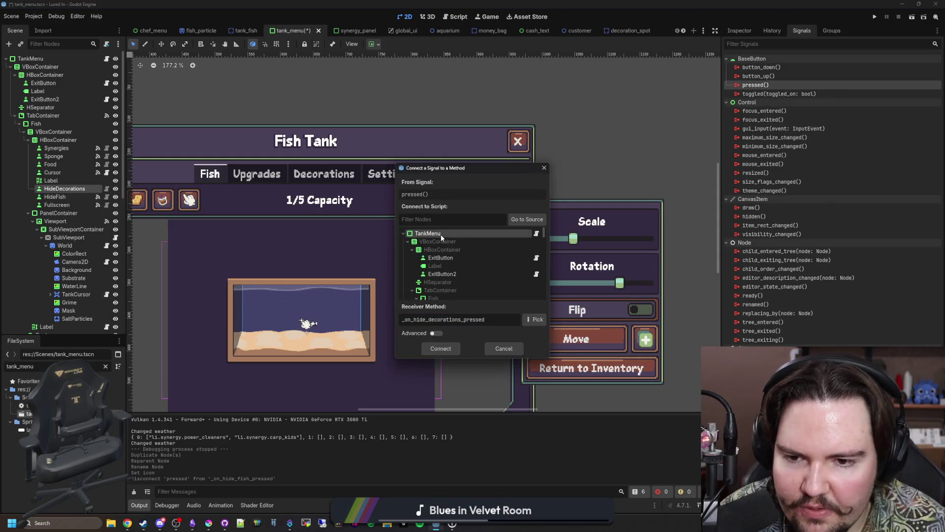
double_click(441, 234)
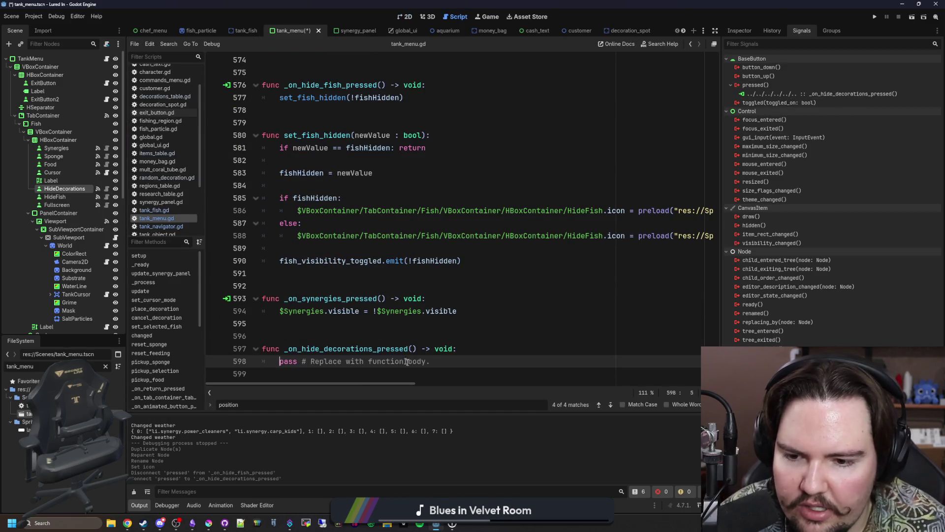
Delete the placeholder pass from the _on_hide_decorations_pressed stub and save
left_click_drag(440, 361, 289, 360)
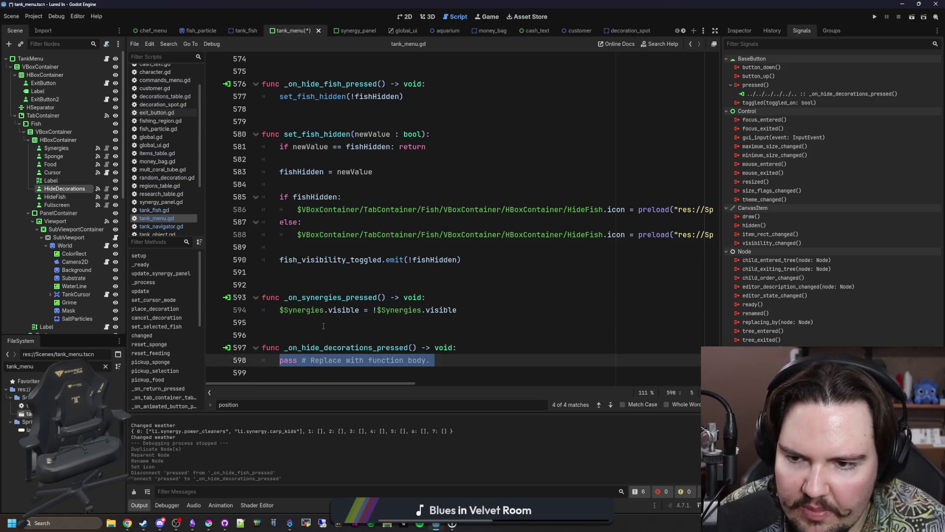
key("BackSpace")
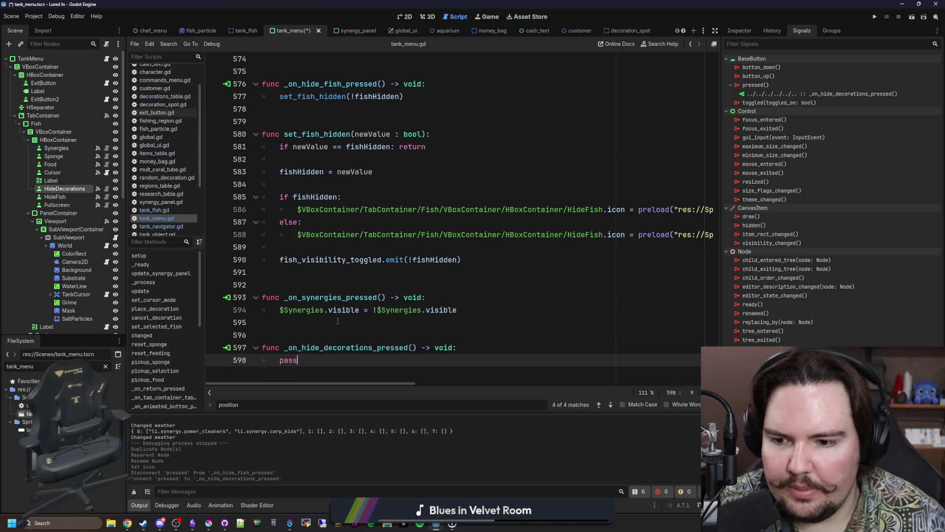
left_click(338, 321)
key("ctrl+s")
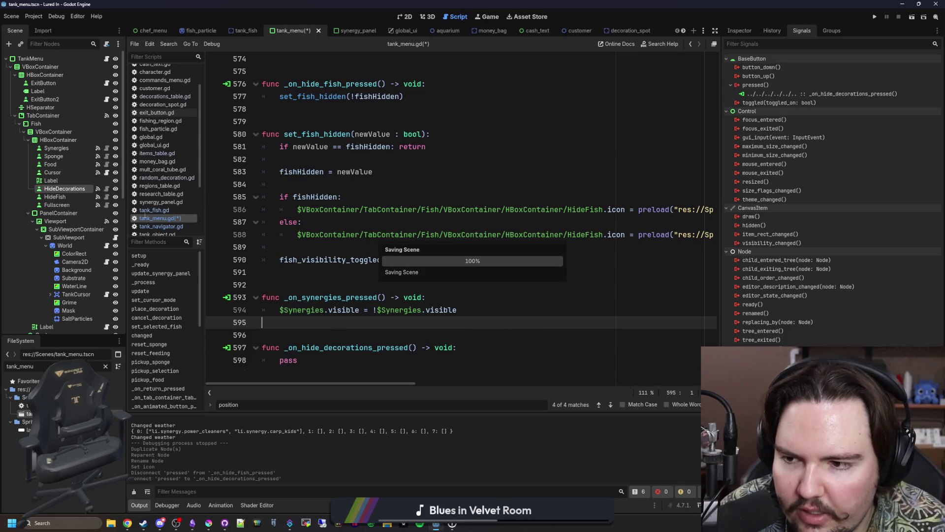
Open tank_fish.gd and review the code around line 57
left_click(150, 210)
scroll(361, 256, "down", 13)
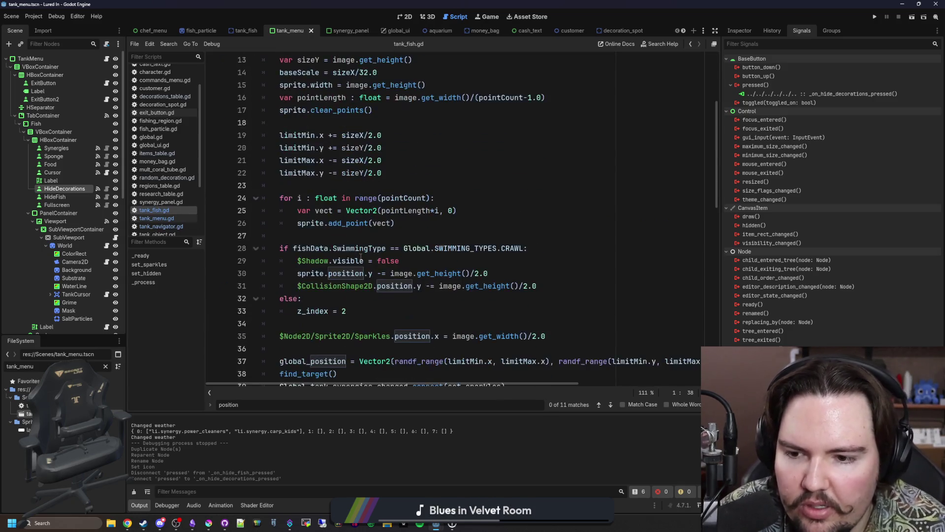
left_click(394, 273)
scroll(394, 268, "down", 5)
scroll(395, 266, "up", 15)
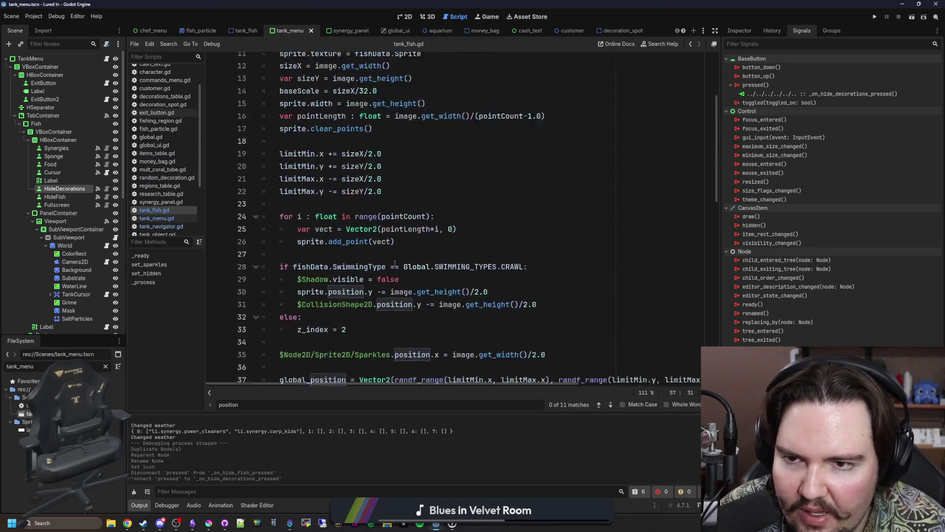
scroll(395, 263, "up", 4)
Inspect _ready in tank_navigator.gd and the TankObject class script, then return
left_click(413, 70, "ctrl")
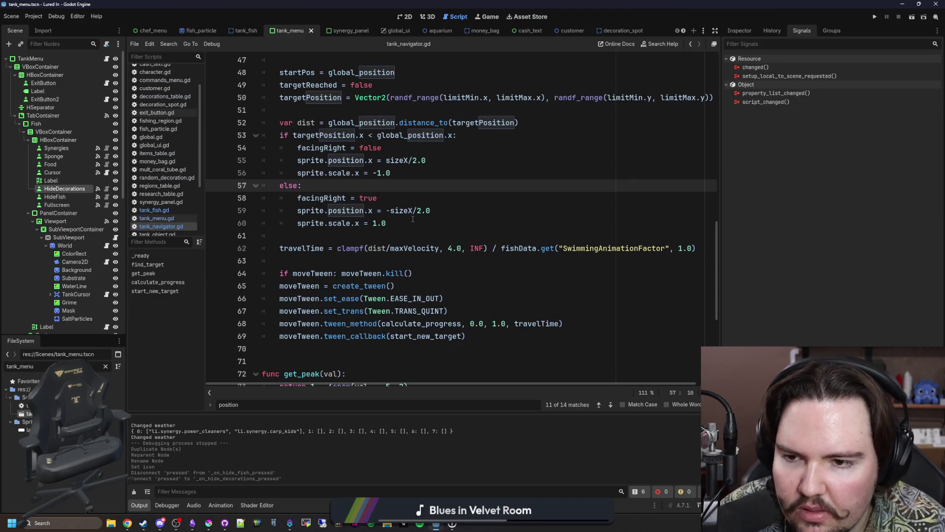
scroll(413, 218, "up", 11)
left_click(407, 198)
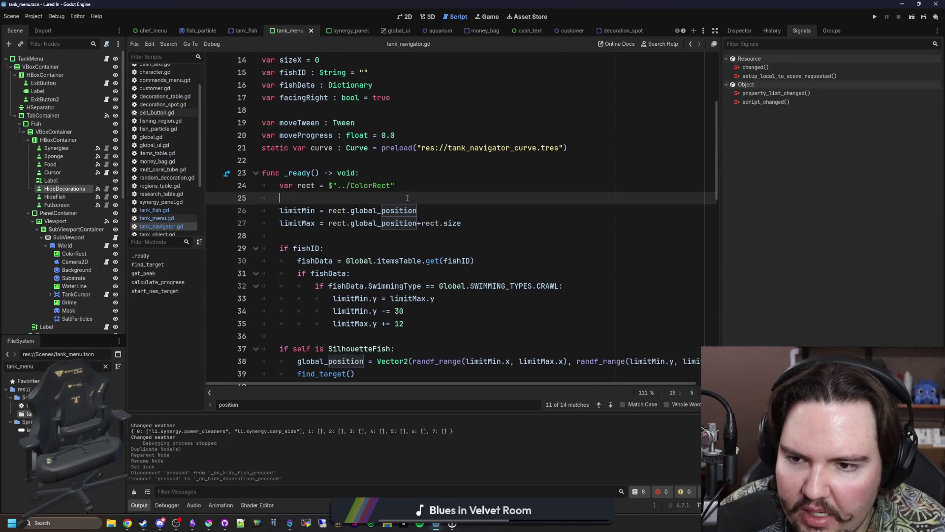
scroll(408, 198, "down", 2)
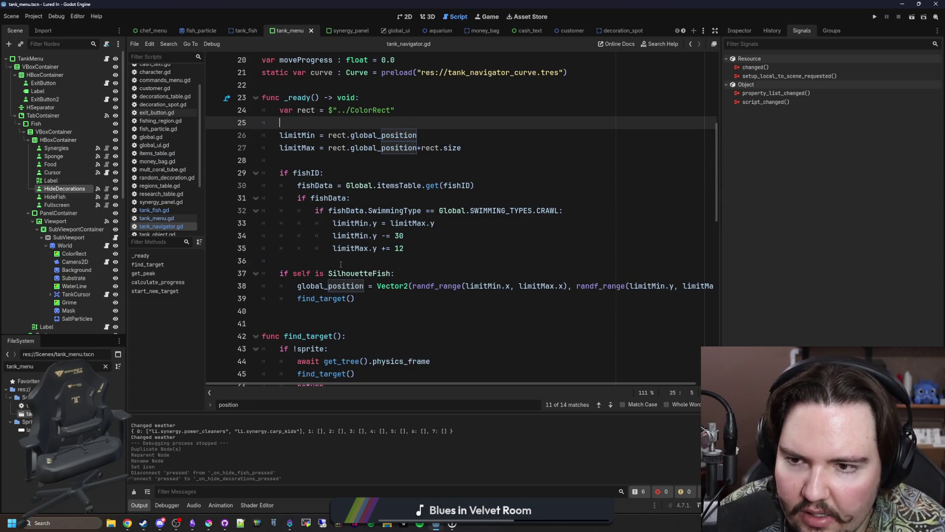
scroll(341, 265, "down", 15)
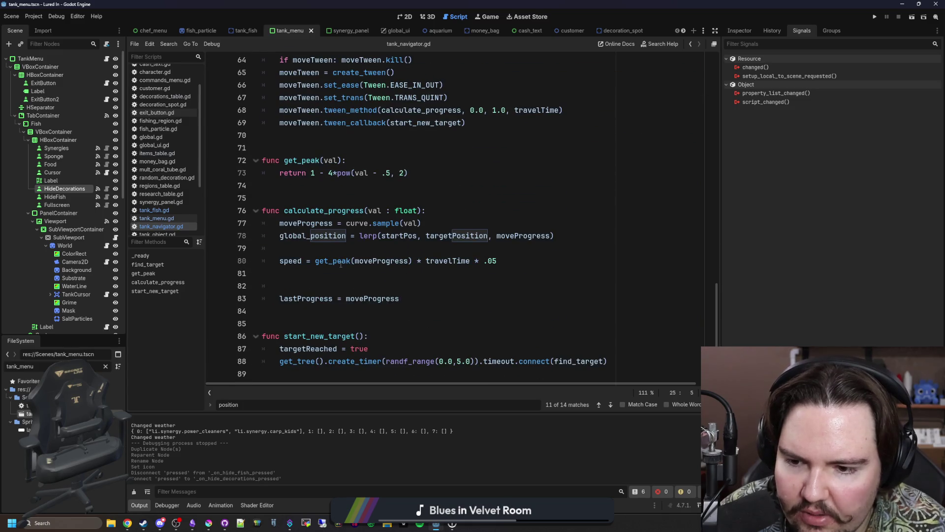
scroll(341, 264, "up", 20)
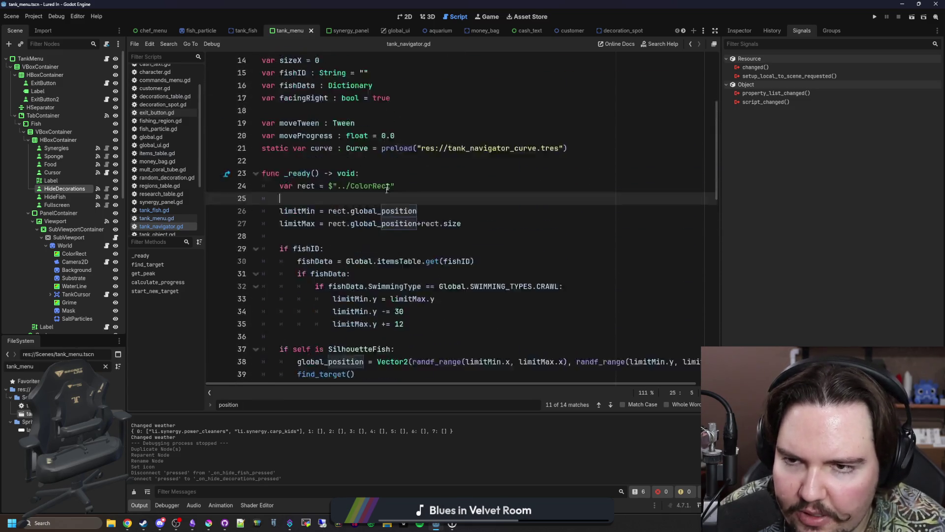
left_click(444, 60, "ctrl")
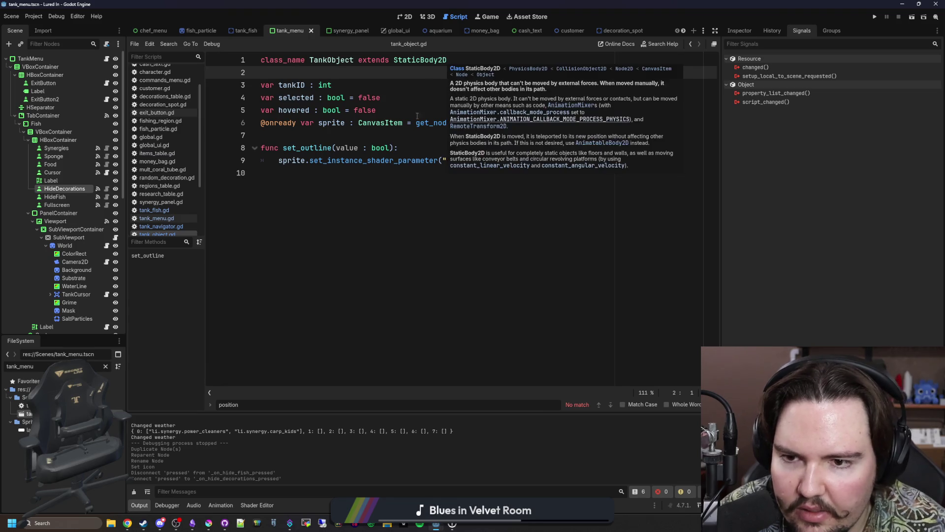
left_click(375, 130)
key("alt+Left")
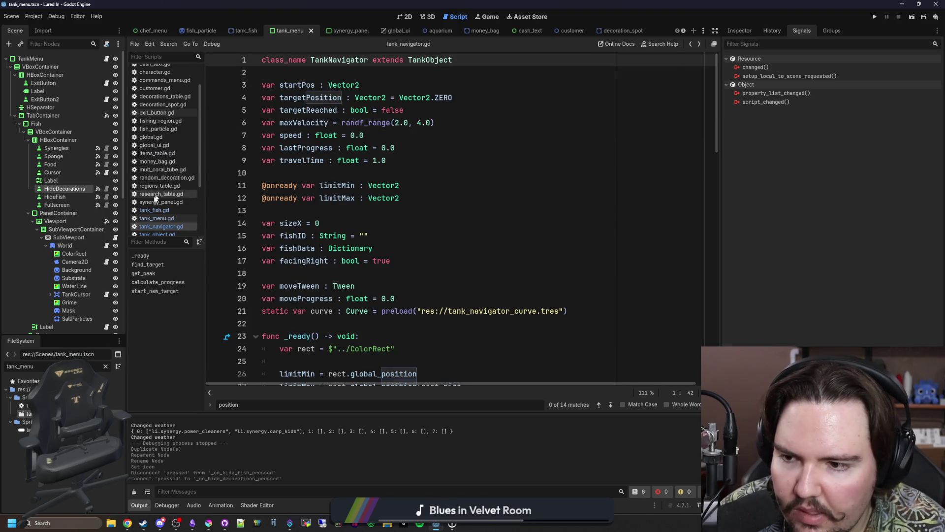
Reopen tank_fish.gd, review lines 33–38, and save
left_click(154, 210)
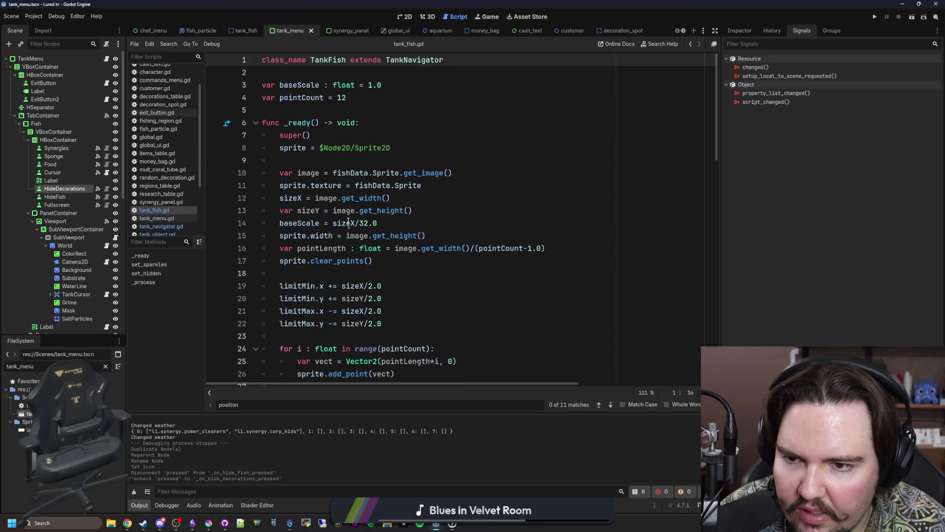
scroll(354, 195, "down", 5)
left_click(400, 278)
key("ctrl+s")
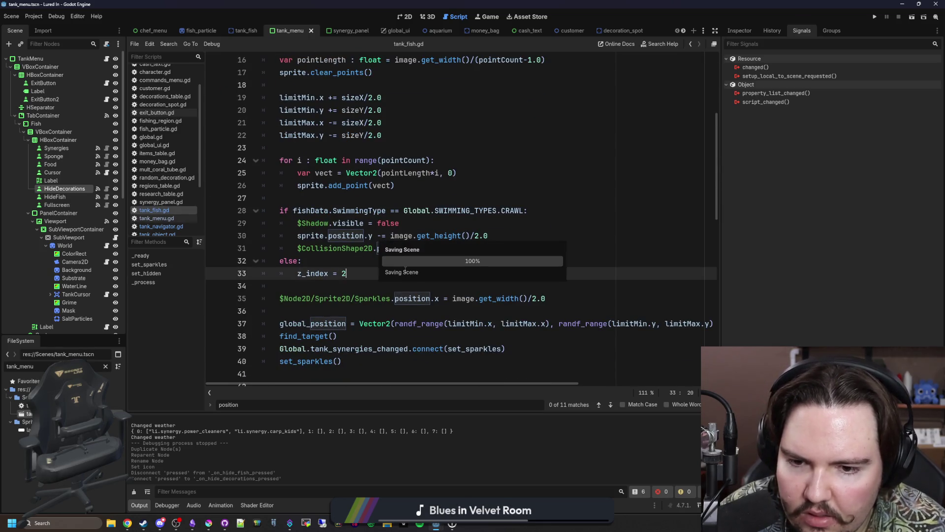
scroll(394, 286, "down", 1)
left_click(423, 294)
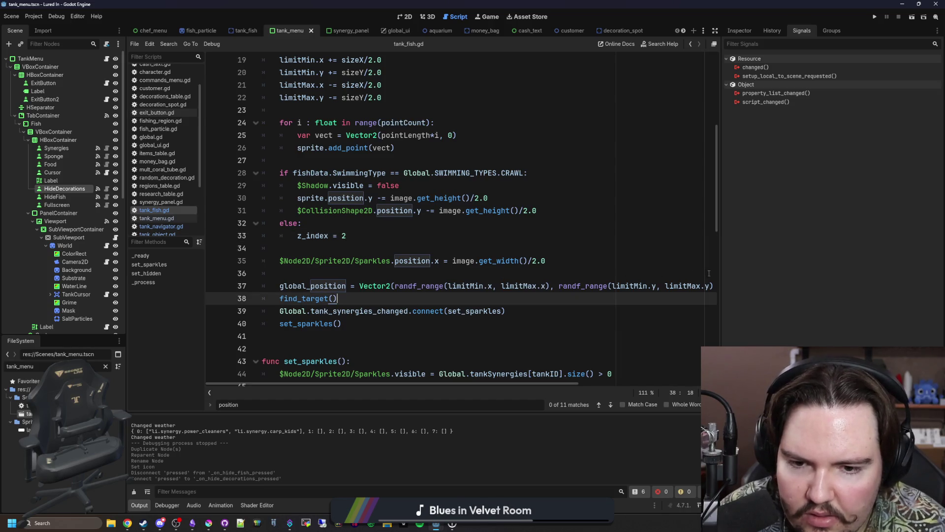
left_click_drag(720, 268, 845, 273)
Look over tank_fish.gd's empty lines 34 and 27, then return to tank_menu.gd
scroll(591, 281, "up", 1)
left_click(369, 287)
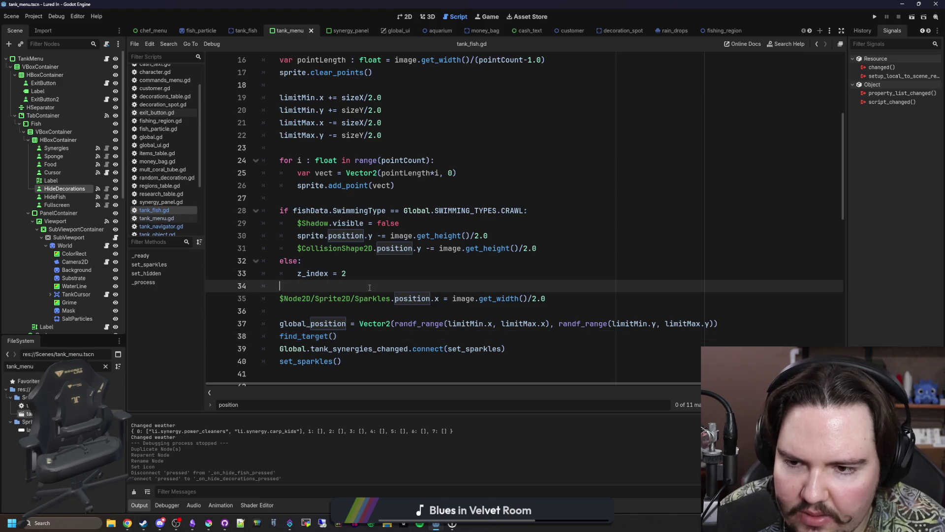
scroll(369, 287, "up", 2)
left_click(366, 272)
scroll(370, 269, "up", 2)
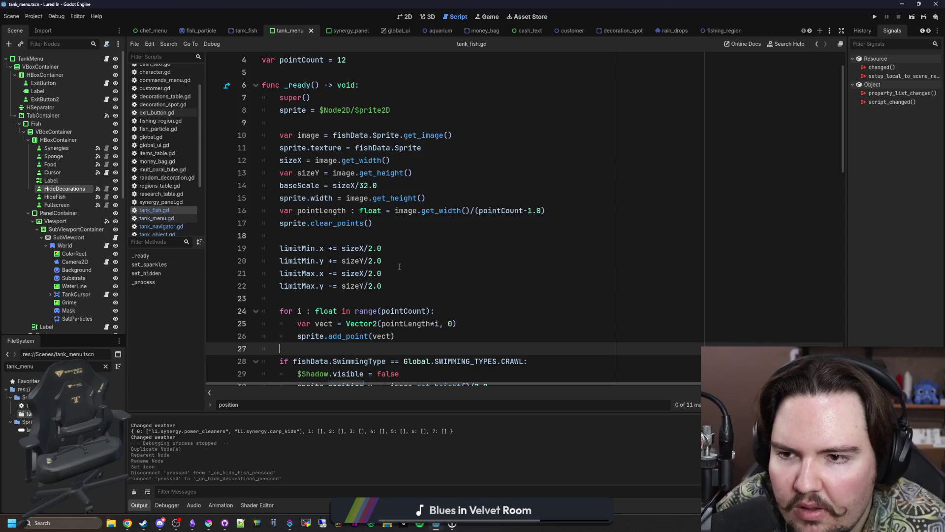
scroll(399, 266, "up", 1)
scroll(399, 266, "down", 10)
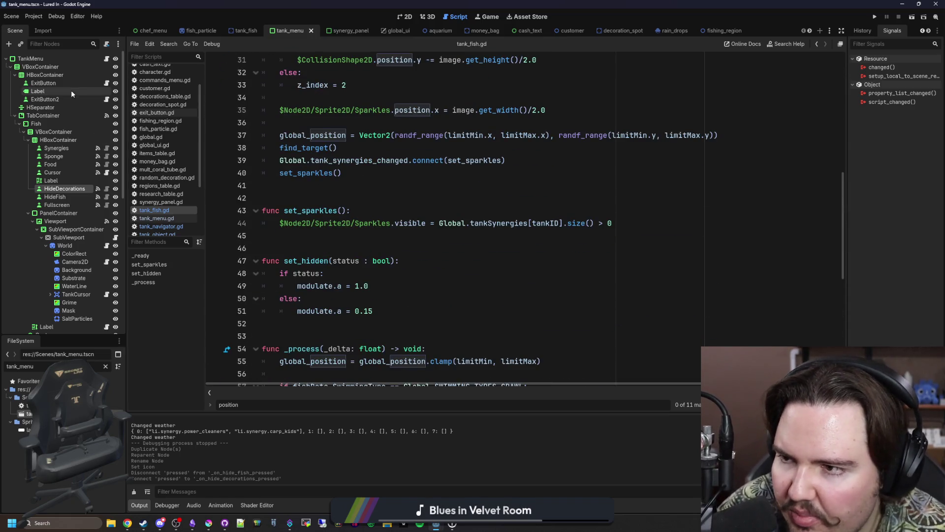
left_click(106, 59)
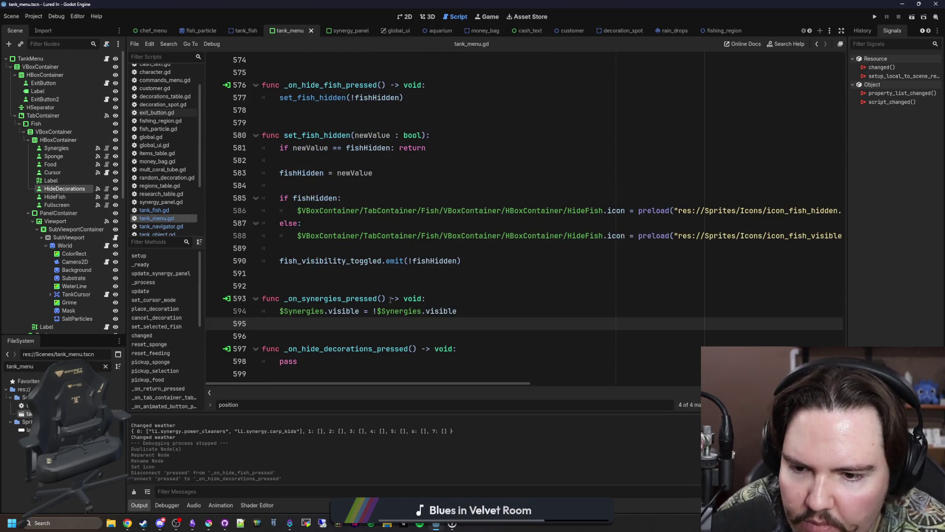
Locate the set_fish_hidden function in tank_menu.gd
left_click(416, 285)
scroll(326, 142, "up", 1)
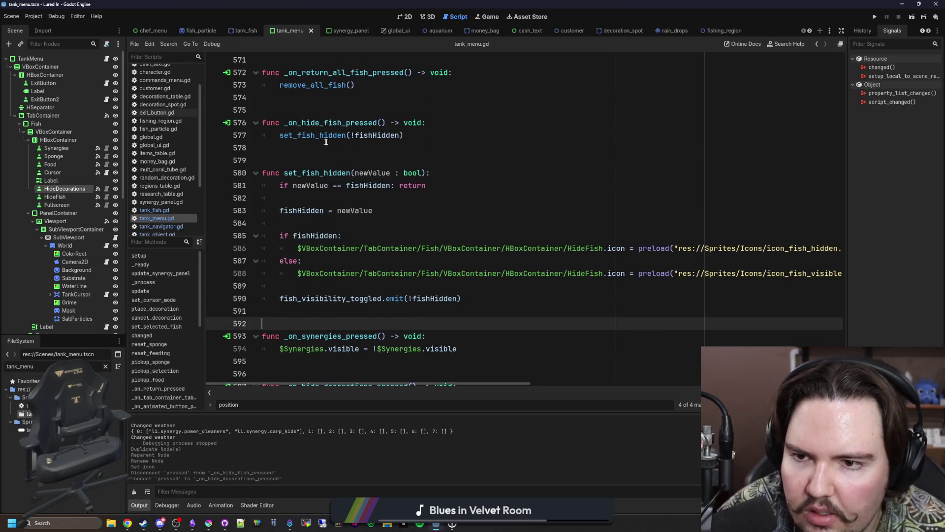
left_click(316, 137, "ctrl")
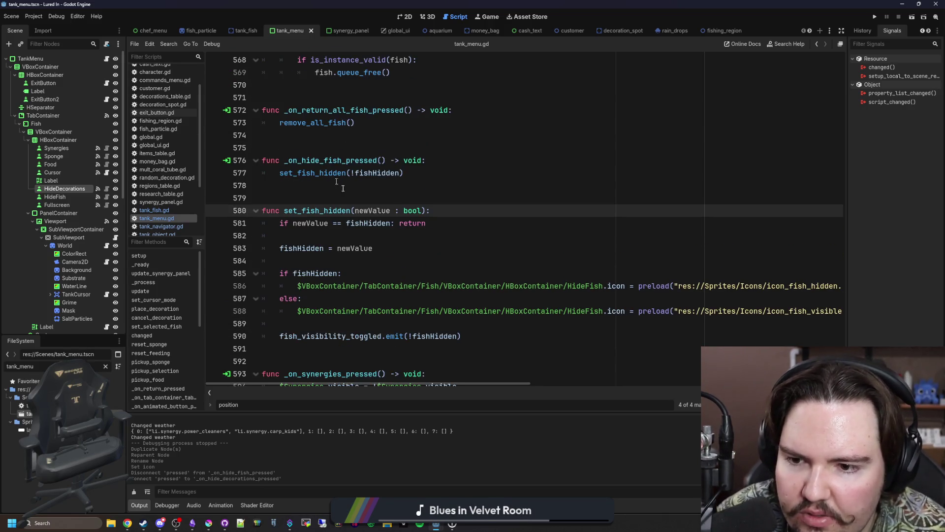
scroll(423, 284, "down", 1)
mouse_move(491, 383)
left_mouse_down()
mouse_move(687, 383)
mouse_move(491, 384)
left_mouse_up()
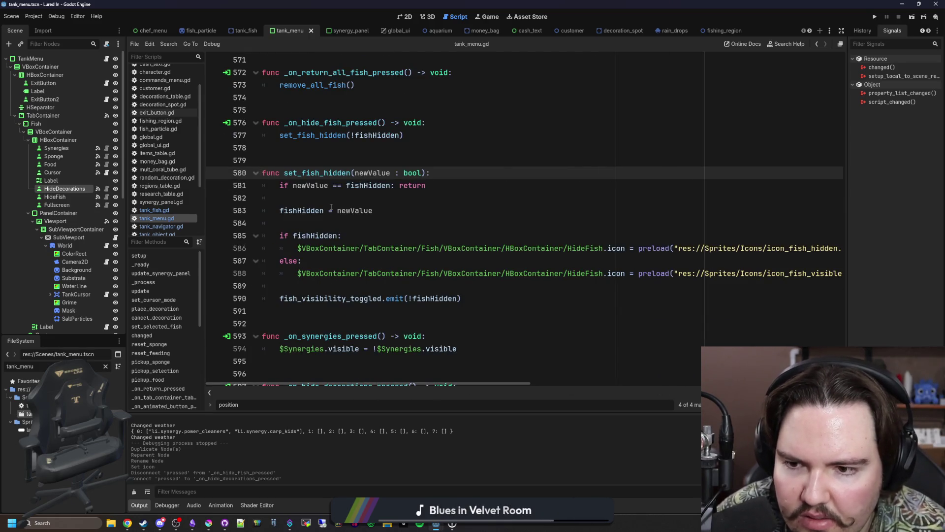
Find the fish_visibility_toggled connect call with a search for 'fish_vi'
left_click(351, 298, "ctrl")
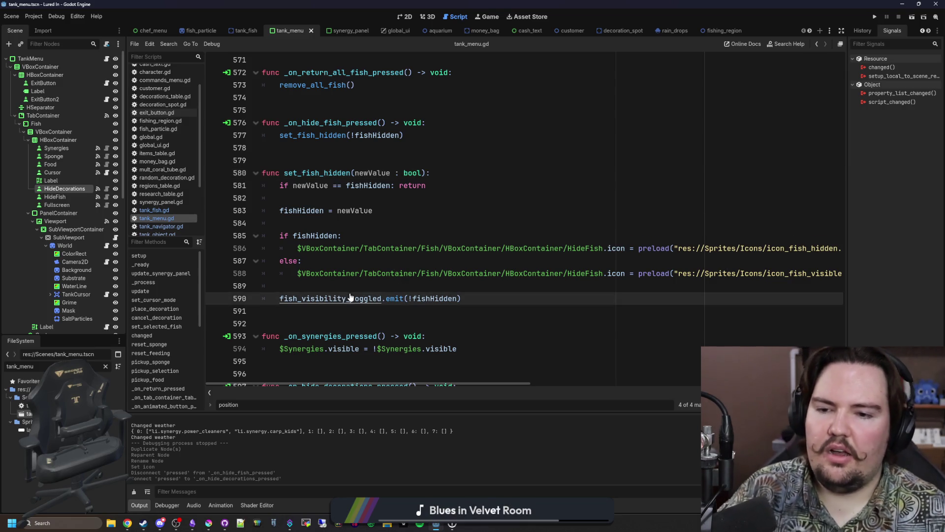
left_click(351, 298, "ctrl")
key("ctrl+f")
type("fis")
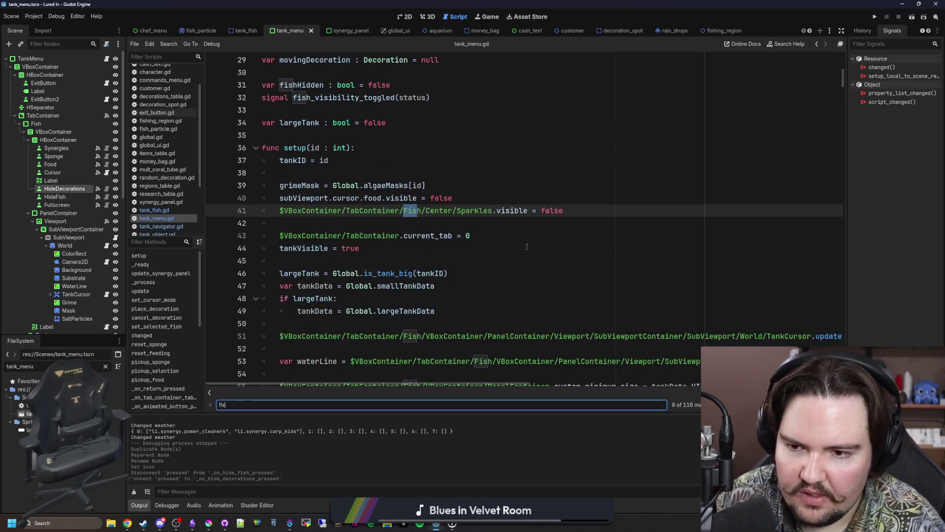
type("h_vi")
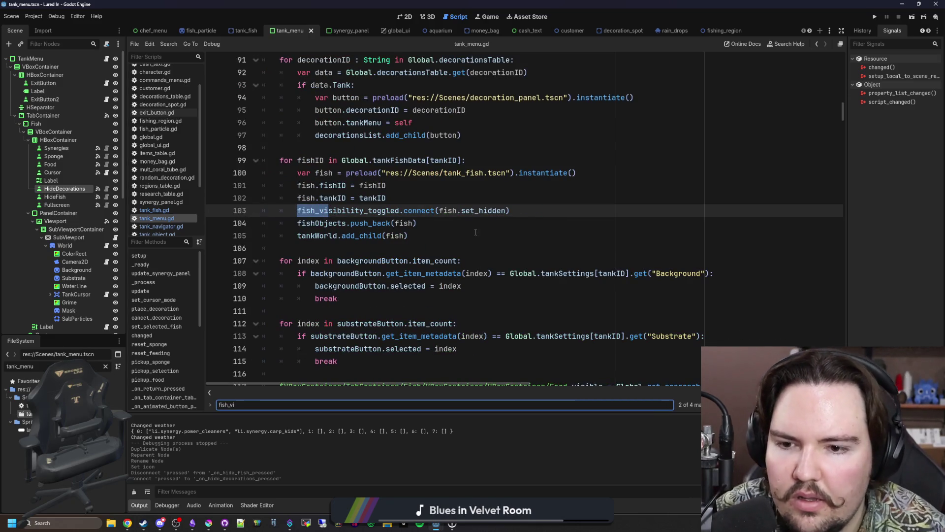
left_click(498, 237)
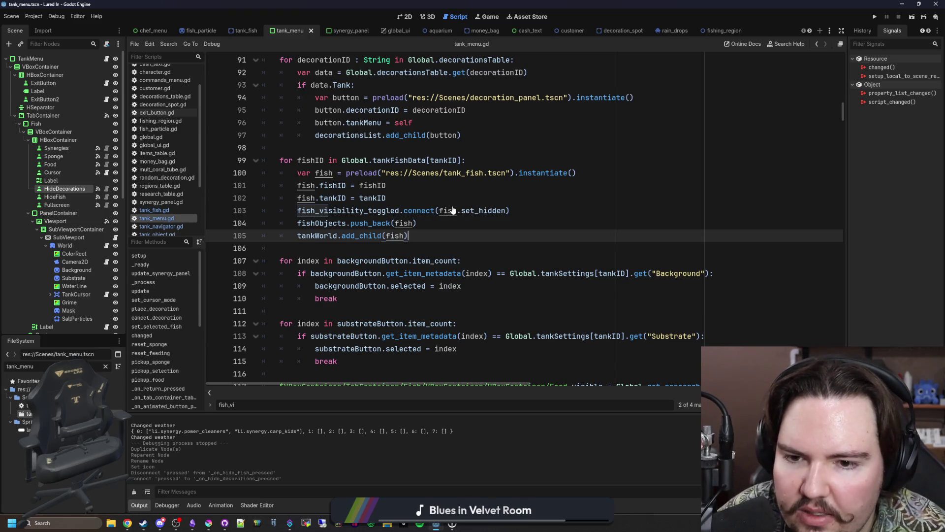
Open tank_fish.gd and select the whole set_hidden function for copying
left_click(155, 210)
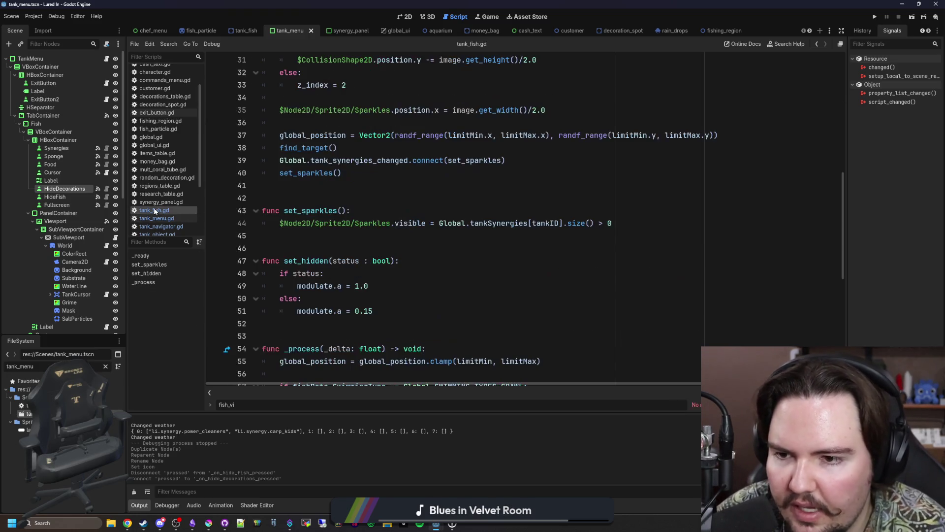
scroll(344, 219, "down", 2)
left_click_drag(377, 236, 253, 191)
left_click(363, 208)
left_click_drag(373, 235, 284, 186)
left_click(256, 161)
scroll(227, 164, "up", 12)
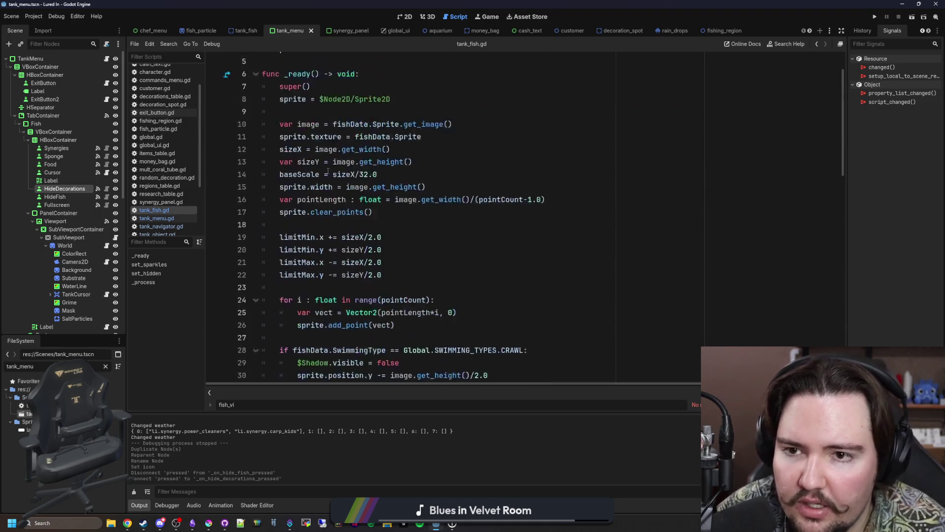
left_click(106, 366)
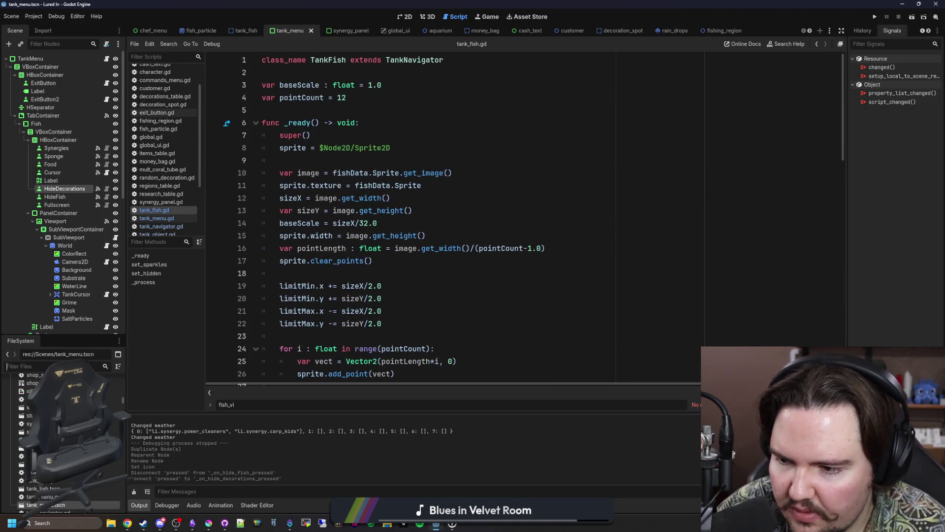
Filter the FileSystem for 'decoration' and open decoration.gd
type("t")
key("BackSpace")
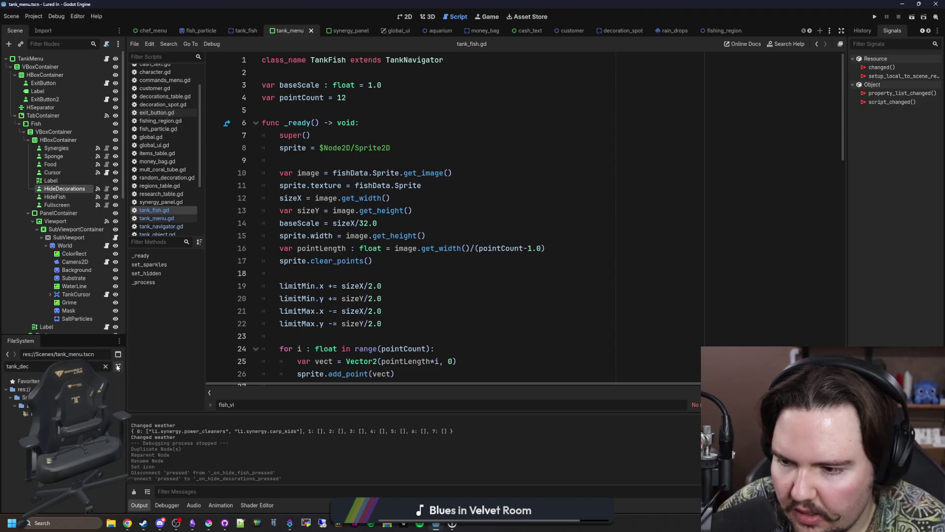
type("decoration")
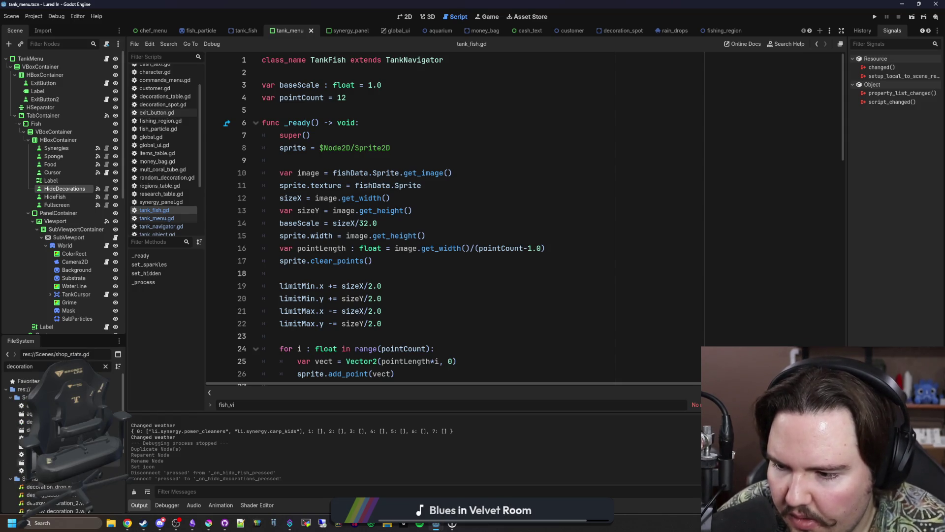
double_click(29, 422)
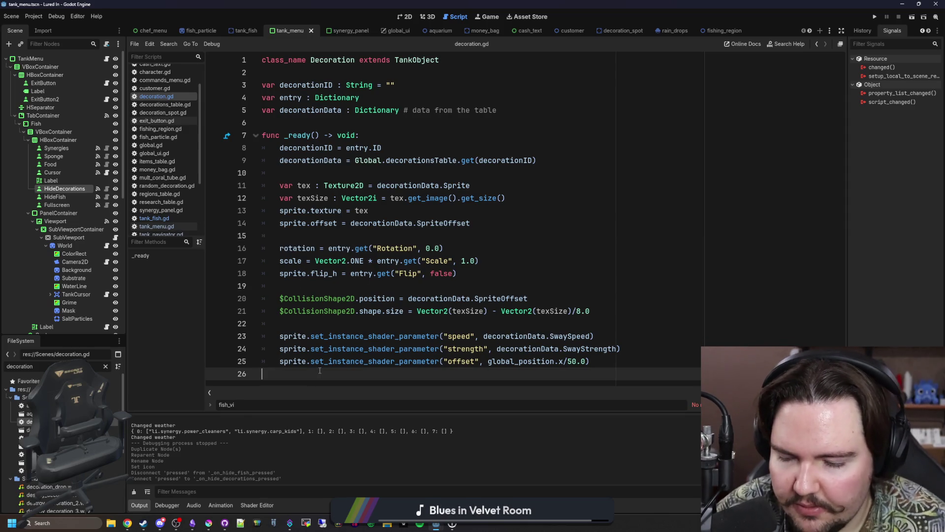
Paste set_hidden at line 27 of decoration.gd, save, and return to tank_menu.gd
scroll(344, 321, "down", 2)
left_click(358, 316)
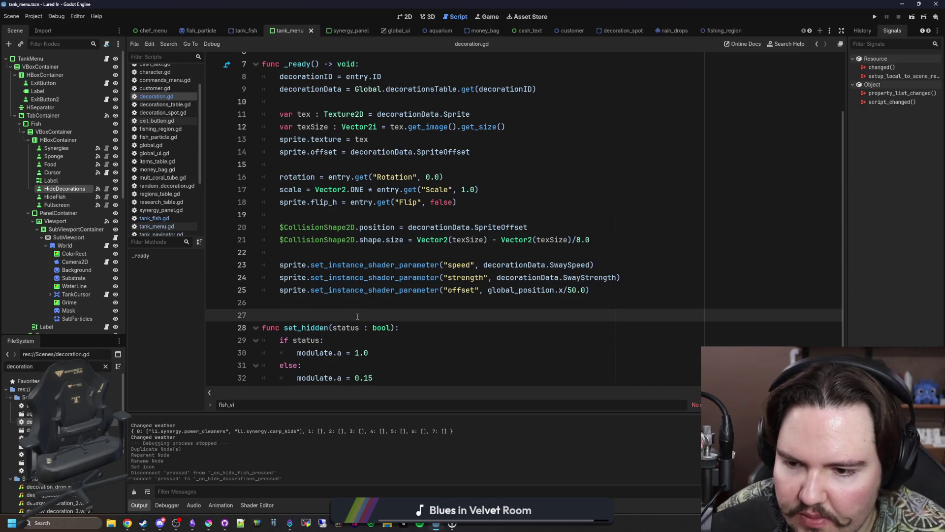
key("ctrl+s")
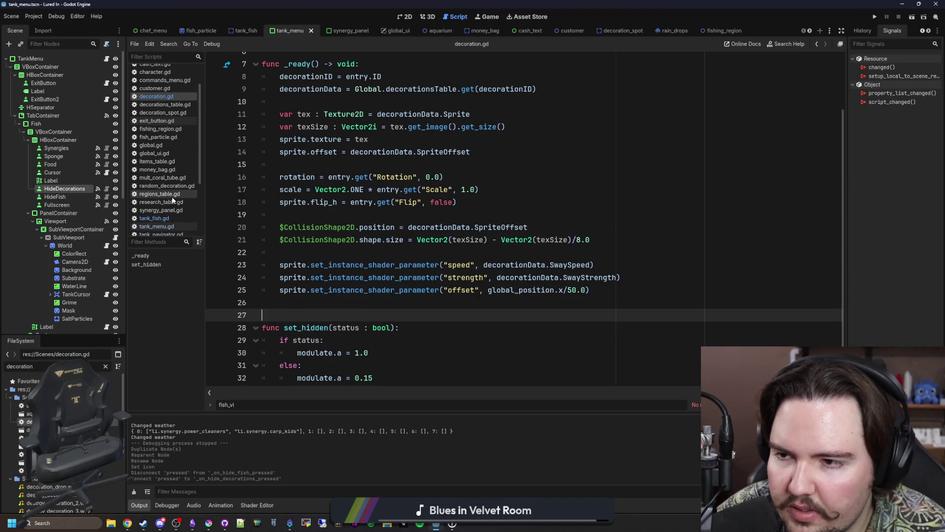
left_click(106, 58)
left_click(405, 198)
key("ctrl+s")
Save the current script after inserting and undoing a stray blank line
scroll(400, 200, "up", 2)
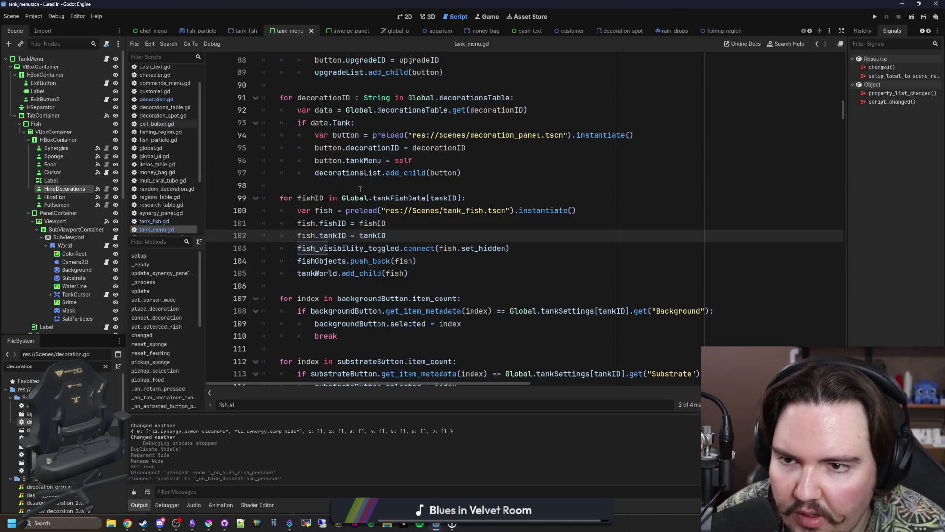
left_click(469, 197)
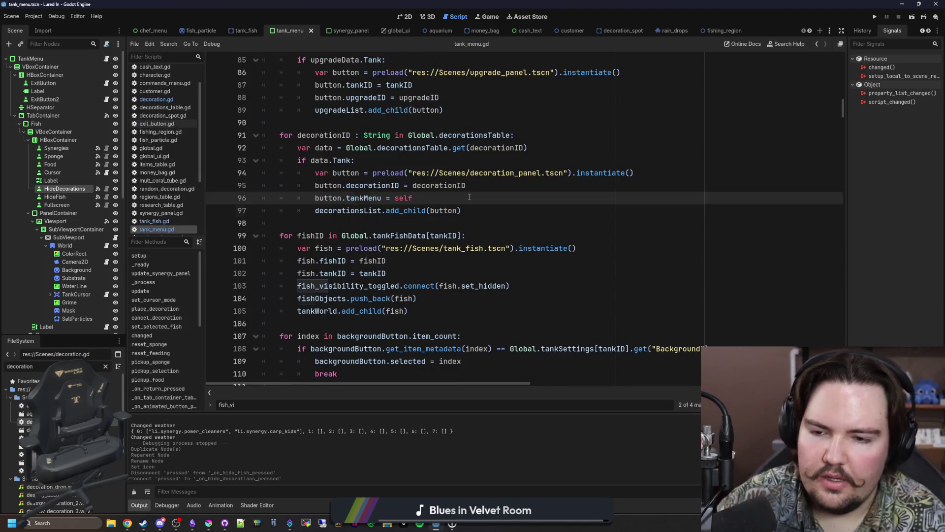
key("Return")
key("ctrl+z")
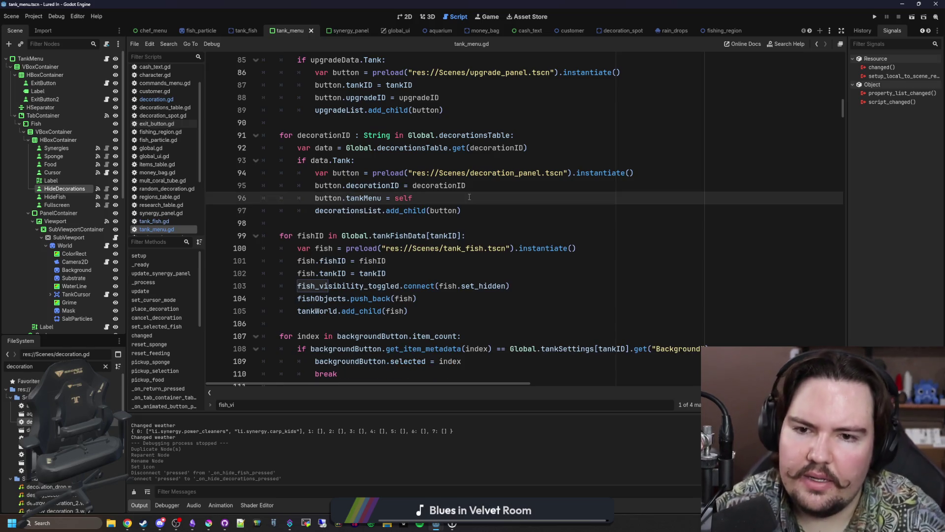
scroll(473, 194, "up", 4)
scroll(480, 189, "down", 5)
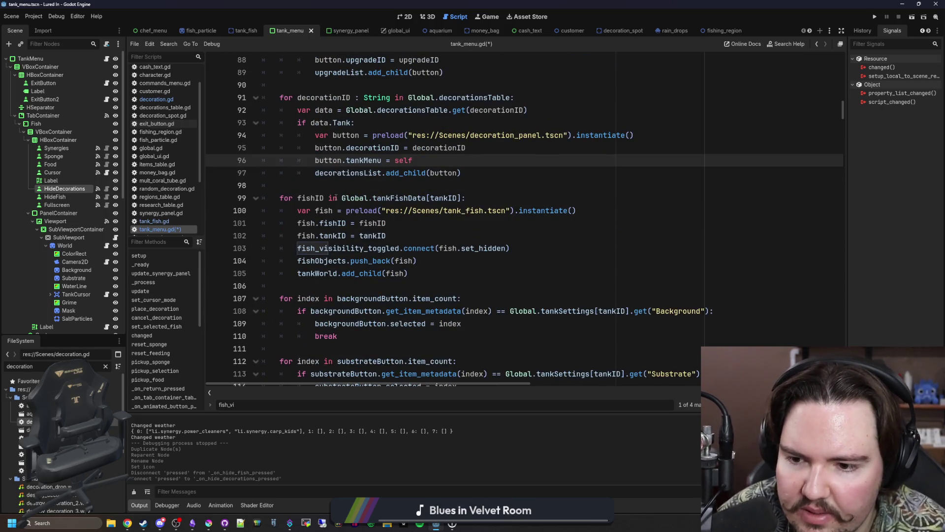
left_click(482, 188)
scroll(443, 183, "down", 2)
left_click(458, 202)
key("ctrl+s")
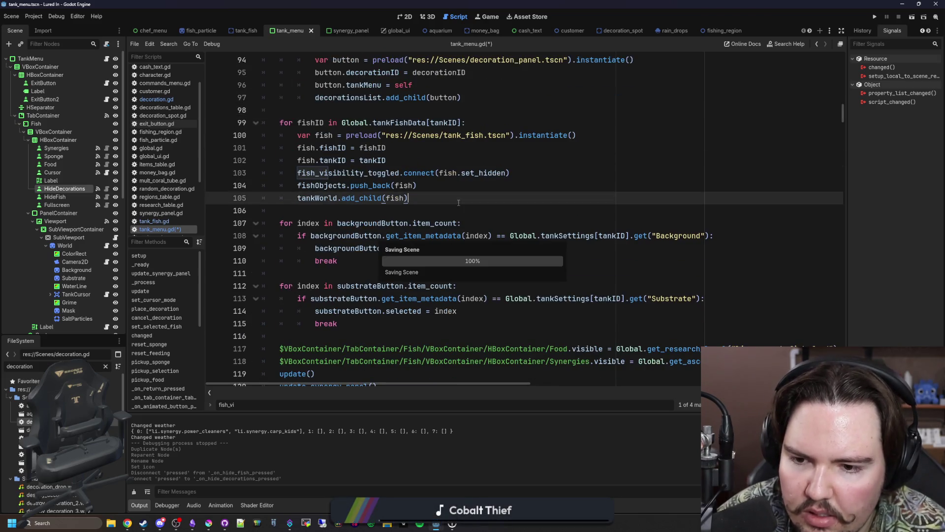
In tank_world.gd, start a new line 22 in update_decorations with decoration.viewport.ui
scroll(617, 154, "up", 20)
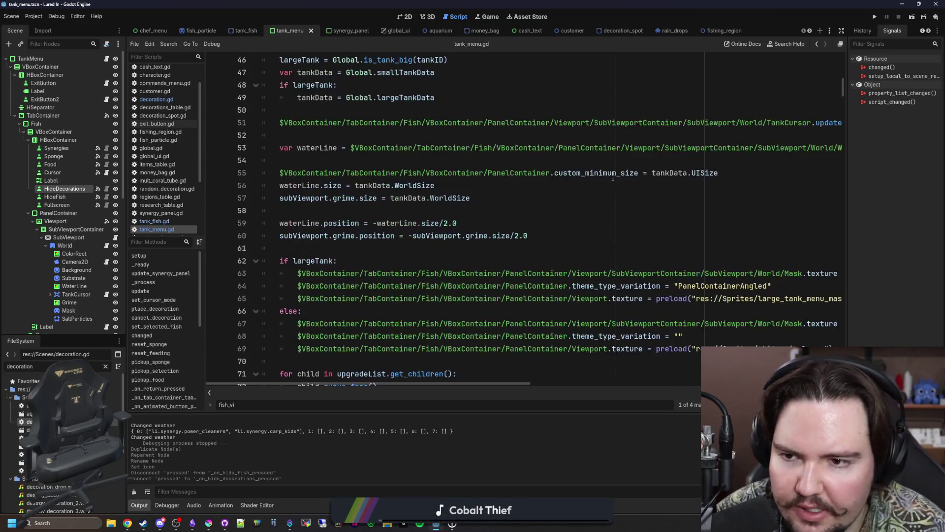
scroll(617, 154, "up", 6)
scroll(416, 203, "down", 3)
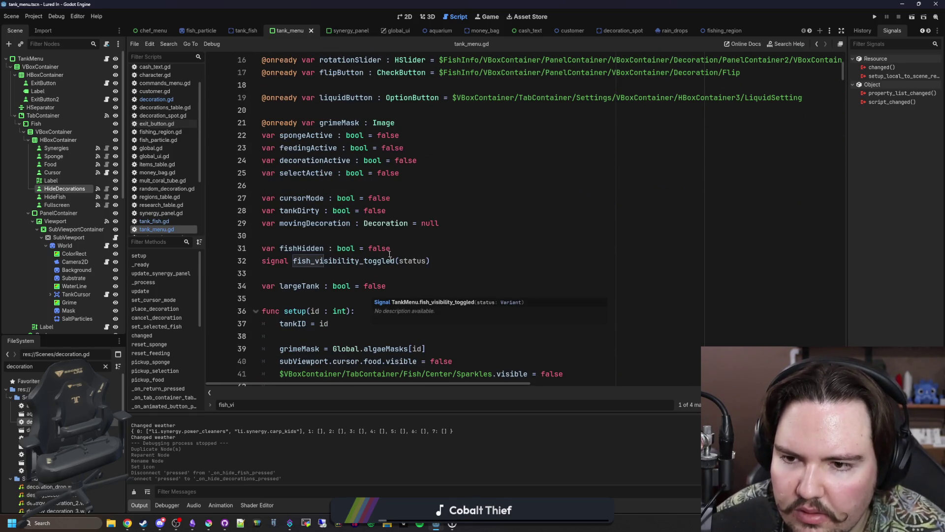
scroll(338, 277, "up", 5)
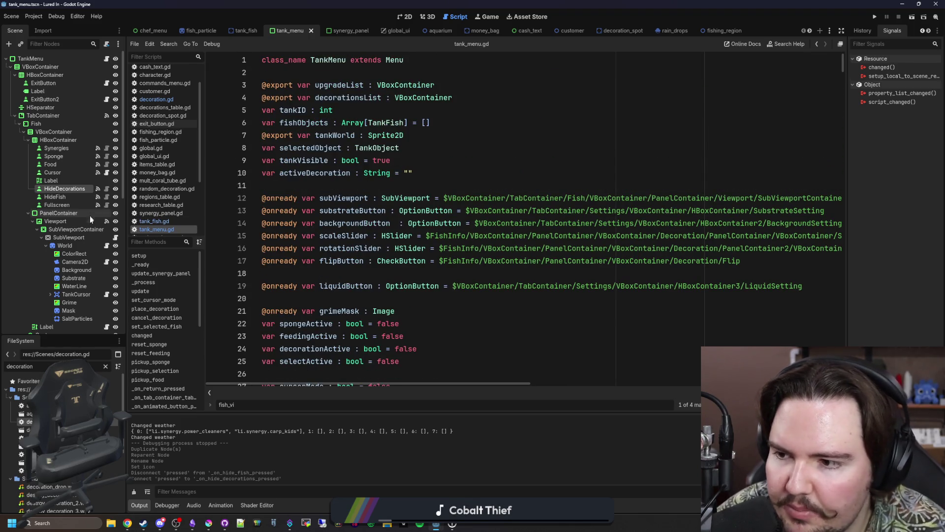
left_click(107, 246)
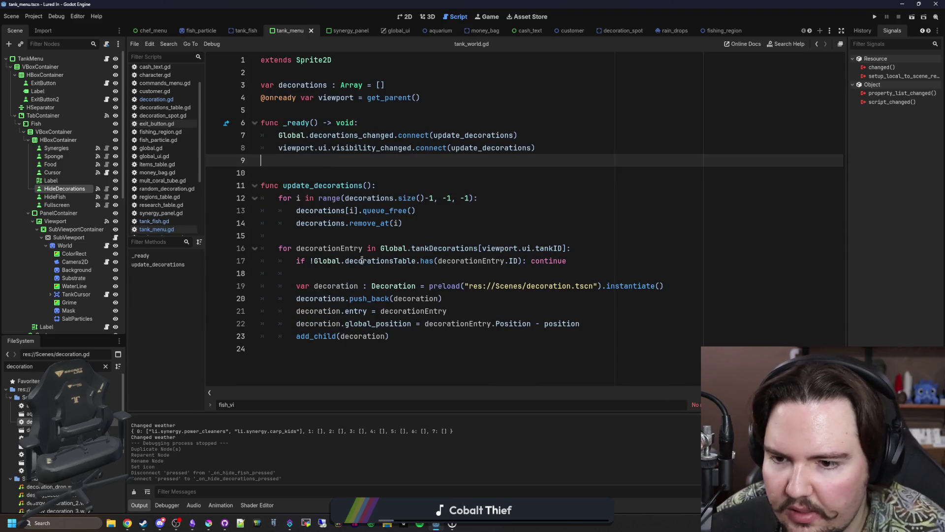
left_click(481, 306)
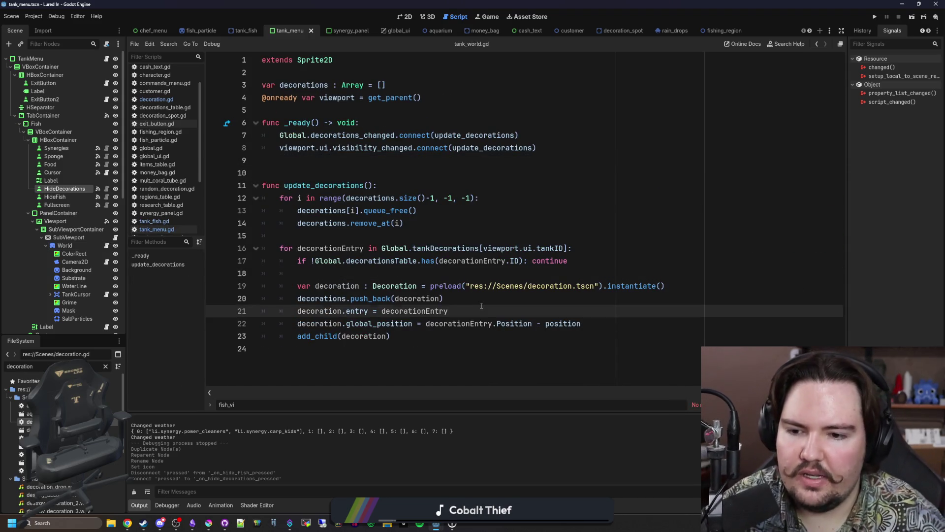
key("Return")
type("decoration")
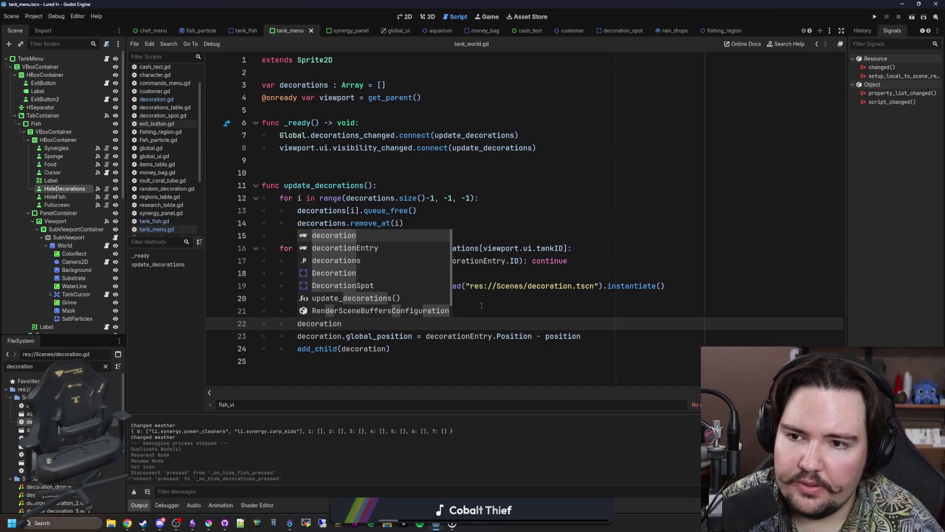
type(".")
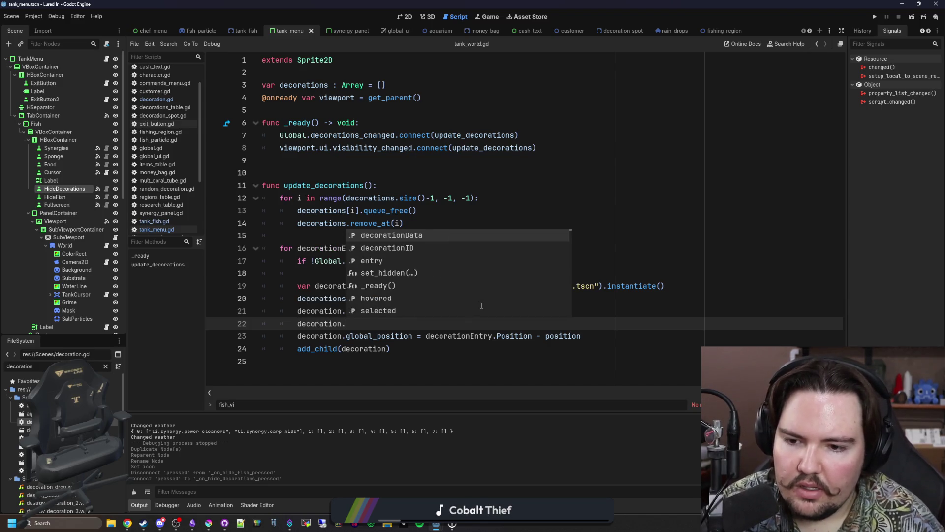
type("viewport.ui.")
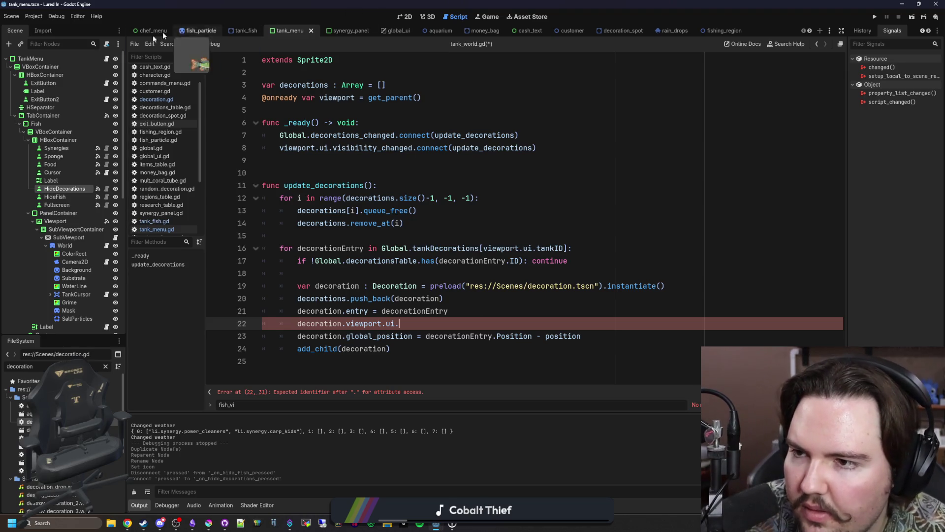
Open tank_menu.gd and review the set_fish_hidden function
left_click(107, 58)
scroll(441, 204, "down", 6)
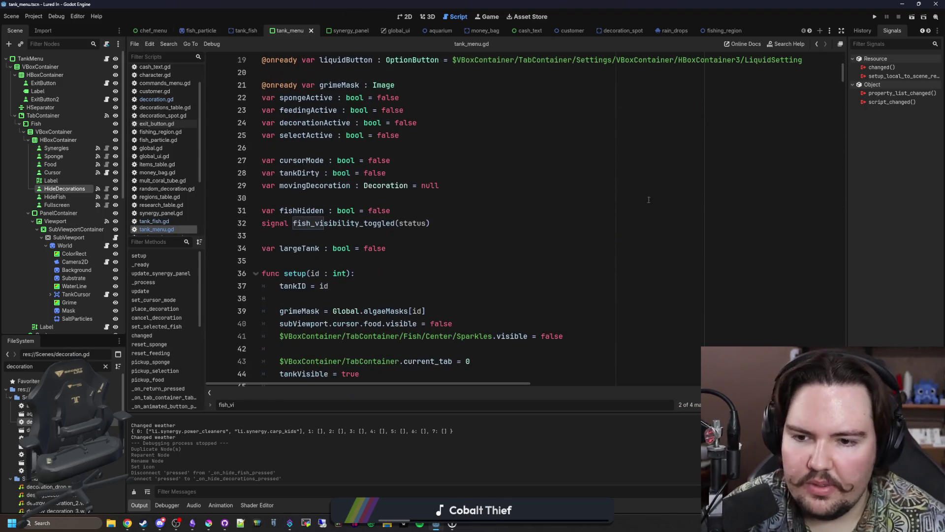
left_click_drag(844, 74, 844, 315)
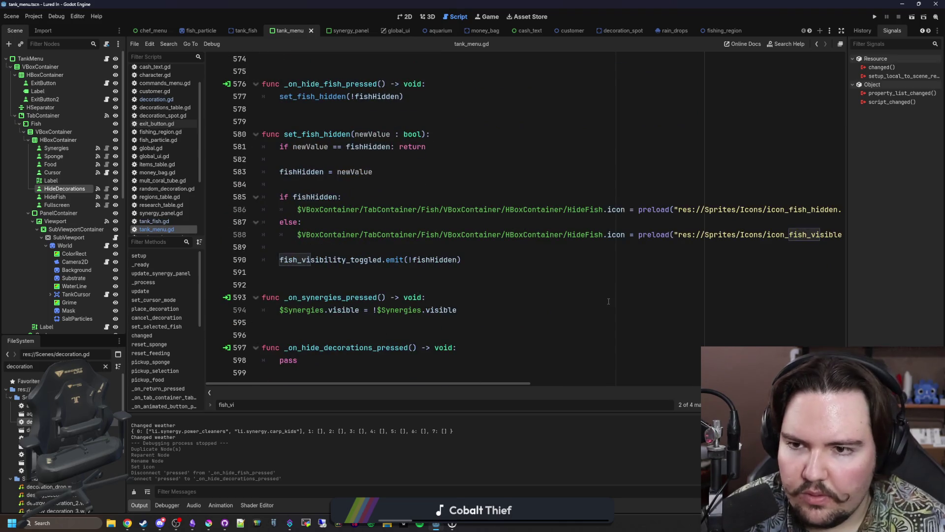
scroll(414, 229, "up", 3)
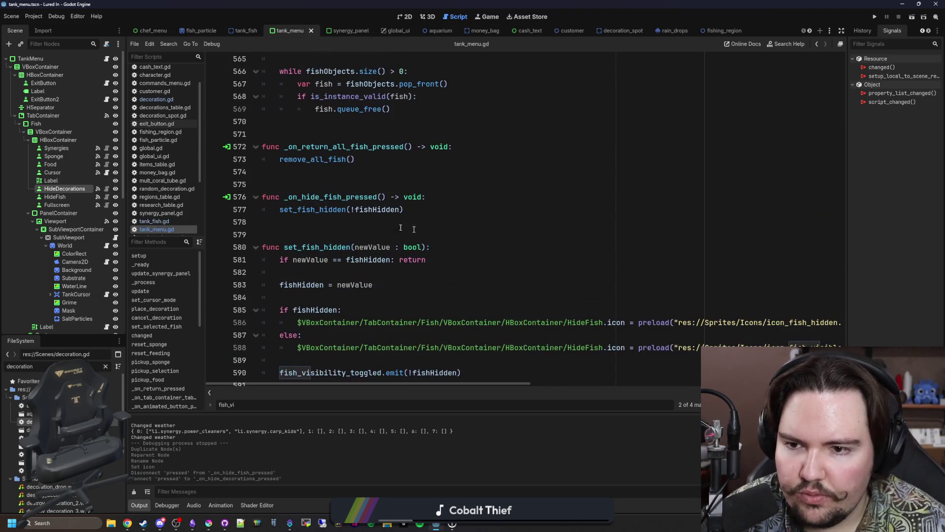
left_click(318, 209, "ctrl")
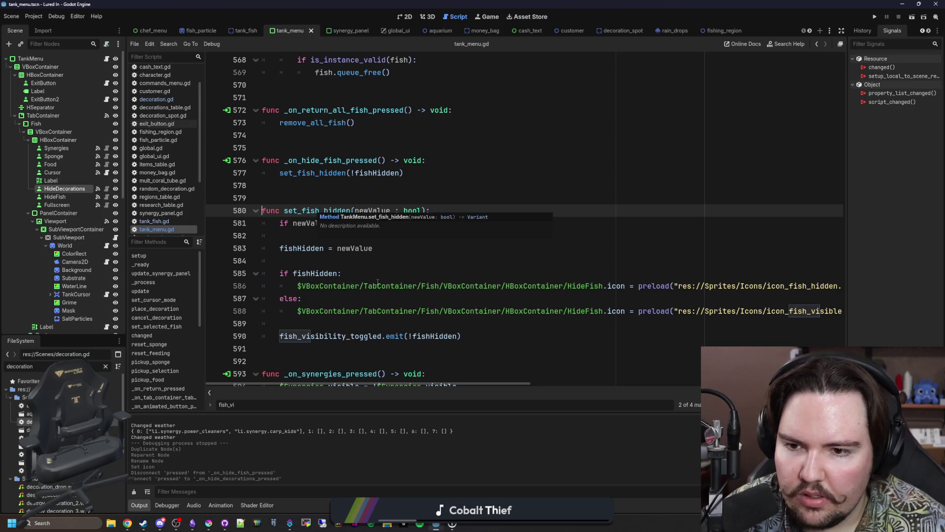
scroll(378, 282, "down", 1)
scroll(378, 282, "down", 1)
mouse_move(463, 260)
left_mouse_down()
mouse_move(249, 136)
mouse_move(280, 261)
left_mouse_up()
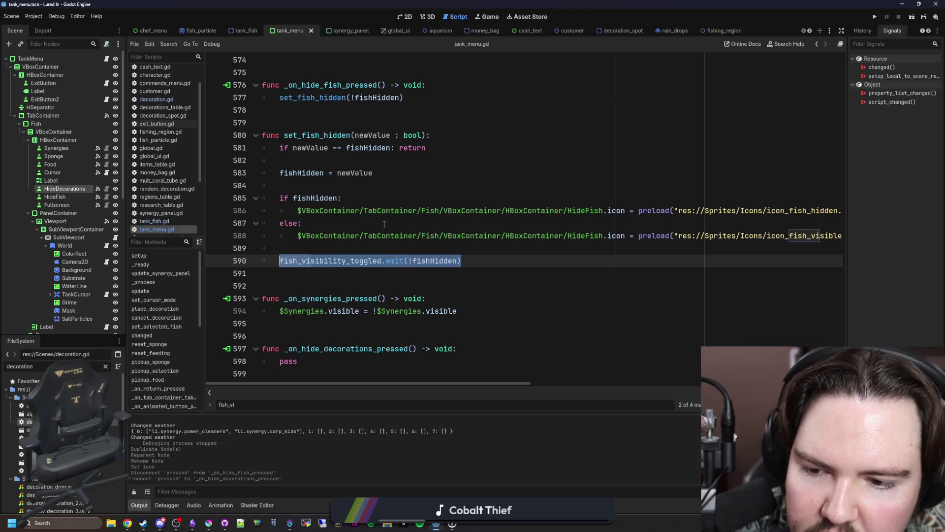
left_click(427, 272)
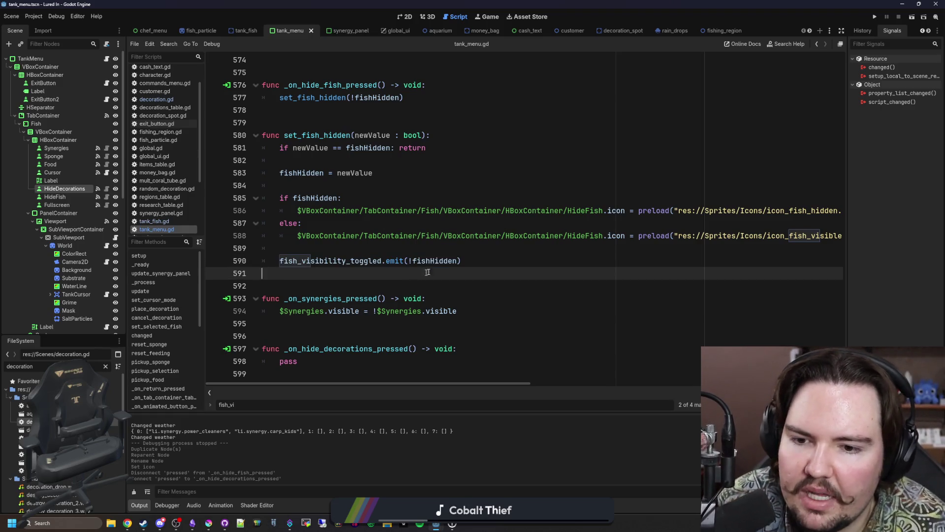
mouse_move(428, 272)
left_mouse_down()
mouse_move(276, 148)
mouse_move(181, 132)
left_mouse_up()
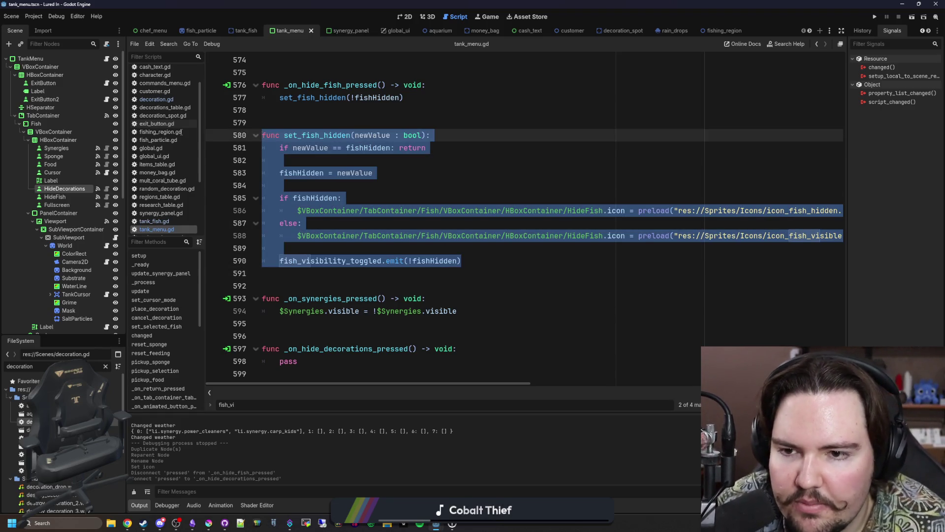
left_click(396, 249)
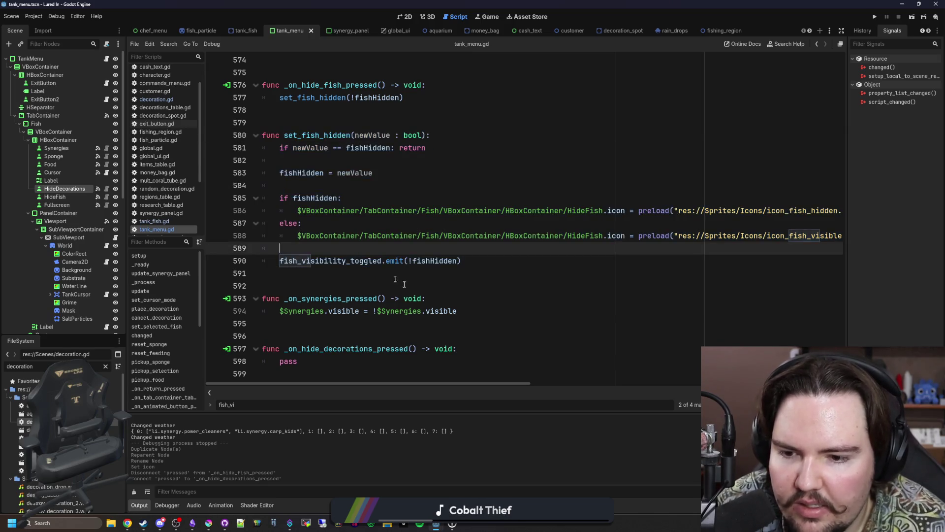
Paste the fish_visibility_toggled emit line over pass in _on_hide_decorations_pressed, selecting 'fish' for renaming
key("Down")
key("End")
key("shift+Home")
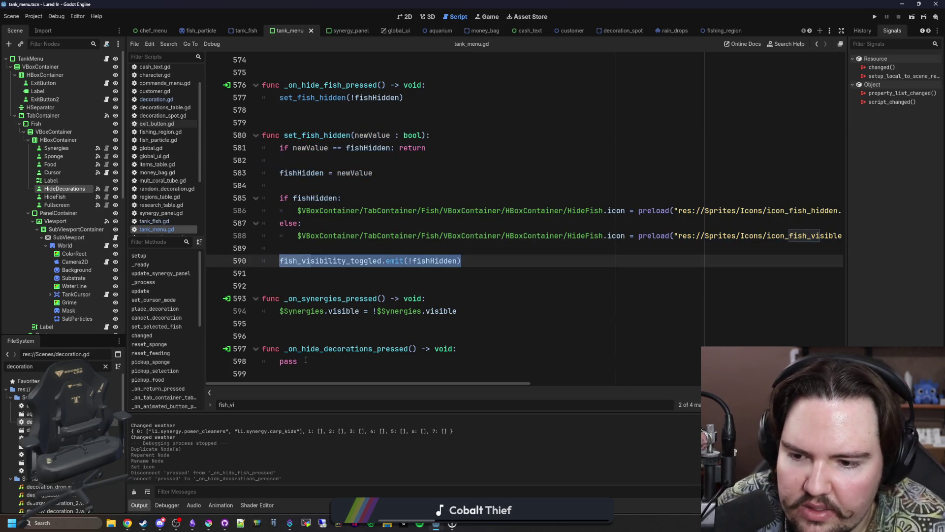
key("ctrl+c")
double_click(306, 360)
key("ctrl+v")
double_click(334, 361)
left_click_drag(298, 361, 279, 361)
Rename the emitted signal to decorations_visibility_toggled and declare signal decorations_visibility_toggled(val) above the handler
type("decorations")
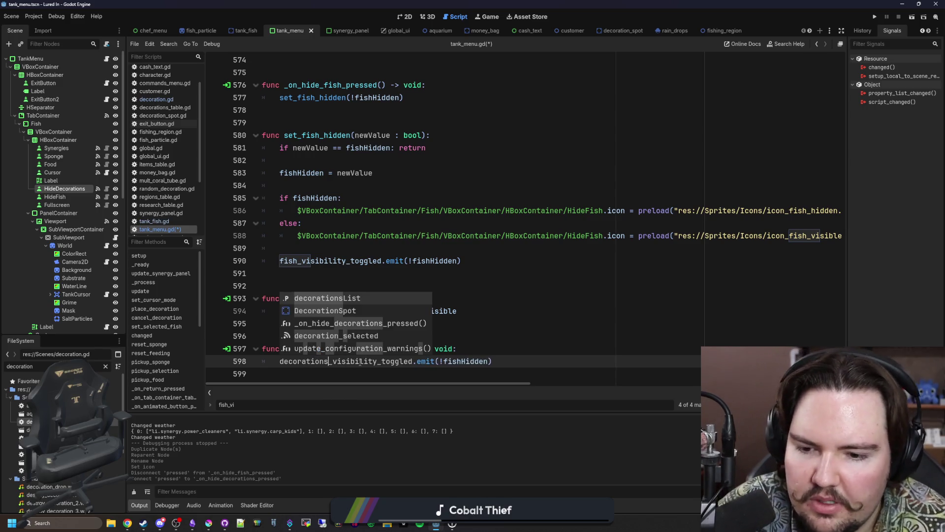
key("Escape")
left_click(321, 333)
key("Return")
key("Return")
type("signal decorations_visibility_toggled")
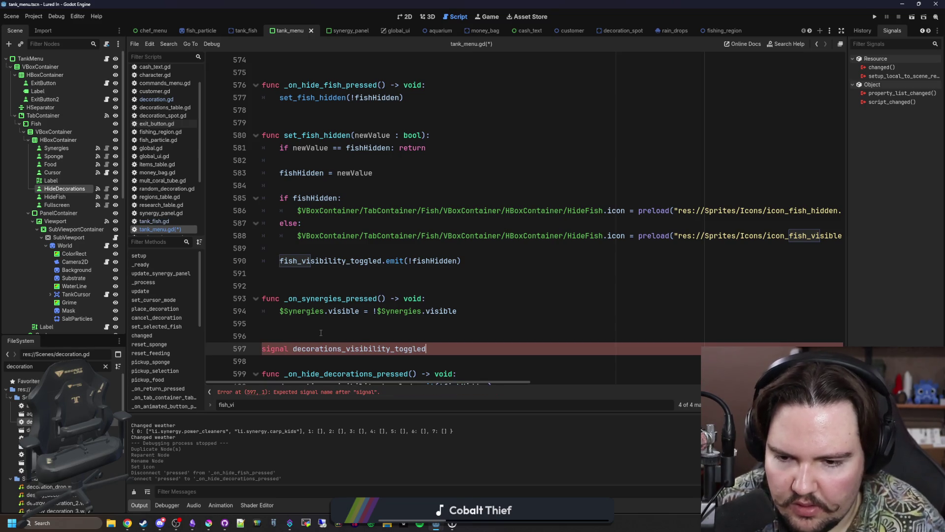
type("(val")
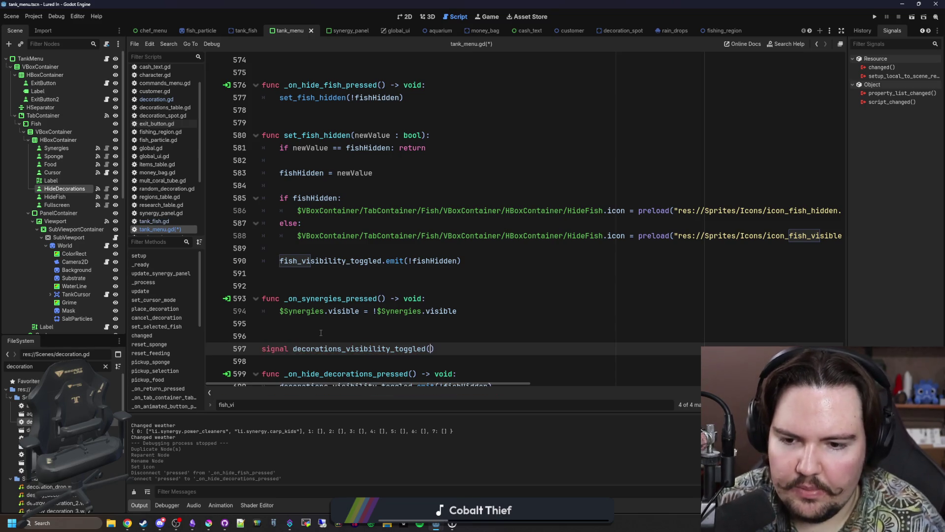
scroll(325, 333, "down", 1)
left_click(342, 335)
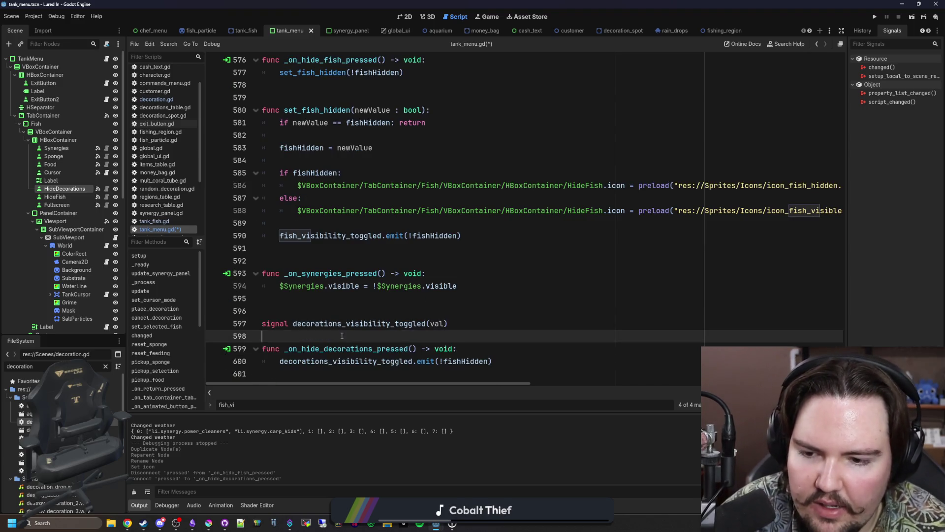
left_click(500, 364)
left_click(486, 348)
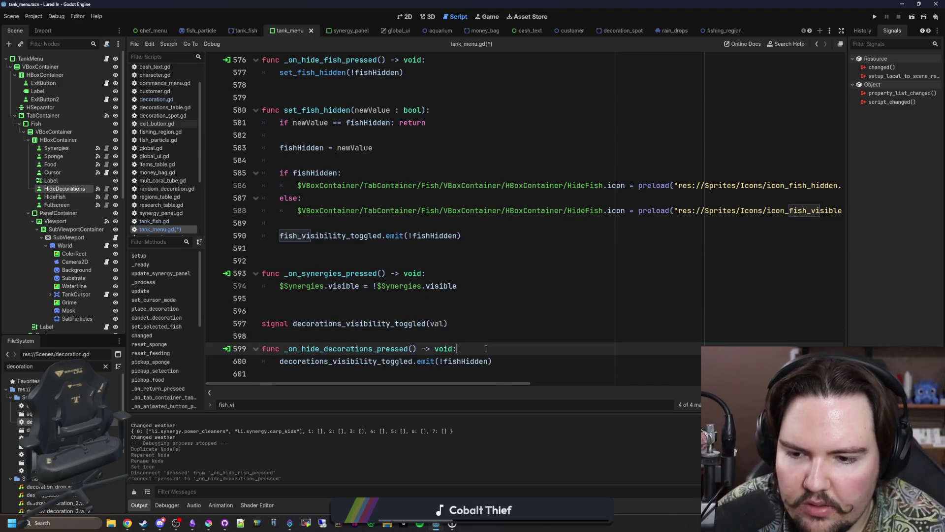
key("Return")
key("Return")
key("Up")
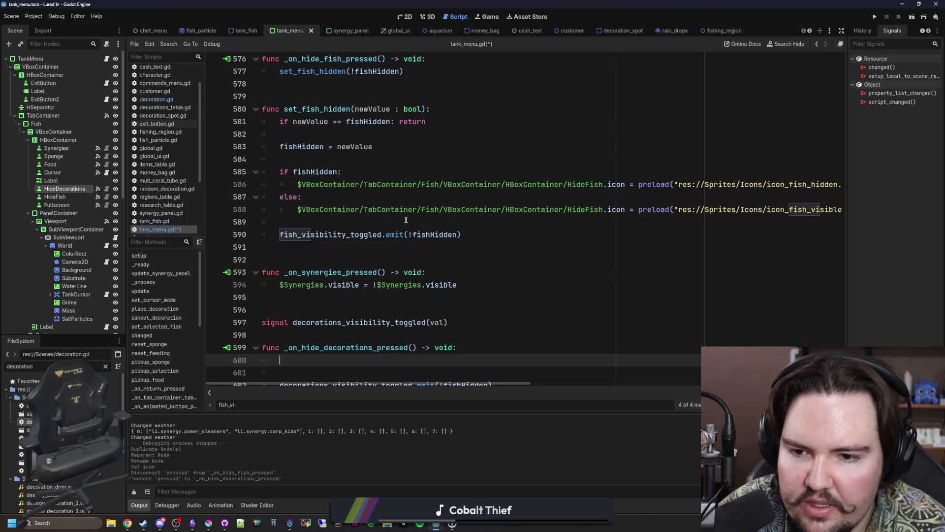
Declare var decorationsHidden : bool = false below the fishHidden declaration
left_click(443, 239)
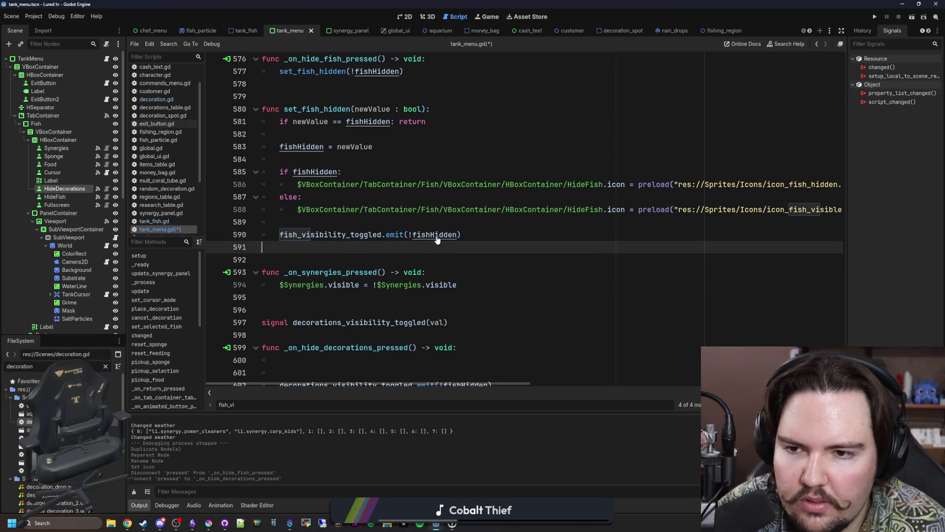
left_click(437, 237, "ctrl")
key("Return")
type("var decorationsHidden : bool =")
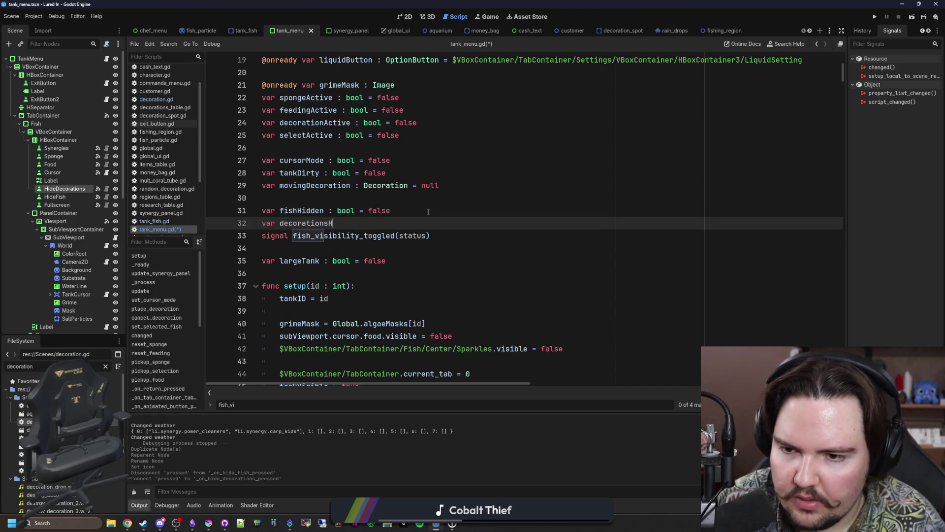
type(" false")
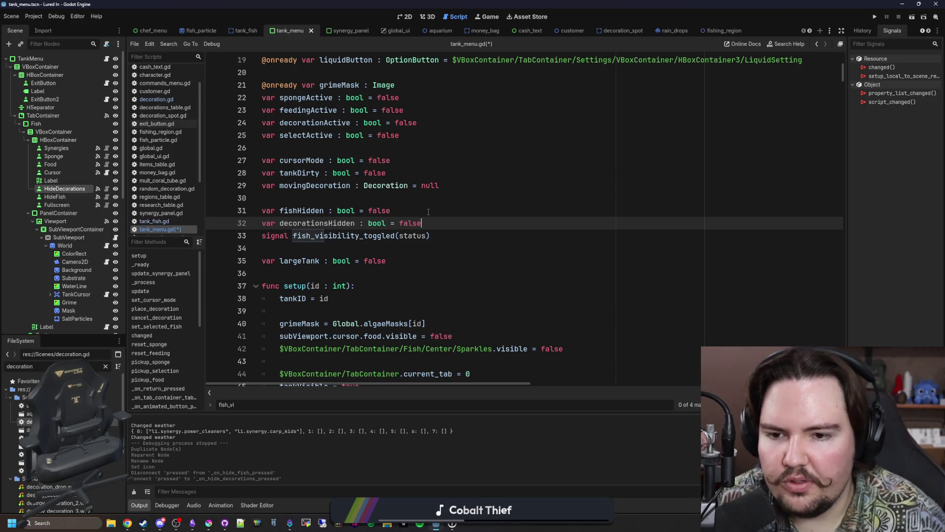
left_click(430, 213)
double_click(317, 230)
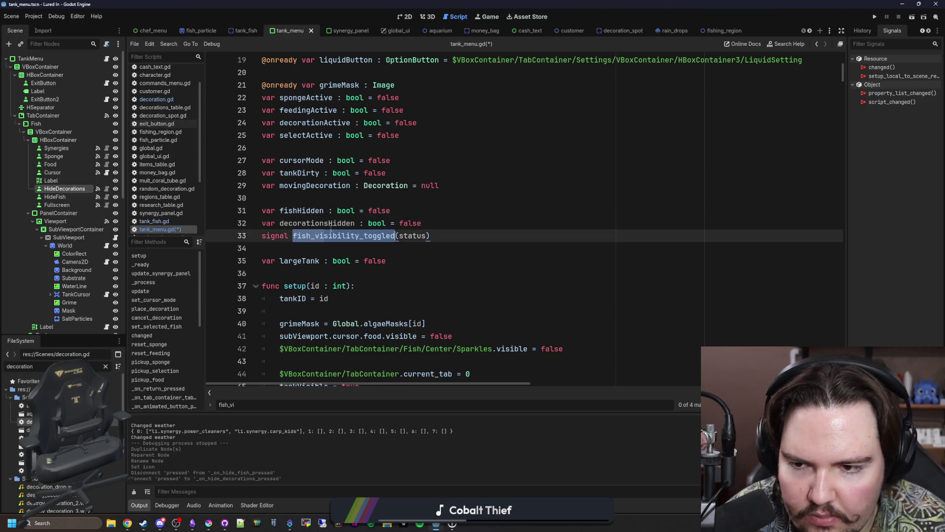
double_click(316, 223)
Select the fishHidden if/else block for reuse in the hide-decorations handler
left_click_drag(843, 74, 844, 367)
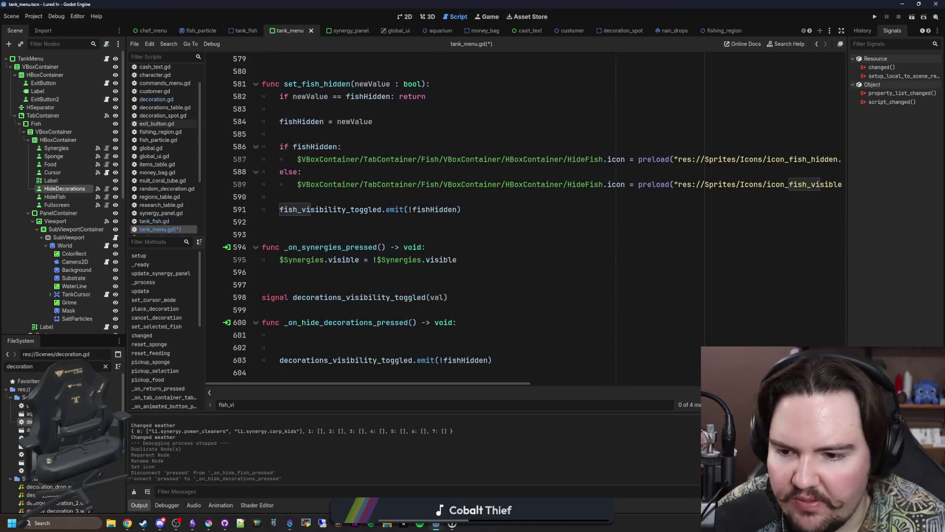
left_click(355, 335)
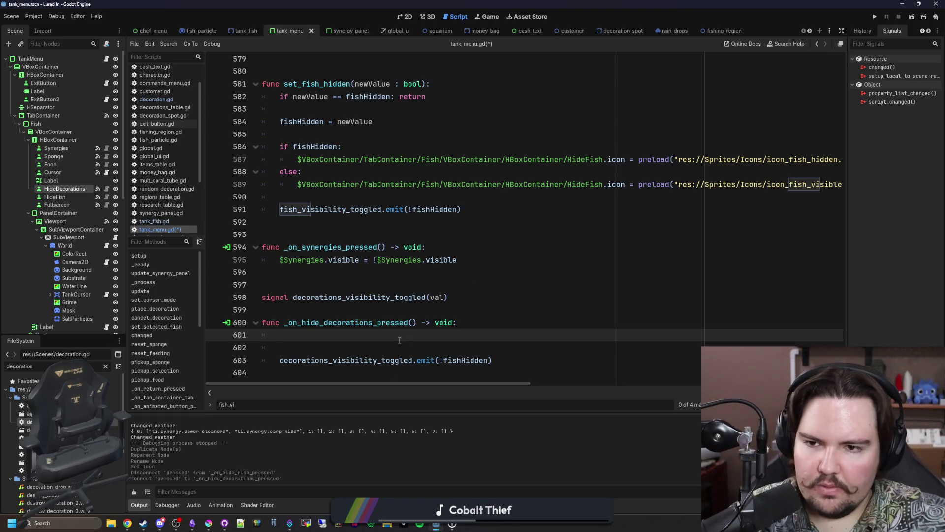
left_click_drag(496, 192, 493, 98)
left_click(309, 336)
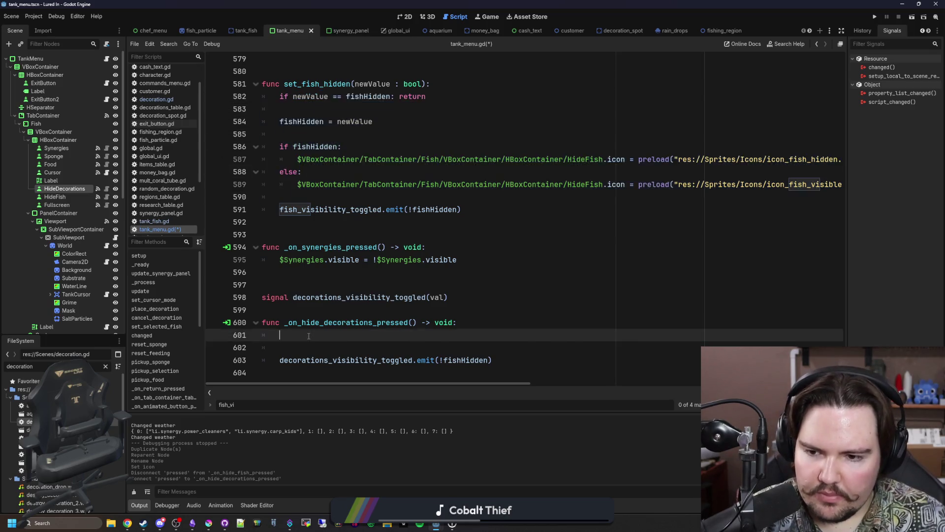
Paste the copied fishHidden logic into the hide-decorations handler and fix its indentation
key("ctrl+v")
left_click(295, 272)
key("BackSpace")
scroll(337, 262, "down", 1)
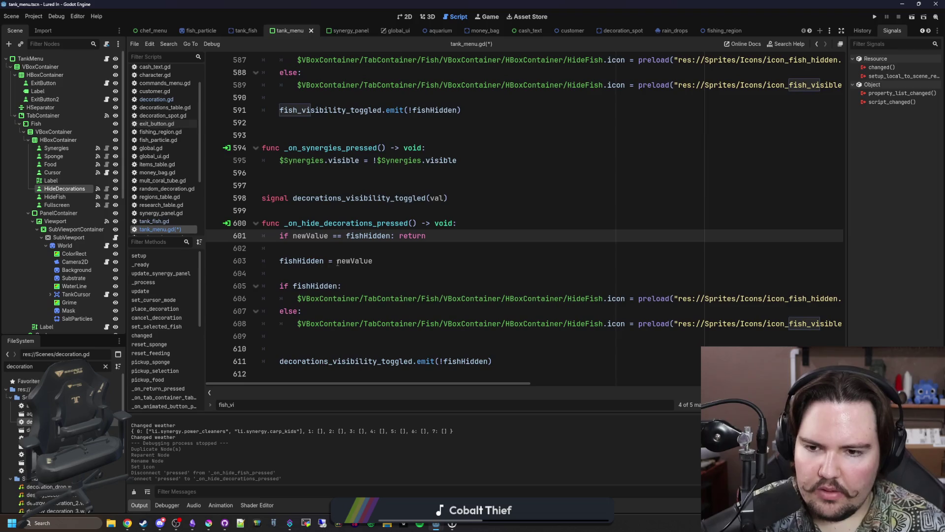
double_click(382, 235)
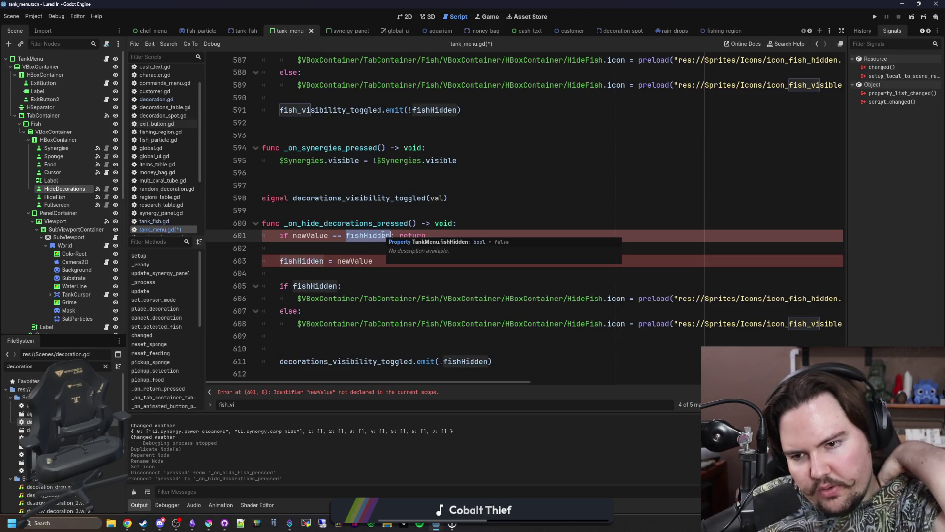
scroll(383, 235, "up", 2)
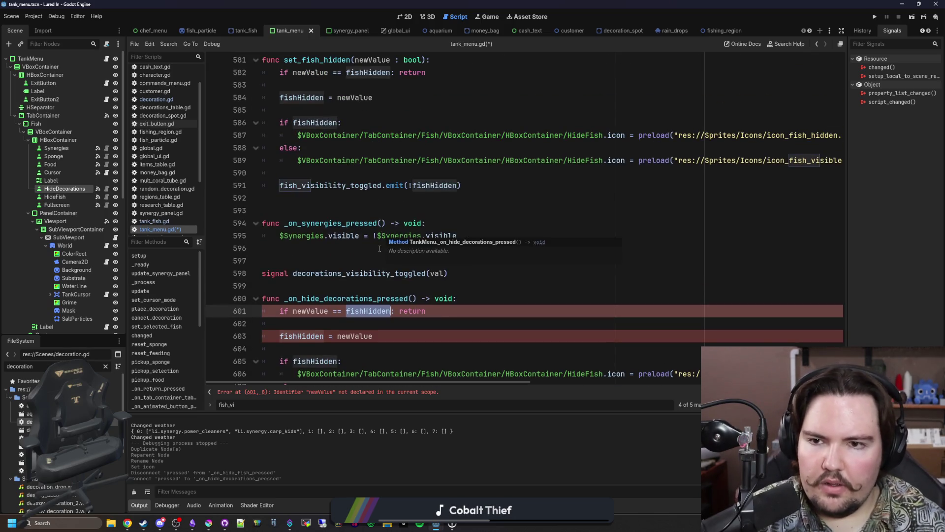
scroll(395, 291, "down", 2)
left_click(399, 278)
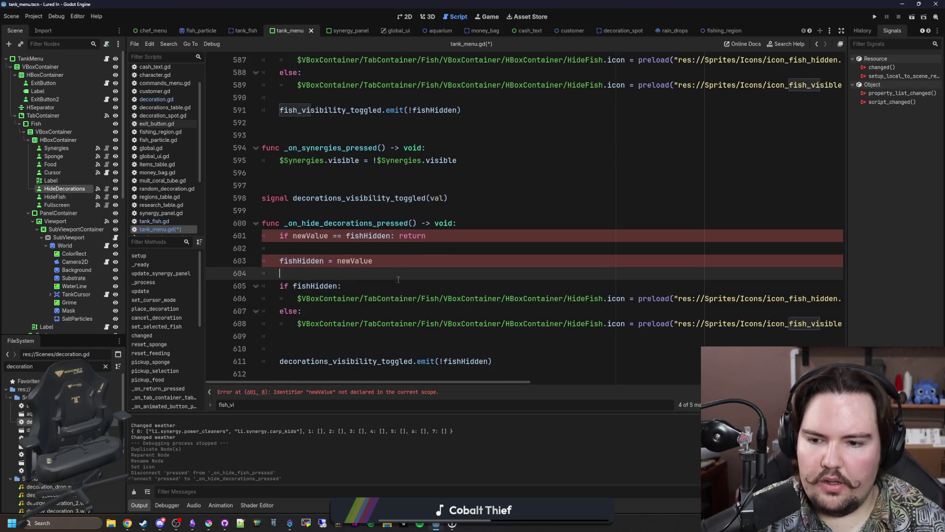
Create a set_decorations_hidden function header from a copy of the set_fish_hidden header
left_click(344, 210)
scroll(344, 210, "up", 3)
left_click_drag(430, 97, 262, 98)
key("ctrl+c")
left_click(276, 235)
key("Return")
key("ctrl+v")
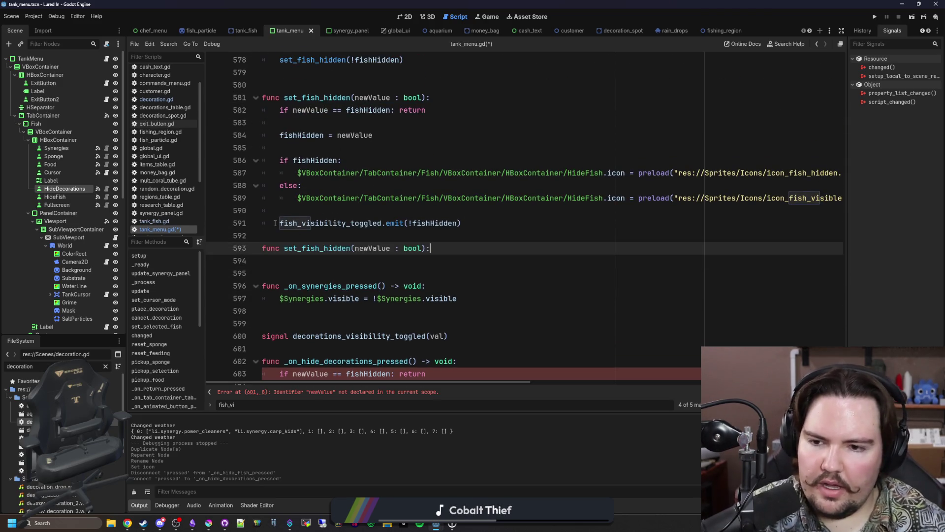
left_click(275, 223)
left_click(304, 236)
key("Return")
left_click_drag(319, 261, 301, 260)
type("decorations")
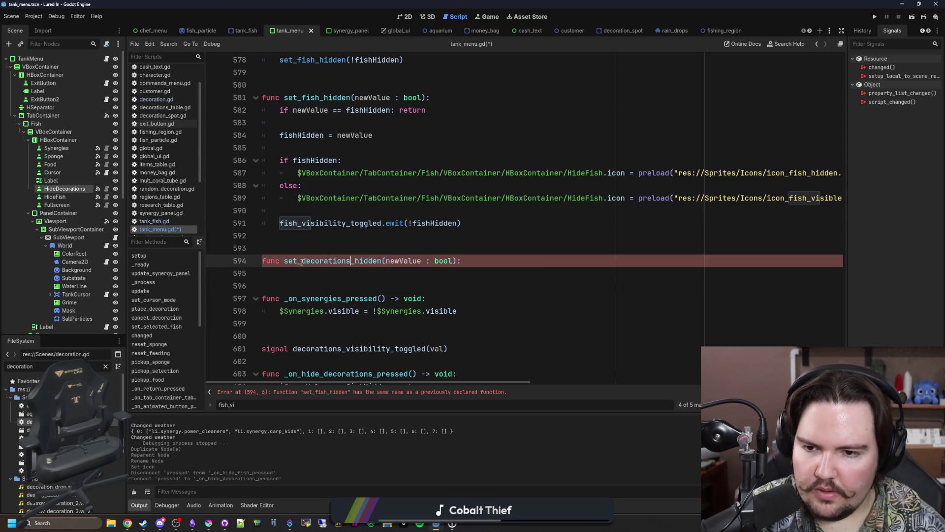
Move the hide-decorations handler's body into set_decorations_hidden
scroll(494, 250, "down", 4)
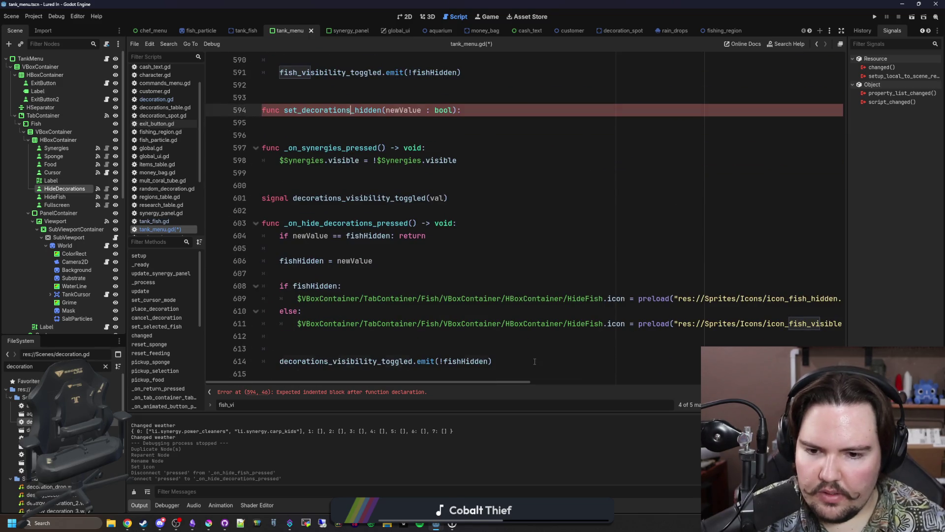
left_click_drag(535, 361, 457, 223)
key("ctrl+x")
left_click(461, 110)
key("ctrl+v")
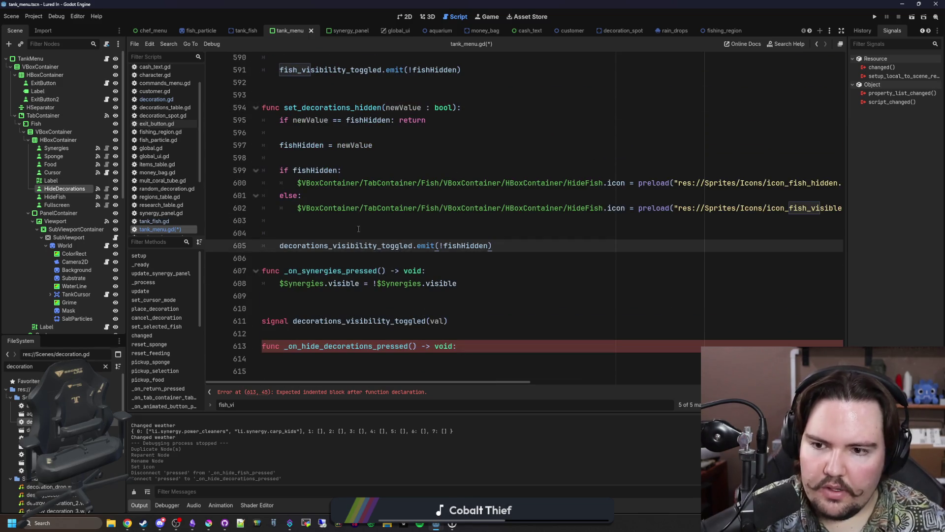
key("Return")
scroll(427, 184, "up", 7)
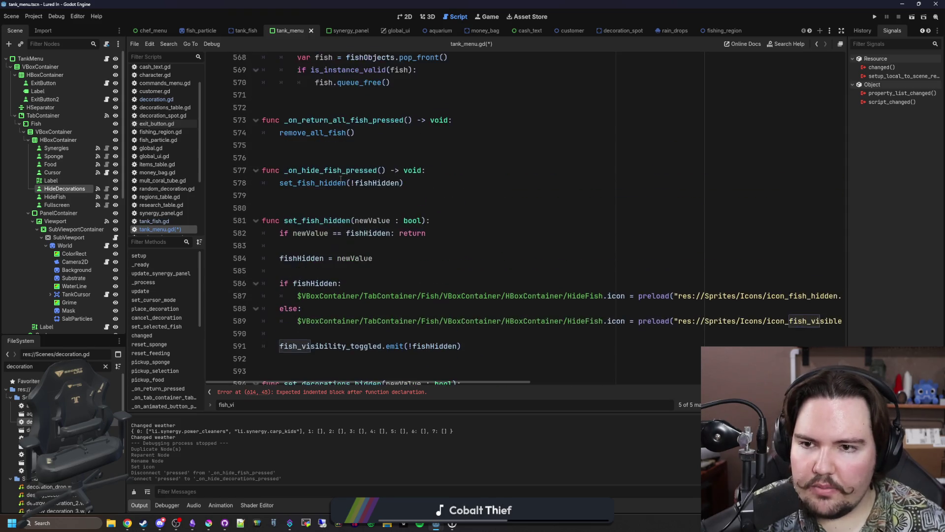
Make _on_hide_decorations_pressed call set_decorations_hidden(!decorationsHidden)
triple_click(426, 184)
scroll(338, 330, "down", 7)
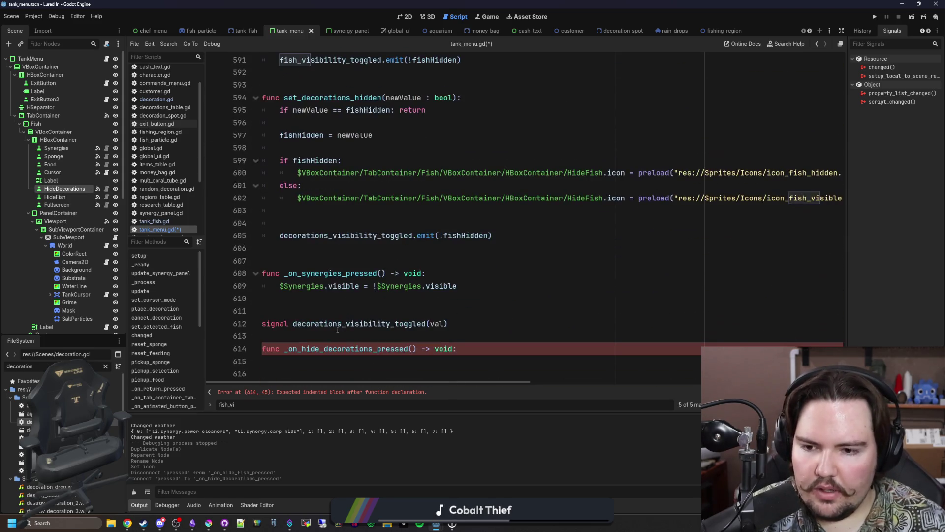
left_click(266, 361)
key("ctrl+v")
key("Tab")
double_click(370, 361)
type("decoration")
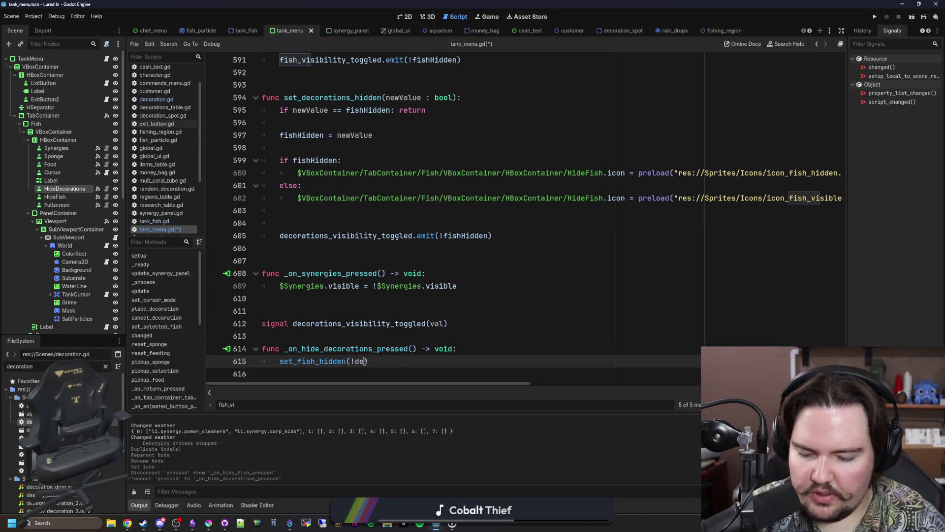
type("s")
key("Return")
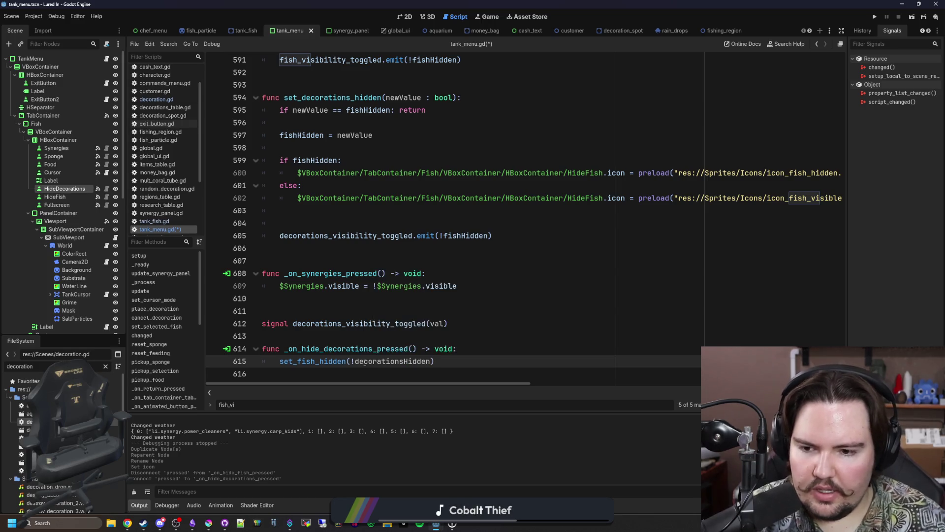
left_click_drag(316, 364, 298, 363)
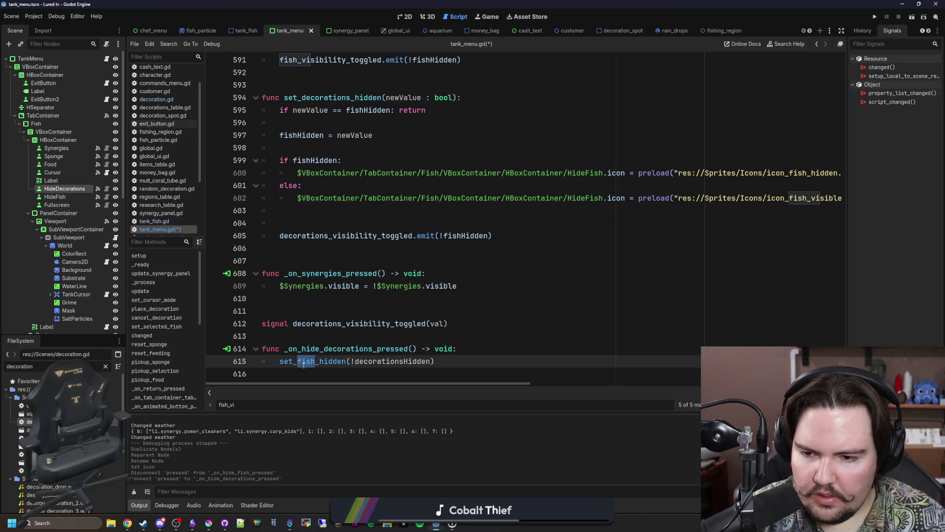
type("decorations")
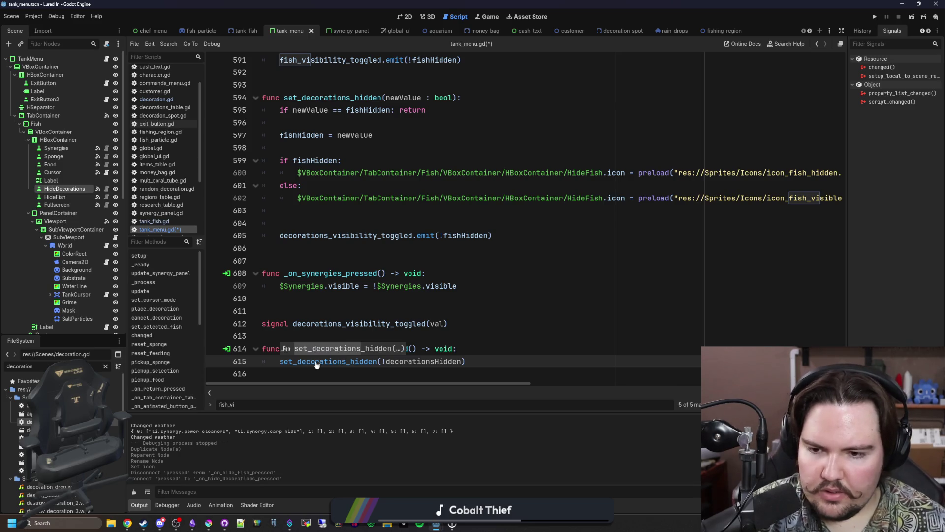
Replace every fishHidden in set_decorations_hidden, including the emit call, with decorationsHidden
scroll(316, 363, "up", 1)
left_click(295, 261)
scroll(334, 343, "down", 1)
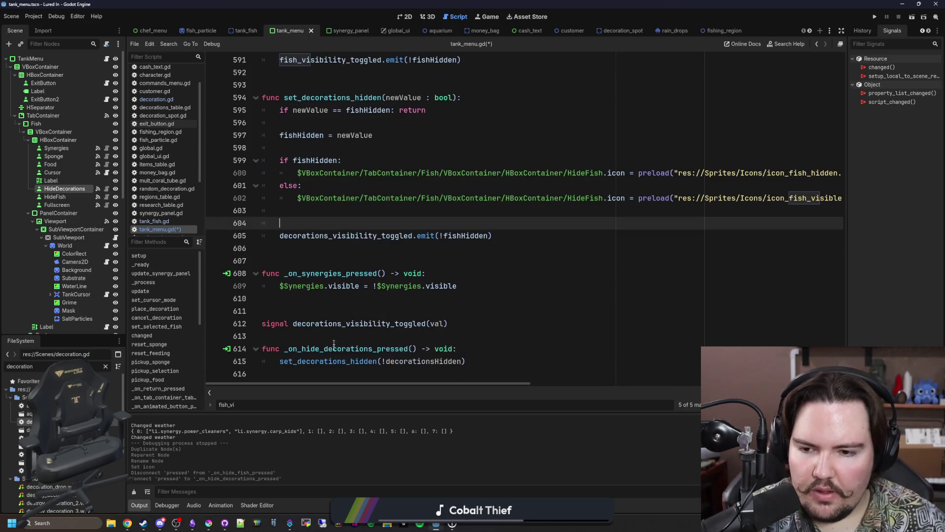
double_click(441, 361)
key("ctrl+c")
scroll(442, 345, "up", 2)
double_click(364, 185)
key("ctrl+v")
double_click(298, 211)
key("ctrl+v")
double_click(316, 236)
key("ctrl+v")
double_click(464, 311)
key("ctrl+v")
Review the editor's action history and save tank_menu.gd
left_click(495, 299)
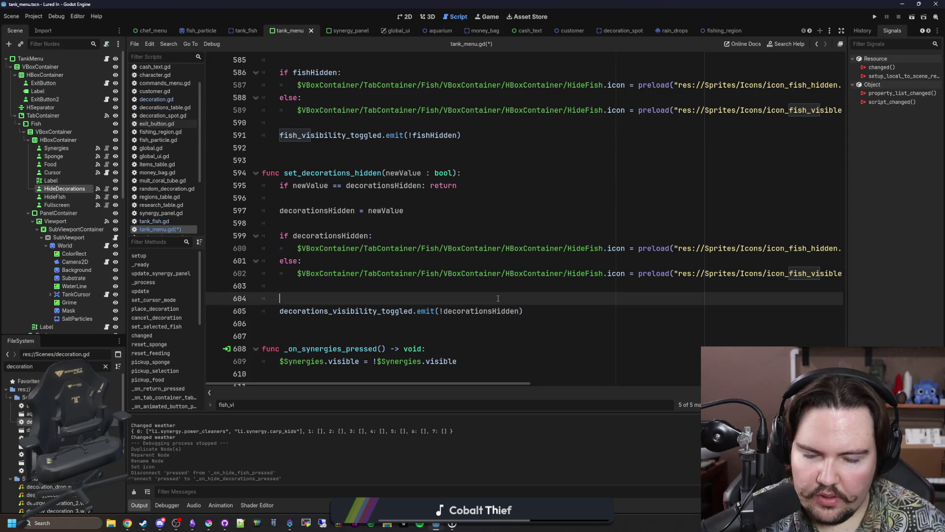
scroll(494, 298, "right", 3)
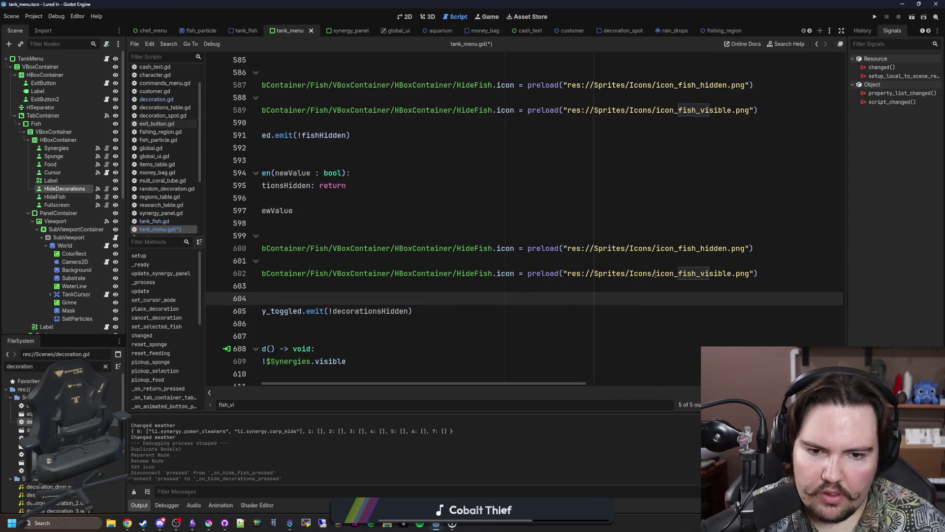
left_click(672, 252)
left_click(862, 31)
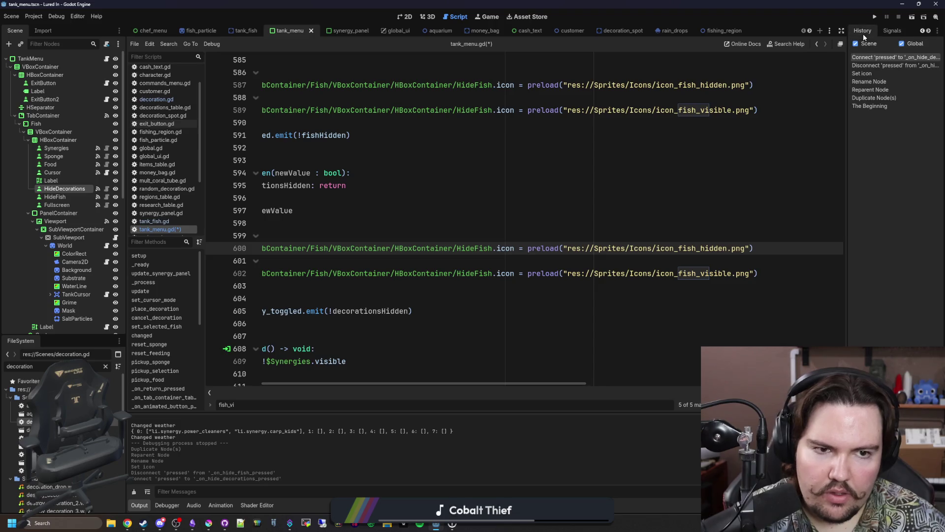
left_click(626, 215)
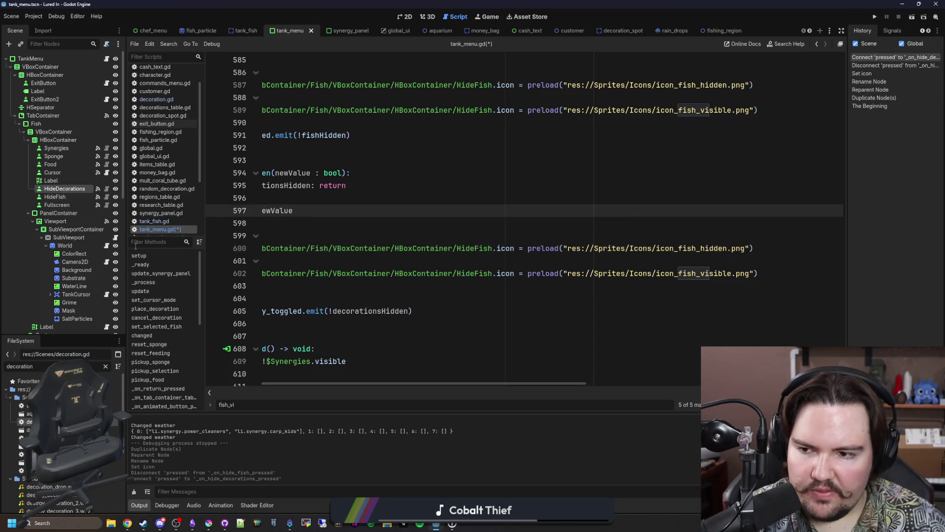
left_click_drag(126, 246, 80, 246)
key("Up")
key("ctrl+s")
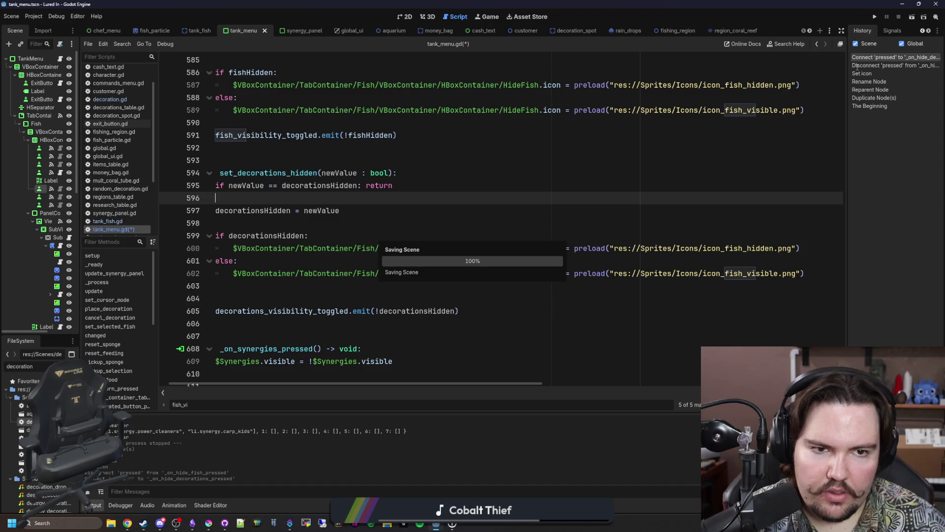
Remove the extra blank lines around the decorationsHidden assignment and save
left_click_drag(846, 65, 800, 66)
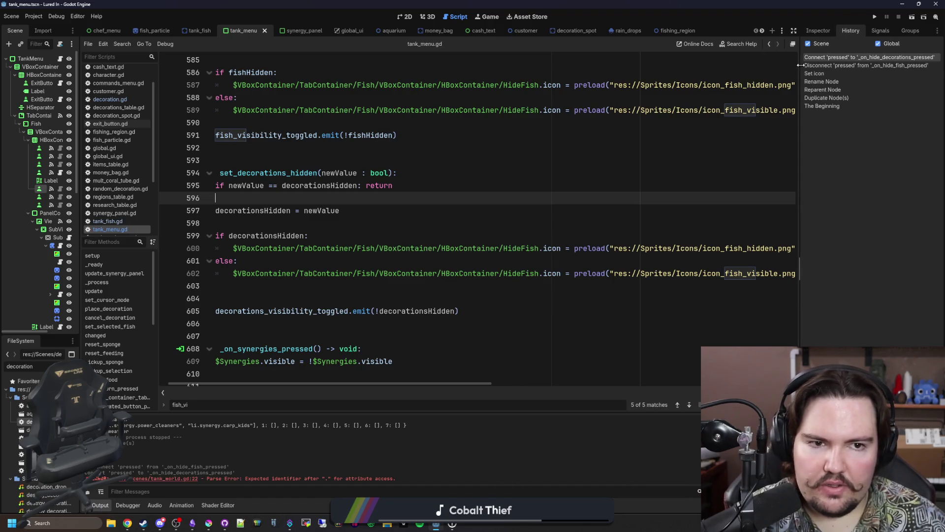
left_click(317, 223)
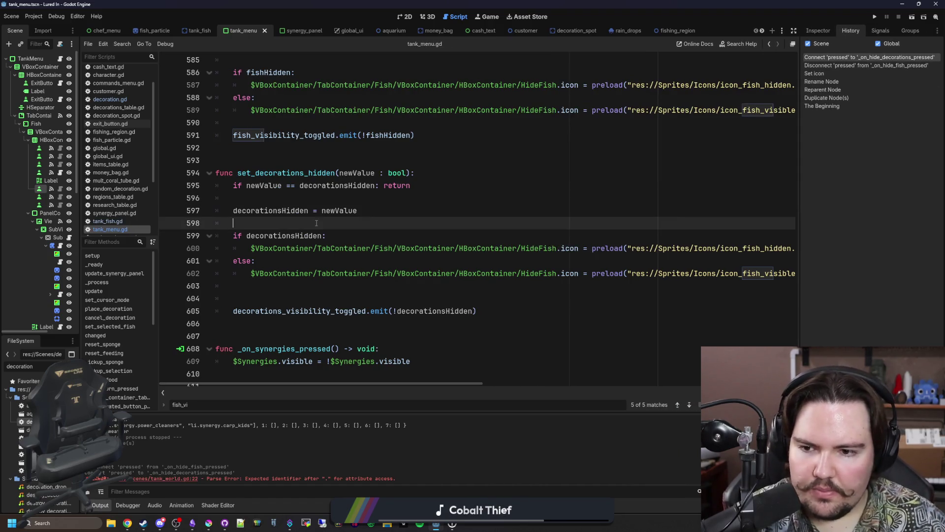
left_click(291, 288)
key("BackSpace")
key("Up")
key("Up")
key("Up")
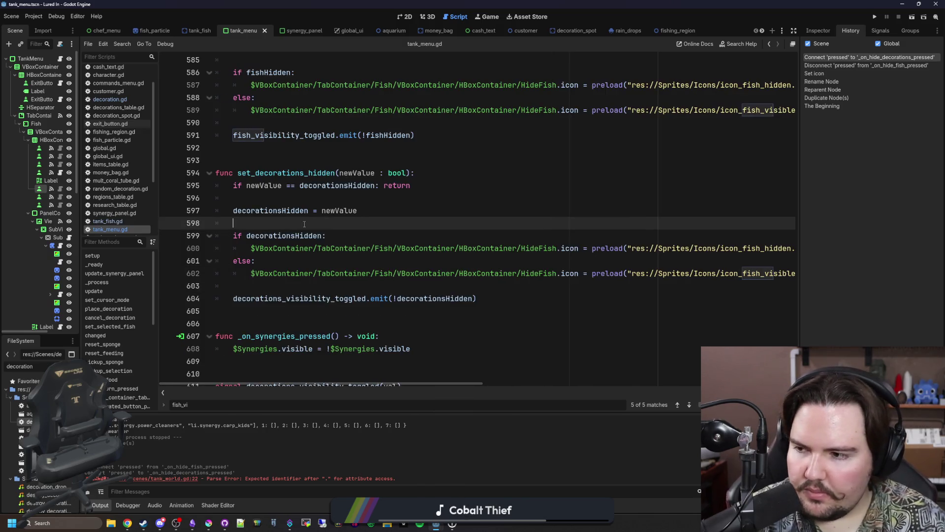
key("ctrl+s")
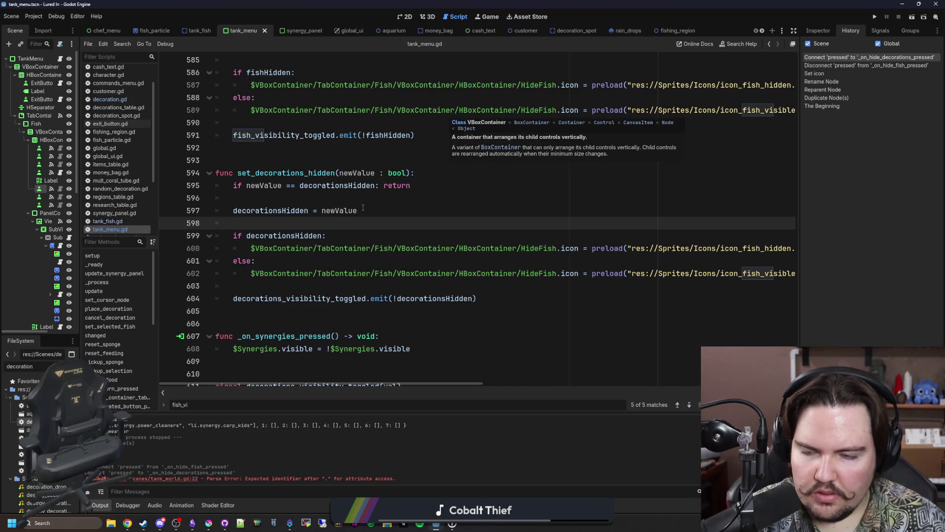
left_click(308, 200)
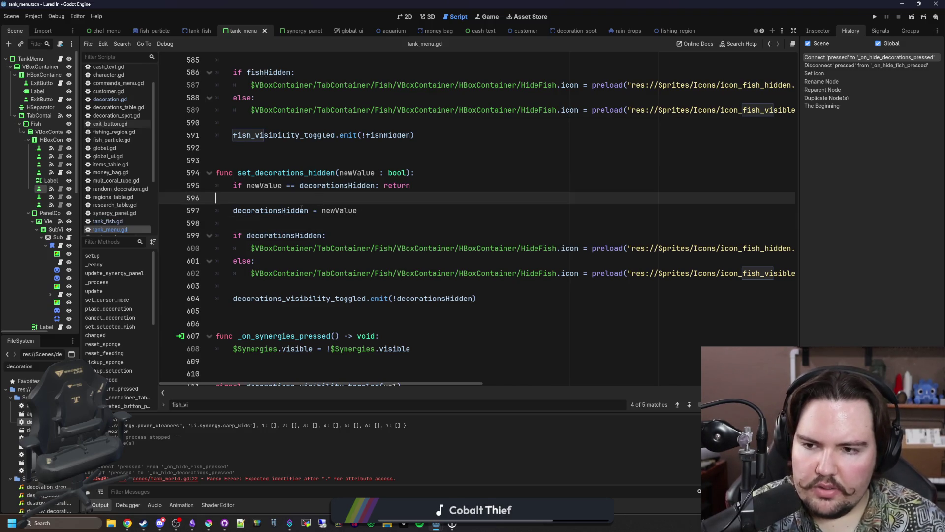
key("Delete")
key("Down")
key("BackSpace")
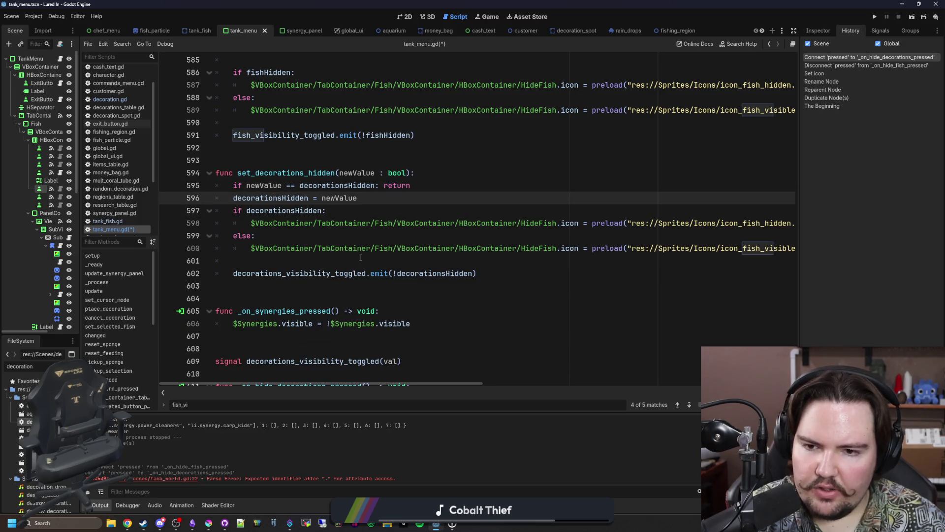
scroll(361, 257, "right", 5)
scroll(361, 257, "left", 5)
left_click(361, 257)
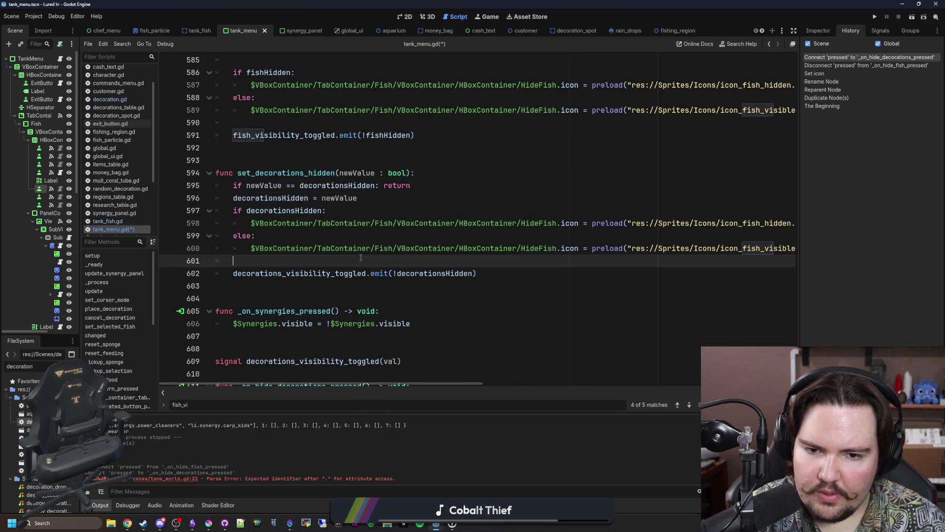
left_click_drag(81, 206, 72, 207)
Rename HideFish to HideDecorations on lines 598 and 600 and save the script
double_click(519, 245)
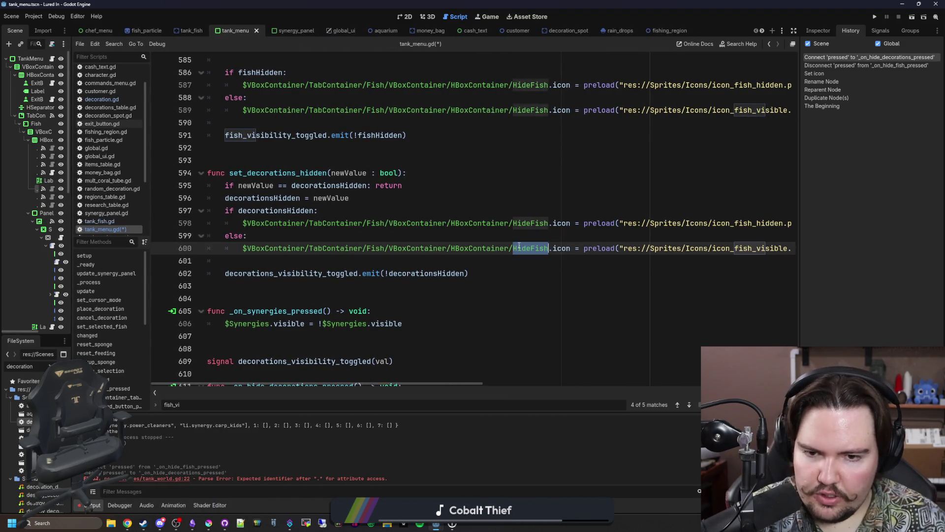
type("HideDecorations")
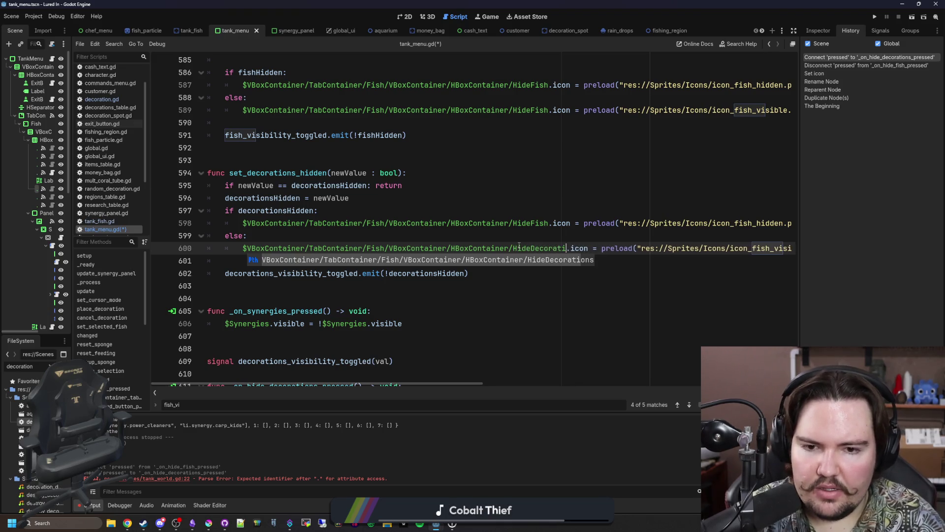
double_click(520, 245)
key("ctrl+c")
double_click(522, 223)
key("ctrl+v")
left_click(521, 207)
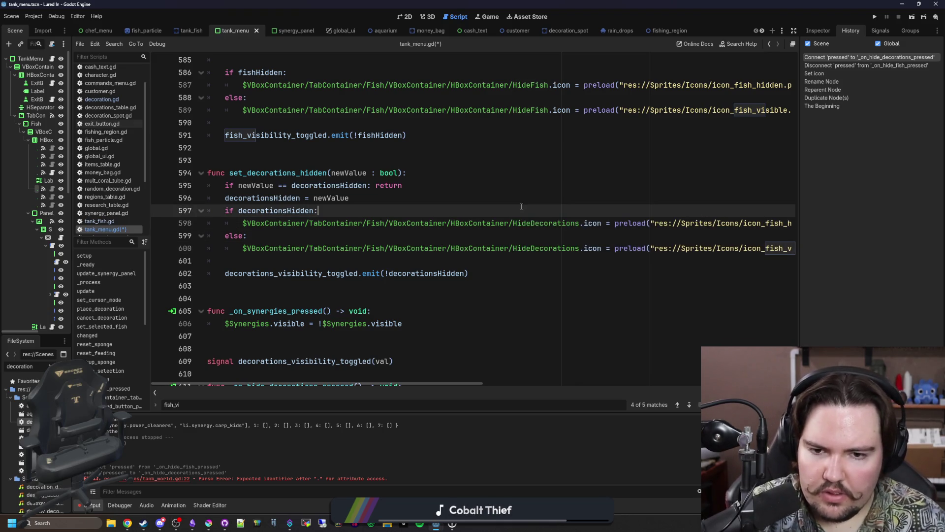
scroll(492, 221, "down", 1)
left_click(385, 248)
key("ctrl+s")
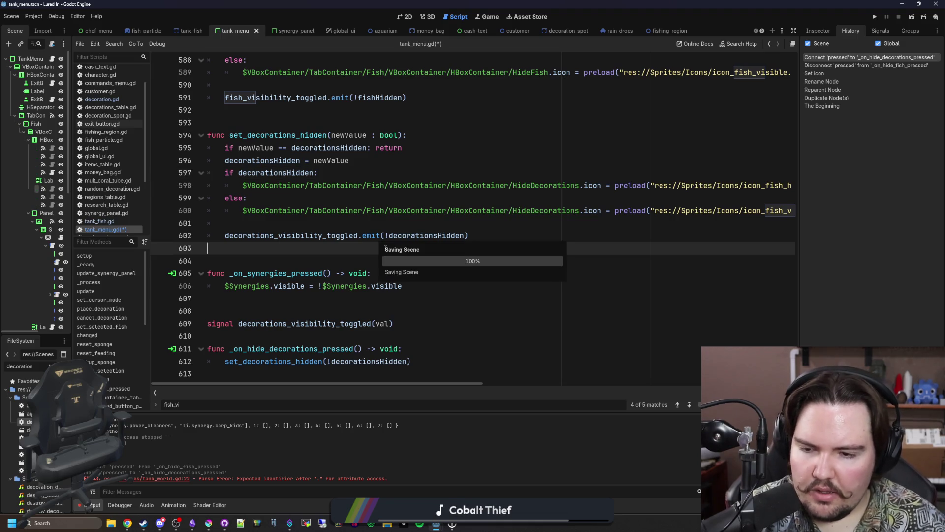
key("Down")
key("Down")
key("Down")
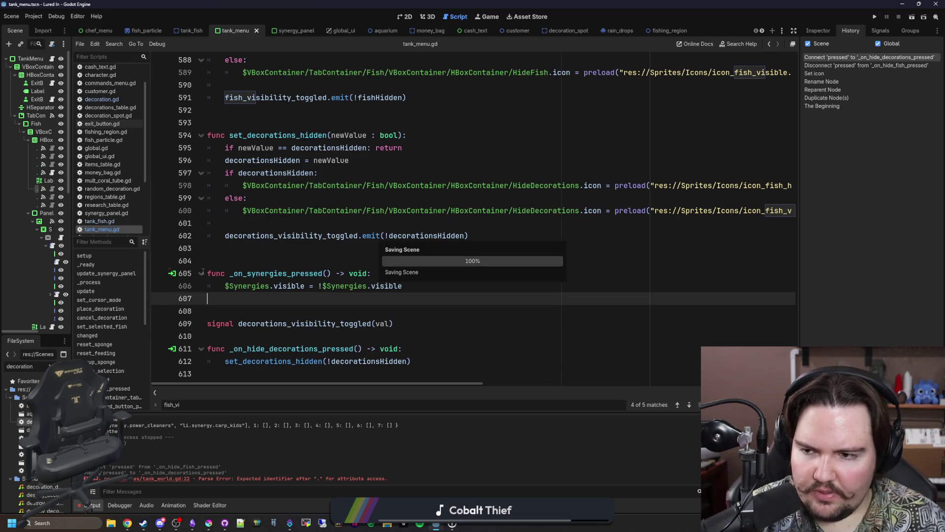
left_click_drag(73, 245, 133, 245)
left_click(368, 253)
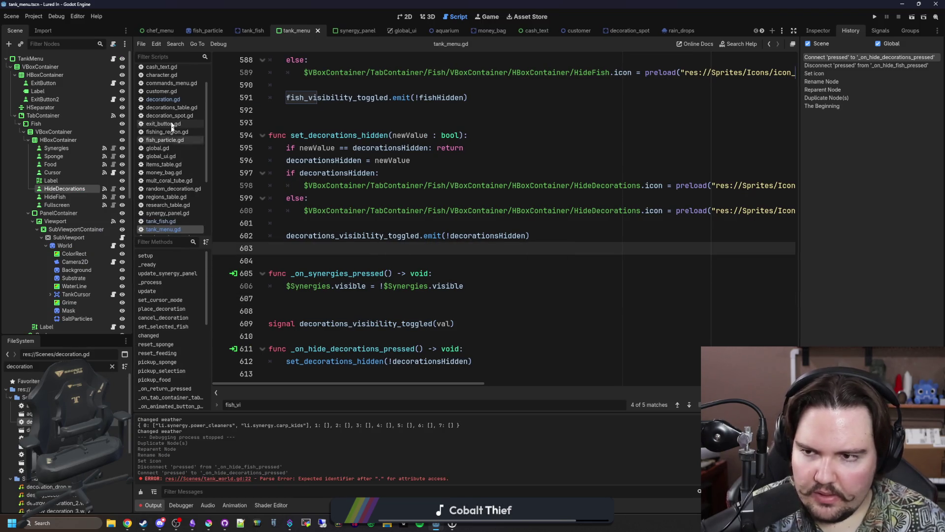
Check decoration.gd, then look up the decorations_visibility_toggled signal name in tank_menu.gd
left_click(184, 100)
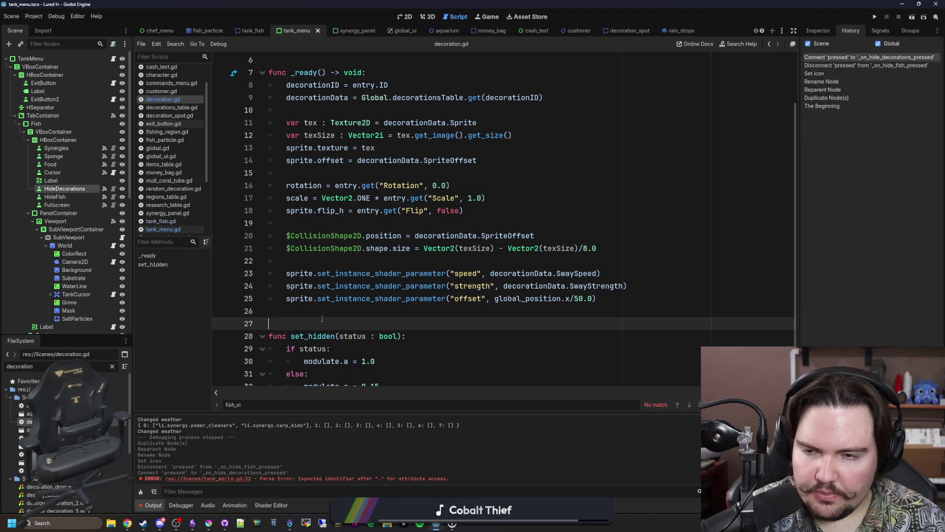
scroll(329, 303, "down", 1)
key("ctrl+s")
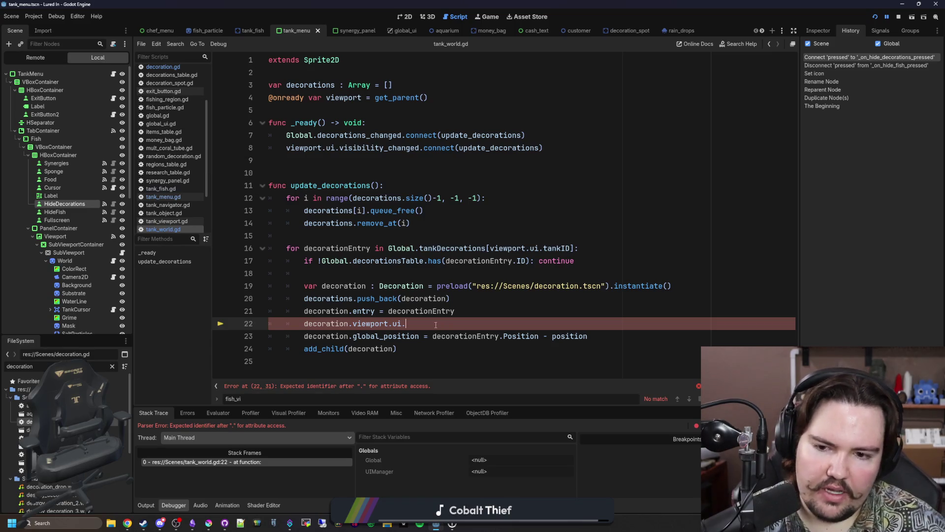
type("d")
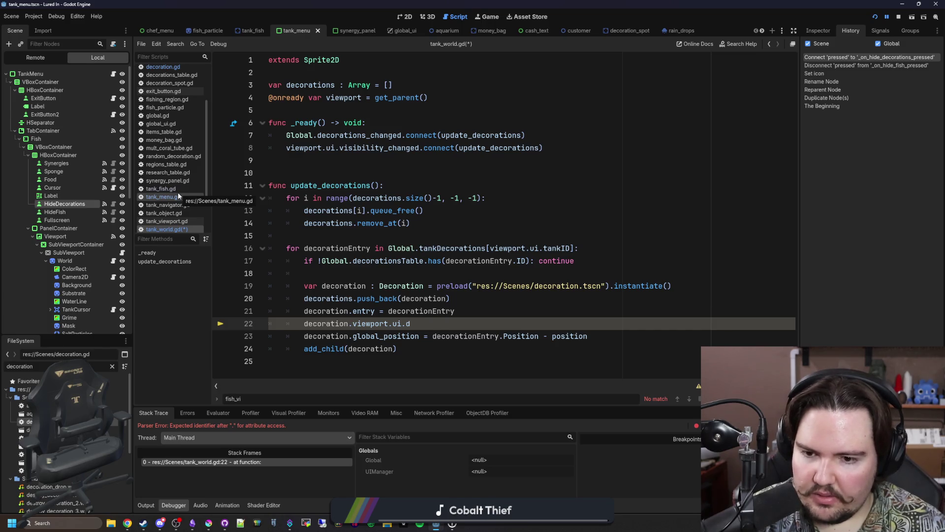
left_click(178, 194)
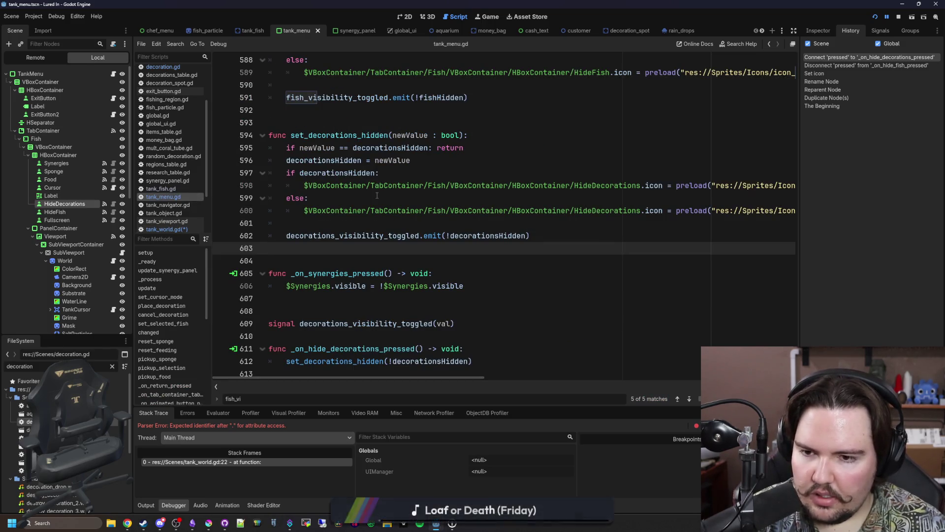
scroll(398, 203, "up", 4)
scroll(443, 202, "up", 20)
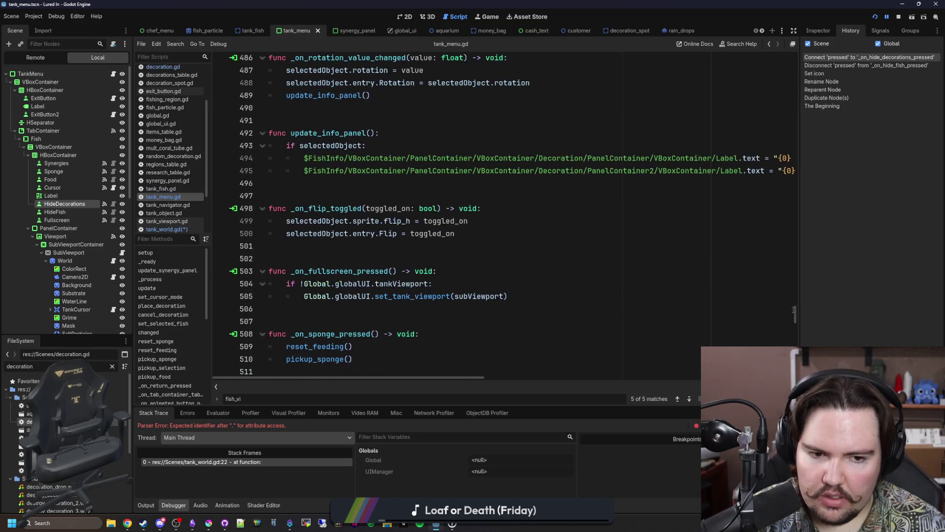
scroll(796, 327, "down", 20)
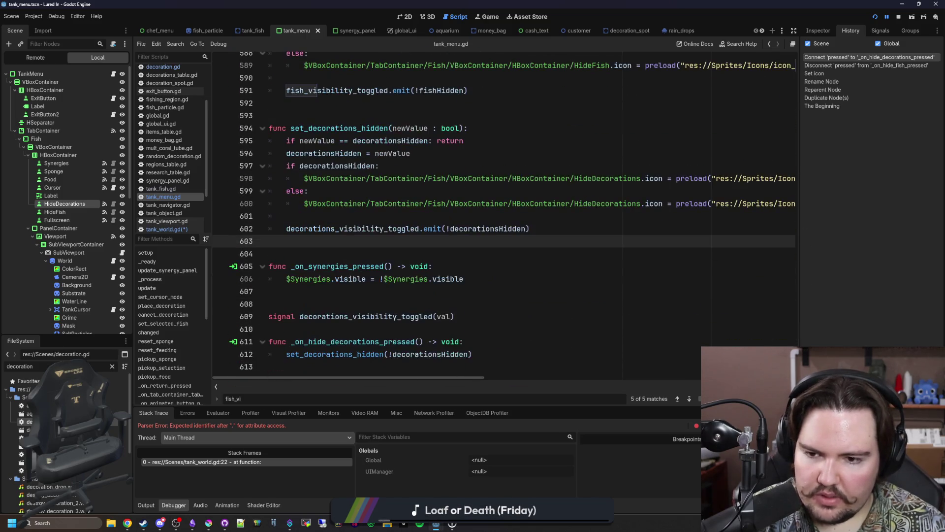
double_click(386, 315)
On tank_world.gd line 22, add decorations_visibility_toggled.connect(decoration.set_hidden) and jump to set_hidden
left_click(167, 229)
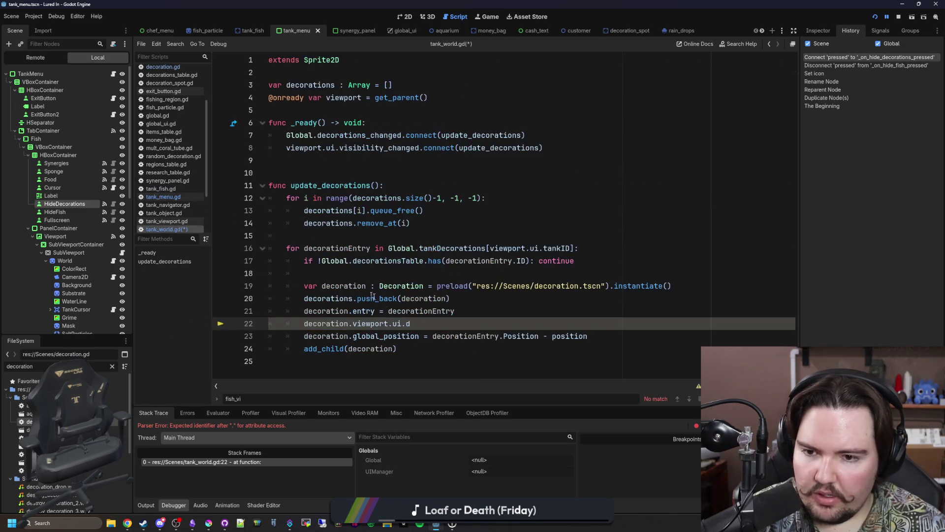
type("ecorations_visibility_toggled.")
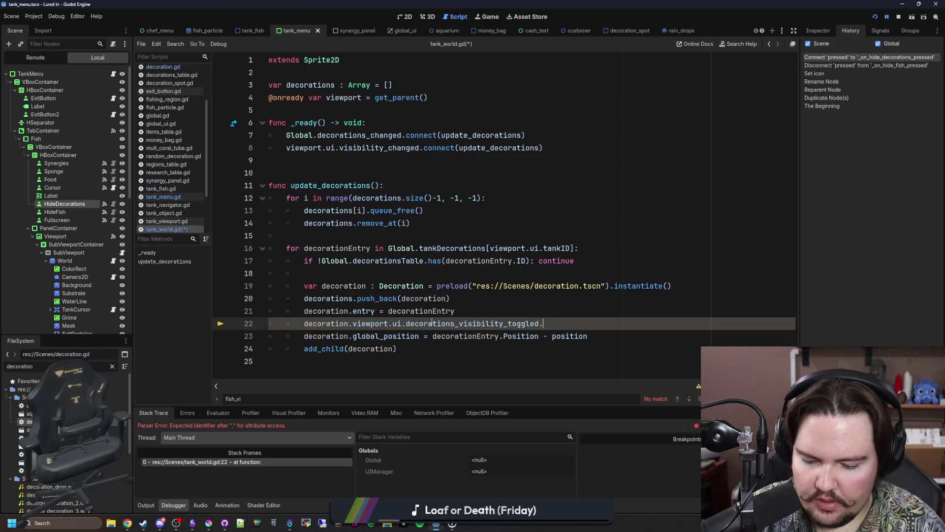
type("connect(set_")
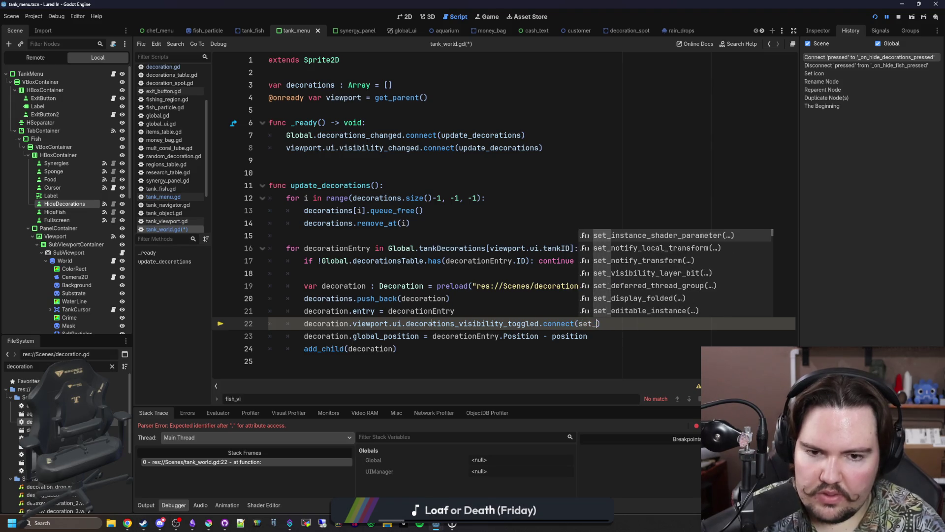
type("hidden")
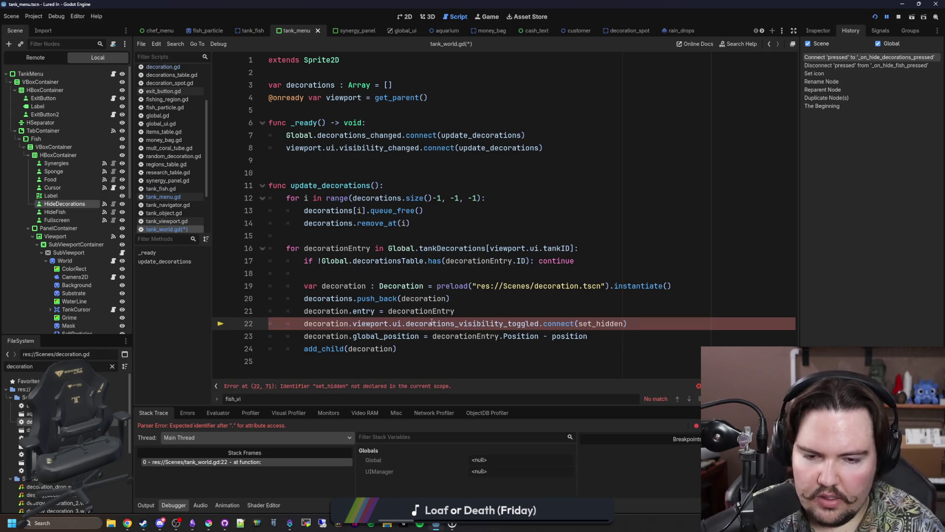
left_click(513, 300)
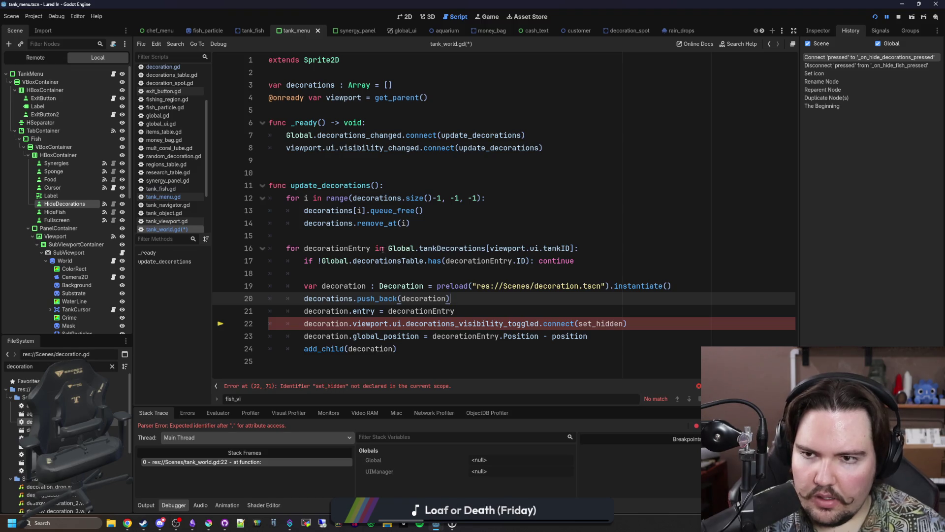
double_click(603, 327)
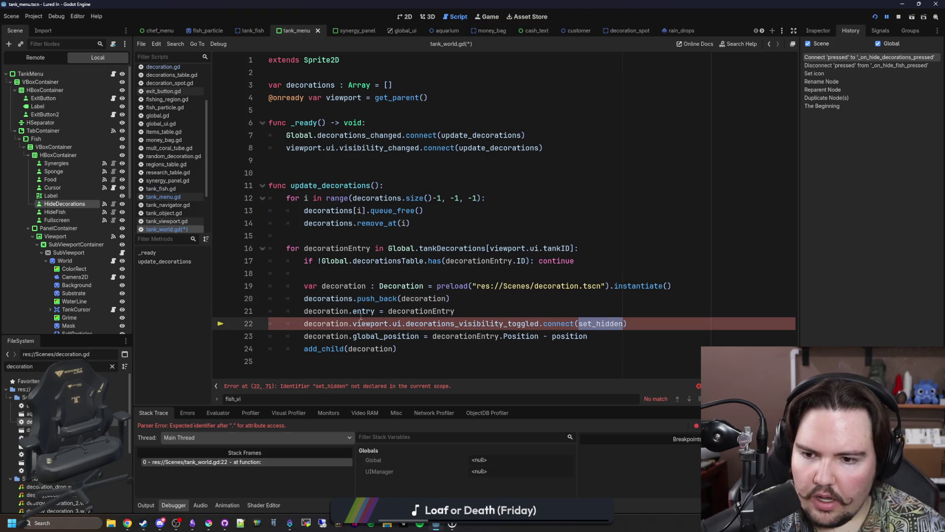
double_click(347, 323)
left_click(575, 323)
type("decoration.")
left_click(643, 330)
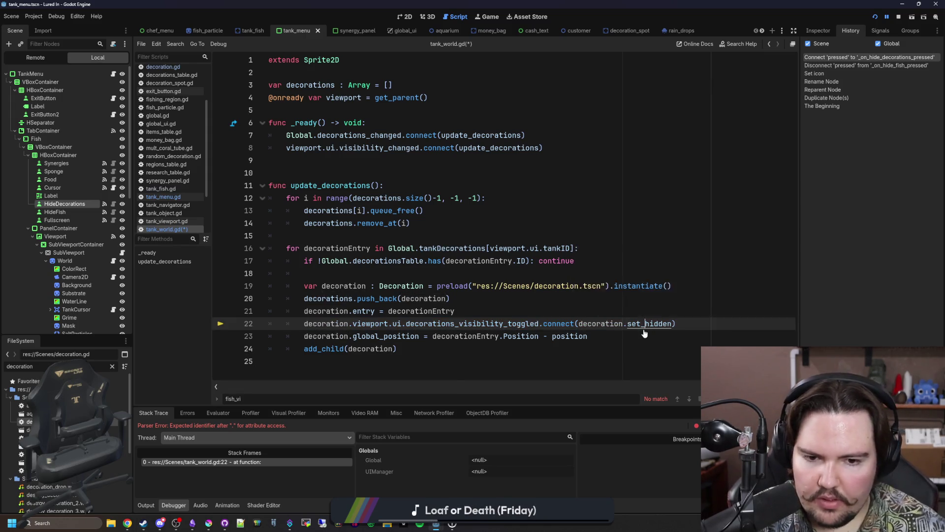
left_click(643, 329, "ctrl")
Run the game, dismiss the load error, stop the game and save
key("ctrl+s")
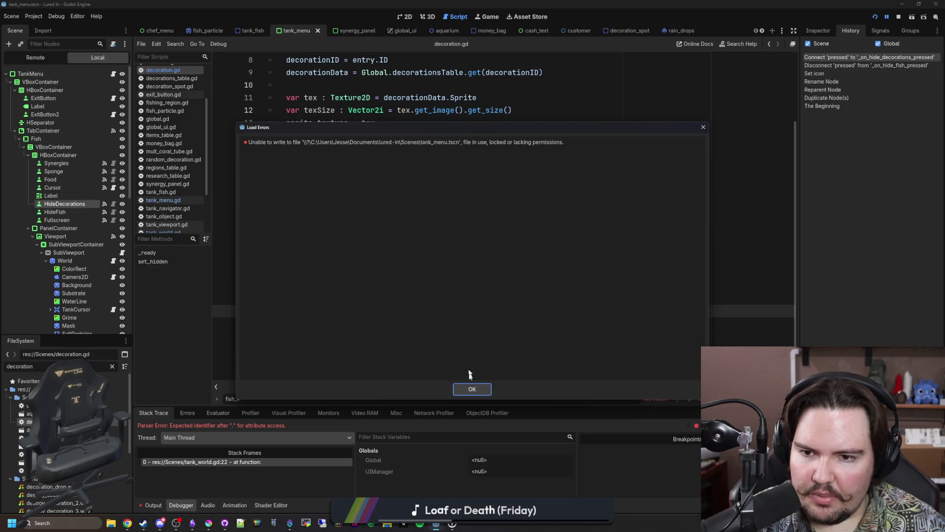
left_click(472, 389)
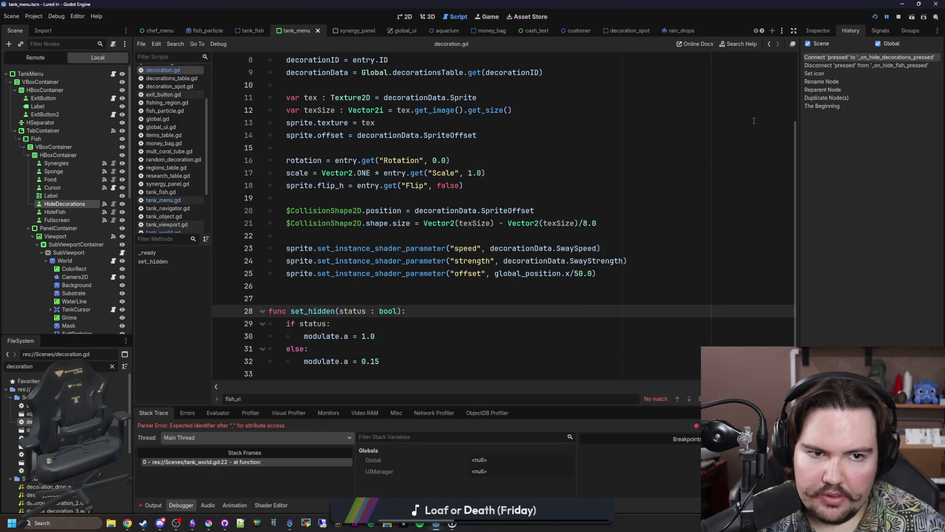
left_click(899, 17)
left_click(542, 158)
key("ctrl+s")
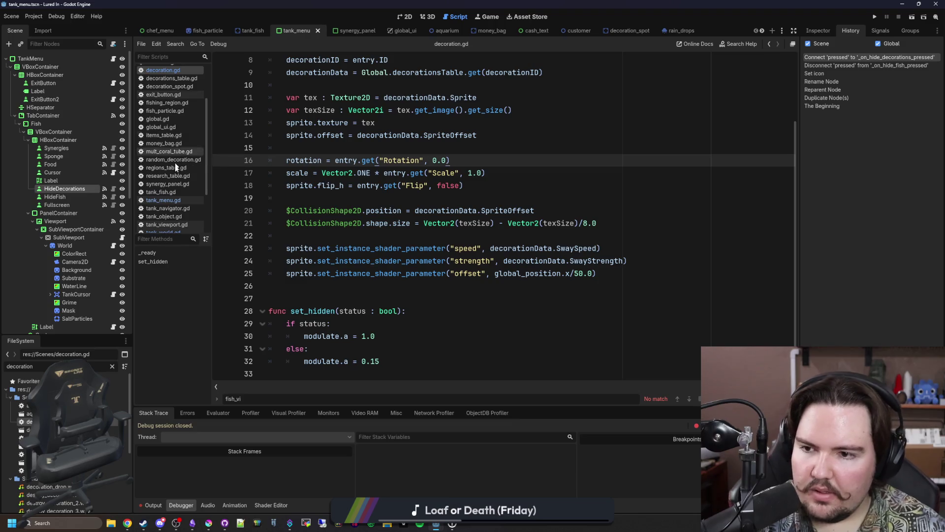
Open the TankCursor script tank_cursor.gd and search it for fishHidden
scroll(159, 205, "down", 2)
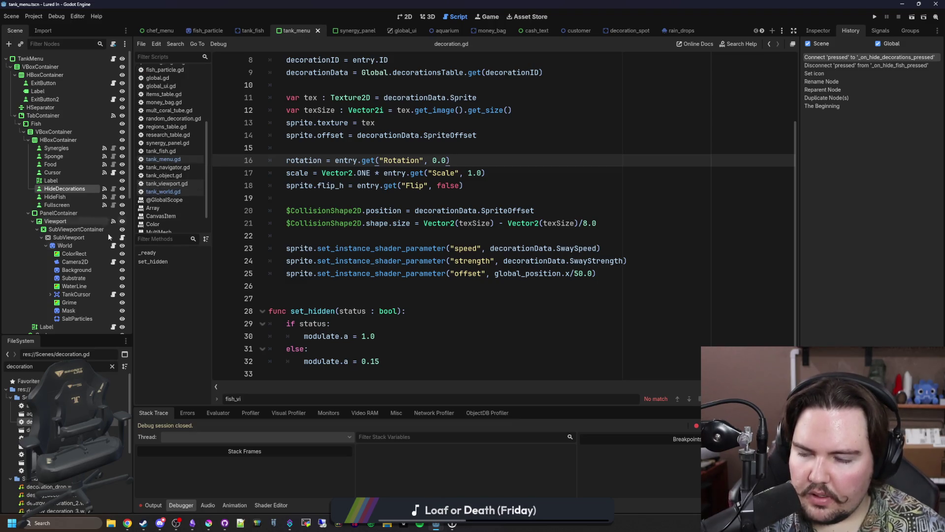
left_click(113, 295)
scroll(298, 260, "down", 4)
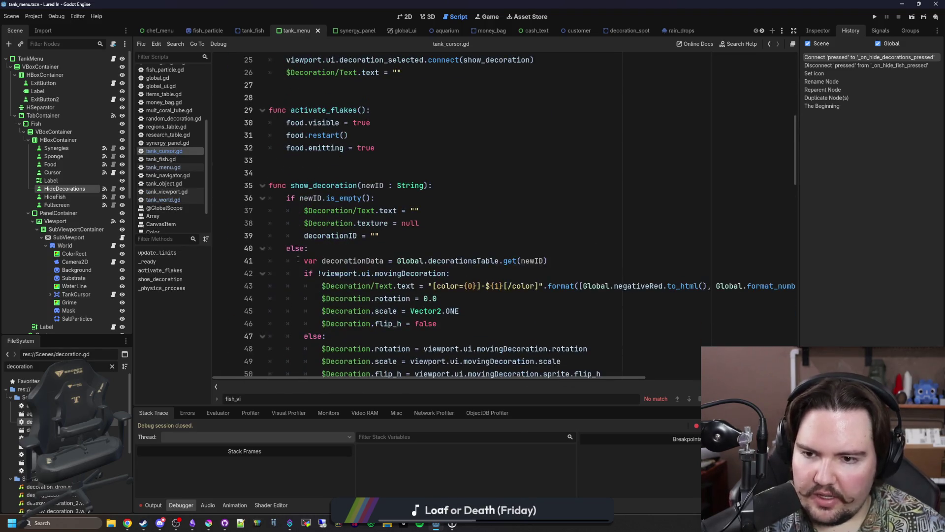
left_click(341, 162)
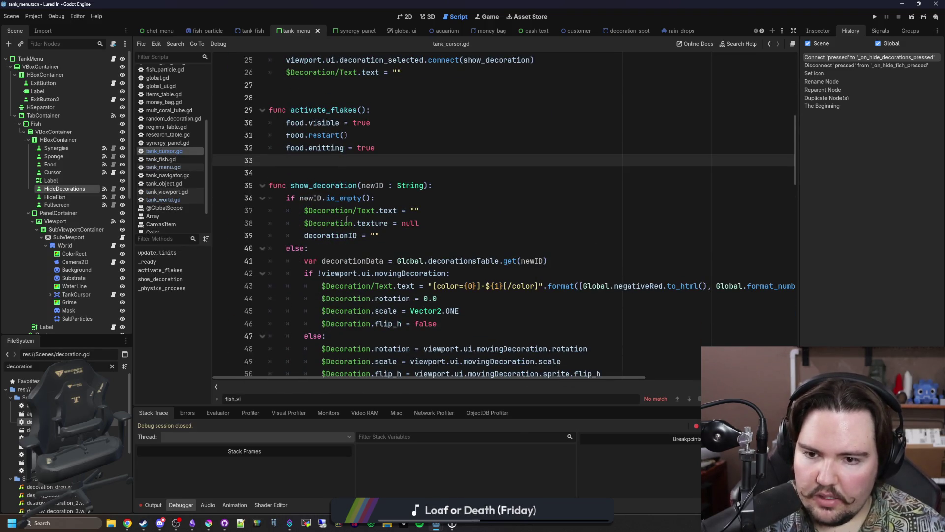
scroll(347, 219, "down", 8)
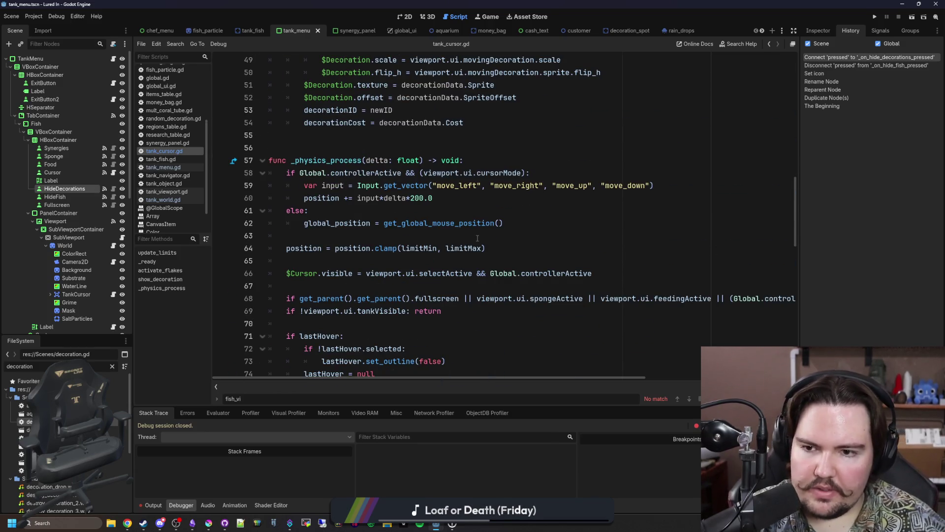
scroll(477, 239, "down", 3)
scroll(512, 226, "down", 8)
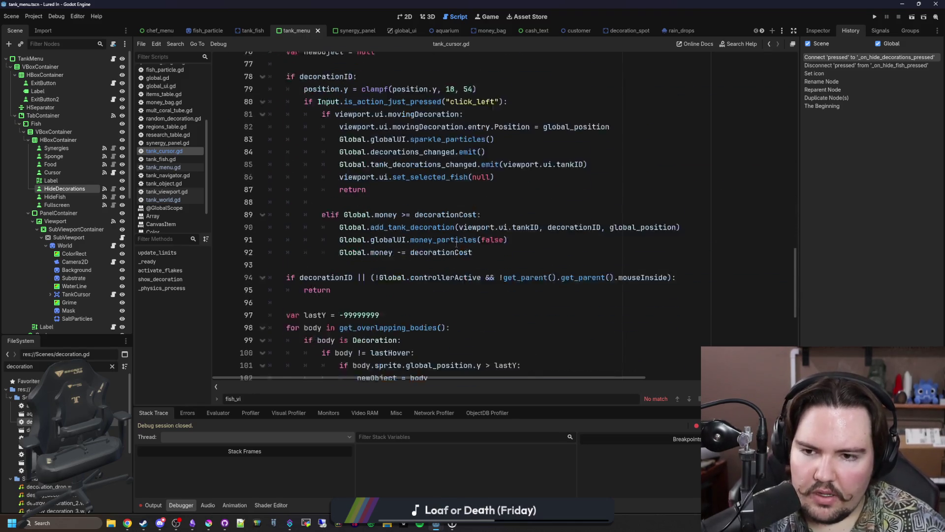
key("BackSpace")
key("BackSpace")
key("BackSpace")
type("Hidd")
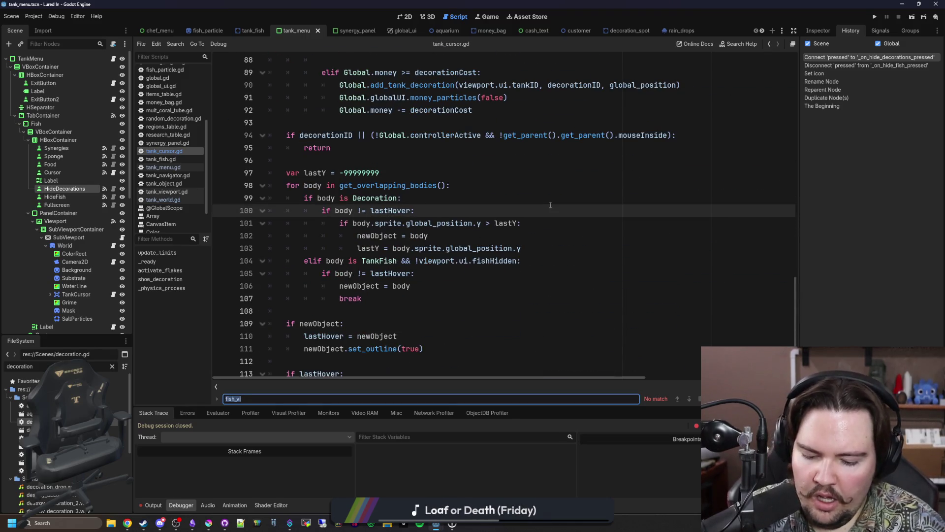
type("en")
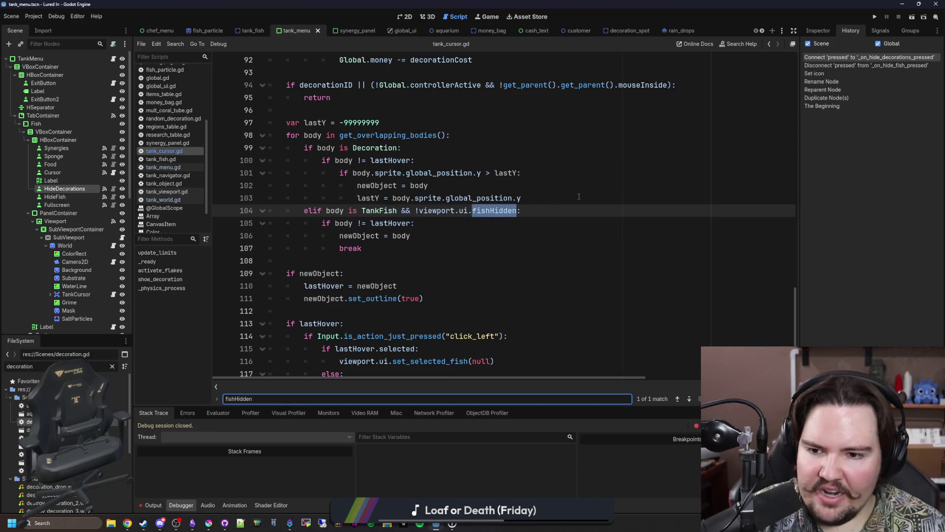
scroll(453, 265, "up", 1)
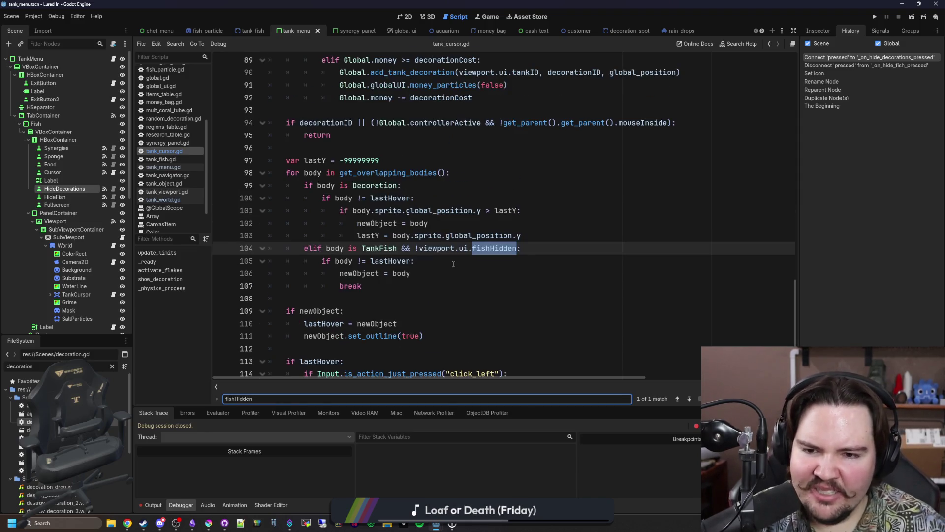
Append && !viewport.ui.decorationsHidden after Decoration on line 99 and save
left_click(514, 248)
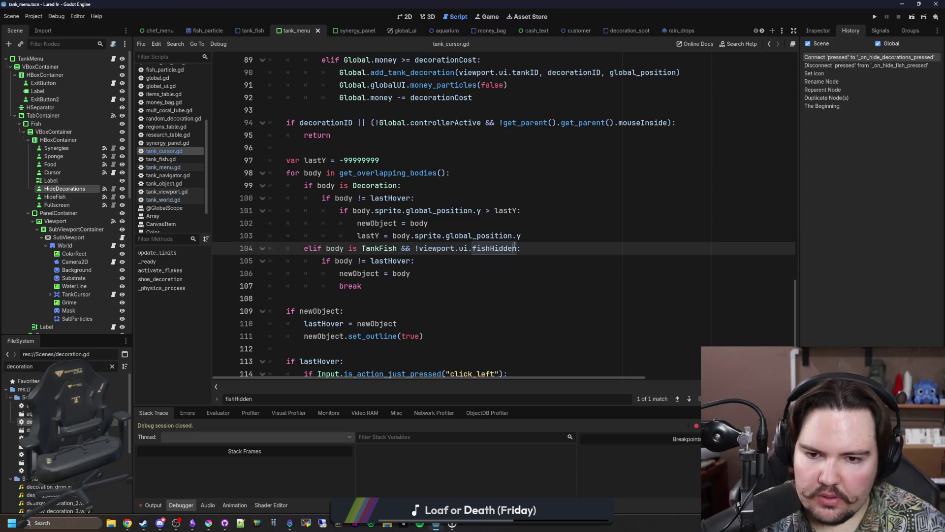
left_click_drag(517, 248, 416, 248)
key("ctrl+c")
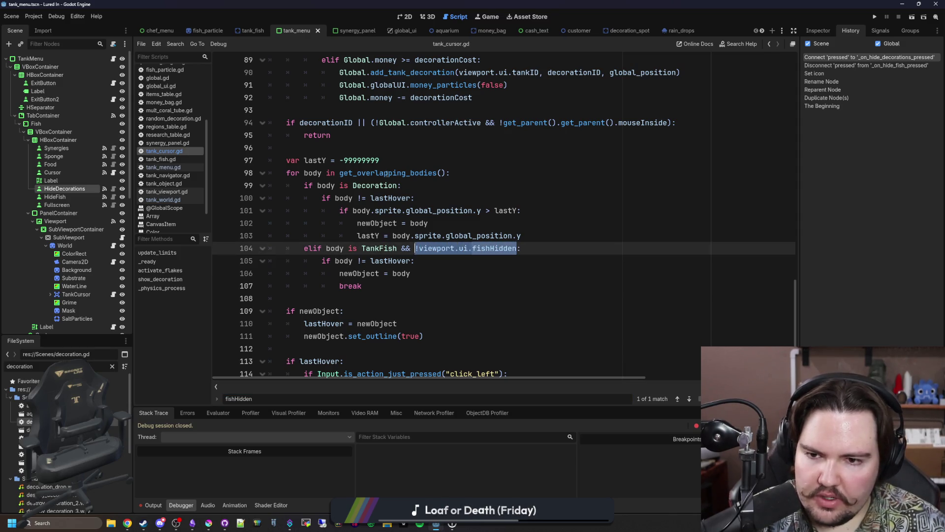
left_click(400, 185)
type("&&")
key("ctrl+v")
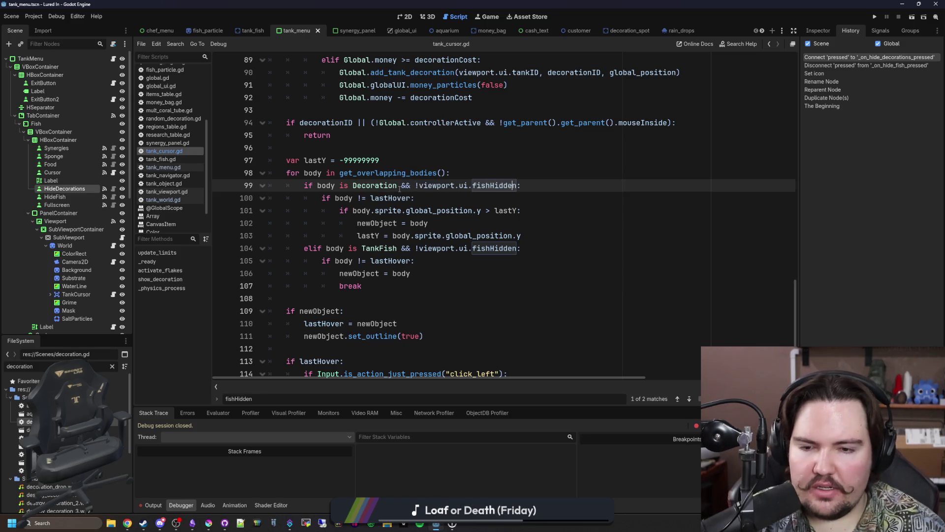
key("Left")
key("Left")
key("Left")
key("BackSpace")
key("BackSpace")
key("BackSpace")
type("decorations")
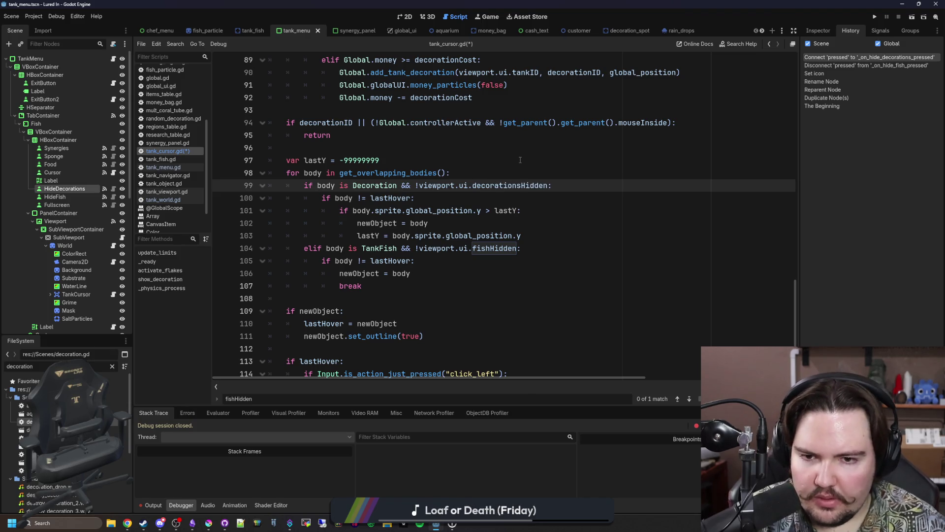
left_click(520, 160)
key("ctrl+s")
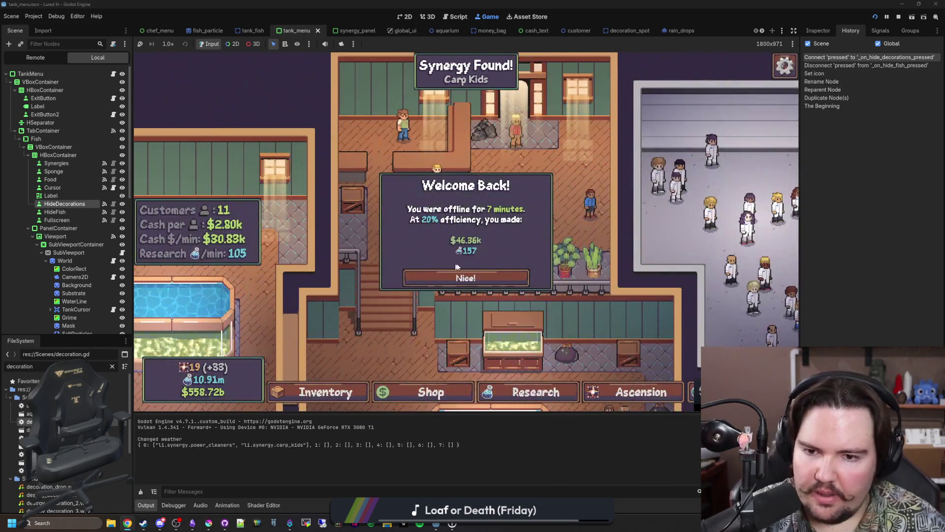
Dismiss the welcome-back popup, delete 'decoration.' from line 22, and resume with F12
left_click(456, 269)
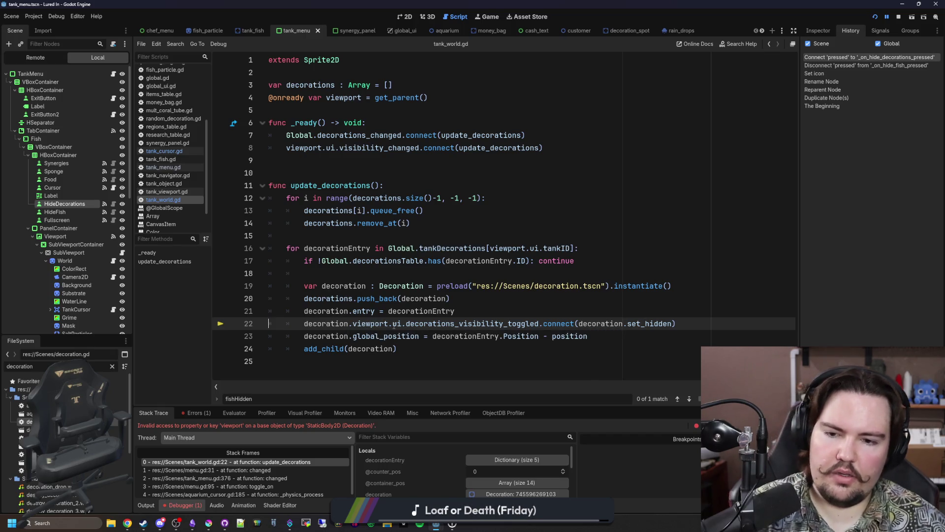
left_click_drag(356, 323, 304, 324)
key("BackSpace")
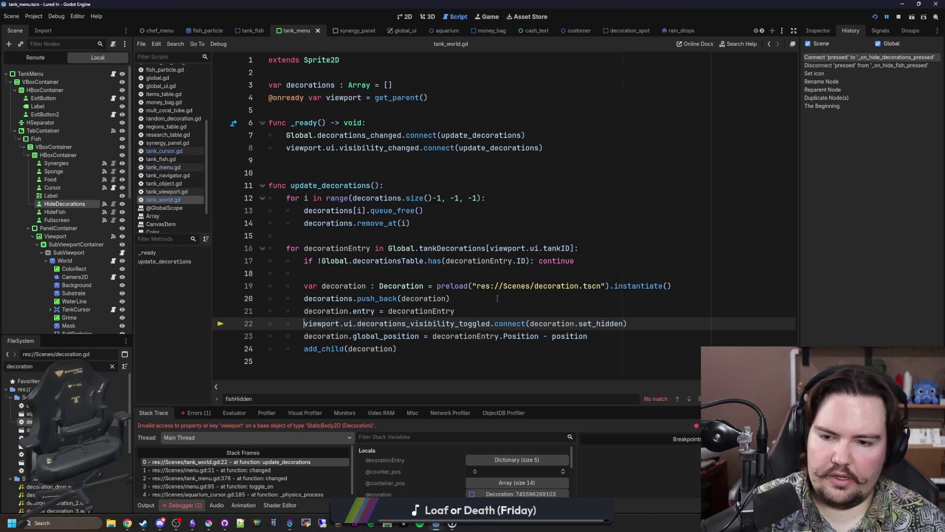
left_click(498, 303)
key("F12")
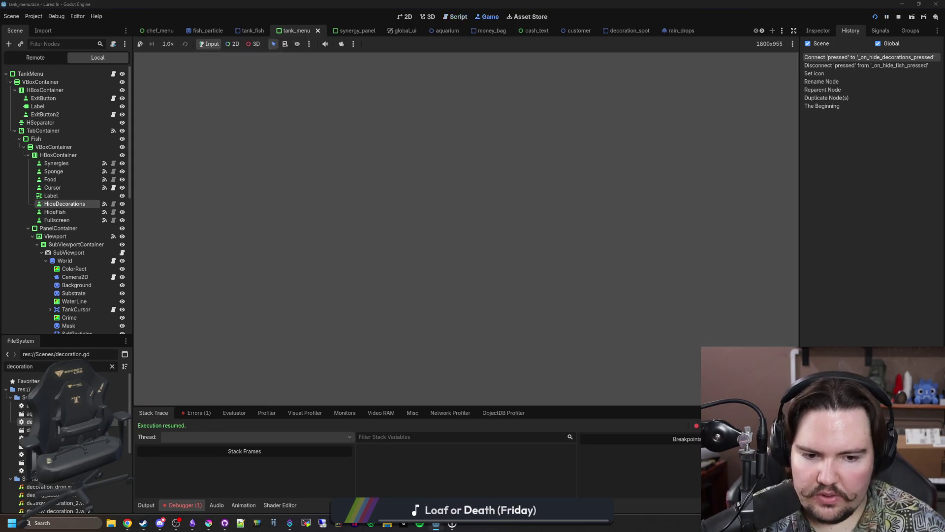
Reopen the fish tank panel, check the starfish's info, and toggle the decorations off and on
left_click(669, 313)
left_click(427, 308)
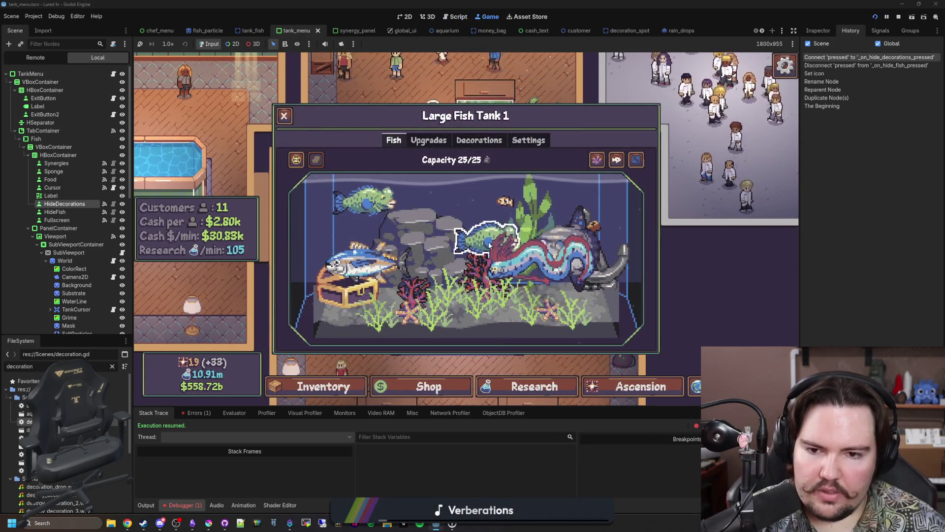
left_click(595, 162)
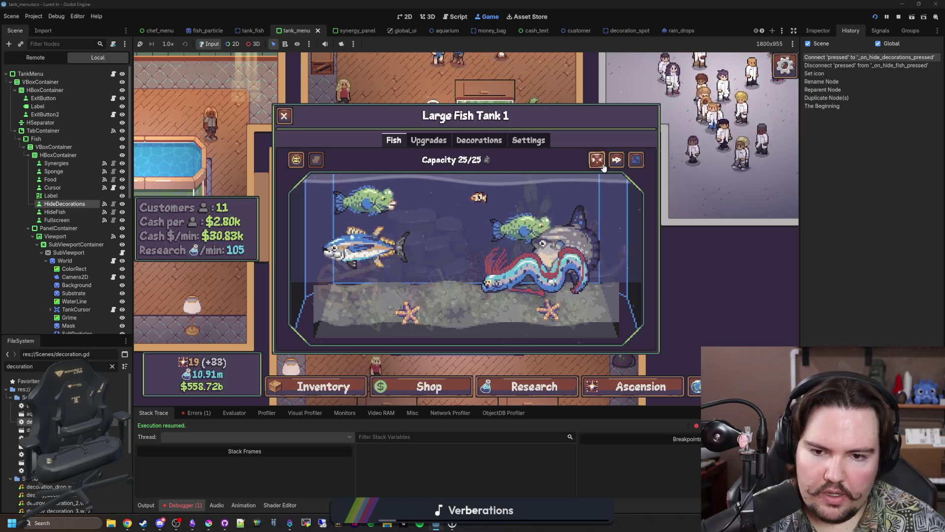
left_click(547, 309)
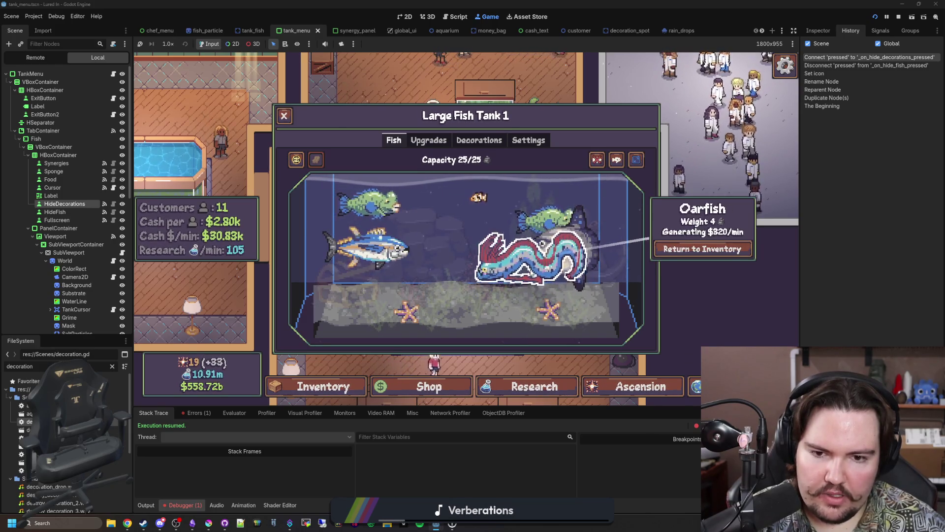
left_click(603, 160)
left_click(604, 160)
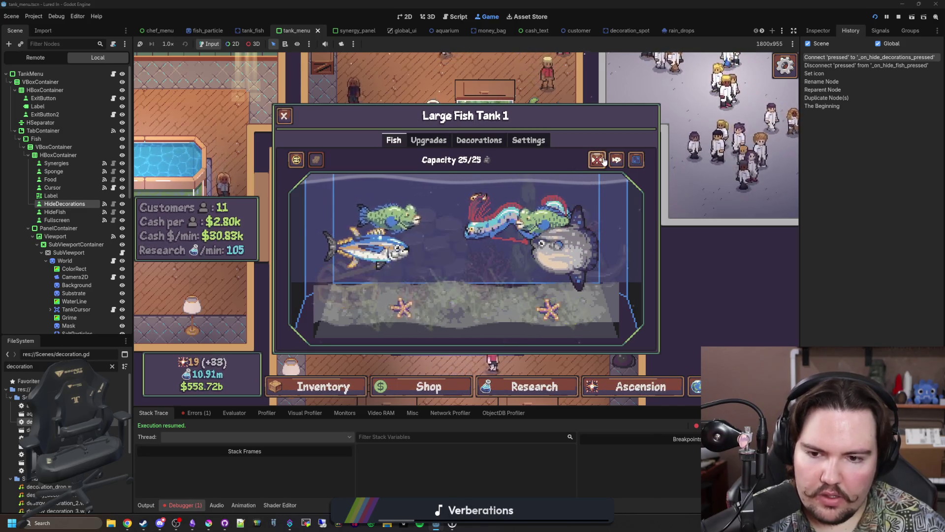
left_click(603, 160)
Toggle the fish and decorations independently, restore both, then stop the game
left_click(614, 162)
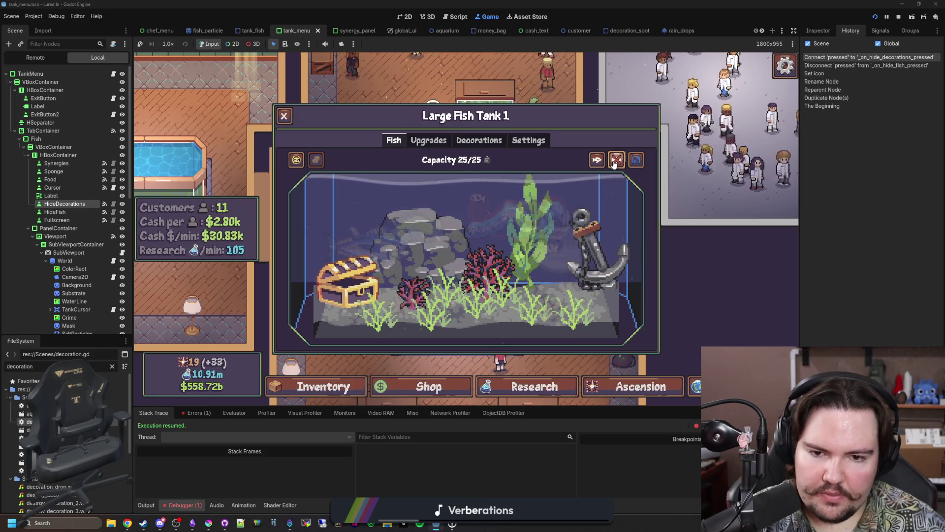
left_click(614, 163)
left_click(614, 163)
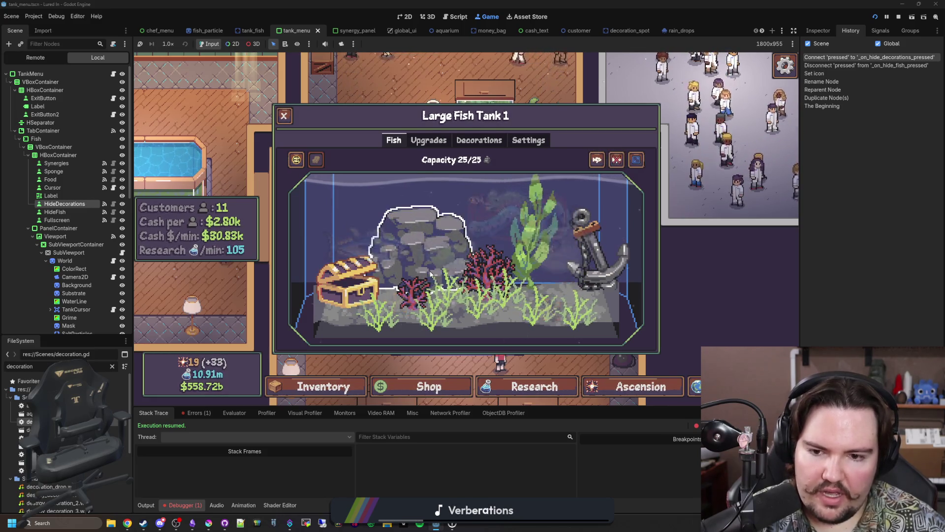
left_click(602, 161)
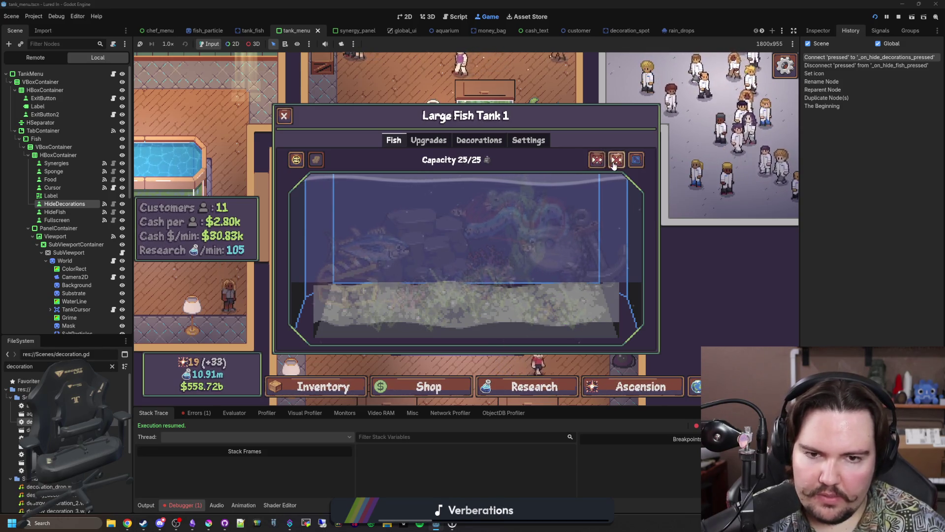
left_click(602, 163)
left_click(603, 163)
left_click(604, 164)
left_click(604, 164)
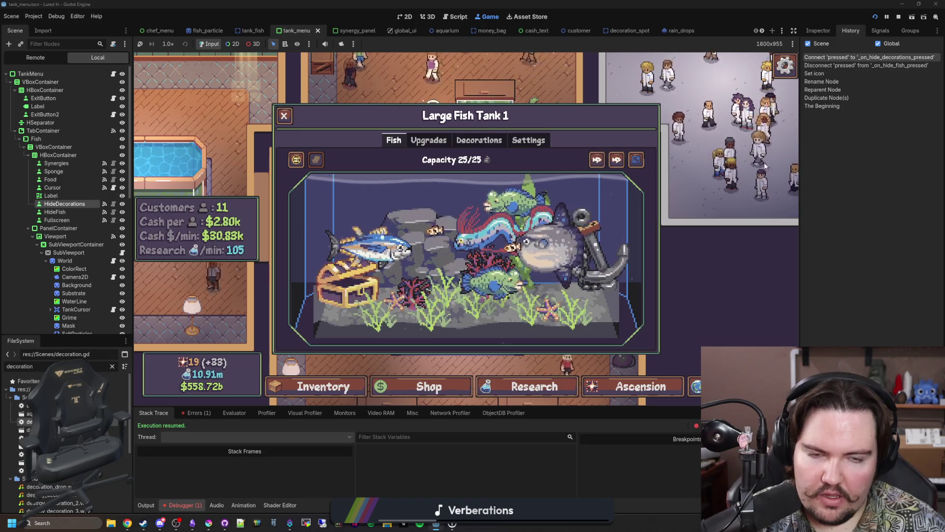
key("F5")
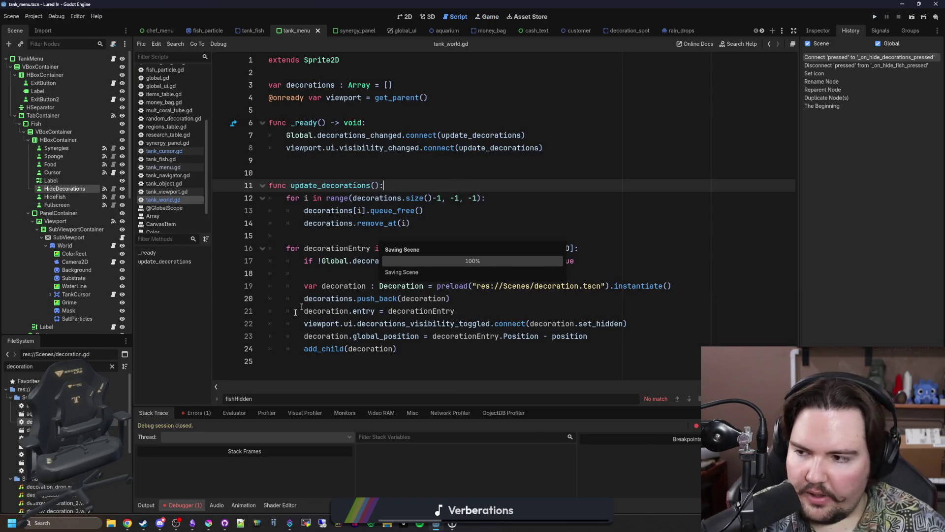
Bring the Krita window to the front and maximize it
mouse_move(155, 525)
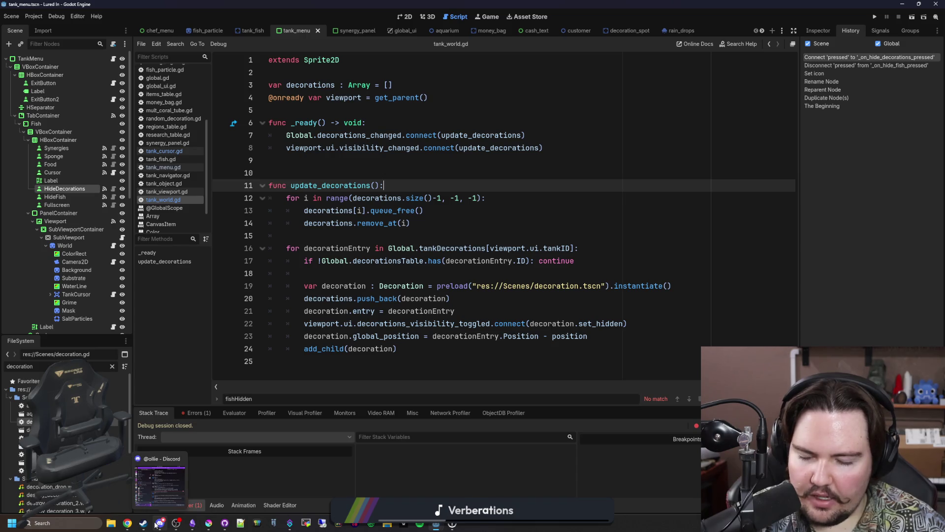
left_click(207, 525)
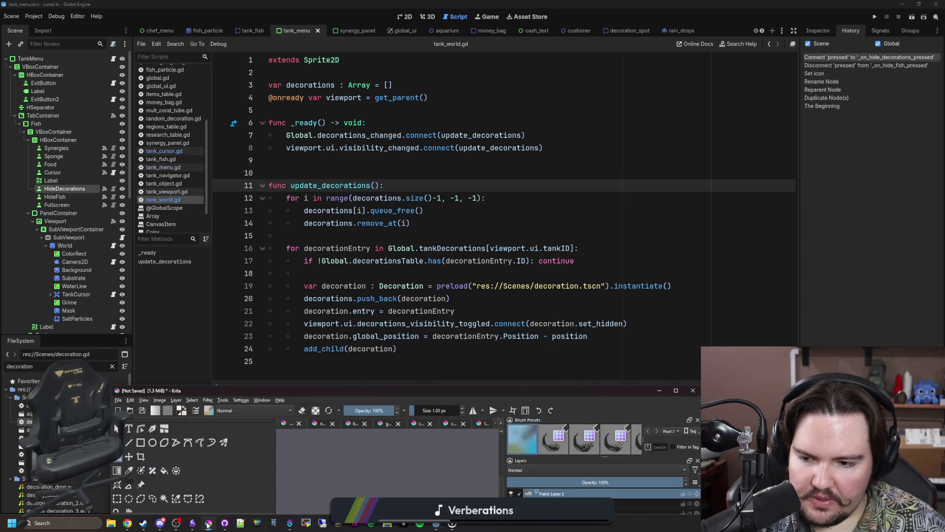
mouse_move(376, 386)
left_mouse_down()
mouse_move(401, 358)
mouse_move(306, 1)
left_mouse_up()
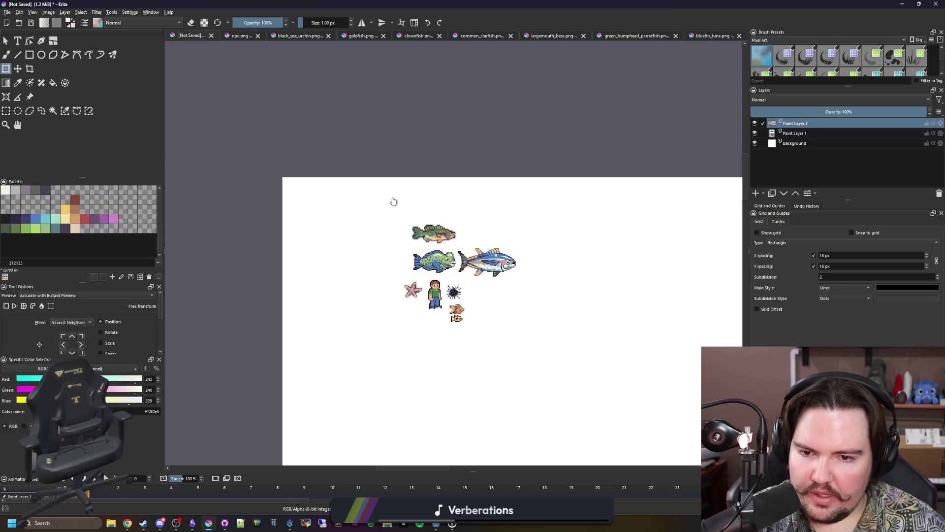
scroll(458, 264, "up", 2)
Open icon_fish_hidden.png from Sprites > Icons in Krita
left_click(7, 12)
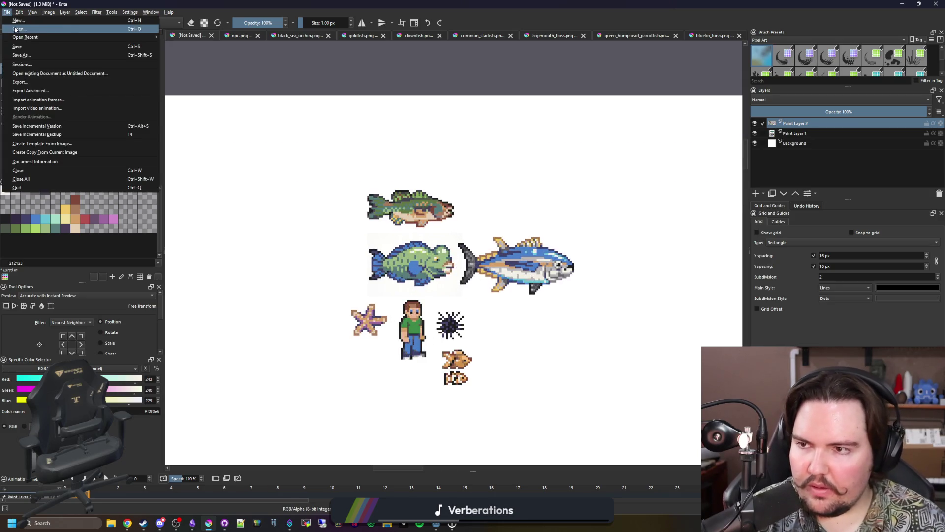
left_click(20, 30)
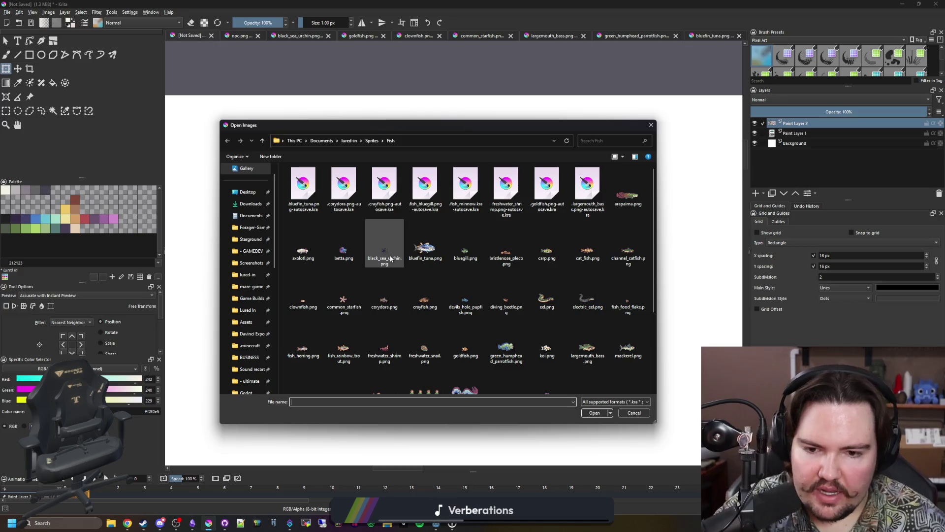
left_click(372, 141)
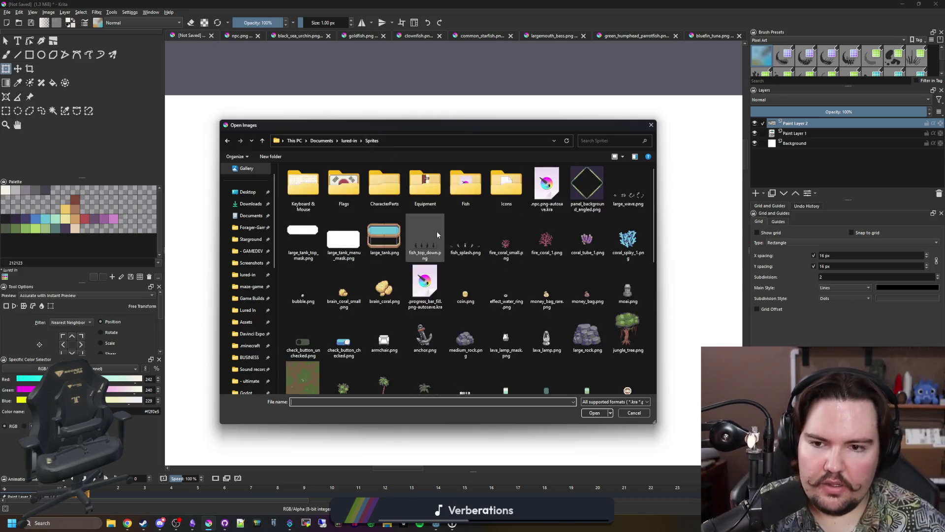
scroll(479, 310, "down", 3)
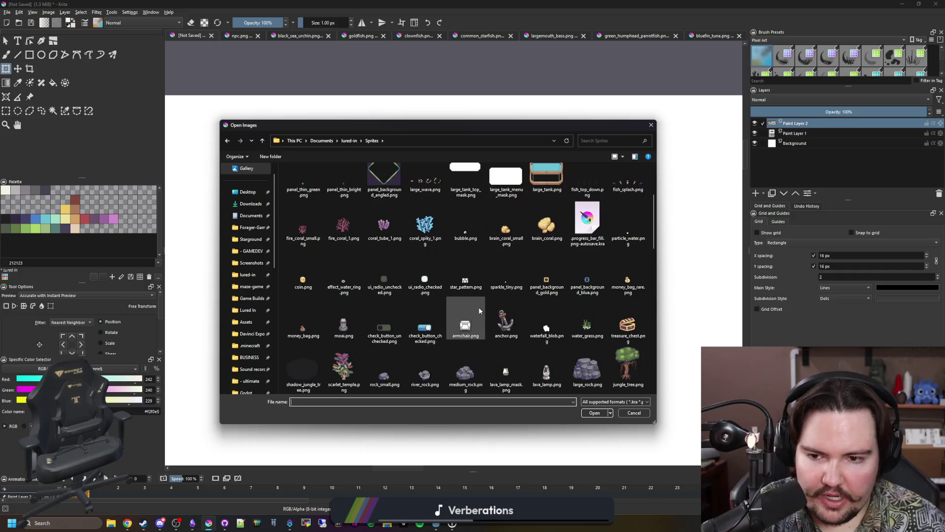
scroll(479, 310, "down", 3)
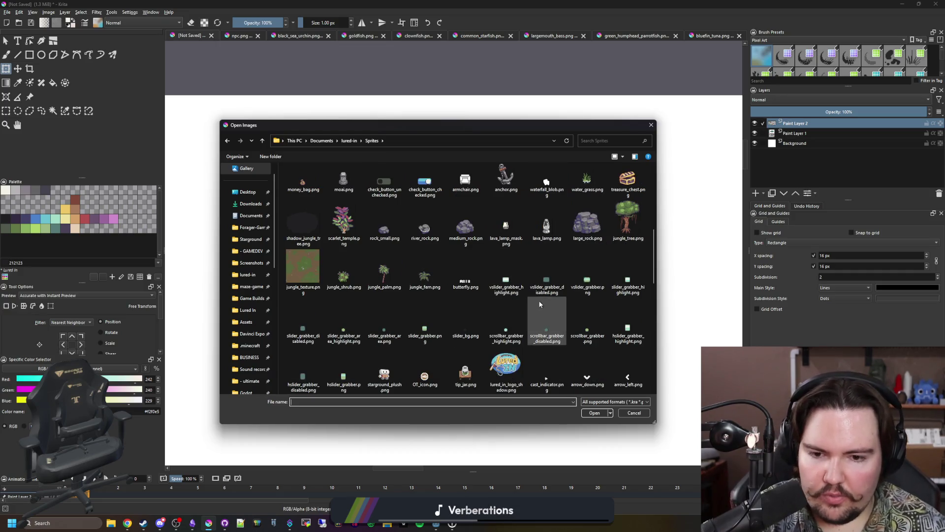
scroll(521, 295, "down", 3)
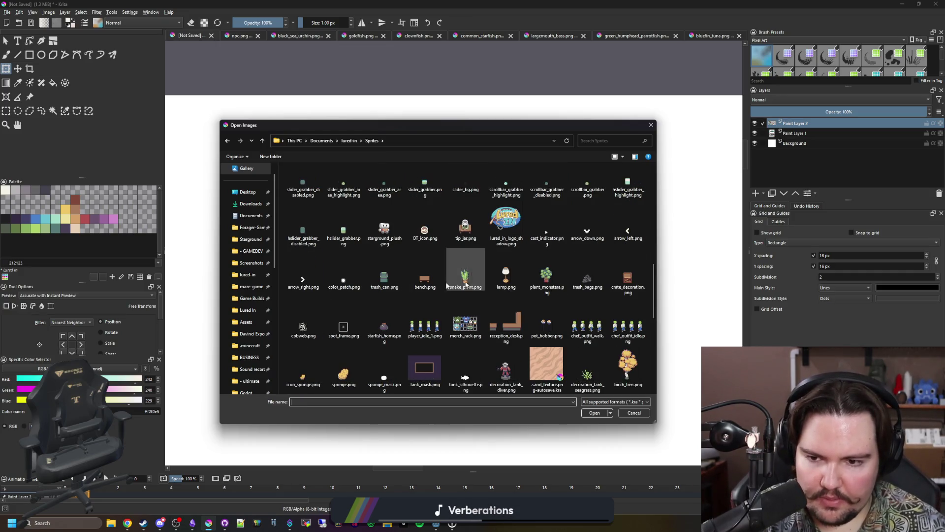
scroll(410, 285, "down", 3)
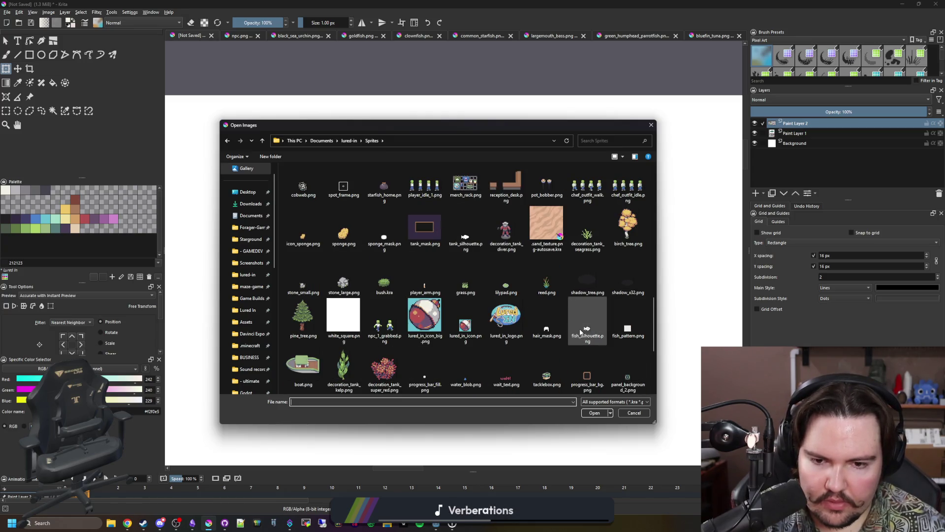
scroll(583, 330, "down", 3)
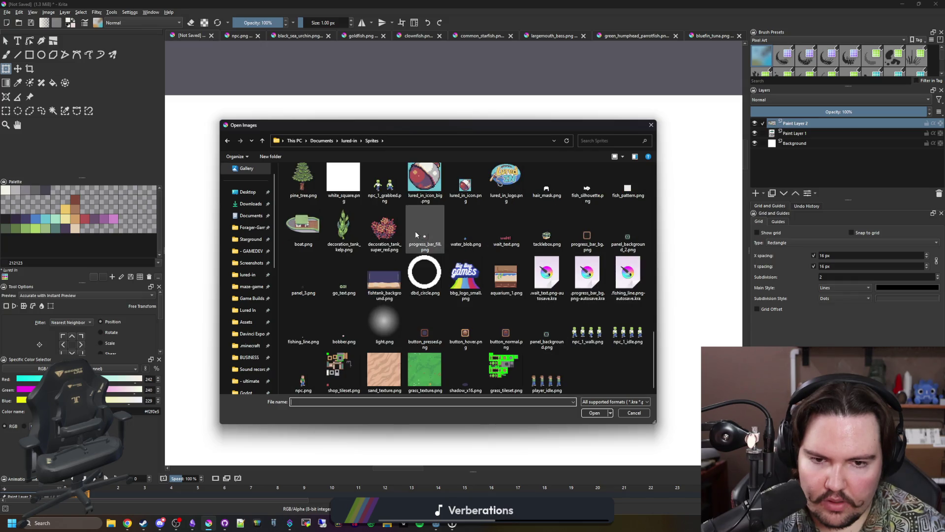
scroll(415, 231, "up", 3)
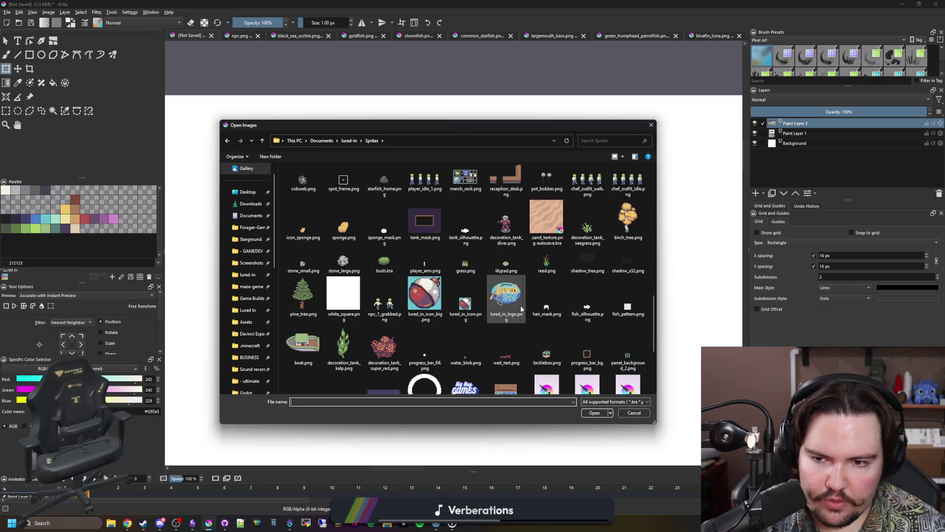
scroll(521, 308, "up", 5)
scroll(445, 261, "up", 5)
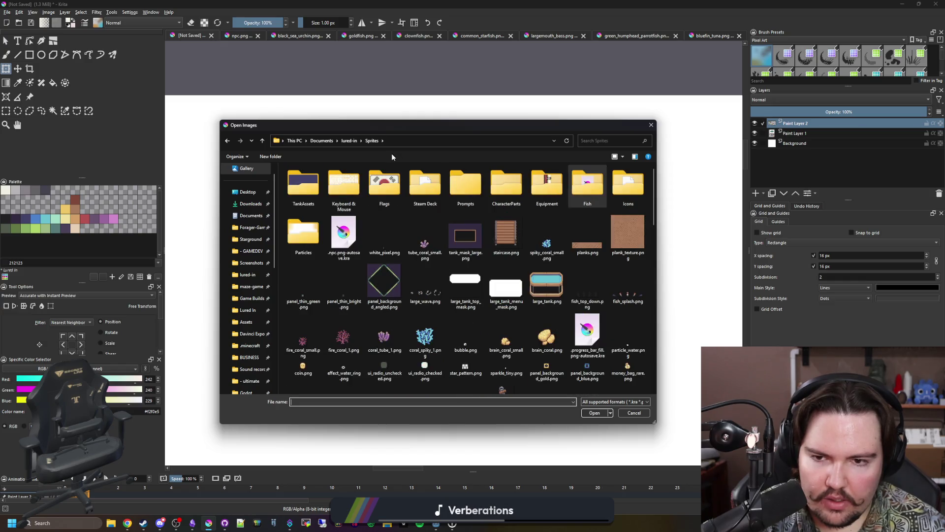
double_click(615, 187)
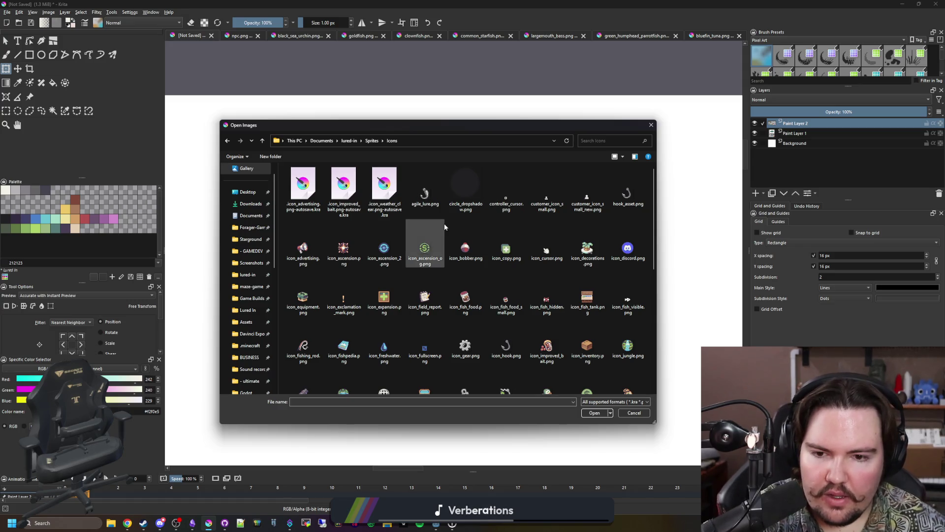
double_click(540, 282)
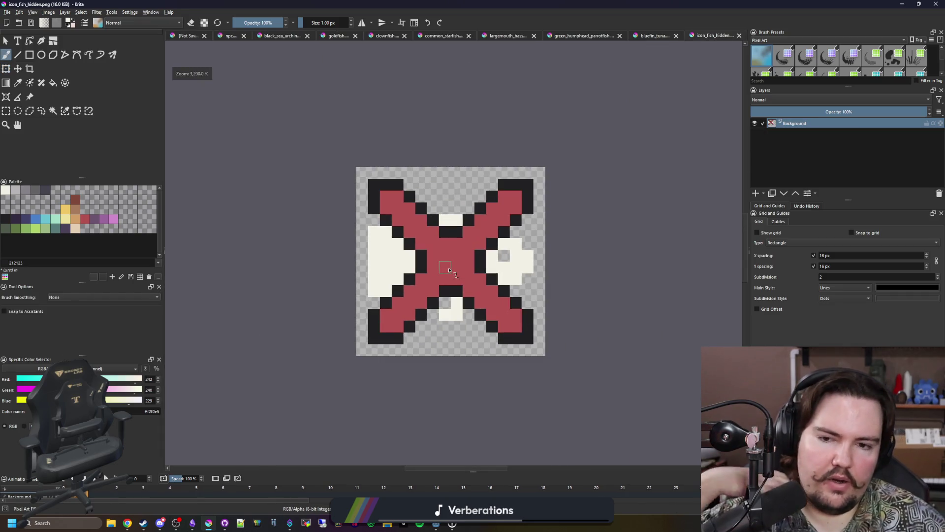
Add a new paint layer to the icon and open treasure_chest.png from the Sprites folder
left_click(755, 193)
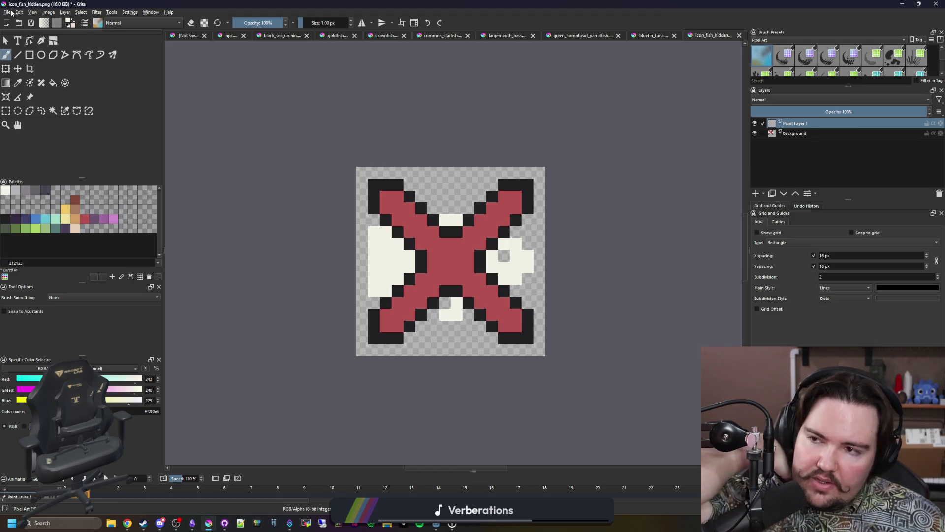
scroll(538, 226, "up", 1)
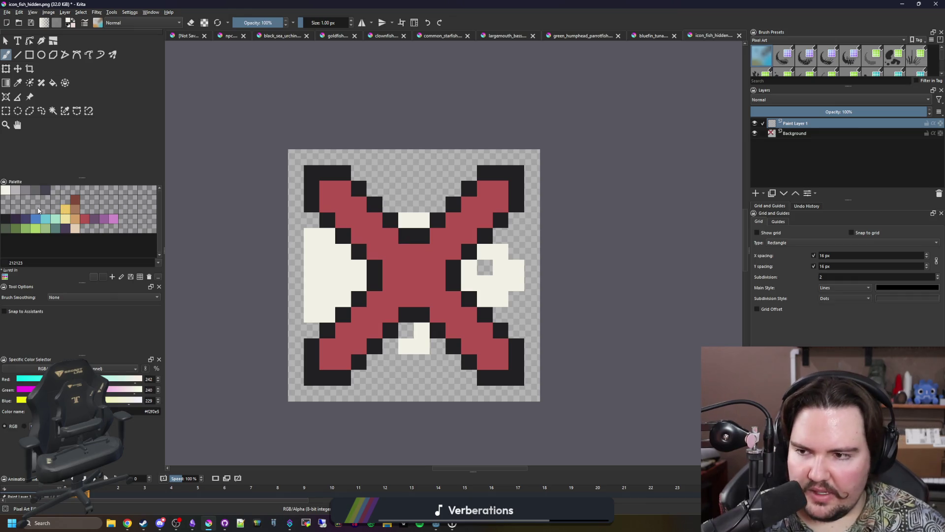
left_click(19, 23)
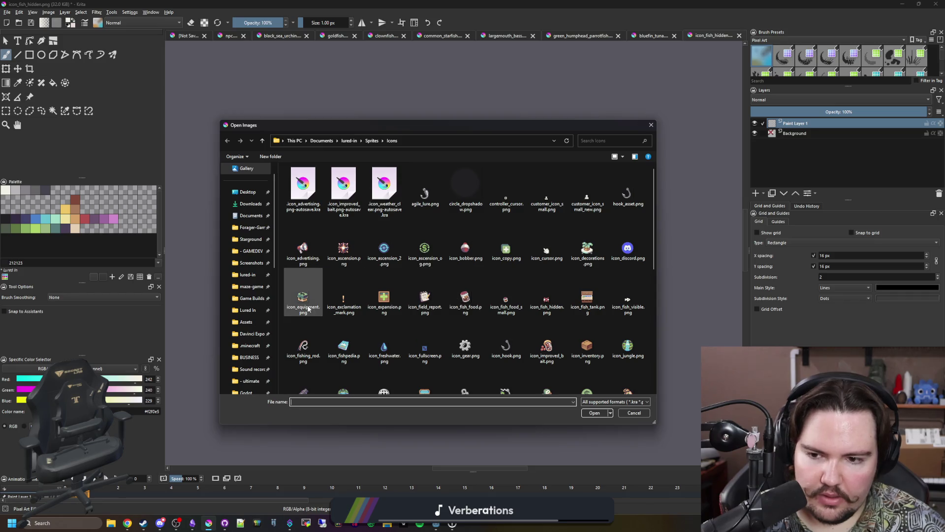
left_click(373, 142)
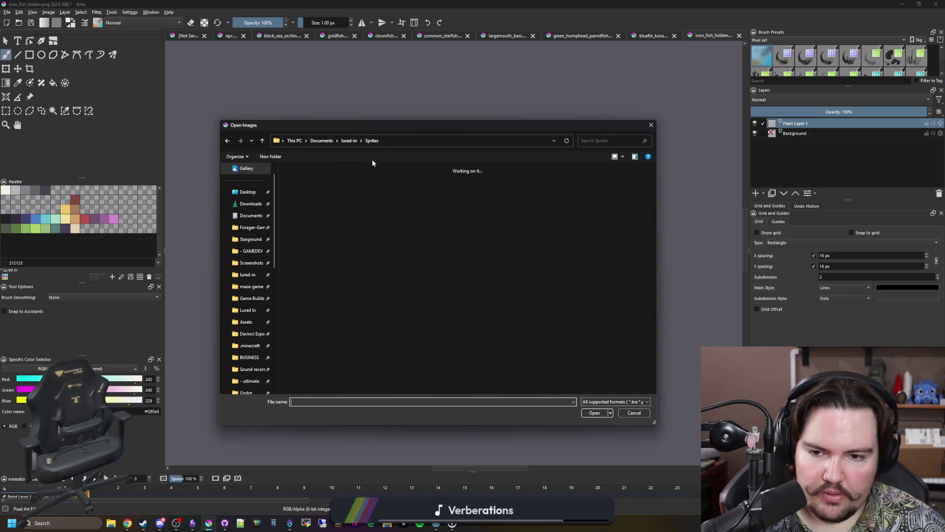
scroll(397, 280, "down", 5)
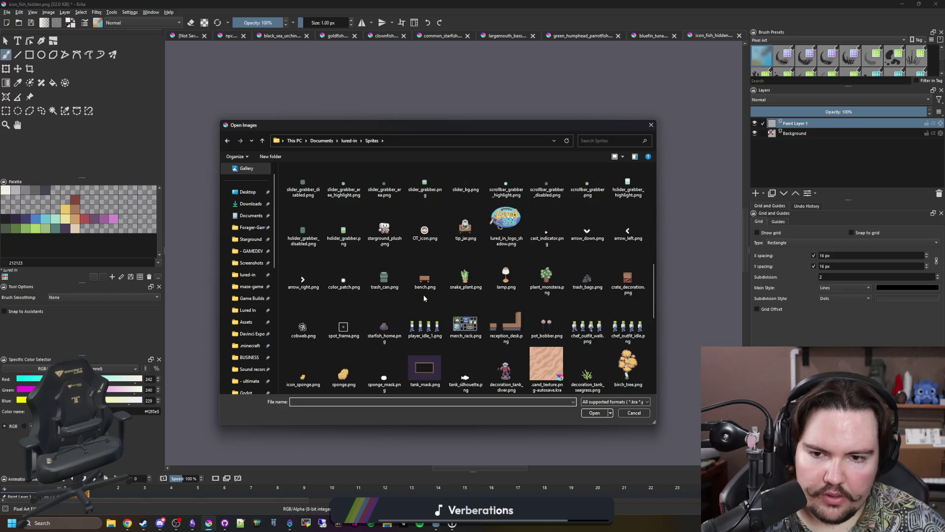
scroll(424, 295, "down", 10)
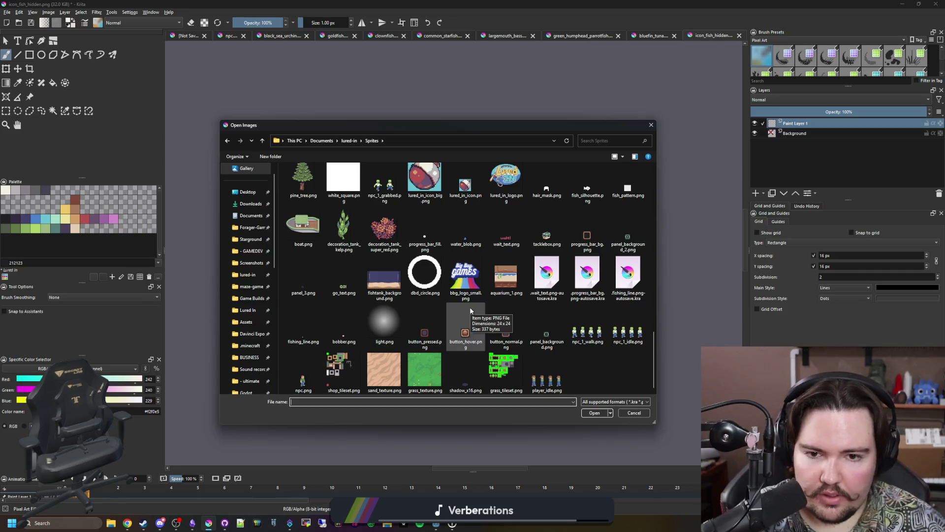
scroll(470, 310, "up", 2)
scroll(471, 310, "up", 3)
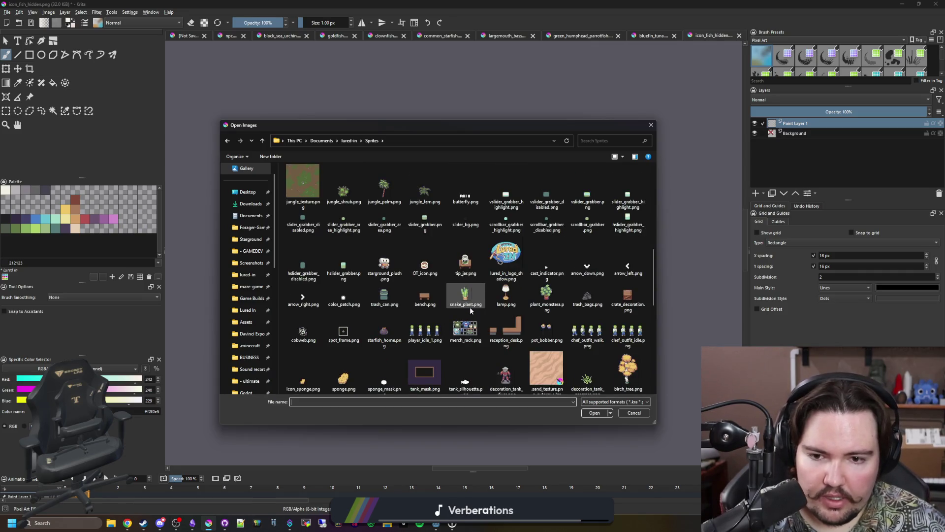
scroll(470, 310, "up", 3)
double_click(638, 278)
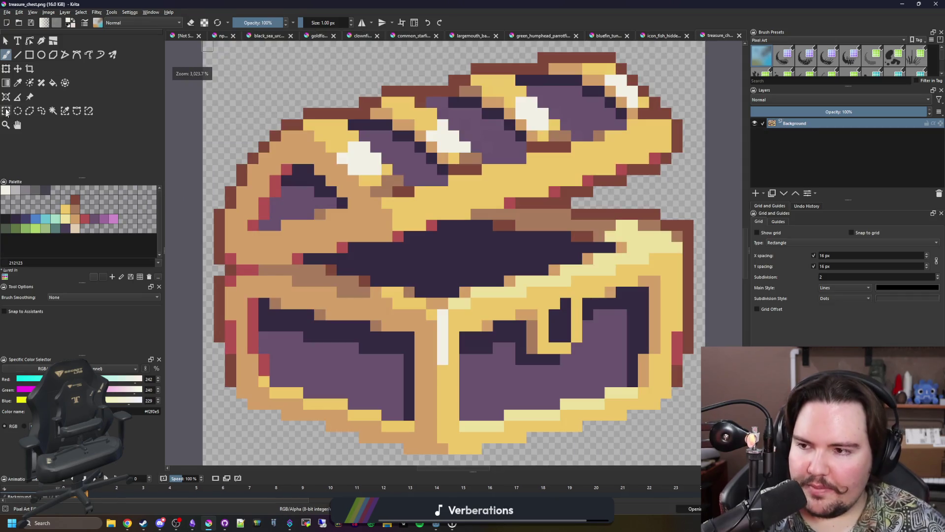
Draw a rectangular selection around the treasure chest
left_click(6, 111)
scroll(457, 338, "down", 3)
left_click_drag(475, 336, 315, 207)
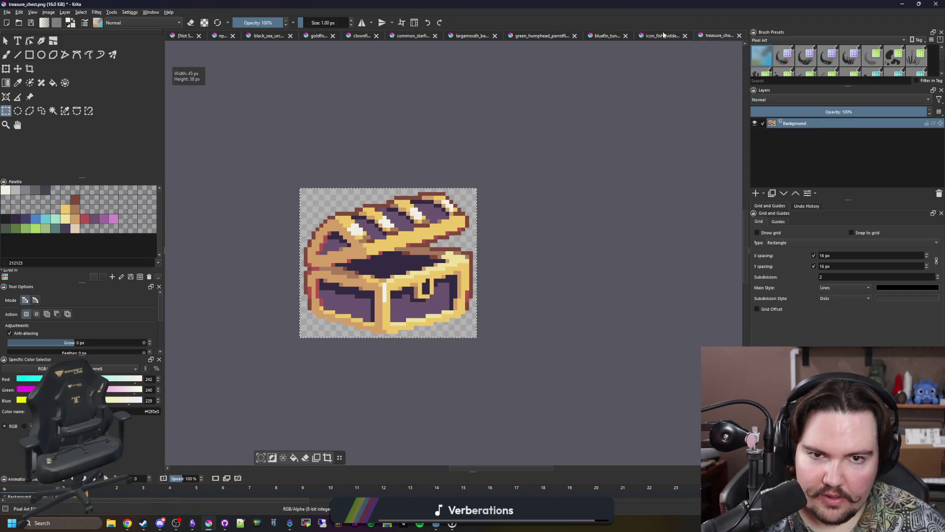
Paste the chest into icon_fish_hidden.png, shrink and narrow it to icon size, and hide the background
left_click(663, 36)
key("ctrl+v")
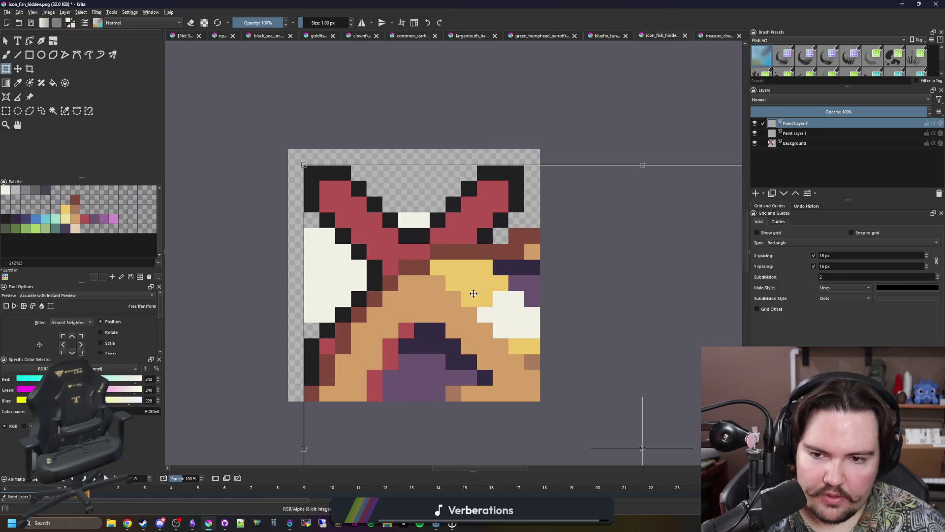
key("ctrl+t")
mouse_move(555, 387)
left_mouse_down()
mouse_move(477, 320)
mouse_move(463, 321)
left_mouse_up()
scroll(463, 321, "up", 7)
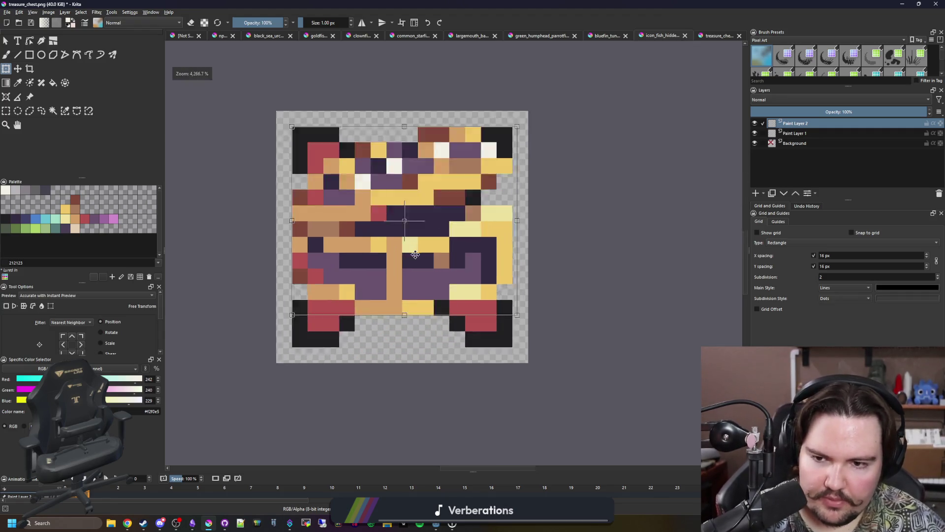
scroll(438, 280, "down", 1)
left_click_drag(524, 242, 492, 242)
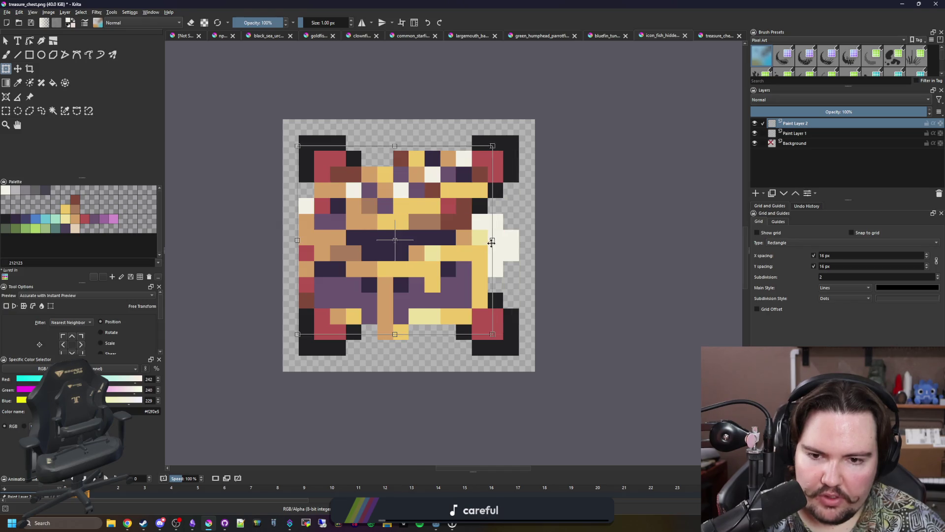
left_click_drag(454, 273, 462, 273)
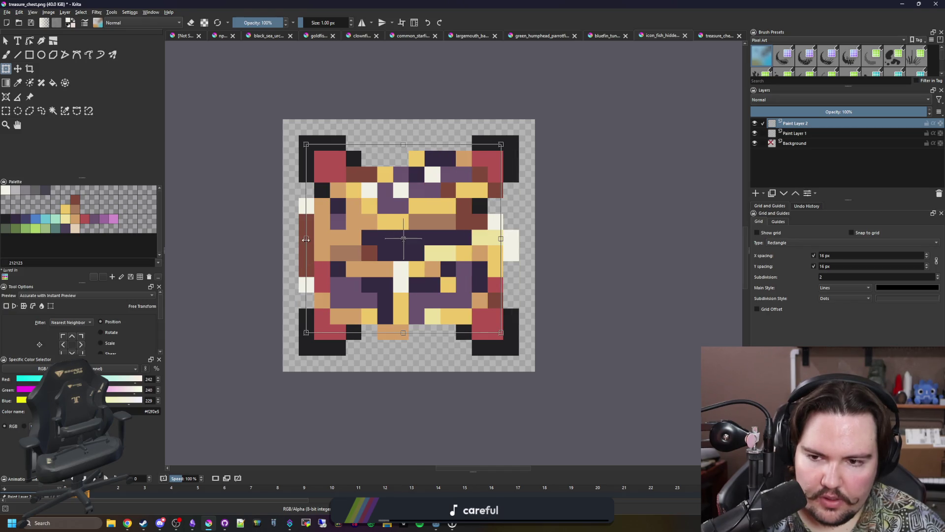
left_click_drag(306, 239, 309, 239)
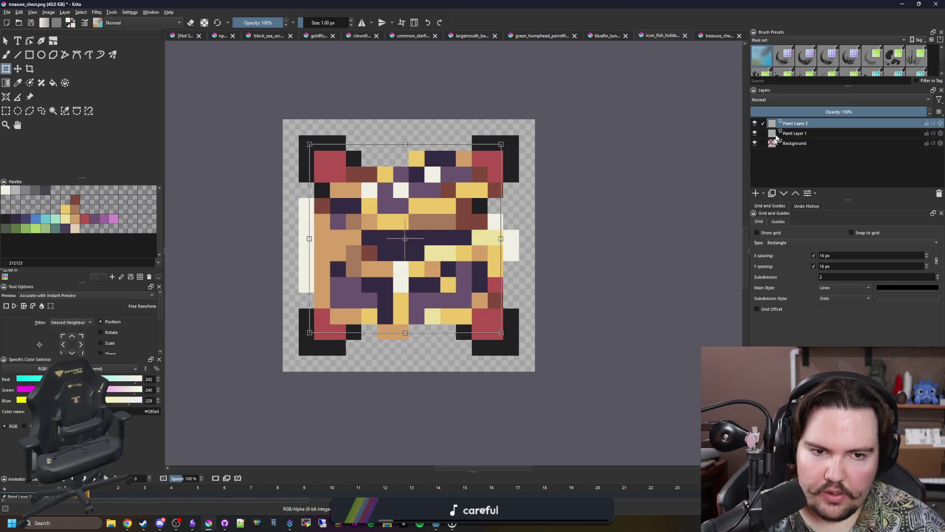
left_click(755, 143)
key("ctrl+shift+Tab")
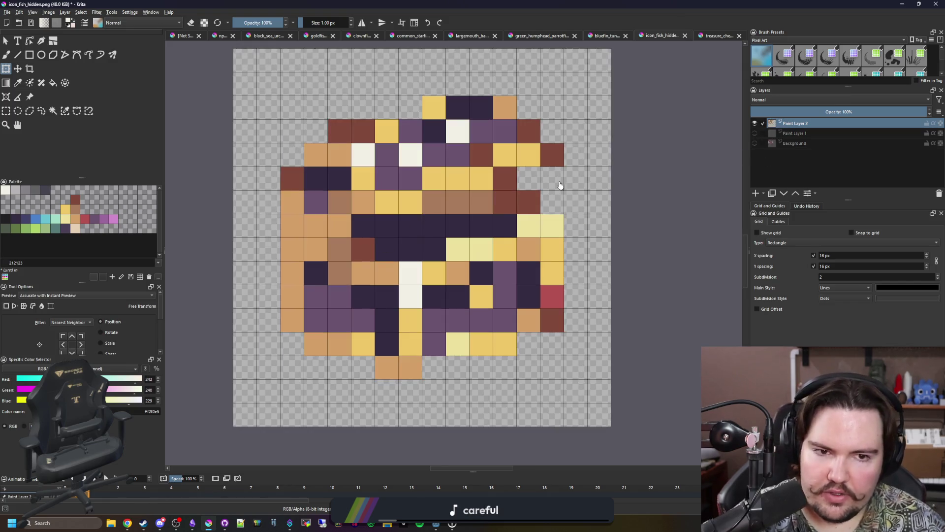
Repaint the chest's stray white, dark and cream pixels purple
key("b")
left_click(419, 194, "ctrl")
left_click(419, 171)
left_click_drag(460, 147, 449, 151)
scroll(449, 150, "down", 3)
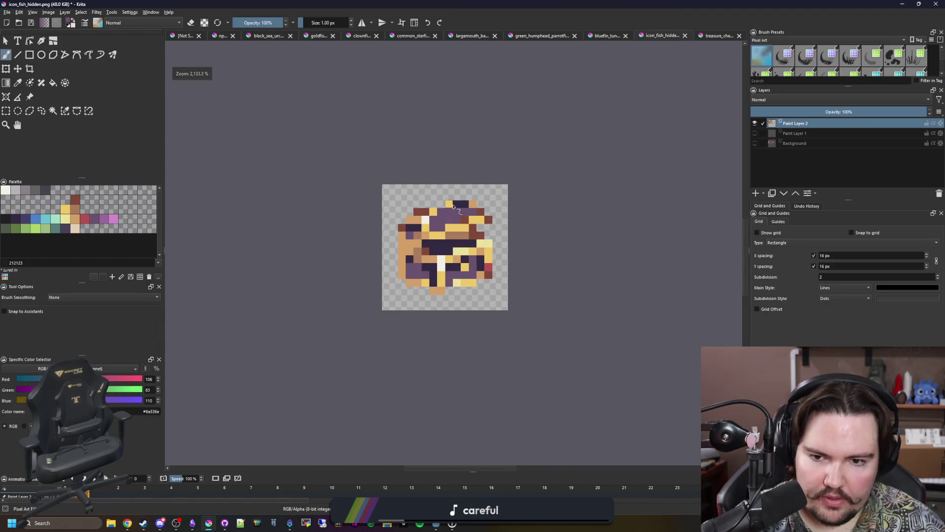
scroll(453, 206, "up", 3)
left_click_drag(444, 223, 449, 234)
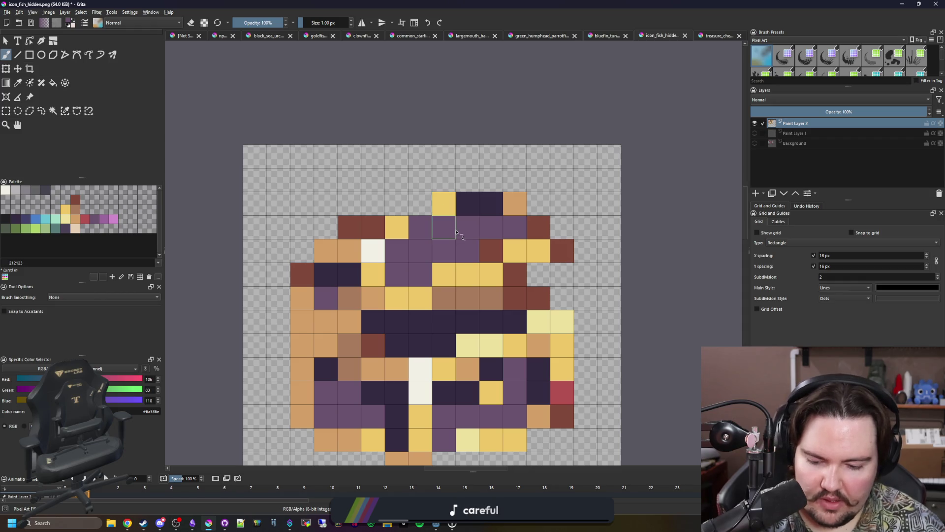
key("p")
key("b")
left_click(380, 250)
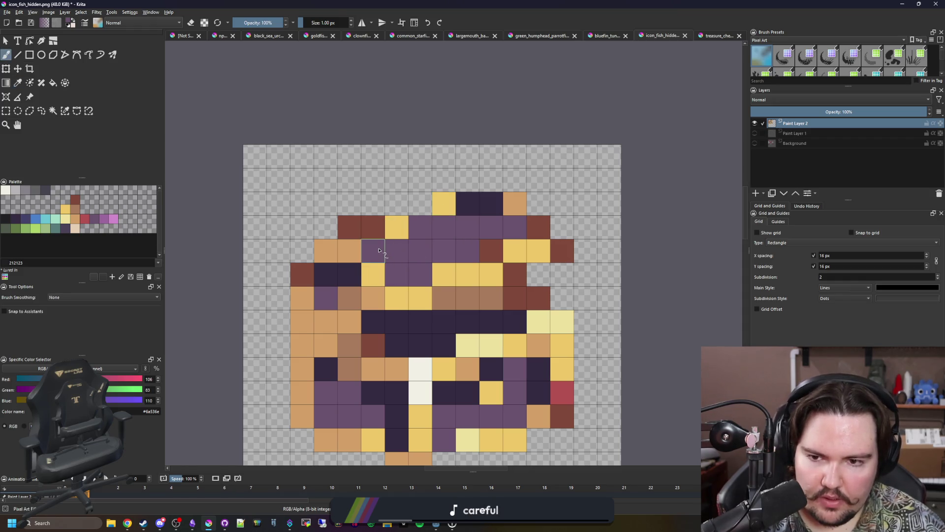
Paint the chest's left-side, top-row and top-right red pixels yellow
left_click(393, 231, "ctrl")
left_click_drag(393, 229, 349, 228)
left_click_drag(420, 204, 481, 207)
mouse_move(513, 249)
left_mouse_down()
mouse_move(514, 202)
mouse_move(561, 252)
mouse_move(491, 251)
left_mouse_up()
left_click_drag(360, 265, 325, 249)
key("ctrl+z")
Recolour brown and dark red pixels orange, and touch up lid pixels in dark purple and purple
left_click(354, 299, "ctrl")
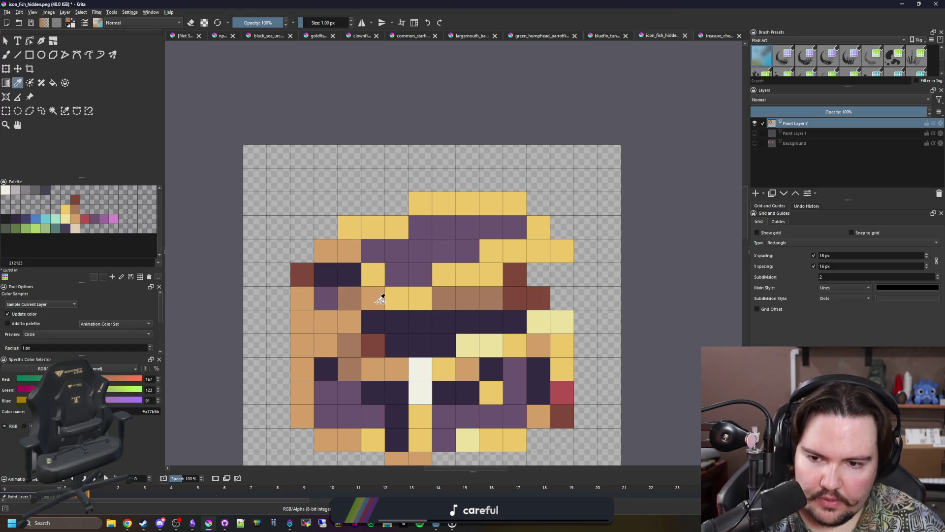
left_click(380, 300, "ctrl")
left_click(352, 288)
left_click(302, 275)
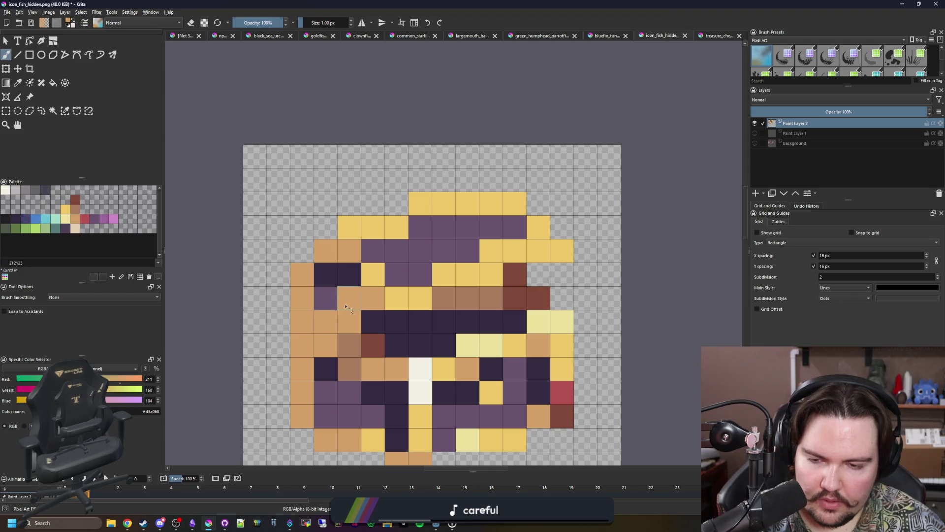
scroll(365, 291, "down", 2)
left_click(364, 231, "ctrl")
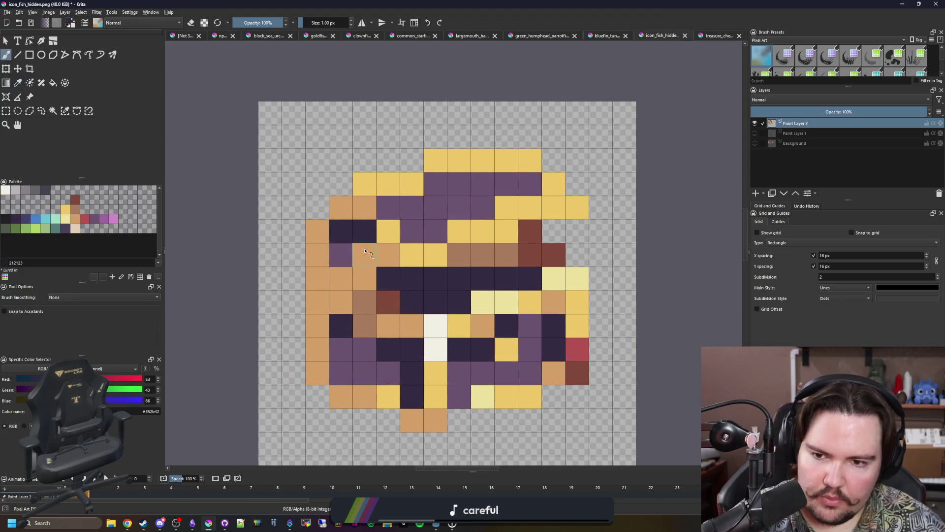
left_click_drag(364, 255, 341, 254)
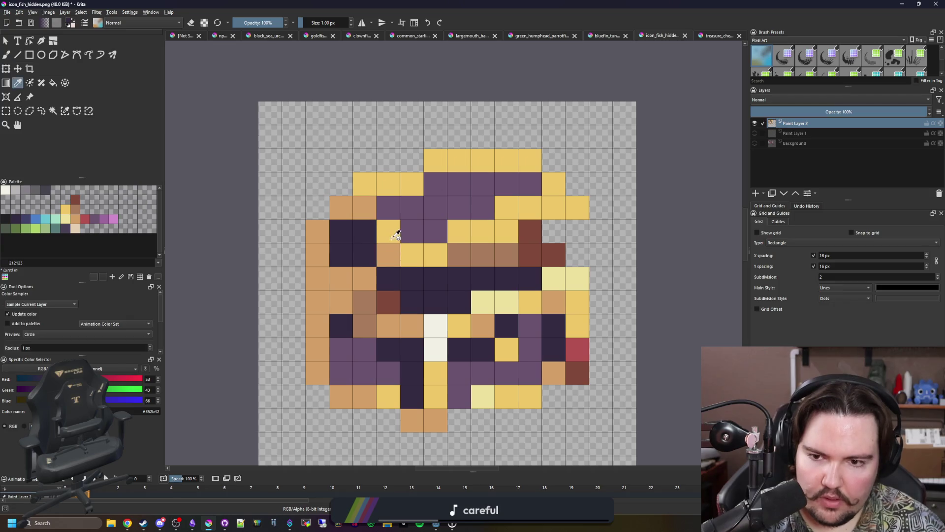
left_click(365, 207, "ctrl")
left_click(364, 232)
left_click(391, 229, "ctrl")
mouse_move(392, 228)
left_mouse_down()
mouse_move(389, 206)
mouse_move(364, 207)
left_mouse_up()
Repaint the chest's bottom, right and front pixels in yellow and purple
left_click_drag(482, 237, 456, 231)
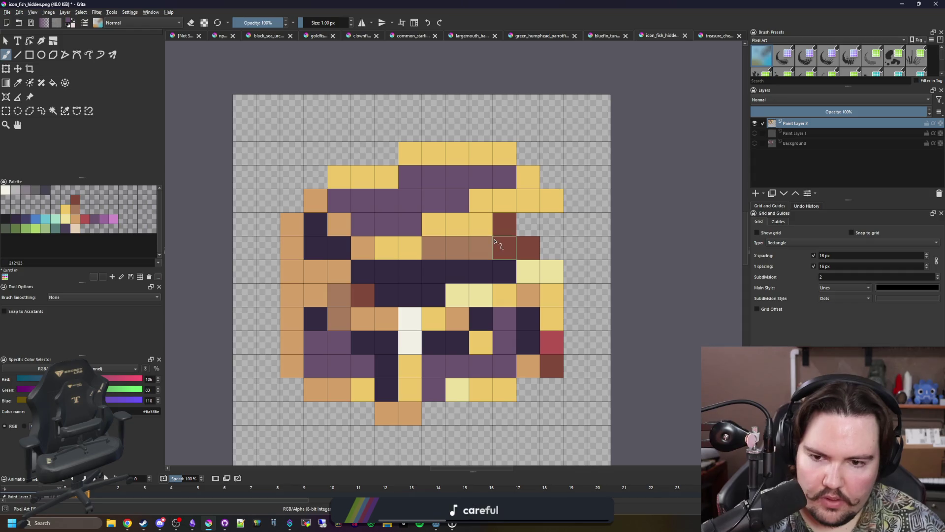
left_click(433, 315, "ctrl")
mouse_move(416, 317)
left_mouse_down()
mouse_move(417, 382)
mouse_move(436, 414)
left_mouse_up()
mouse_move(524, 368)
left_mouse_down()
mouse_move(543, 372)
mouse_move(550, 296)
mouse_move(527, 273)
mouse_move(467, 298)
mouse_move(433, 343)
left_mouse_up()
left_click(503, 328, "ctrl")
left_click(524, 341)
left_click(528, 318)
left_click(481, 343, "ctrl")
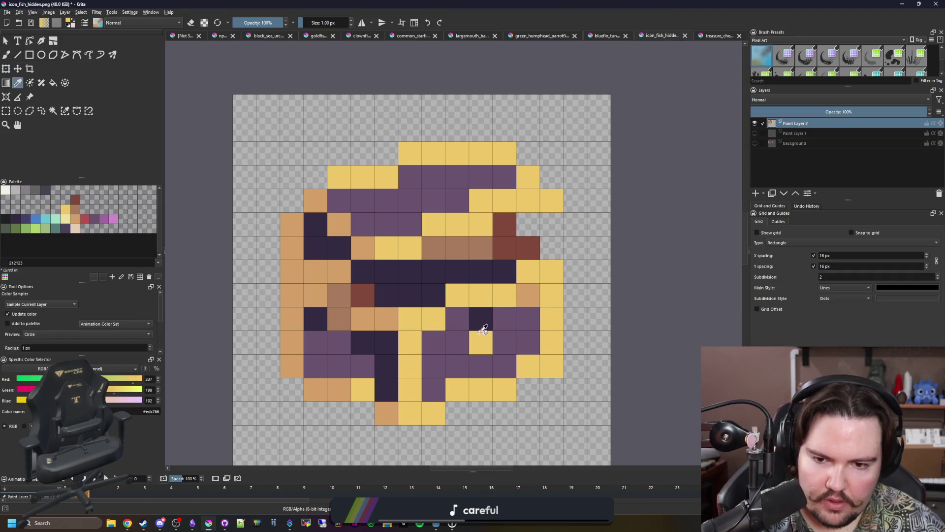
left_click(481, 319)
scroll(482, 287, "down", 5)
scroll(508, 289, "up", 5)
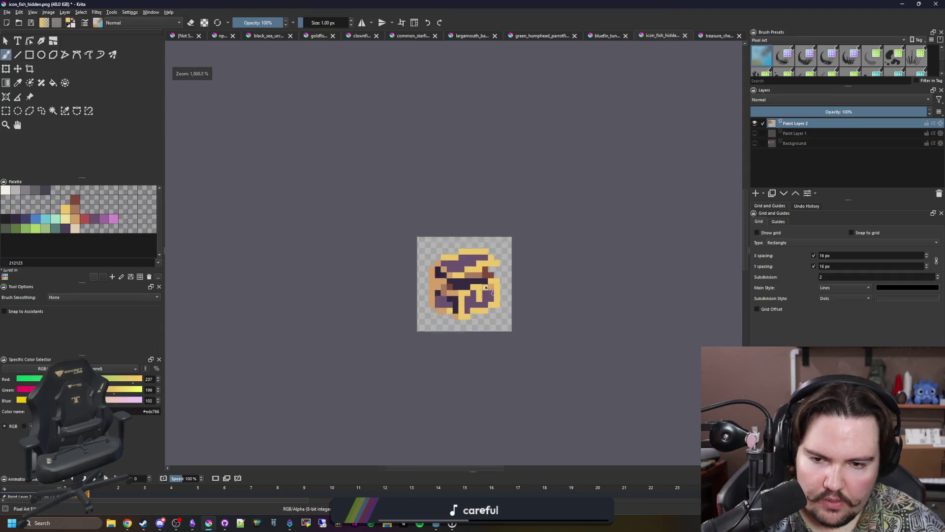
Touch up the lock and rim: one tan pixel, a white lock pixel, and dark purple rim pixels
left_click(509, 292)
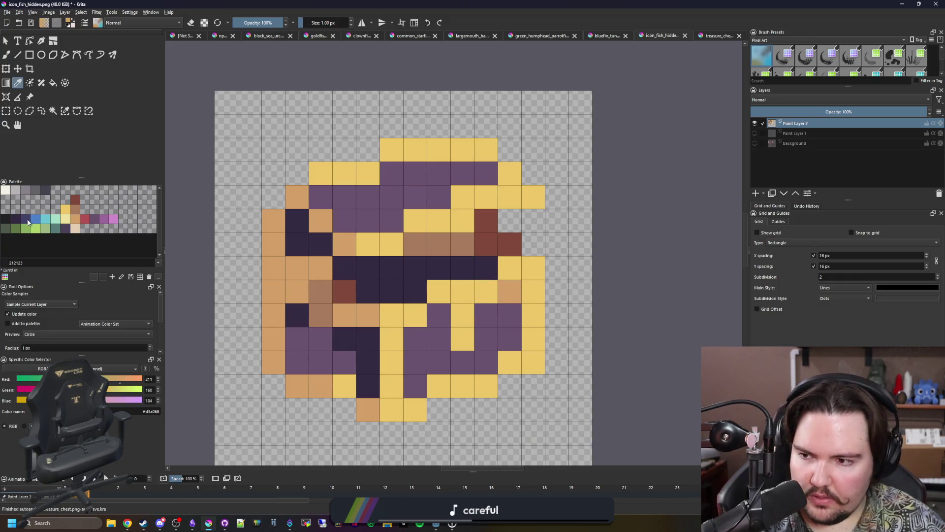
left_click(6, 191)
key("b")
left_click(462, 315)
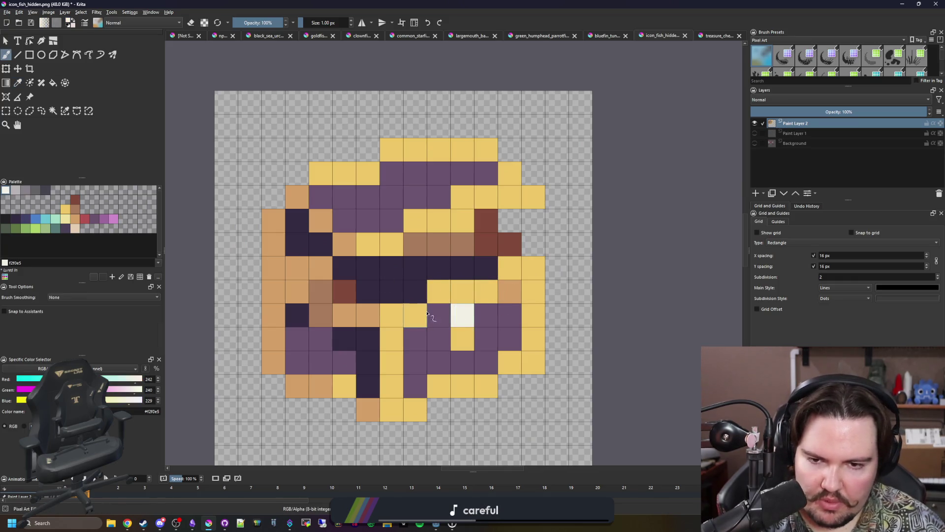
left_click(453, 270, "ctrl")
left_click_drag(462, 245, 440, 247)
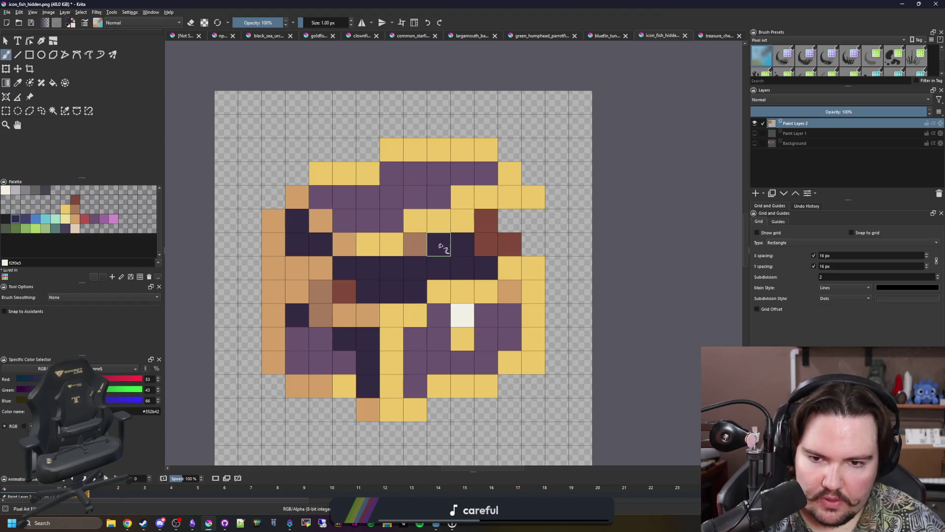
left_click(487, 245)
left_click(415, 244)
Recolour pixels on the chest's left side with brown, dark purple and tan
left_click_drag(346, 296, 387, 270)
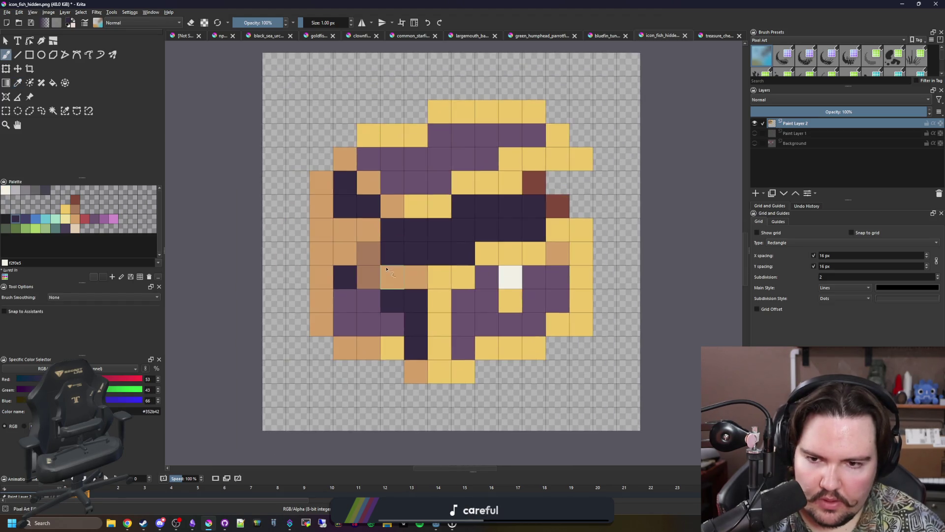
left_click(370, 274, "ctrl")
left_click(391, 253)
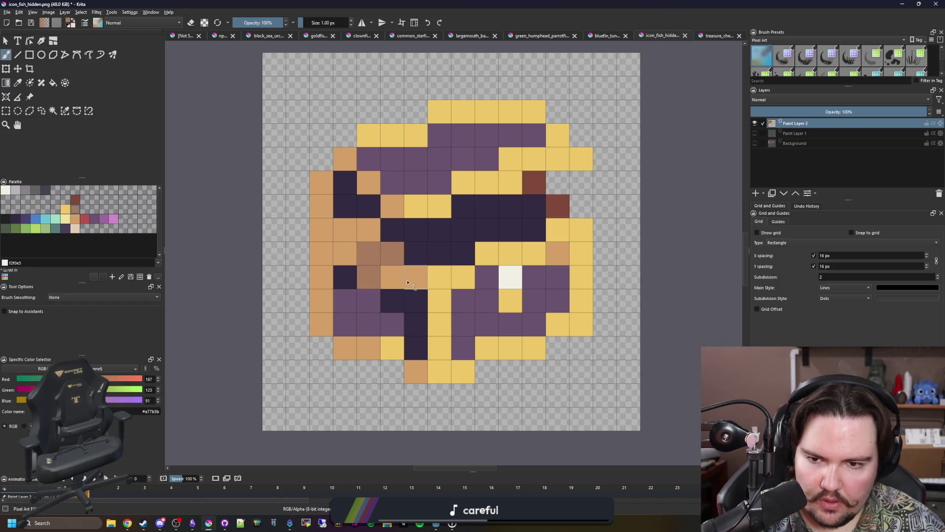
left_click(388, 298, "ctrl")
mouse_move(369, 276)
left_mouse_down()
mouse_move(390, 318)
mouse_move(359, 300)
mouse_move(354, 317)
left_mouse_up()
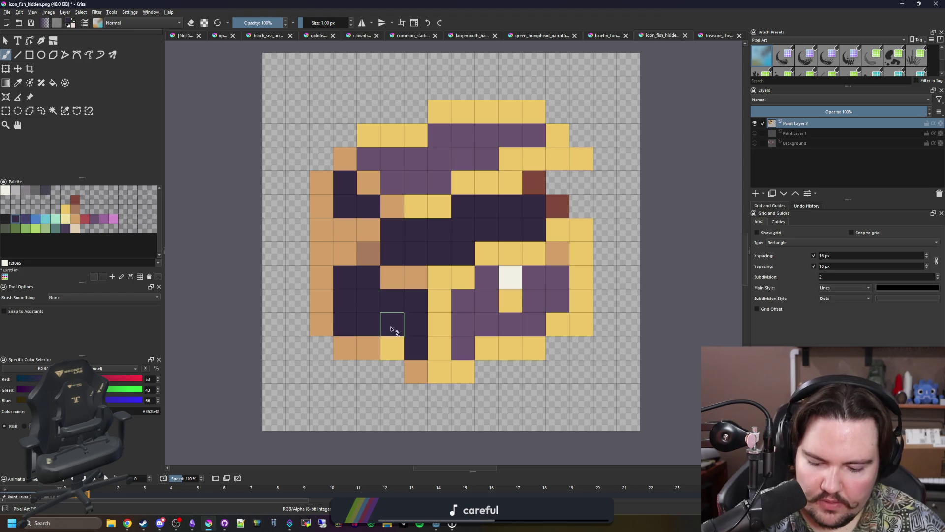
left_click(363, 345, "ctrl")
left_click(392, 348)
left_click(373, 259)
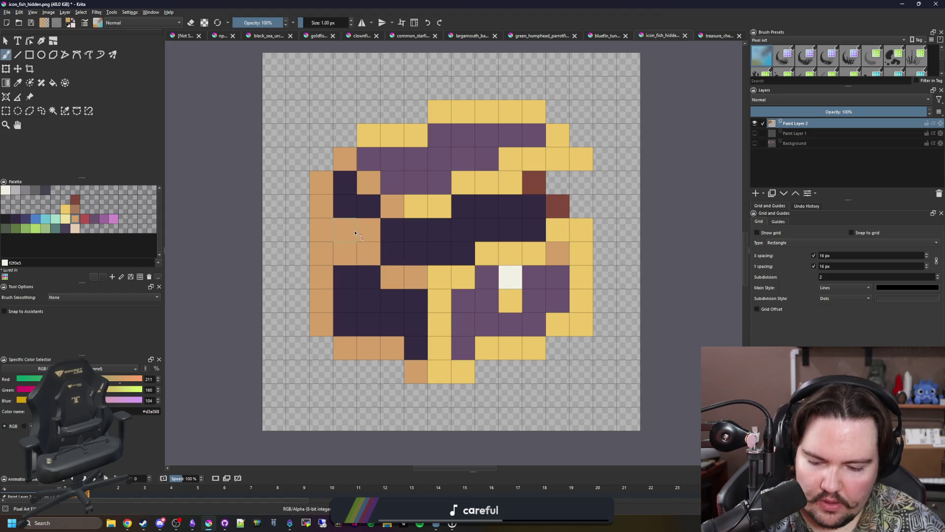
left_click(359, 211, "ctrl")
Paint two more dark pixels tan and one pixel brown
scroll(384, 294, "down", 6)
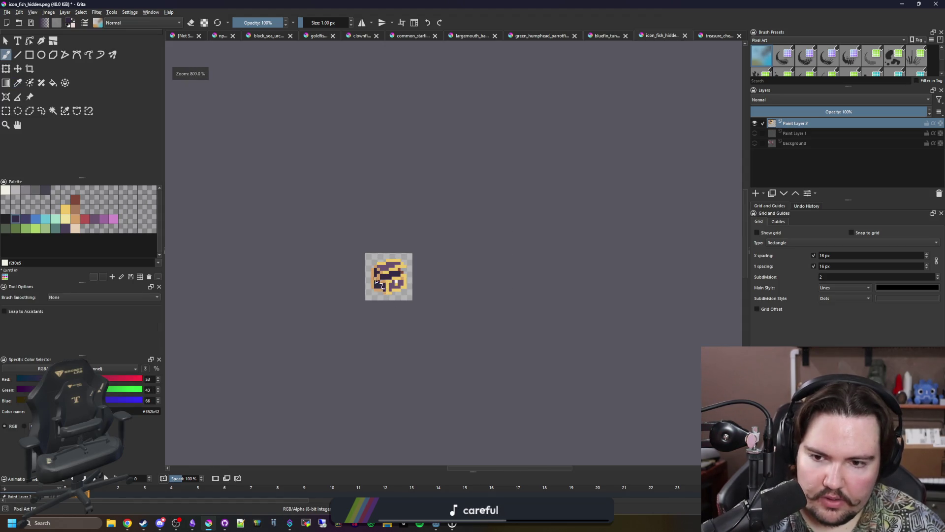
scroll(375, 280, "up", 6)
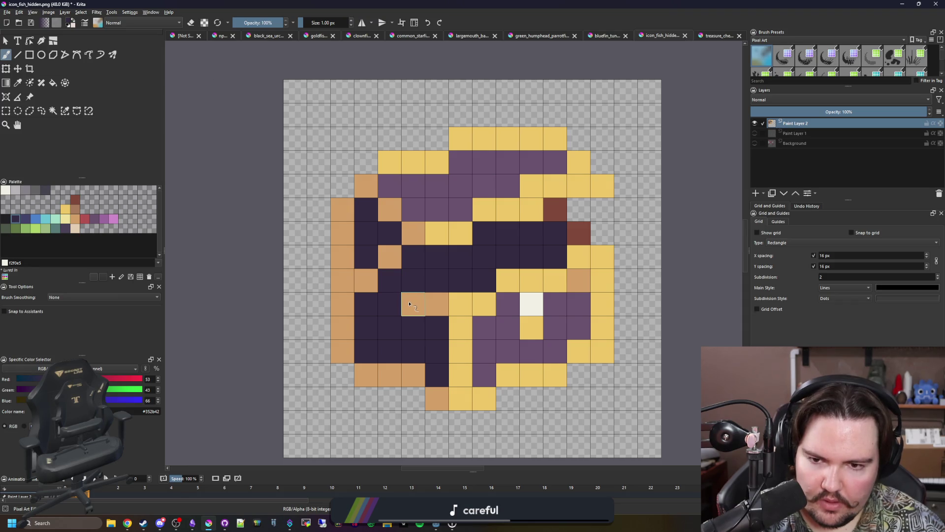
scroll(409, 304, "down", 3)
scroll(407, 295, "up", 3)
left_click(401, 271, "ctrl")
left_click_drag(401, 295, 384, 273)
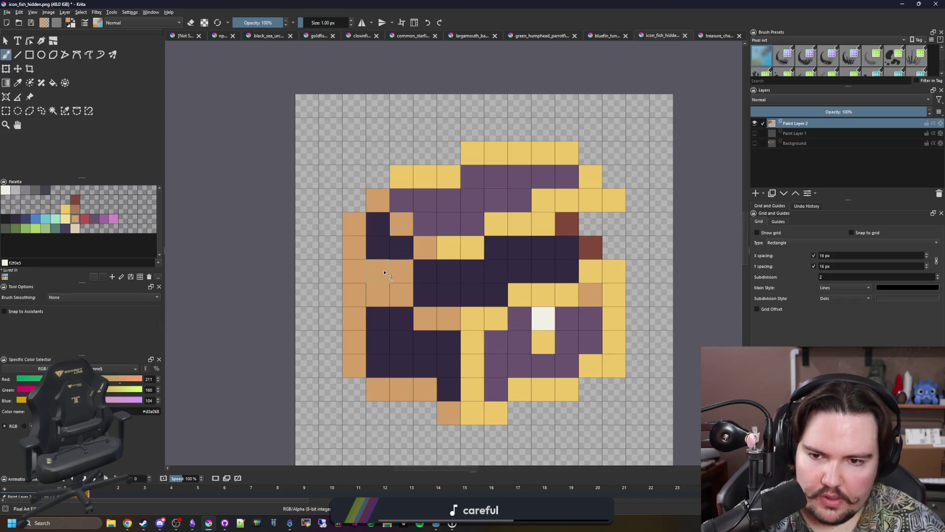
scroll(384, 272, "down", 5)
scroll(401, 300, "up", 4)
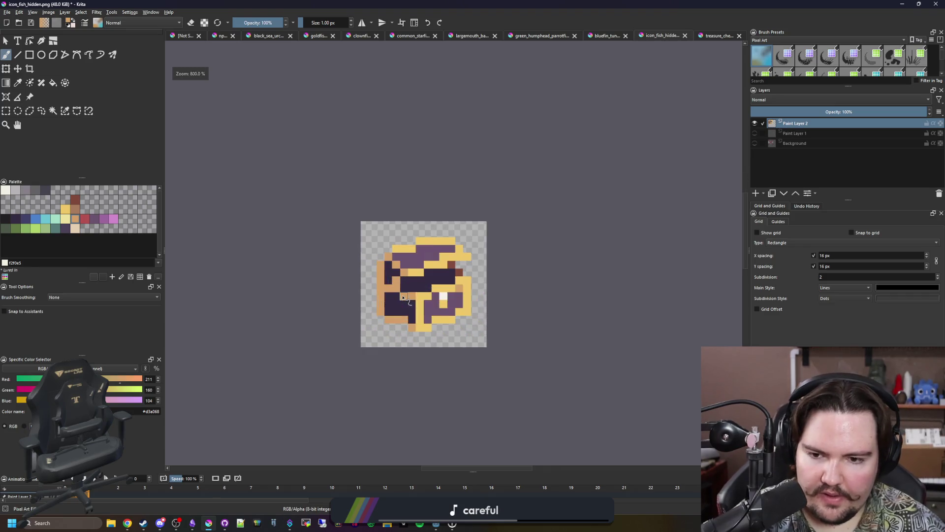
left_click(552, 231, "ctrl")
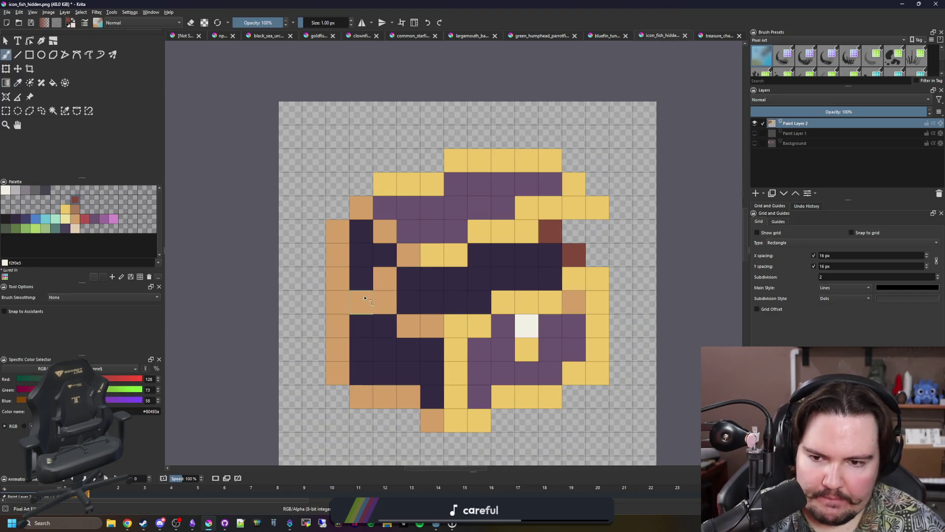
left_click(384, 303)
scroll(387, 296, "down", 4)
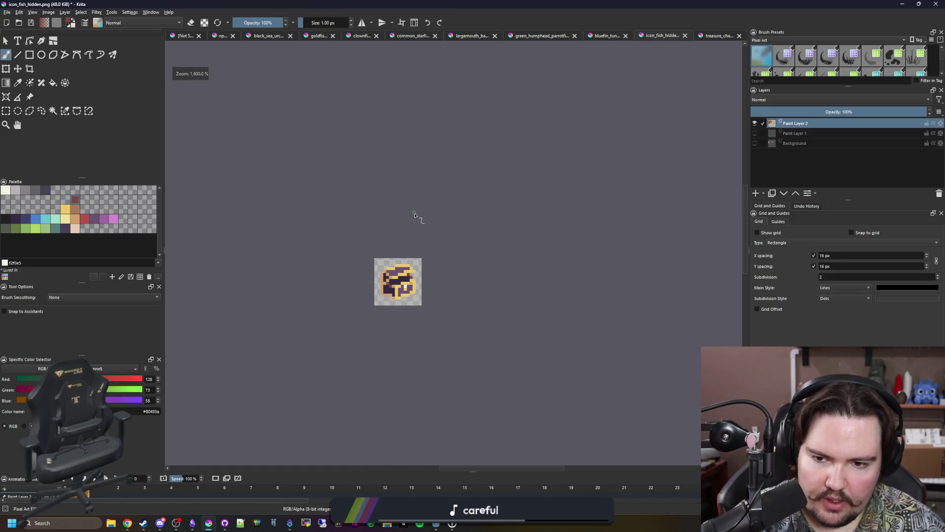
scroll(393, 281, "up", 6)
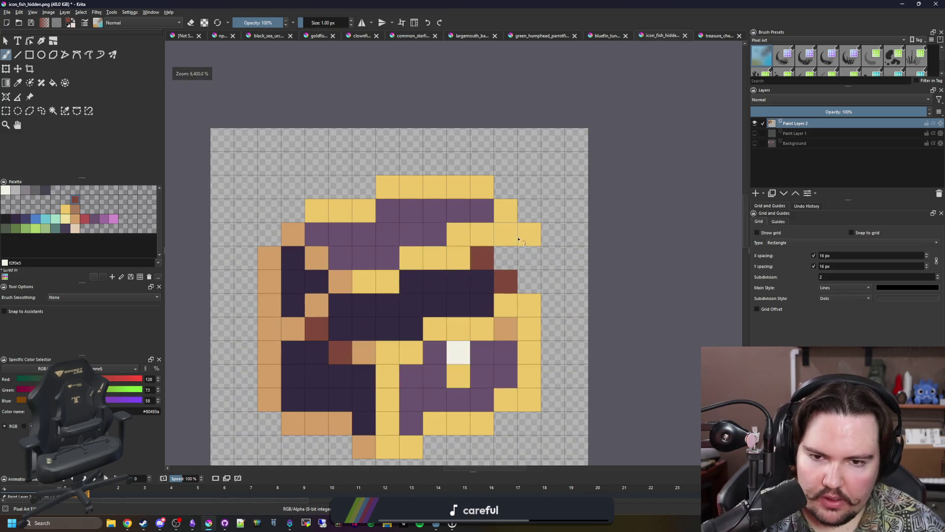
scroll(323, 262, "down", 3)
scroll(335, 278, "up", 2)
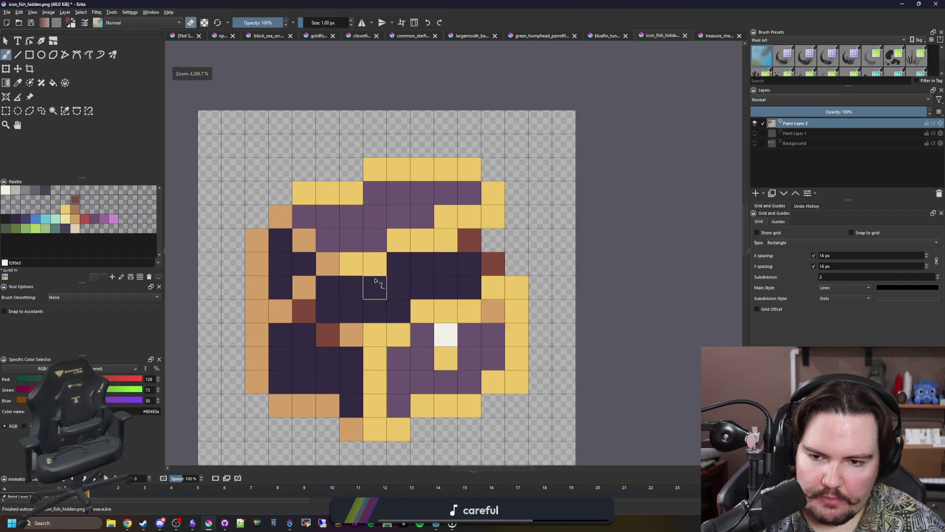
Swap several lid cells between purple and yellow, undoing the stray yellow cells
left_click(422, 212, "ctrl")
left_click(446, 216)
scroll(414, 249, "down", 1)
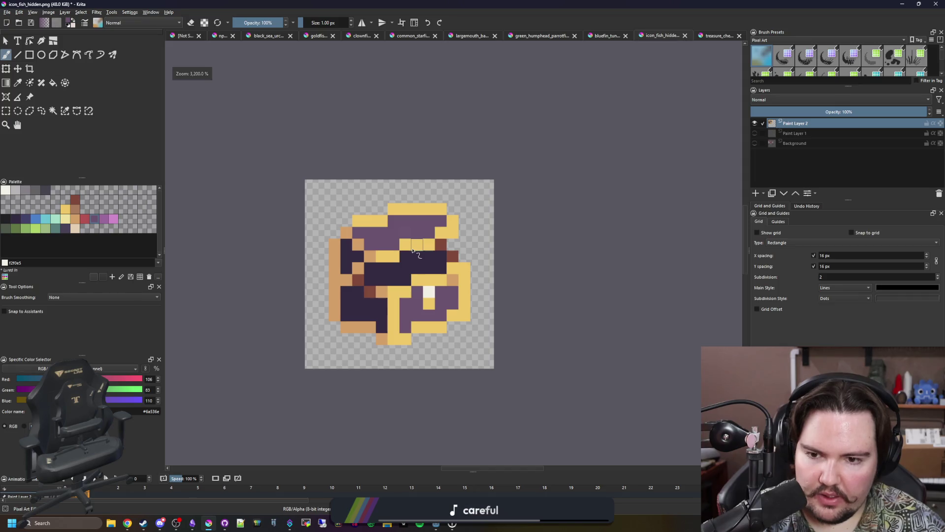
scroll(414, 251, "up", 1)
left_click(369, 196, "ctrl")
left_click(359, 219)
left_click_drag(427, 197, 426, 222)
scroll(389, 215, "down", 4)
scroll(383, 231, "up", 3)
key("ctrl+z")
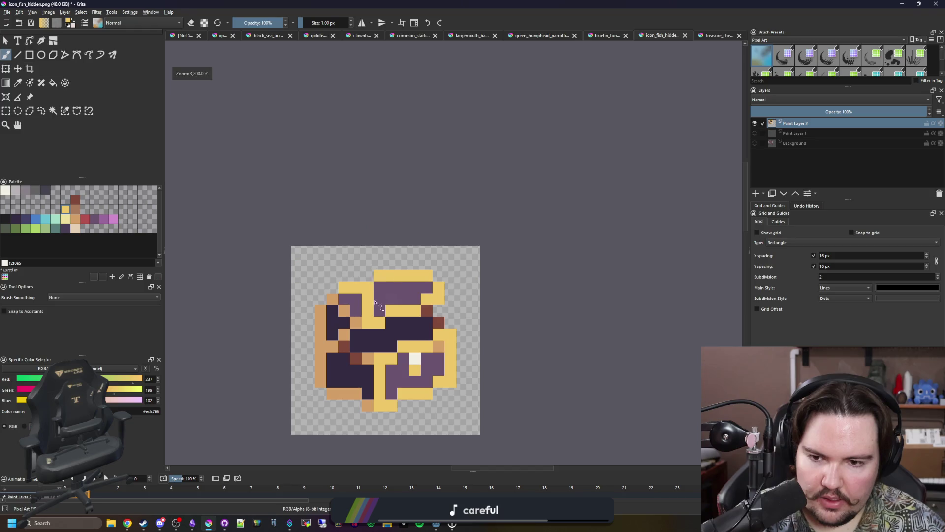
scroll(375, 302, "up", 1)
left_click(384, 297)
left_click(432, 274)
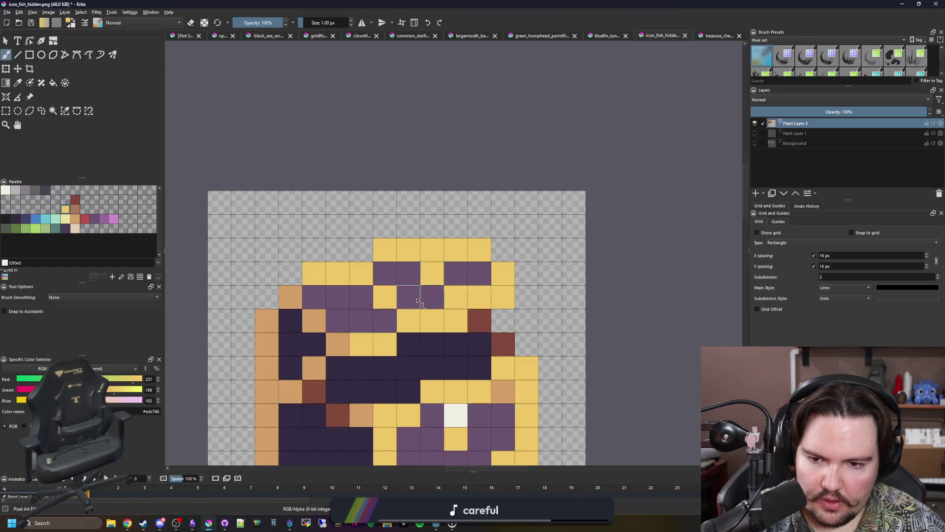
scroll(417, 301, "down", 4)
scroll(414, 273, "up", 3)
Paint two neighbouring lid cells yellow and turn the tan cell on the right purple
scroll(492, 315, "up", 1)
key("ctrl+z")
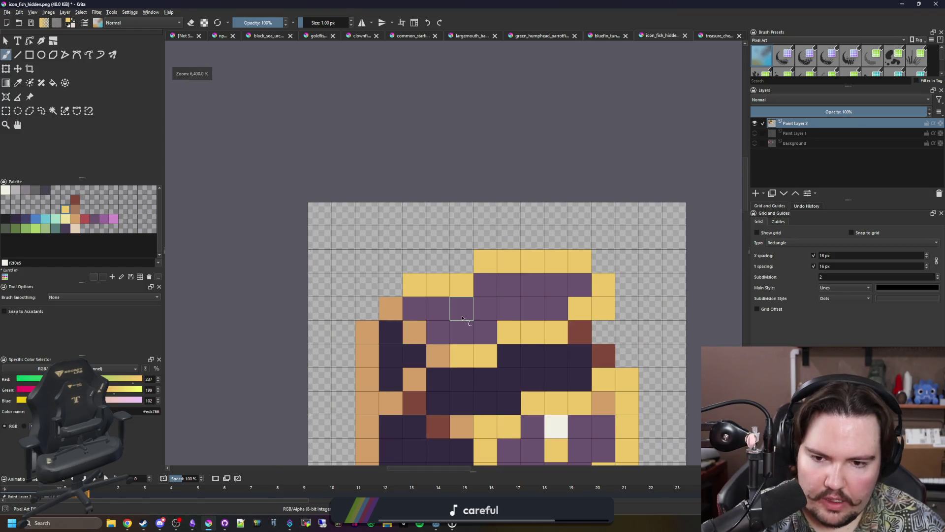
left_click_drag(462, 309, 485, 332)
scroll(516, 287, "down", 3)
scroll(411, 264, "down", 2)
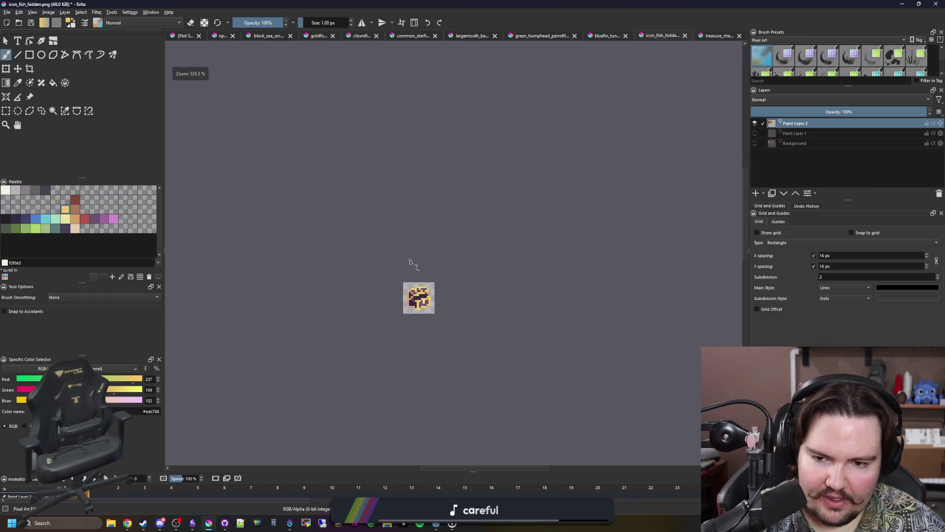
scroll(423, 292, "up", 2)
scroll(423, 292, "down", 3)
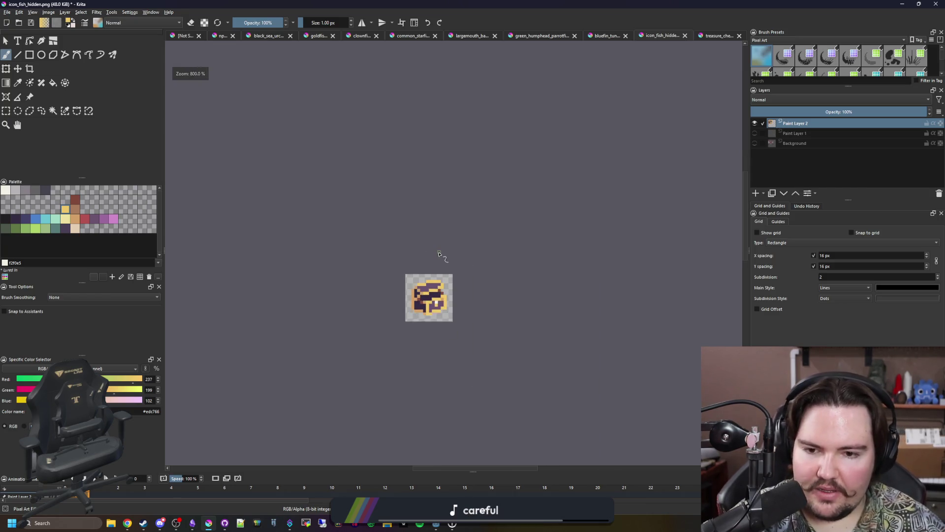
scroll(448, 276, "up", 7)
scroll(448, 276, "down", 1)
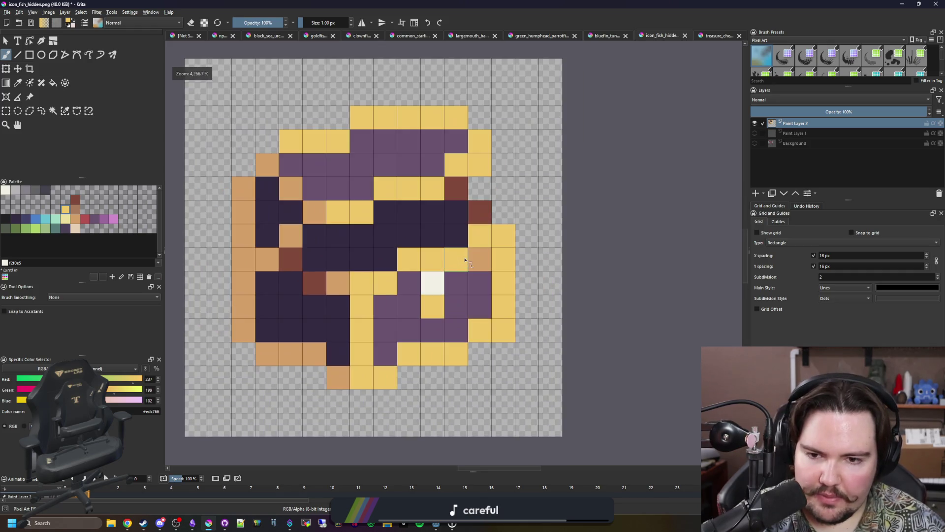
left_click(473, 276, "ctrl")
left_click(479, 265)
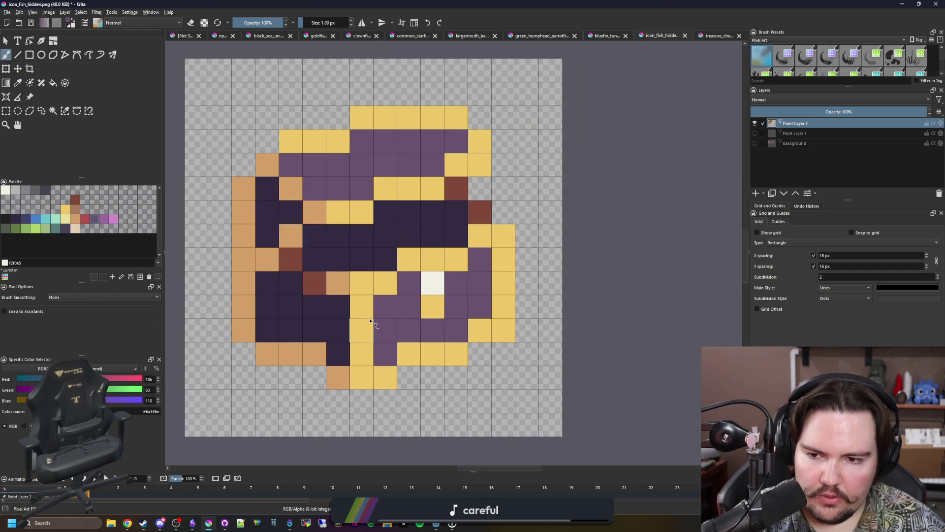
scroll(371, 321, "down", 1)
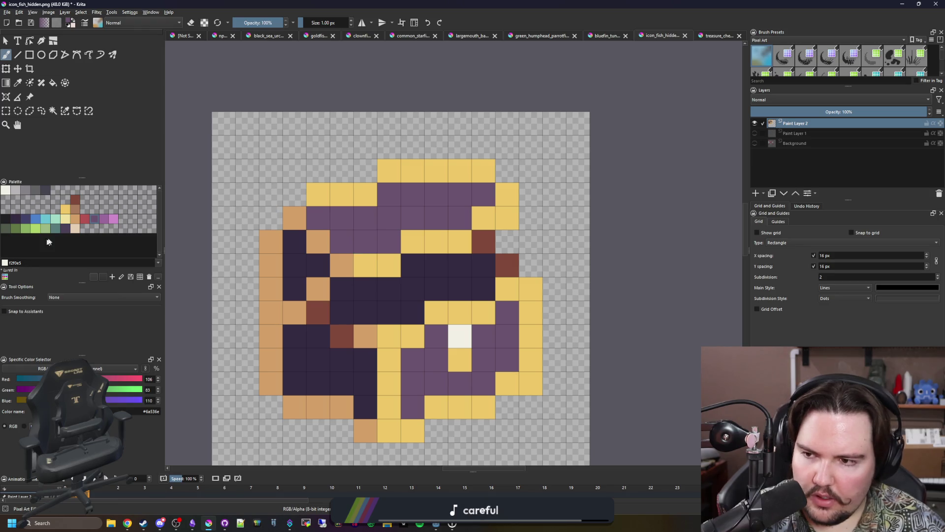
left_click(84, 220)
key("f")
left_click(408, 363)
Flood-fill the lid and right panel red, the left navy areas purple, and the interior near-black
left_click(394, 237)
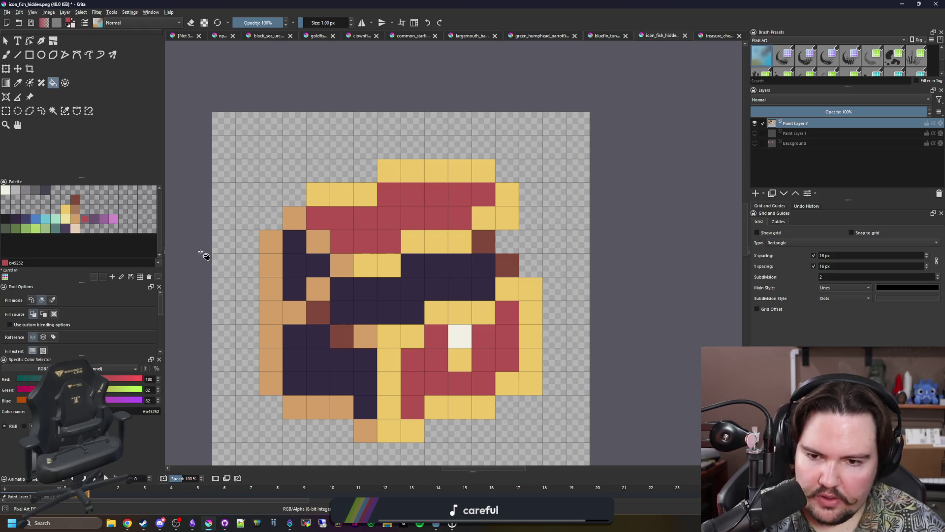
left_click(94, 219)
left_click(337, 364)
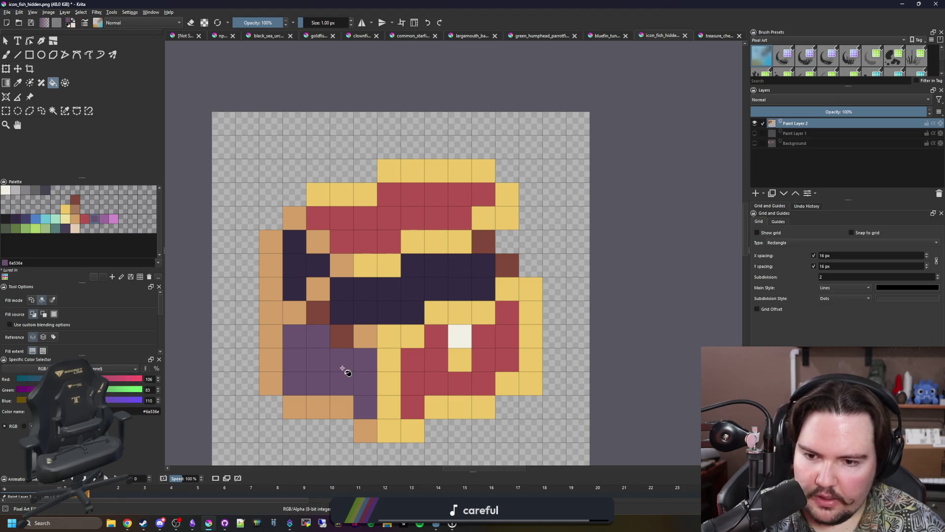
left_click(296, 268)
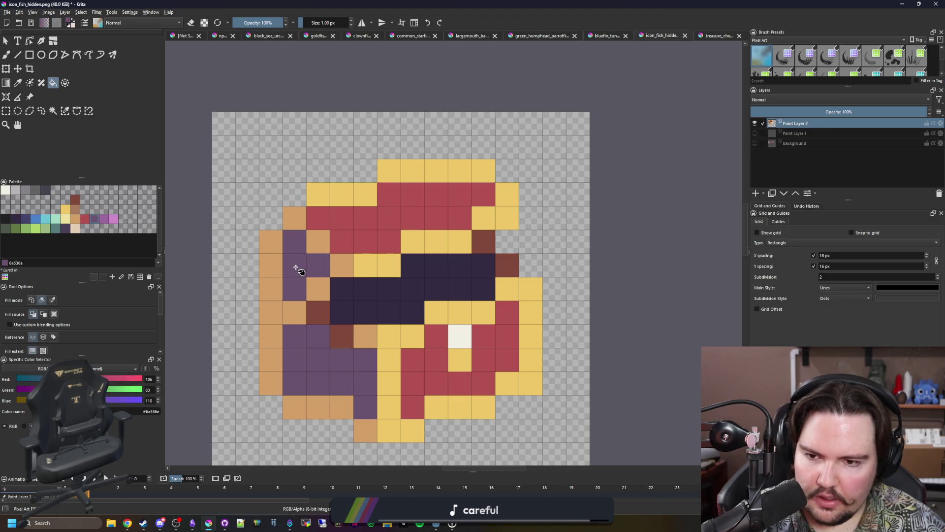
left_click(6, 219)
left_click(415, 291)
scroll(418, 216, "down", 6)
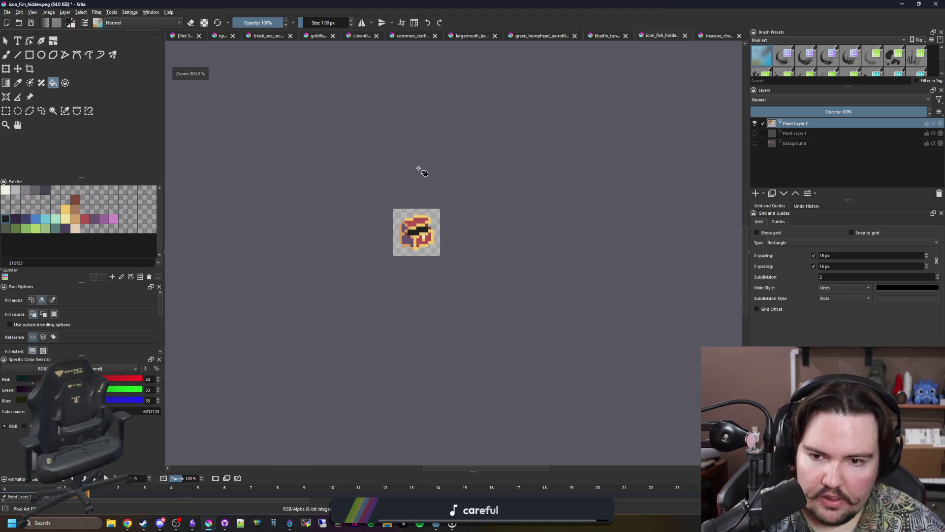
scroll(422, 201, "up", 5)
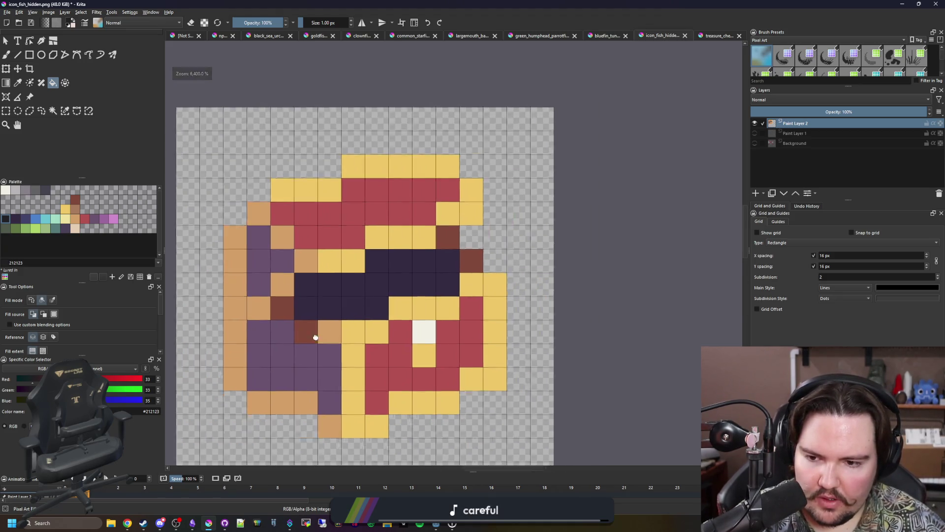
scroll(317, 294, "down", 2)
scroll(335, 276, "up", 2)
Paint a one-pixel #212123 outline along the chest's bottom rows and around its sides
key("b")
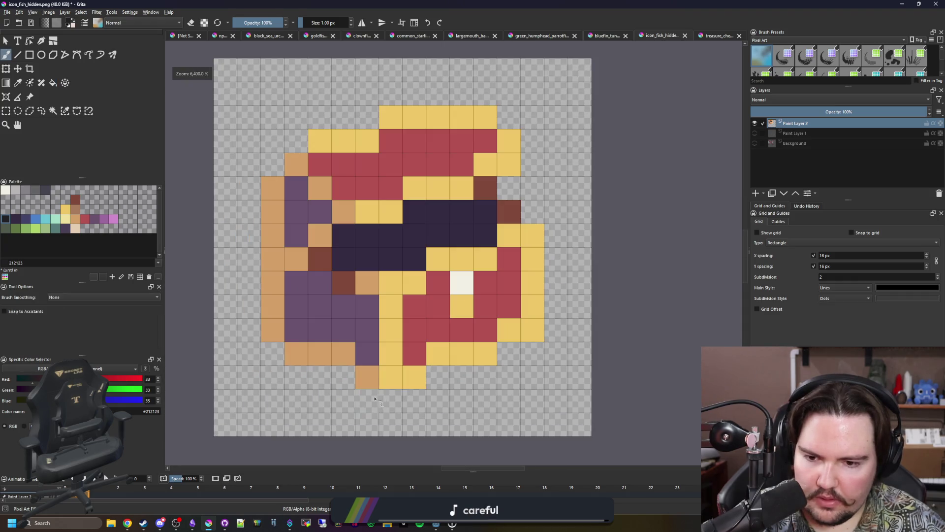
left_click_drag(366, 401, 414, 400)
mouse_move(344, 378)
left_mouse_down()
mouse_move(299, 376)
mouse_move(248, 330)
mouse_move(249, 187)
mouse_move(295, 141)
mouse_move(377, 96)
mouse_move(502, 98)
mouse_move(539, 144)
mouse_move(518, 186)
mouse_move(556, 236)
mouse_move(555, 330)
mouse_move(510, 377)
mouse_move(436, 378)
left_mouse_up()
scroll(315, 317, "down", 2)
scroll(316, 318, "up", 2)
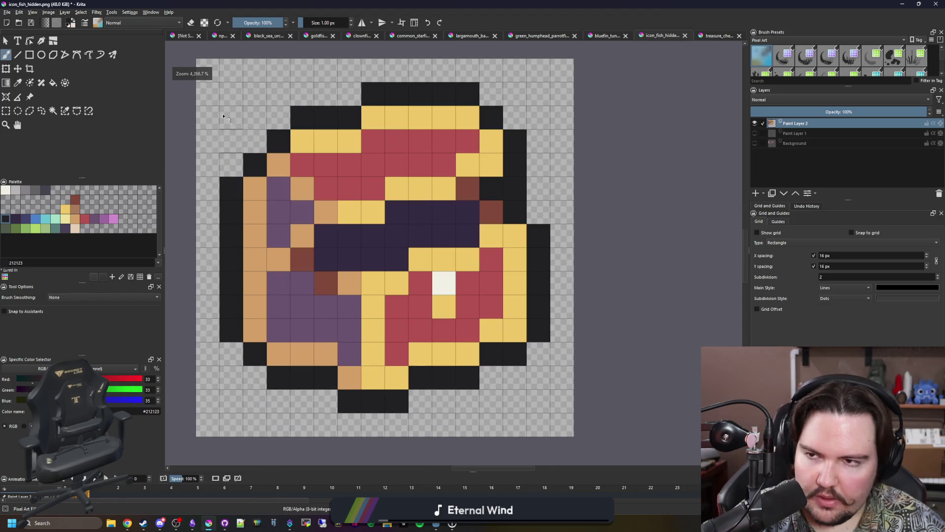
scroll(340, 277, "down", 2)
left_click(58, 206)
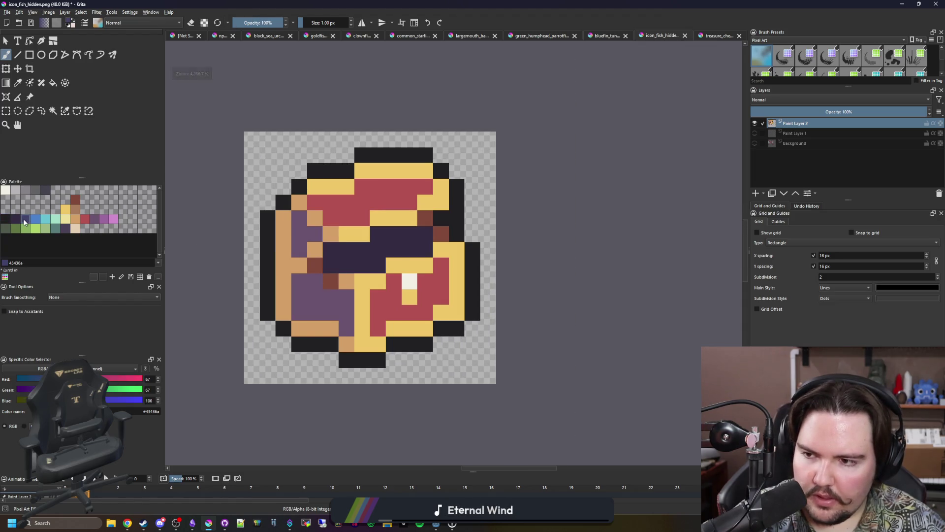
Set the fill to recolour all similar pixels and turn the whole outline brown #80493a
key("f")
left_click(328, 345)
left_click(52, 299)
left_click(363, 358)
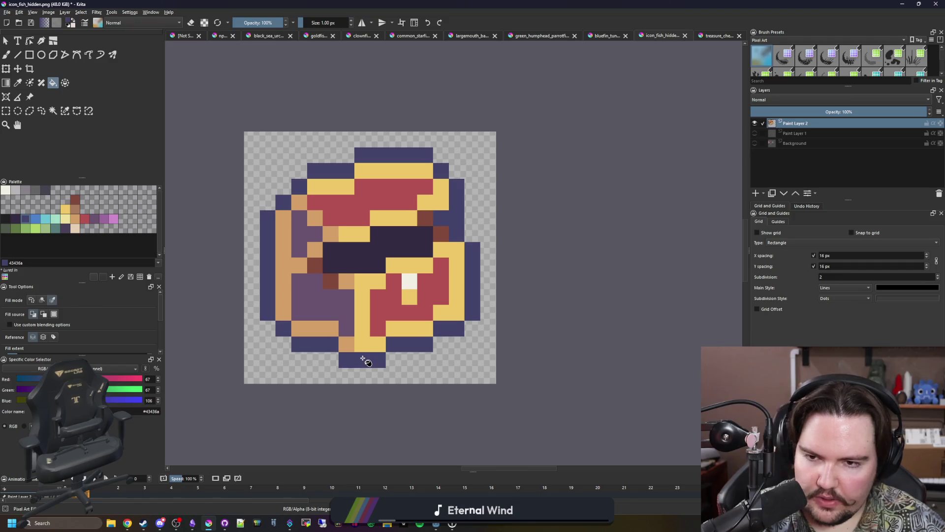
left_click(308, 261, "ctrl")
scroll(308, 261, "up", 2)
left_click(563, 244)
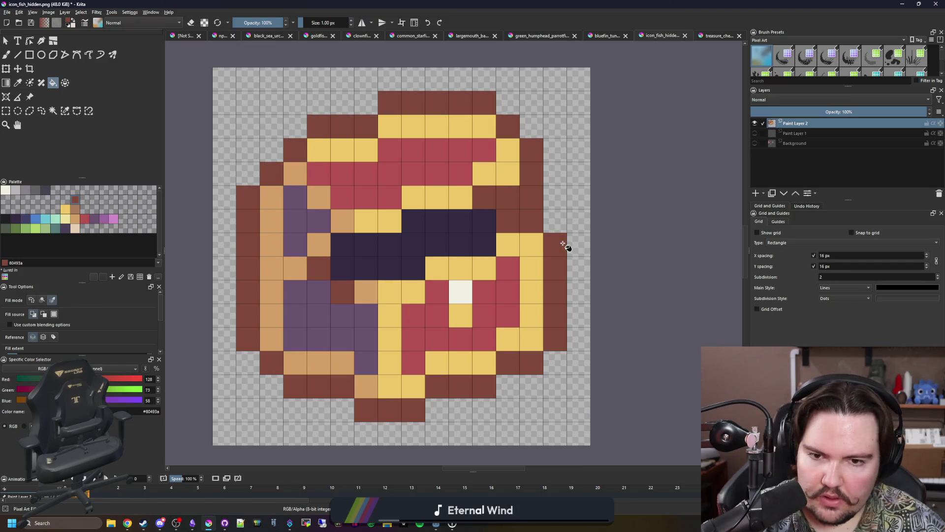
scroll(373, 263, "down", 5)
scroll(389, 246, "up", 4)
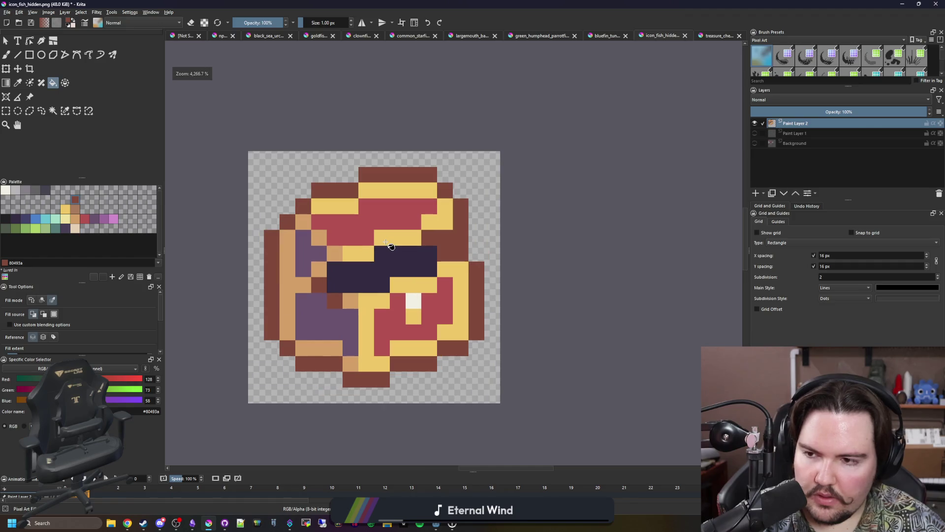
scroll(397, 262, "up", 1)
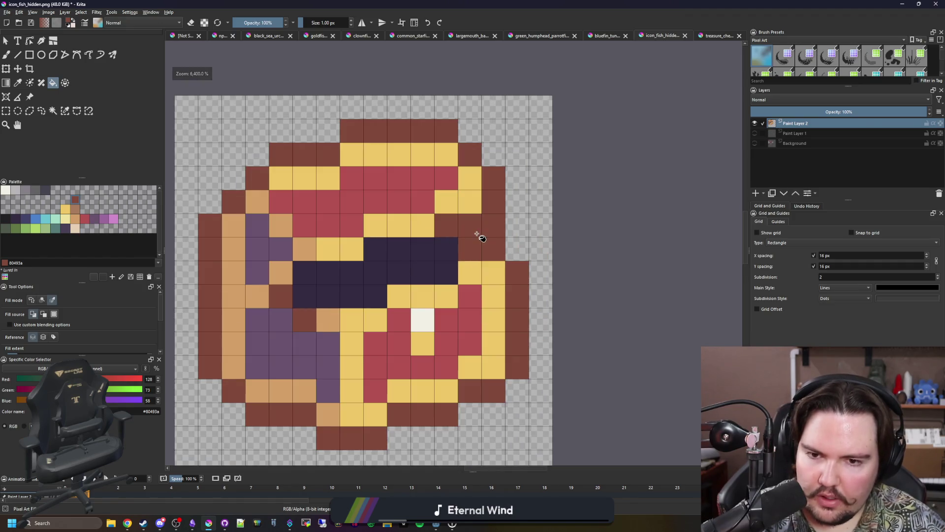
Darken the outline's right and top-right edges with #212123 pixels
left_click(7, 223)
key("b")
mouse_move(469, 226)
left_mouse_down()
mouse_move(494, 225)
mouse_move(518, 295)
left_mouse_up()
left_click_drag(494, 180, 470, 154)
scroll(385, 249, "down", 5)
scroll(381, 260, "up", 3)
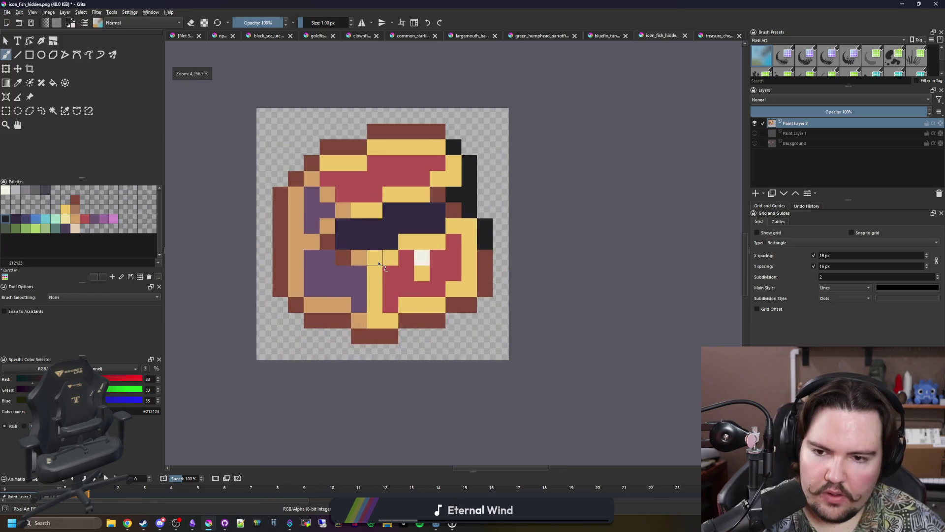
Sample the brown outline colour and add semi-transparent brown pixels to soften the outline
key("p")
left_click(422, 323)
key("b")
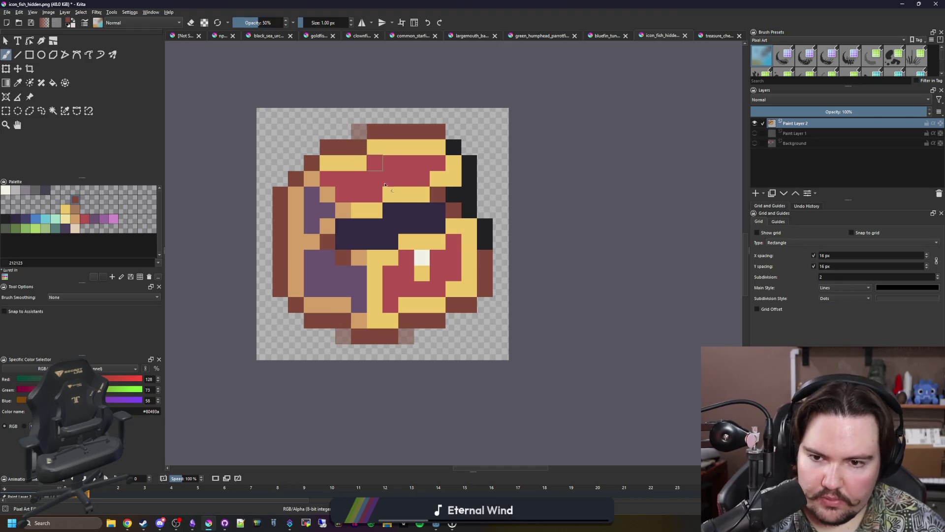
left_click(457, 323)
scroll(389, 344, "down", 2)
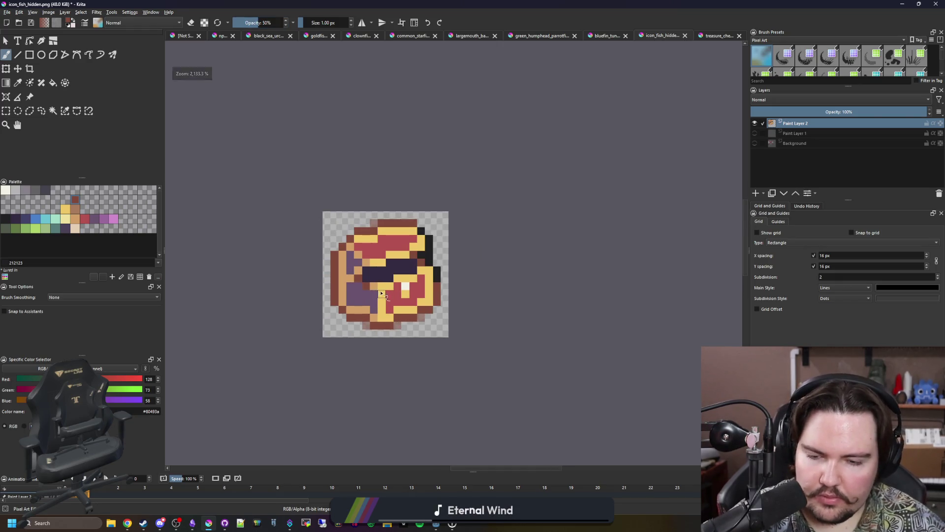
scroll(381, 294, "down", 2)
scroll(382, 288, "up", 5)
scroll(387, 275, "down", 4)
scroll(387, 274, "down", 6)
scroll(390, 233, "up", 4)
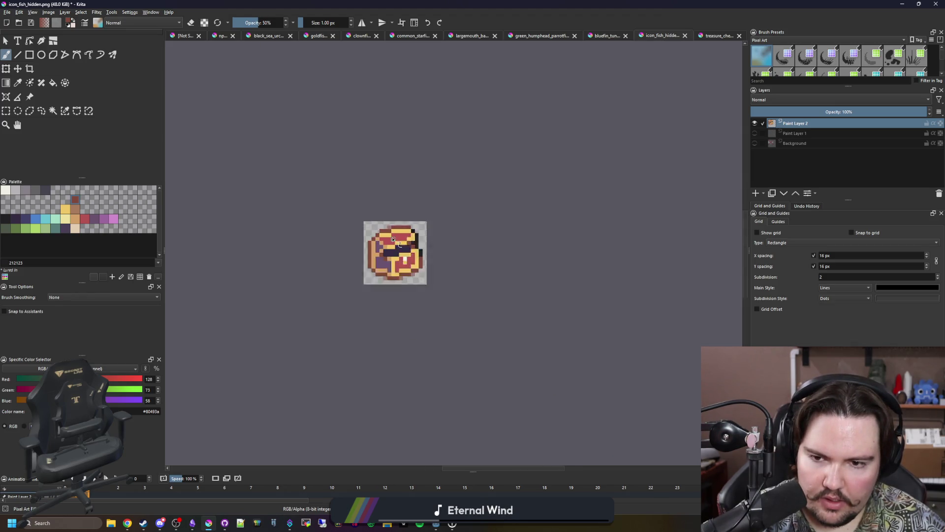
scroll(383, 314, "down", 5)
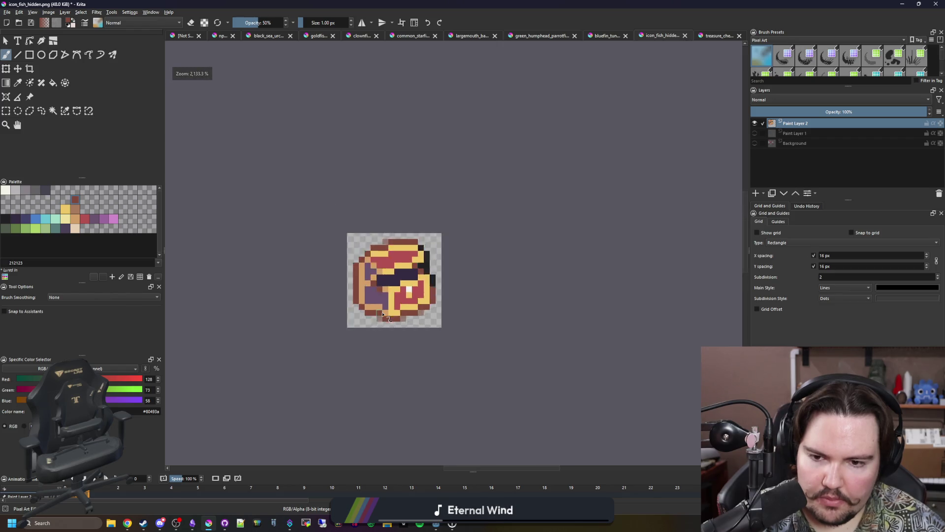
scroll(384, 324, "up", 2)
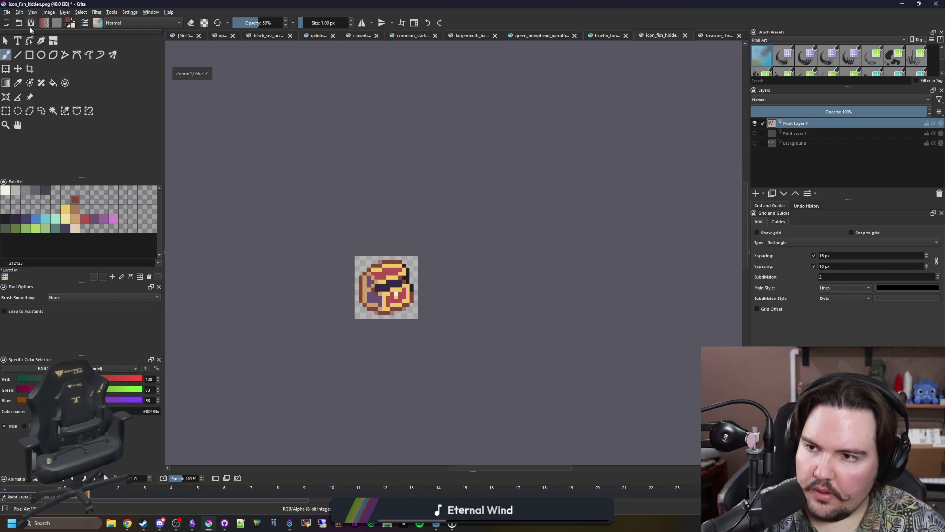
left_click(7, 12)
Save the chest icon as icon_decoration_small.png with the default PNG options
left_click(14, 55)
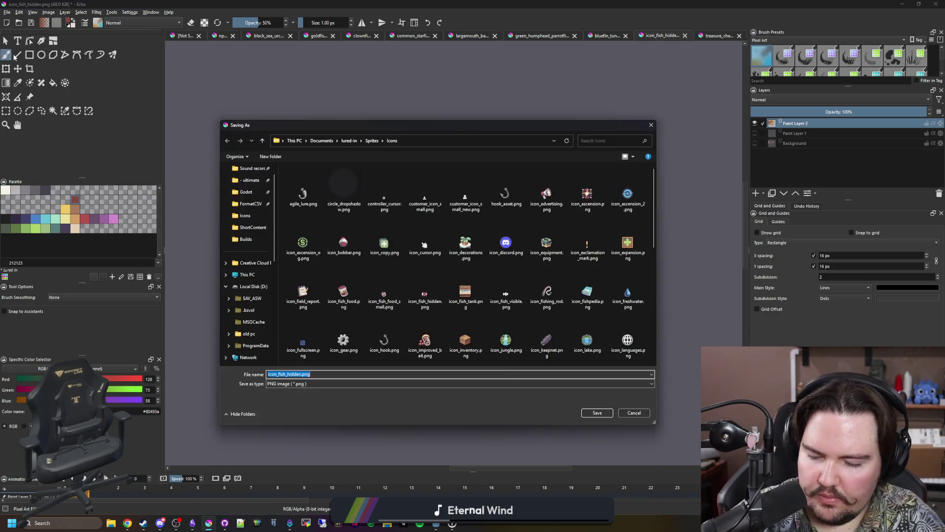
type("icon_decoration_small")
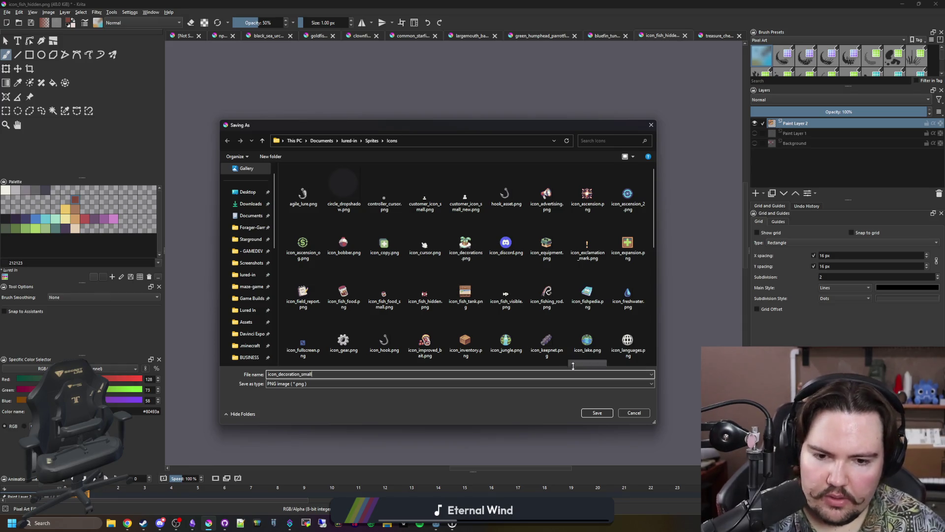
key("Return")
left_click(497, 342)
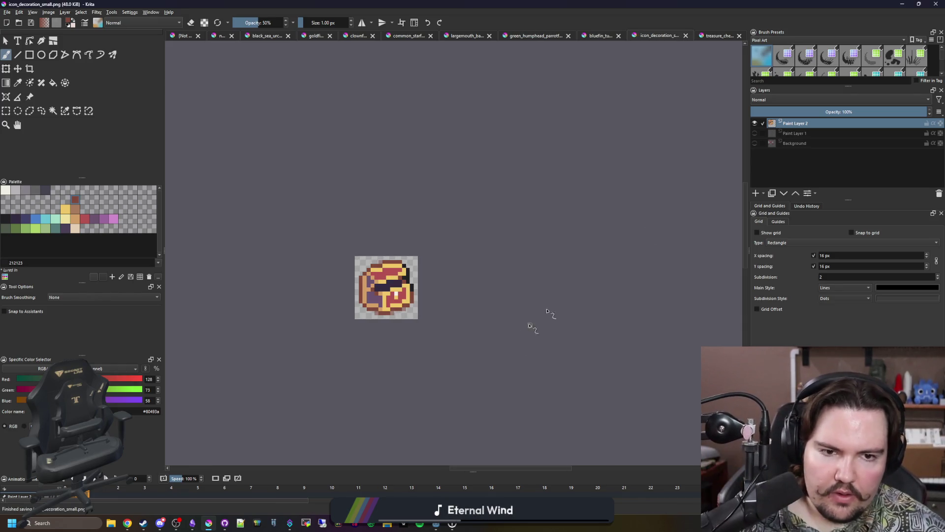
Hide the chest layer and move the red X from the background onto its own layer
left_click(778, 144)
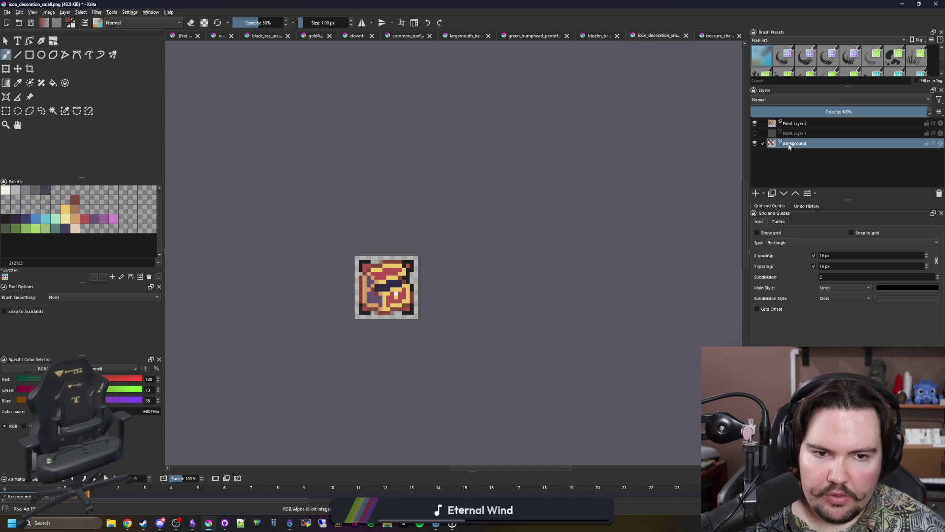
left_click(755, 123)
scroll(379, 291, "up", 4)
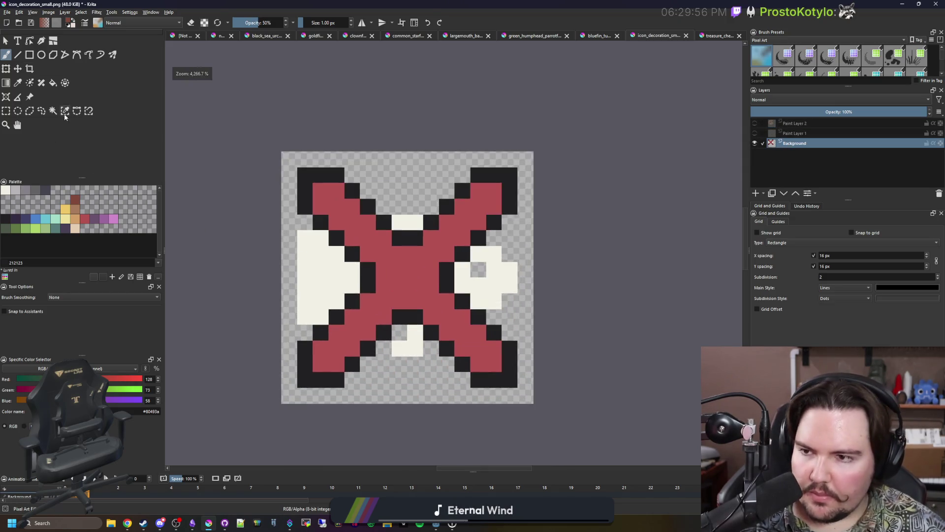
left_click(65, 110)
left_click(371, 204)
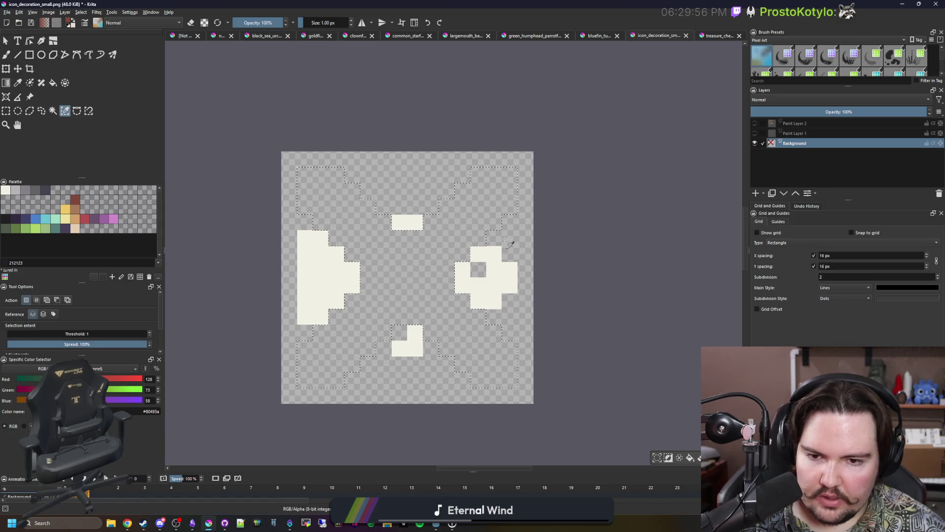
key("Delete")
key("ctrl+v")
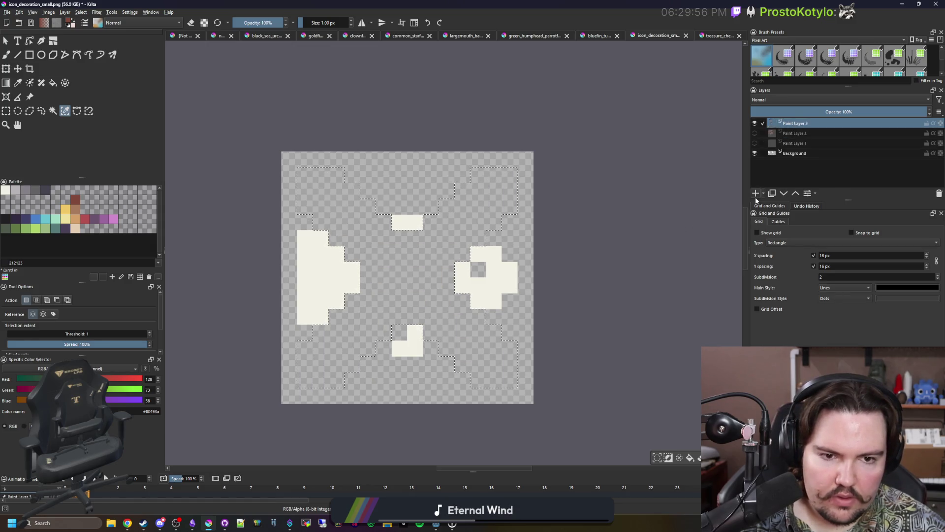
key("ctrl+t")
left_click(755, 153)
Save the crossed-out version as icon_decoration_small_hidden.png
key("ctrl+shift+s")
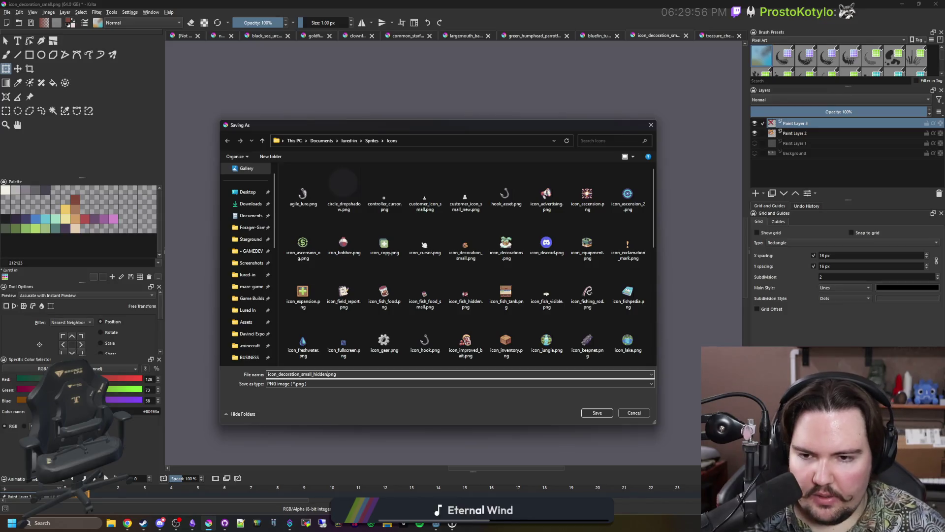
left_click(594, 414)
key("ctrl+s")
key("Return")
key("alt+Tab")
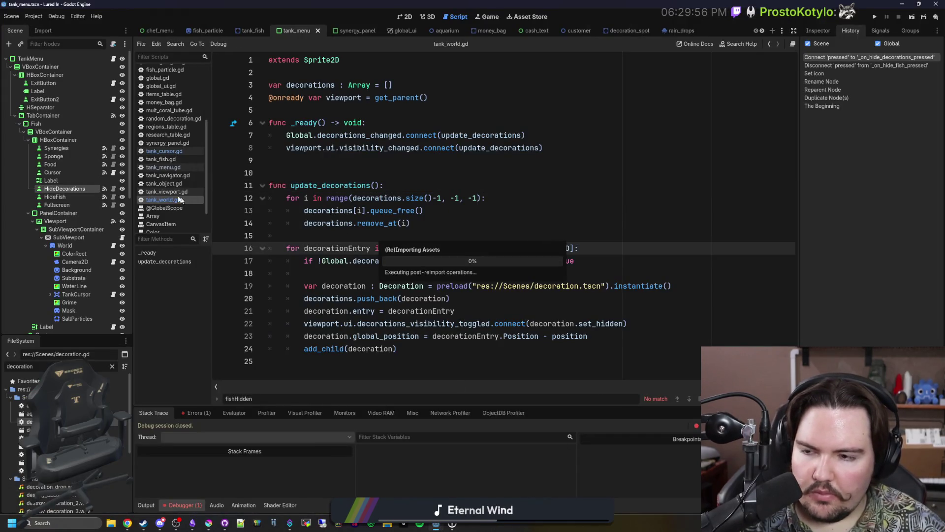
In tank_menu.gd, point the HideDecorations preloads to icon_decoration_small_hidden.png and icon_decoration_small.png
left_click(114, 59)
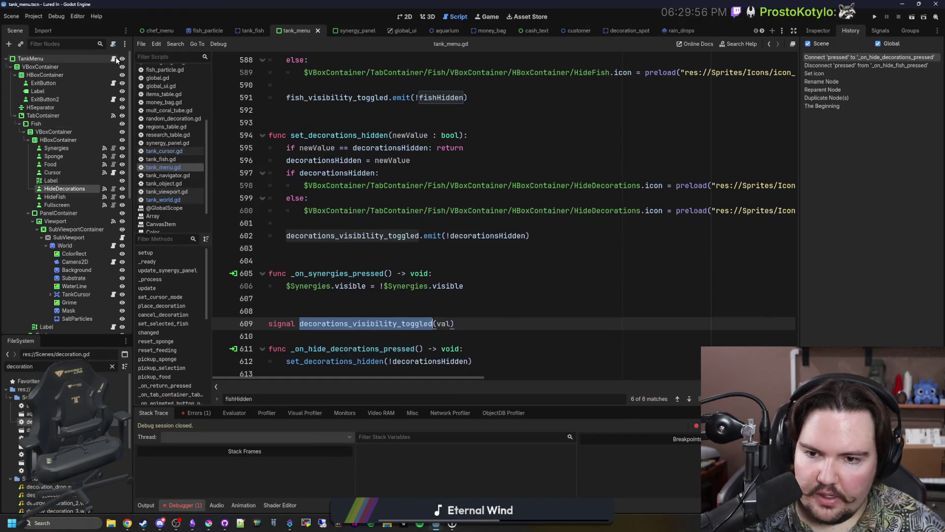
left_click(625, 261)
scroll(572, 217, "right", 5)
scroll(573, 217, "left", 5)
scroll(572, 216, "right", 5)
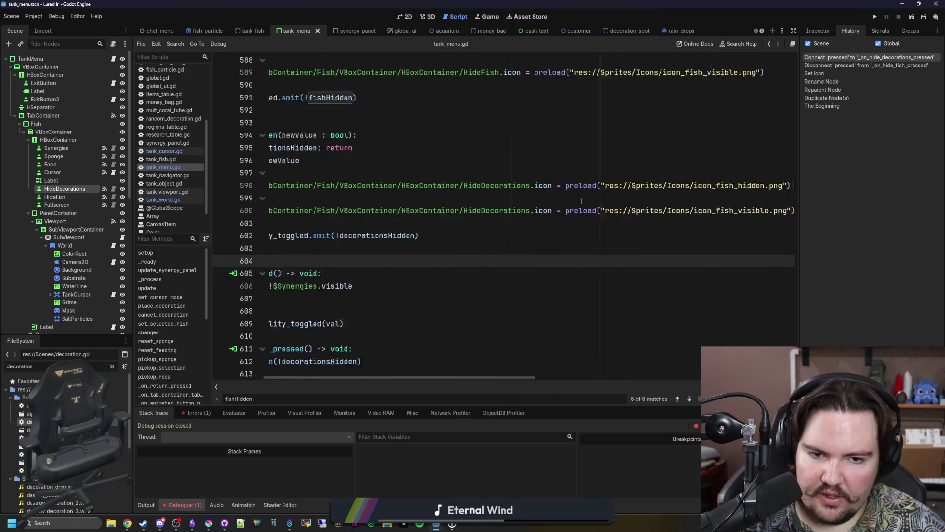
left_click(582, 186)
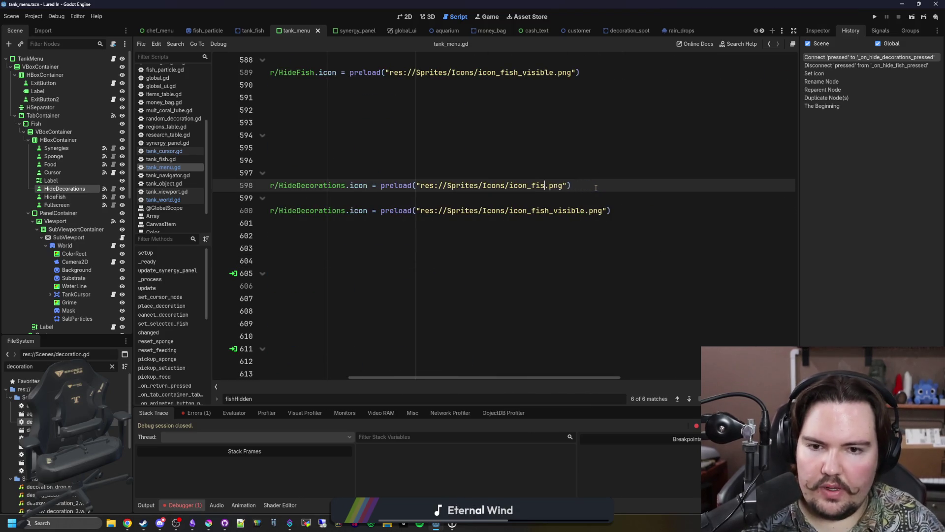
type("decorat")
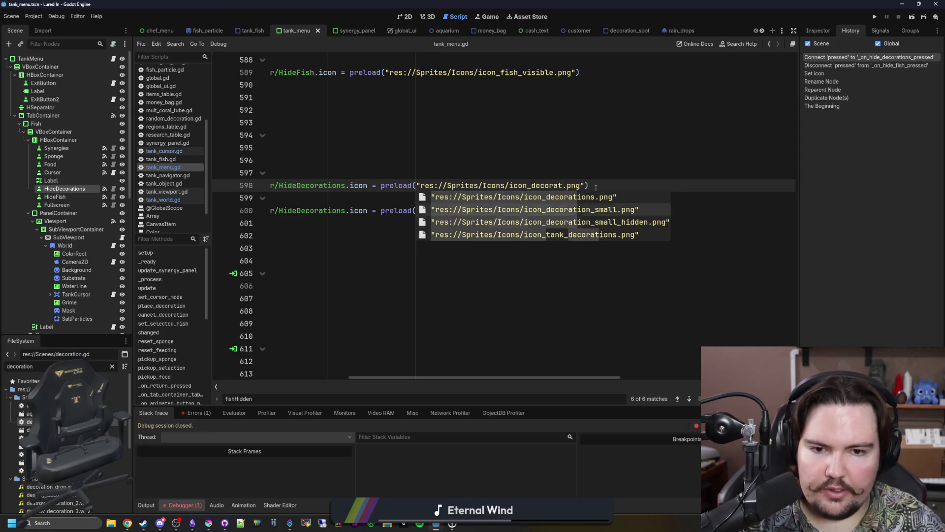
key("Return")
key("BackSpace")
key("BackSpace")
key("BackSpace")
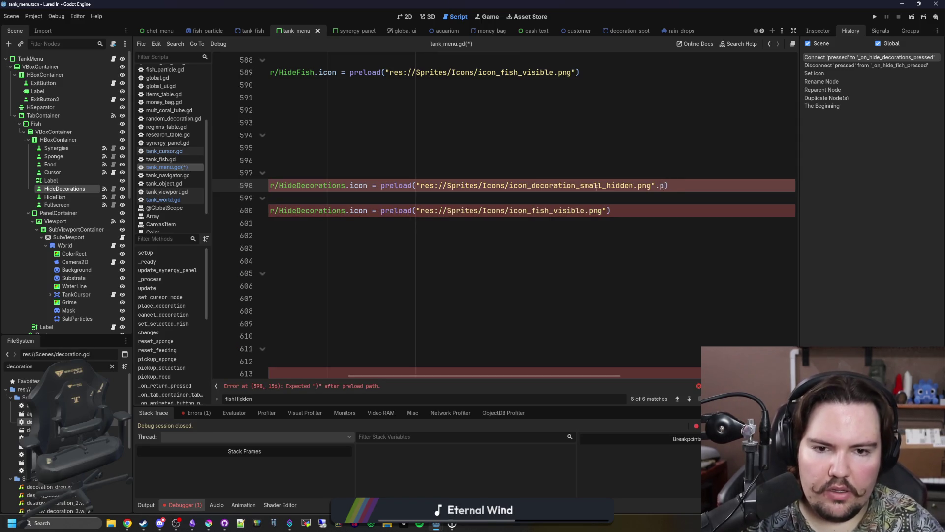
key("Down")
key("Down")
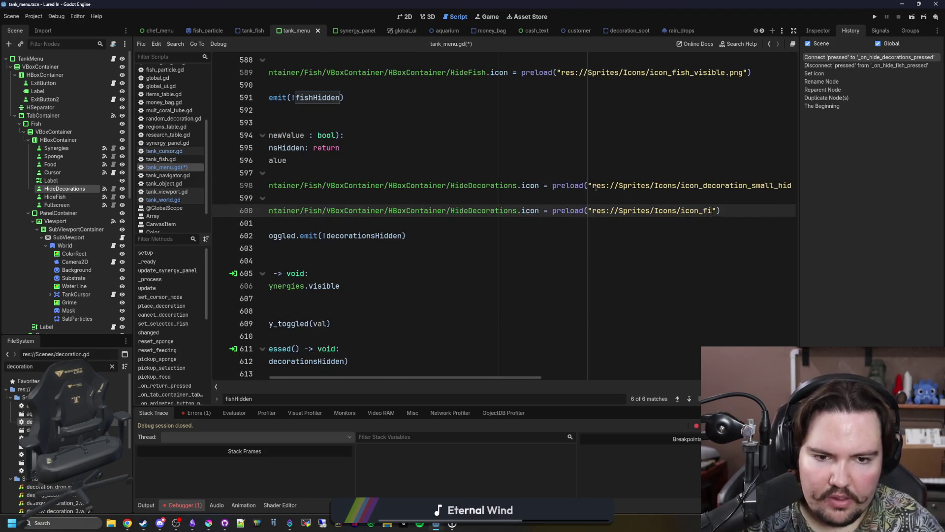
type("corat")
key("Down")
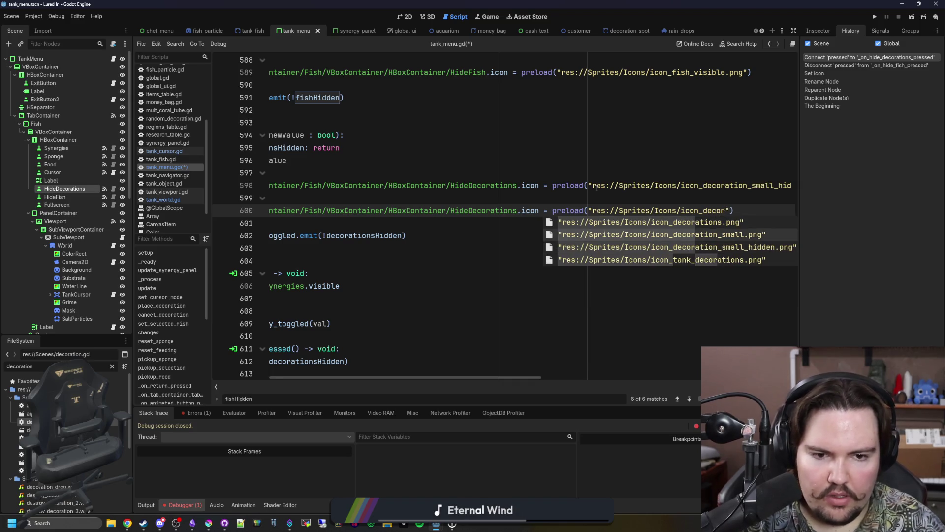
key("Return")
Save the script and launch the game with F5 to test the new icons
left_click(606, 250)
key("ctrl+s")
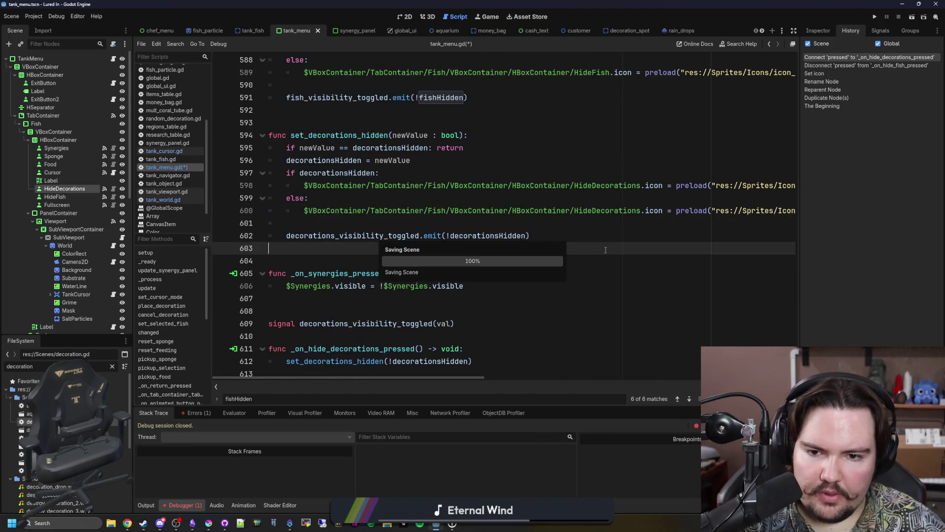
key("F5")
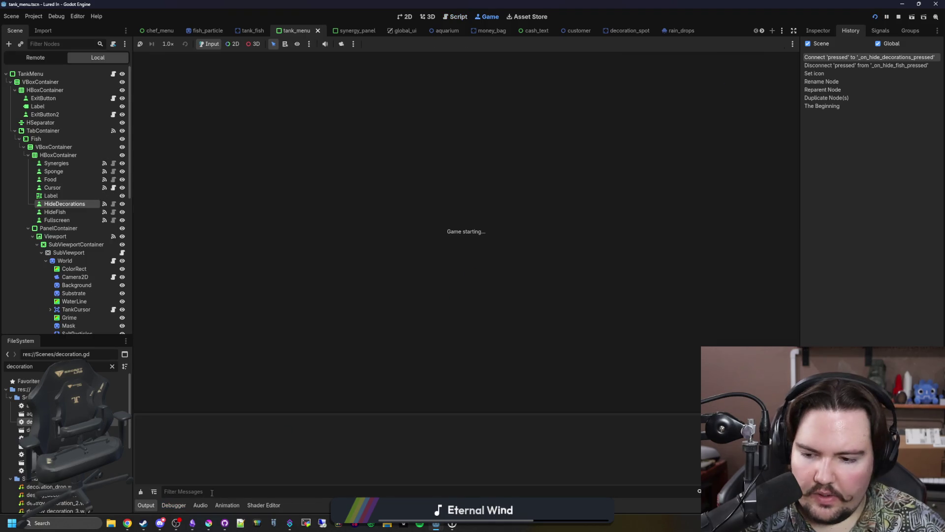
left_click(198, 524)
Add an 'Added the Humphead Parrotfish' bullet under the changelog's Additions
scroll(403, 299, "down", 15)
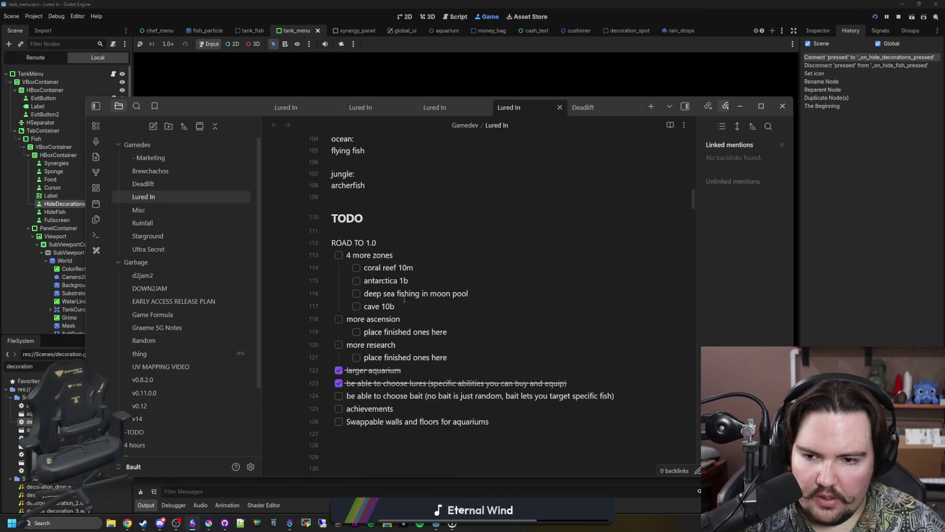
scroll(404, 298, "up", 1)
scroll(404, 298, "down", 20)
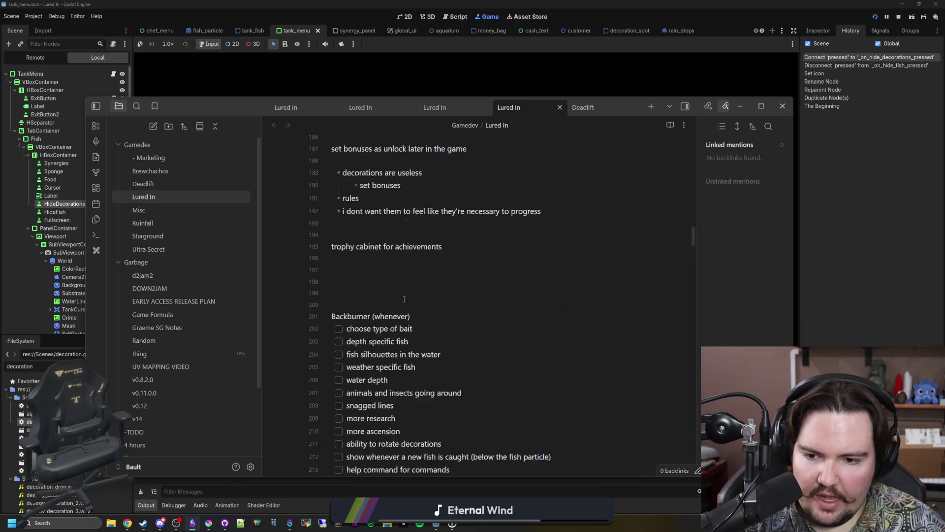
scroll(404, 299, "up", 20)
scroll(435, 288, "down", 5)
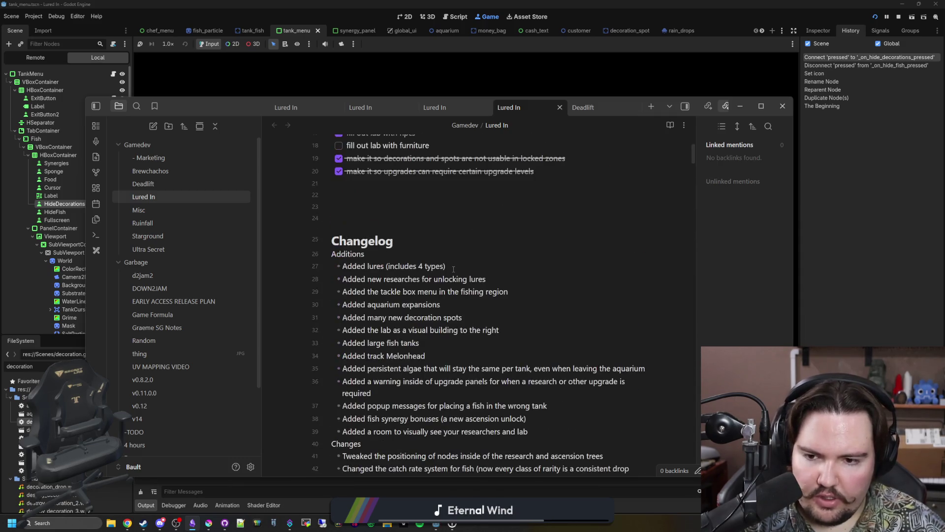
key("Return")
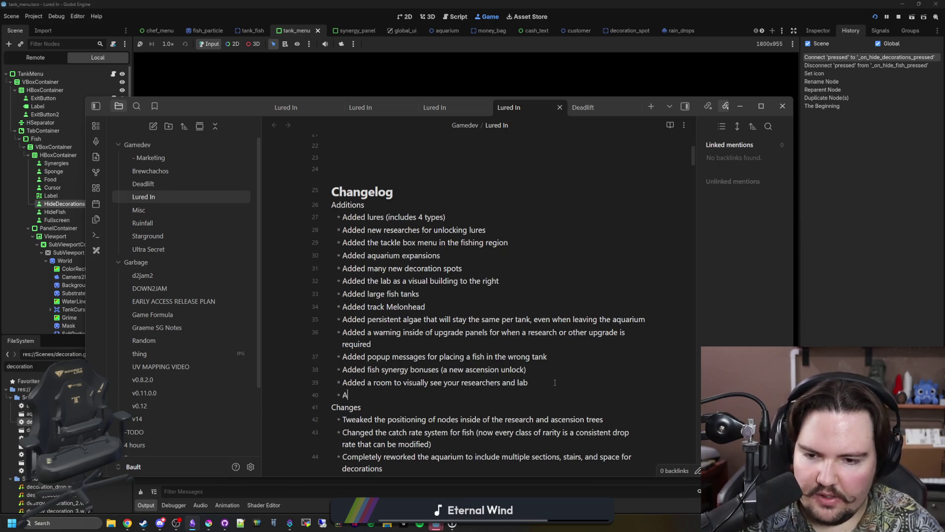
type("Added the Hu")
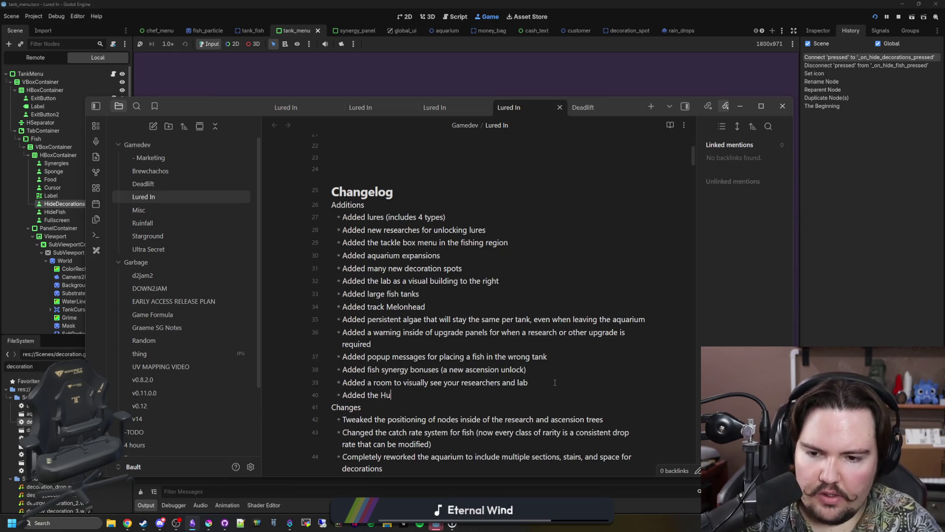
type("mphead ")
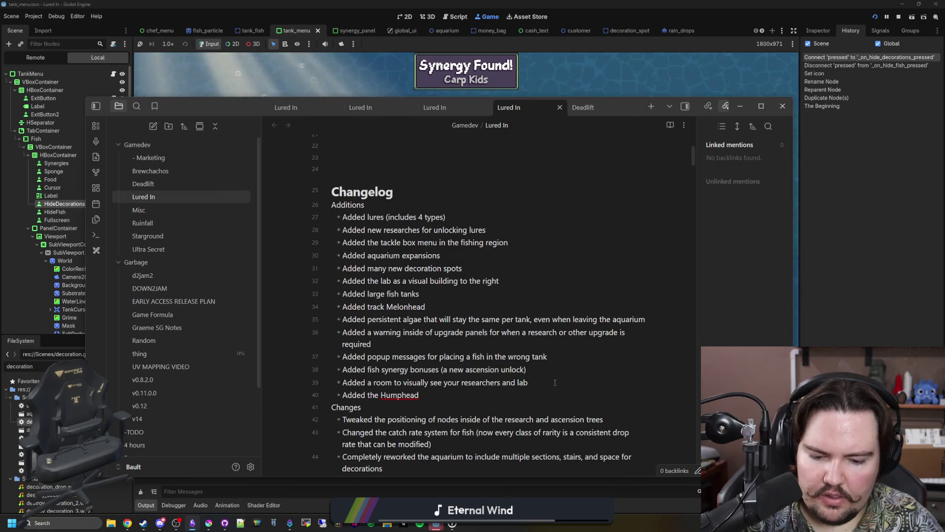
type("Parrotfish")
Add Black Sea Urchin and Clownfish bullets, then start another new entry
key("Return")
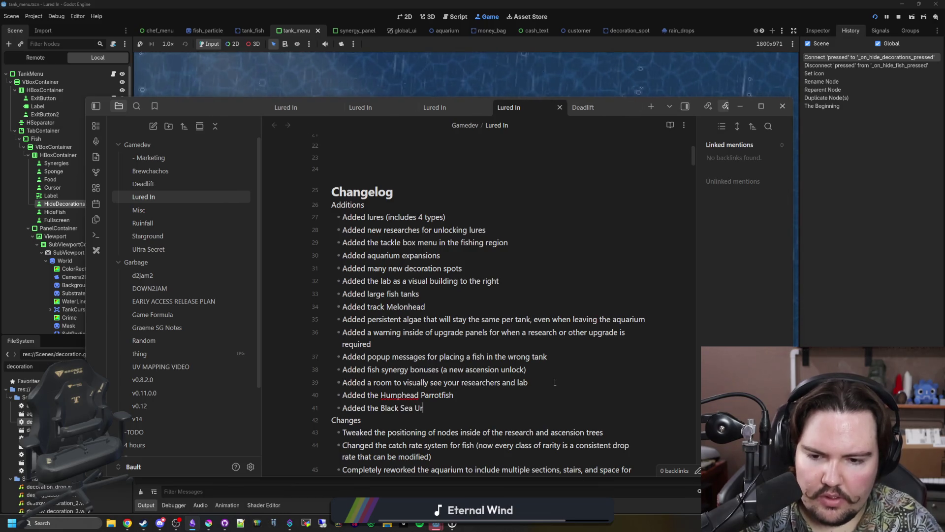
type("chin")
key("Return")
type("Added the Clownfish")
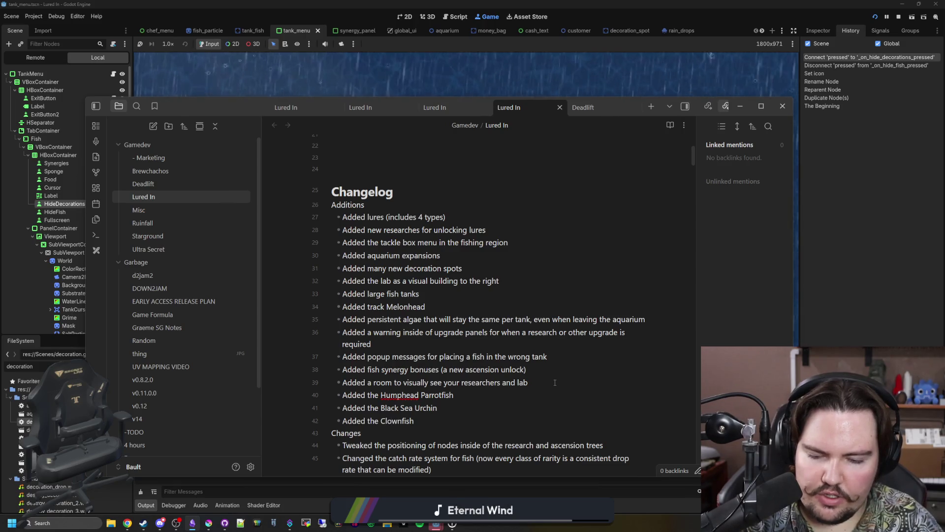
key("Return")
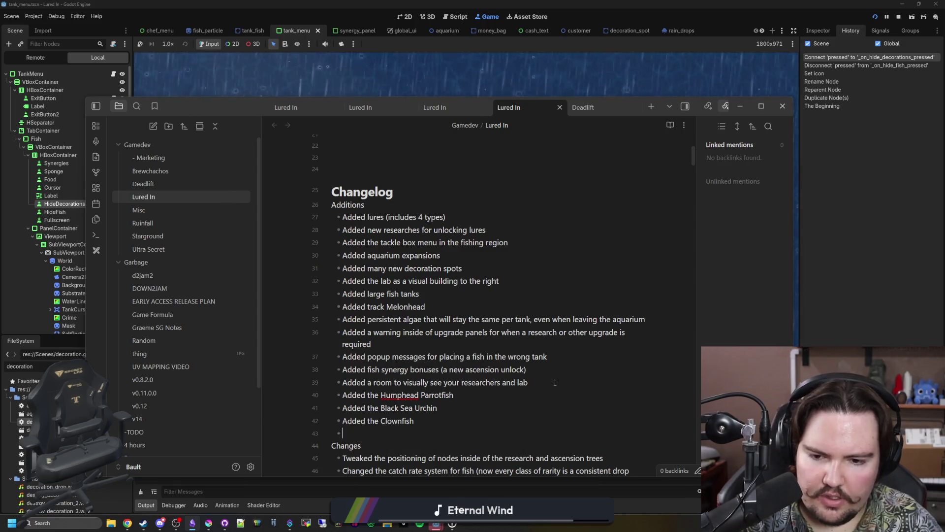
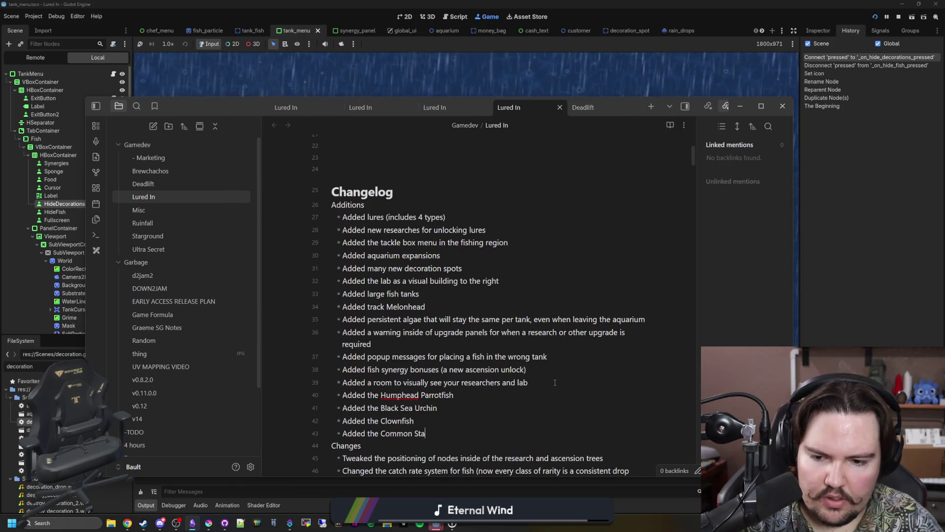
Back in Godot, dismiss the feedback dialog and relaunch the Lured In game
left_click(540, 85)
left_click(380, 173)
left_click(219, 229)
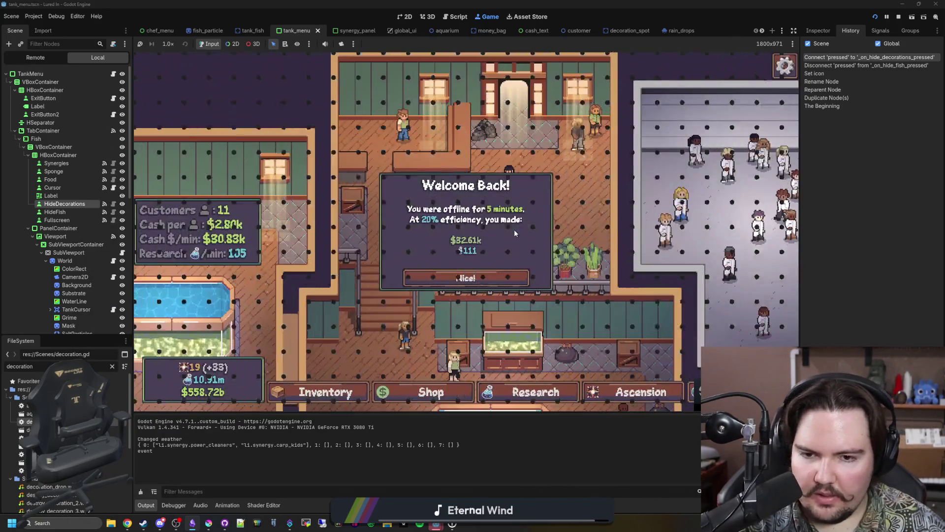
Open Large Fish Tank 1 and toggle its decorations hidden and visible several times
left_click(463, 276)
left_click(511, 310)
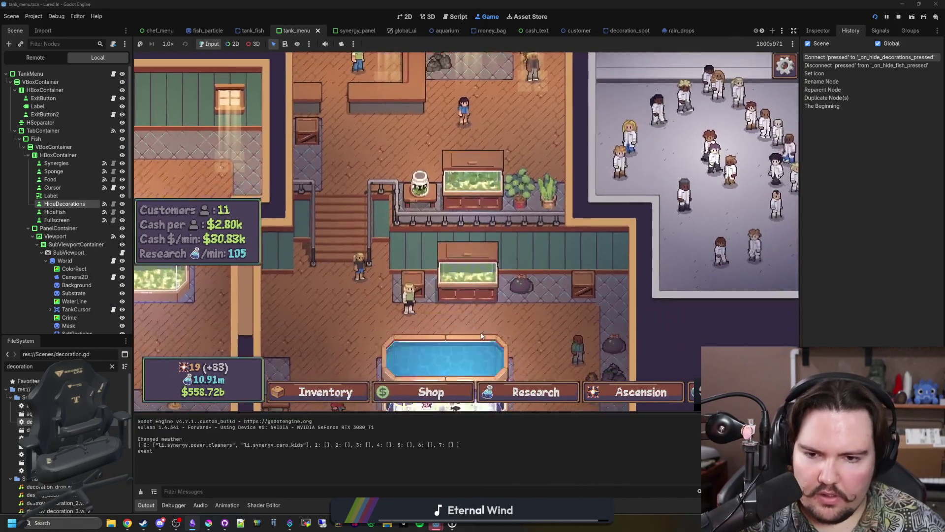
left_click(602, 165)
left_click(602, 166)
left_click(602, 165)
left_click(602, 166)
left_click(601, 165)
left_click(602, 165)
left_click(601, 165)
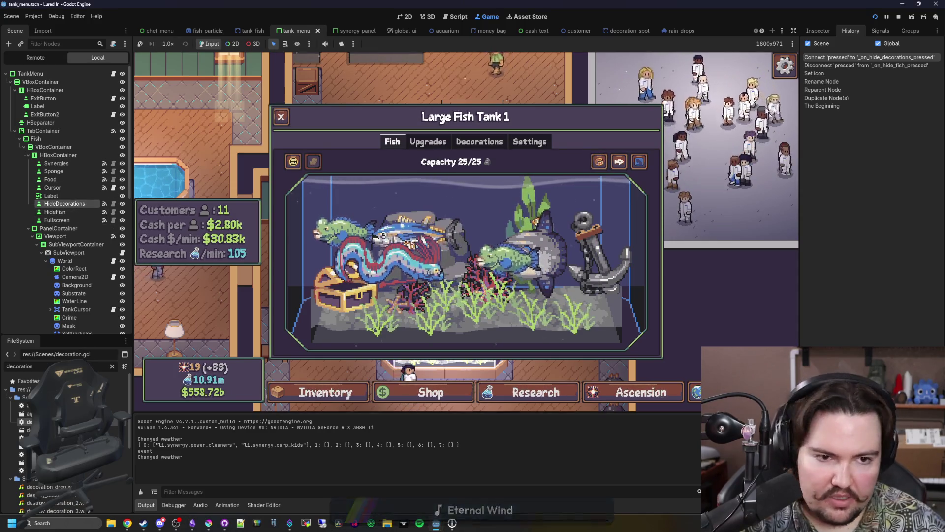
Set the HideDecorations button's icon to the crate decoration texture found by searching 'decoration'
left_click(65, 204)
left_click_drag(801, 122, 678, 121)
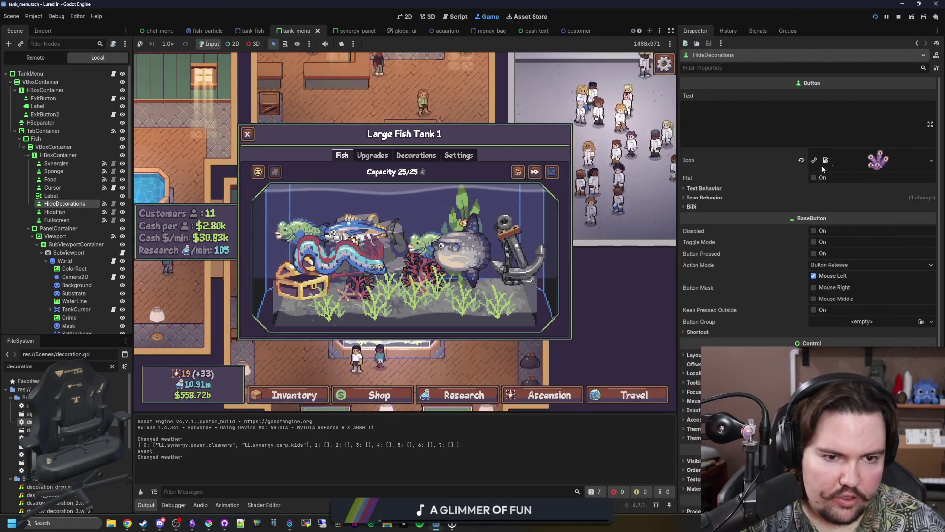
left_click(932, 160)
left_click(882, 342)
type("decoration")
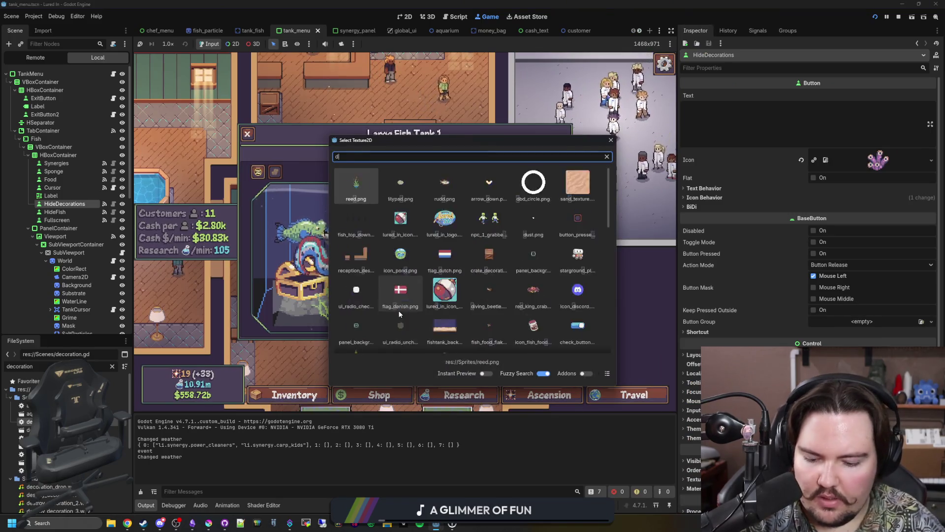
scroll(373, 269, "down", 1)
scroll(372, 268, "up", 2)
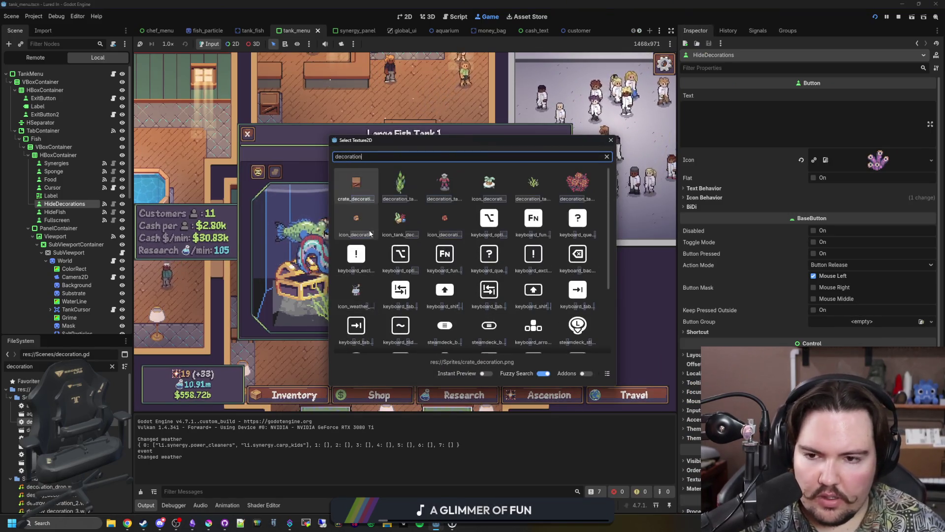
double_click(356, 180)
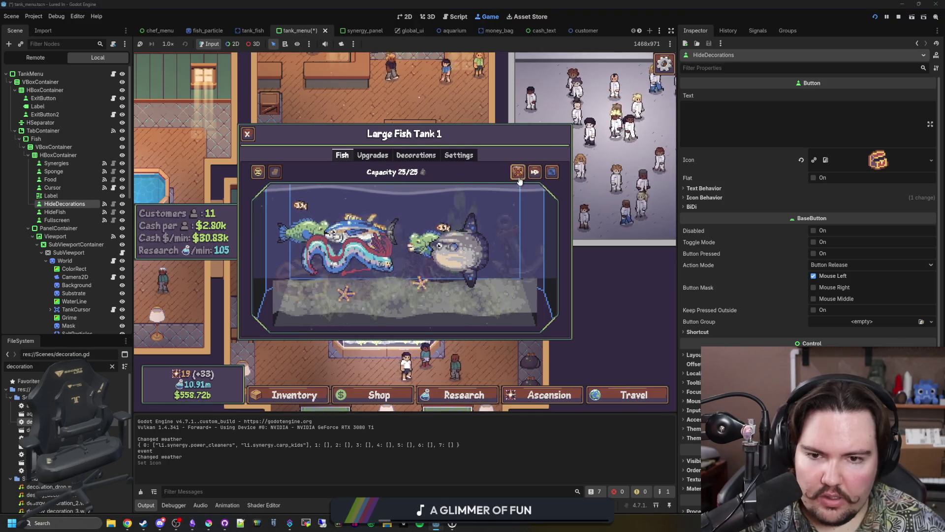
Add the bullet 'Added a button to hide all decorations in' below the Common Starfish changelog line
key("alt+Tab")
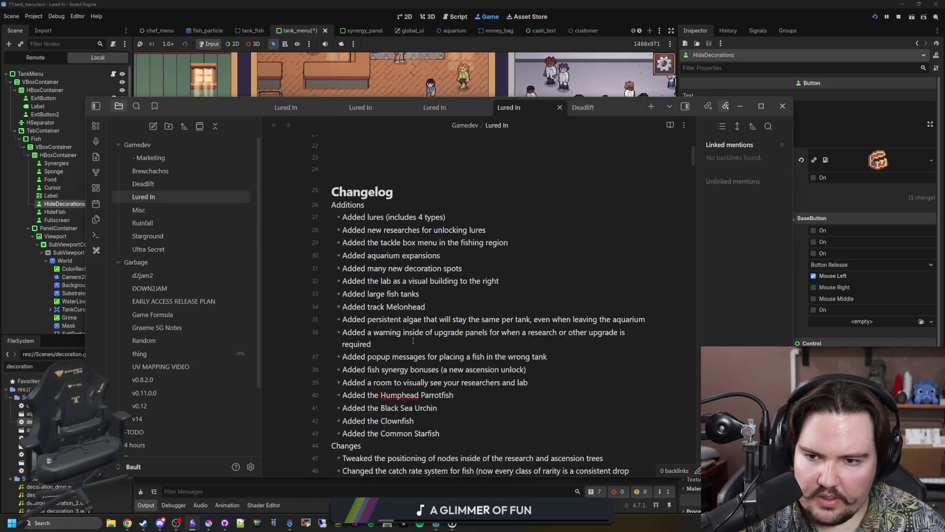
scroll(413, 341, "down", 1)
left_click(450, 389)
key("Return")
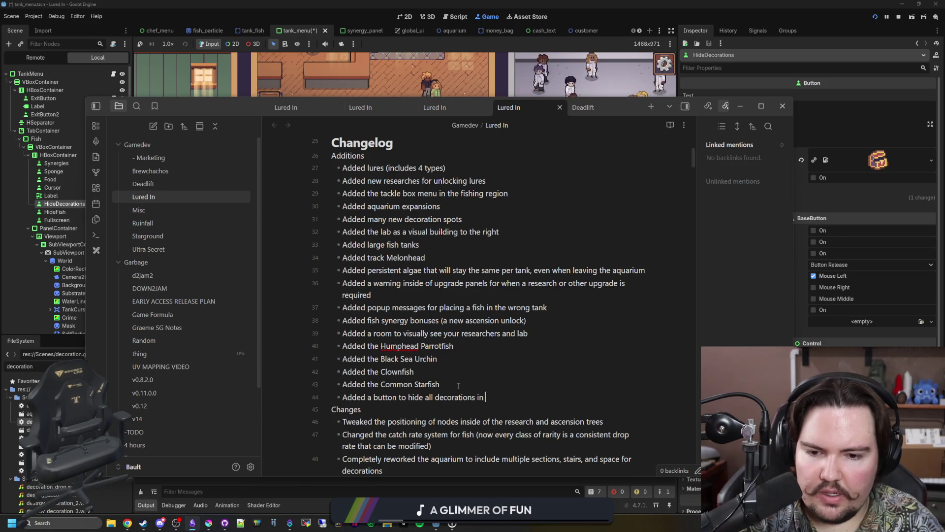
key("alt+Tab")
Toggle the tank's decorations hidden and visible repeatedly in the running game
left_click(519, 173)
left_click(519, 172)
left_click(518, 172)
left_click(518, 172)
left_click(519, 172)
left_click(518, 173)
left_click(519, 173)
left_click(519, 173)
left_click(519, 172)
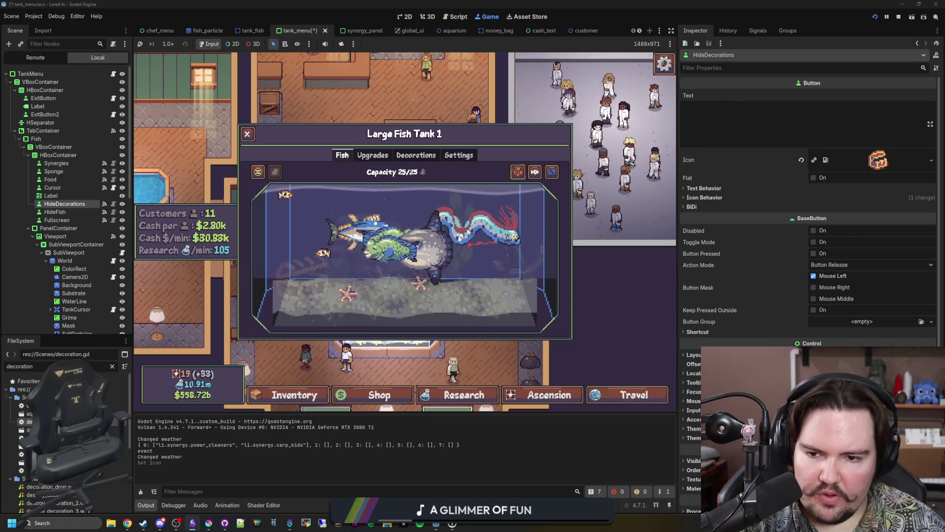
View the Starfish, Sea Urchin, Mola Mola, Parrotfish, Oarfish and Bluefin Tuna detail popups
left_click(348, 294)
left_click(418, 285)
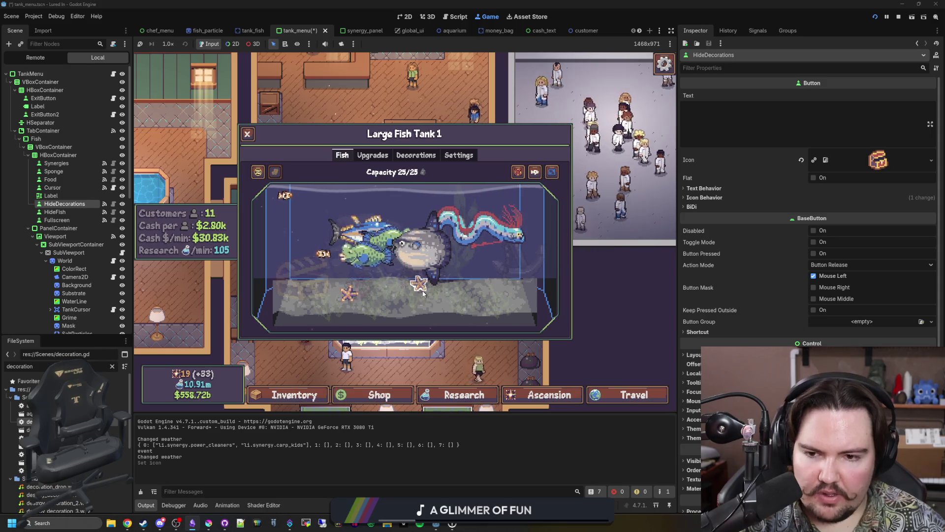
left_click(430, 260)
left_click(430, 259)
left_click(418, 285)
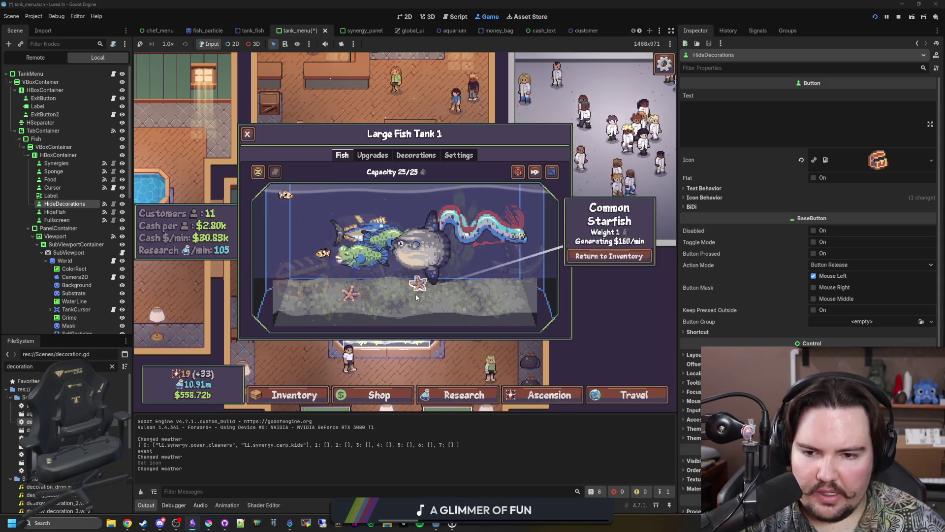
left_click(418, 284)
left_click(457, 256)
left_click(457, 256)
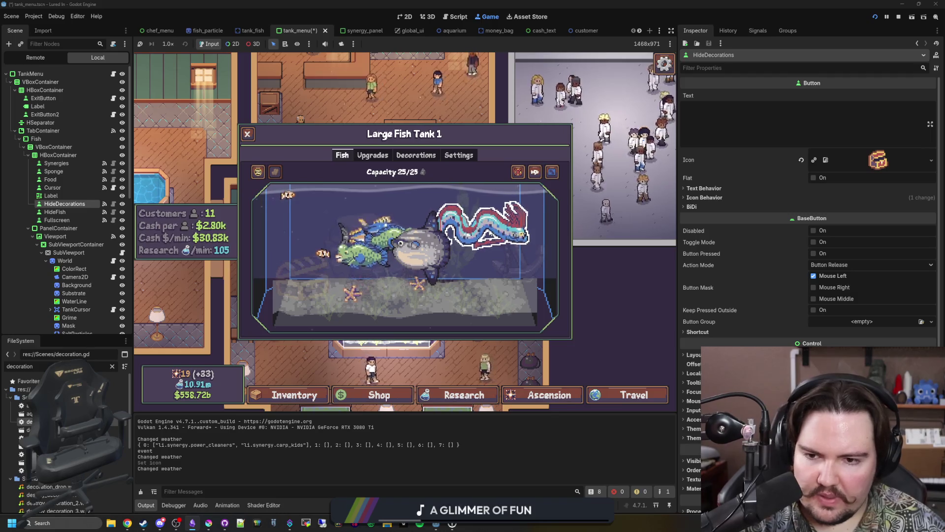
left_click(347, 266)
left_click(485, 227)
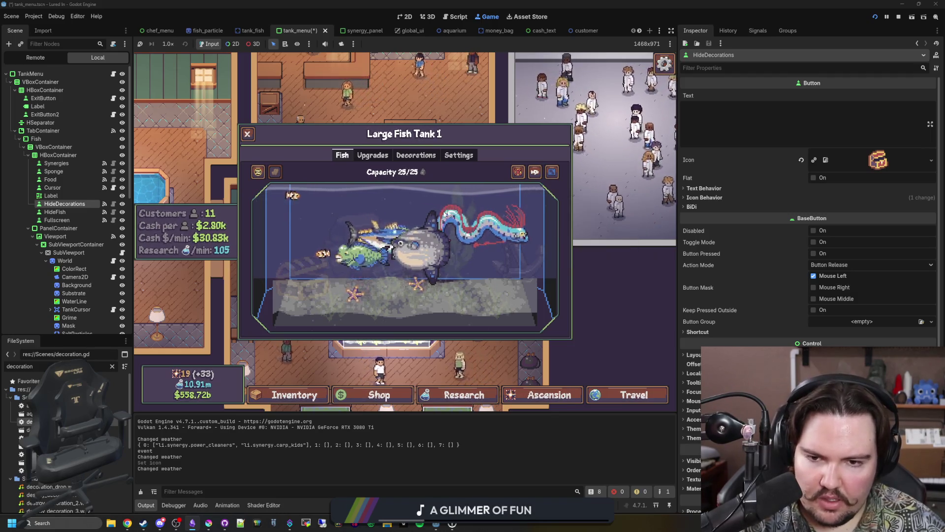
left_click(485, 226)
left_click(359, 294)
left_click(360, 293)
left_click(362, 270)
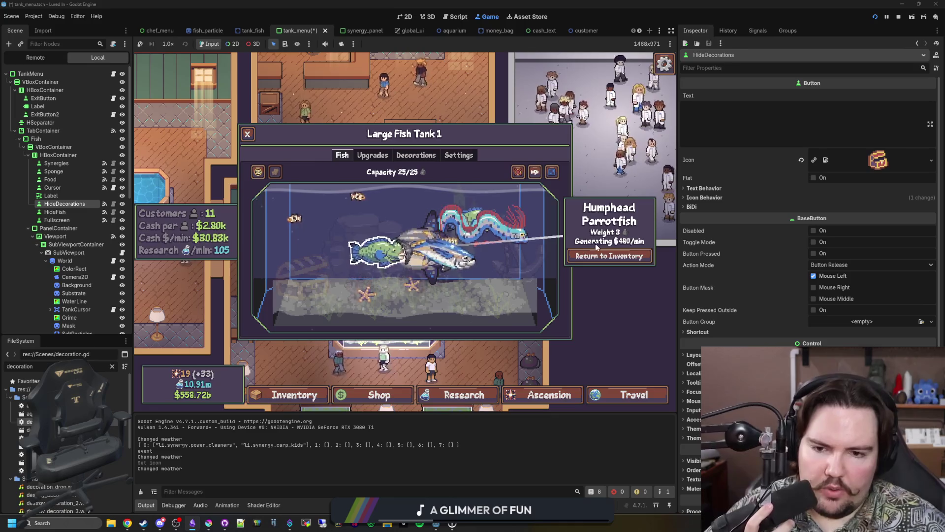
left_click(469, 261)
left_click(489, 310)
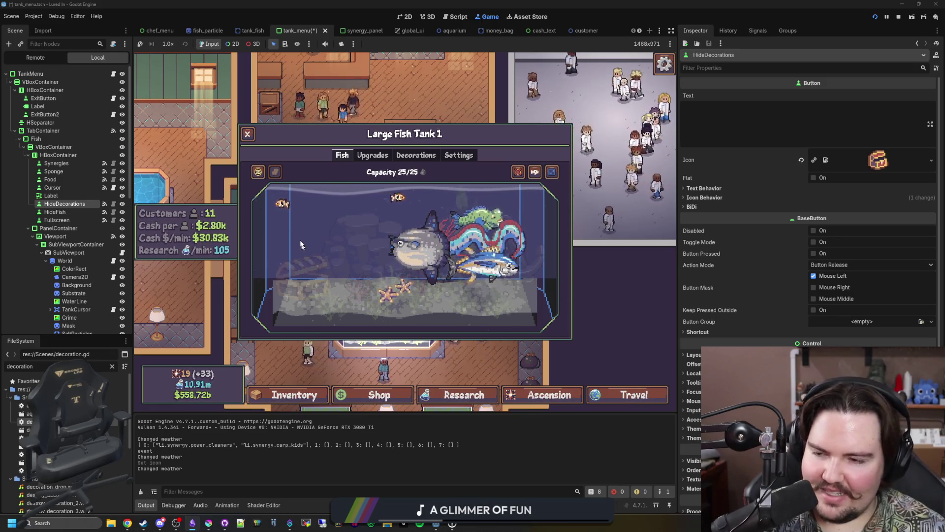
left_click(498, 271)
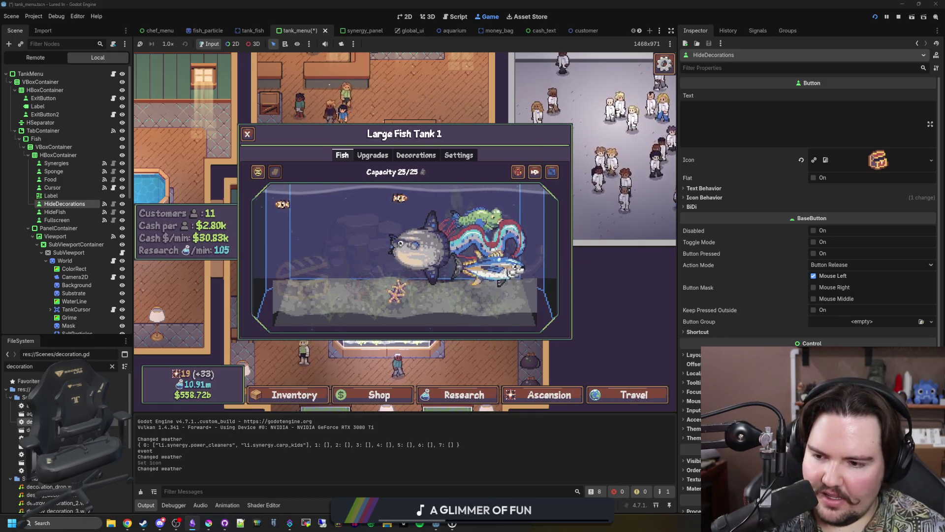
Filter the FileSystem for 'items' and open items_table.gd
left_click(113, 367)
type("items")
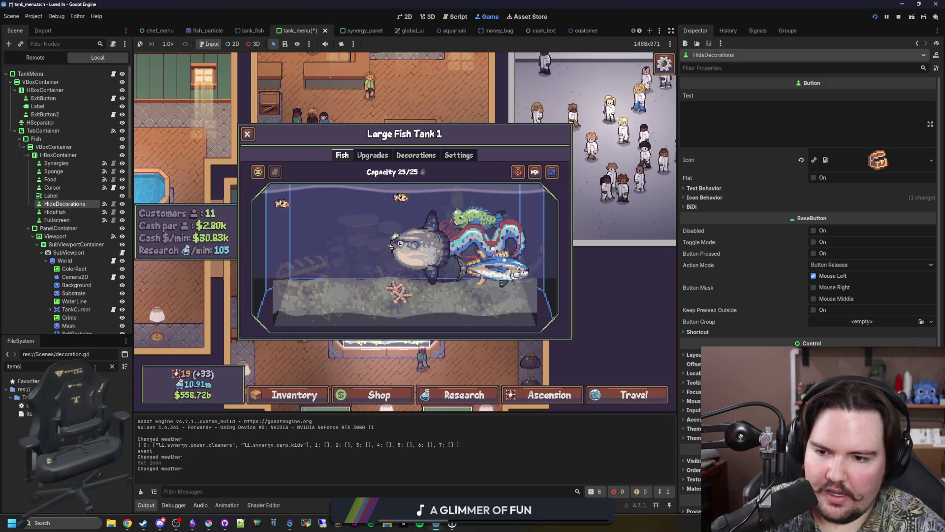
double_click(29, 413)
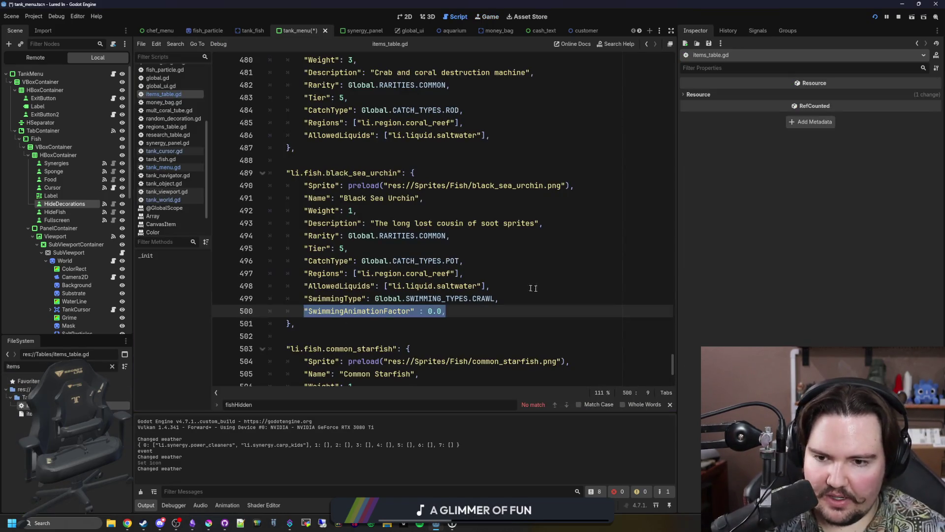
Change the Bluefin Tuna's SwimmingAnimationFactor from 0.8 to 0.6 in items_table.gd and save
key("ctrl+f")
type("tuna")
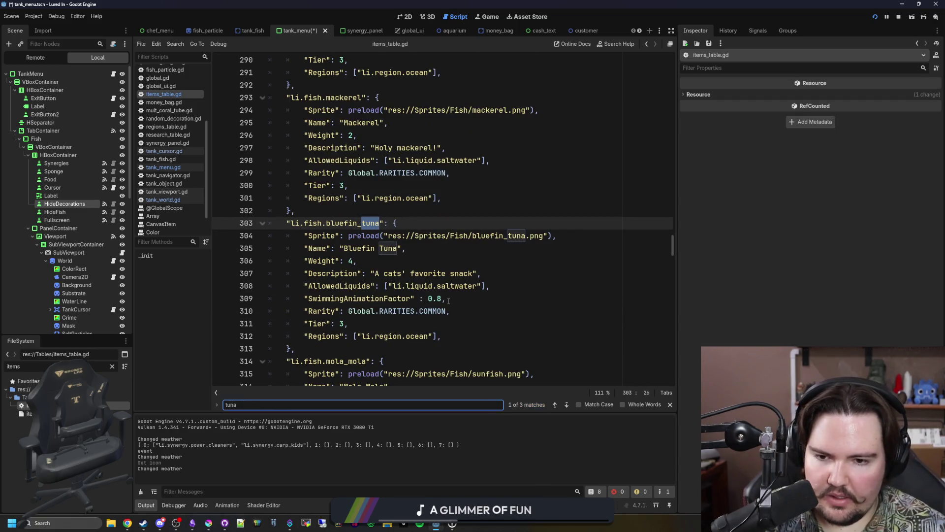
left_click(443, 298)
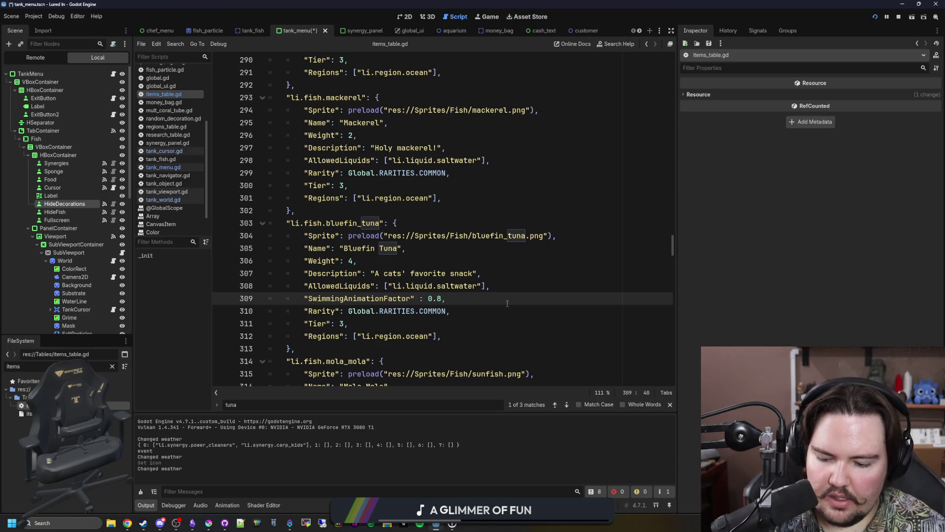
key("BackSpace")
type("6")
key("ctrl+s")
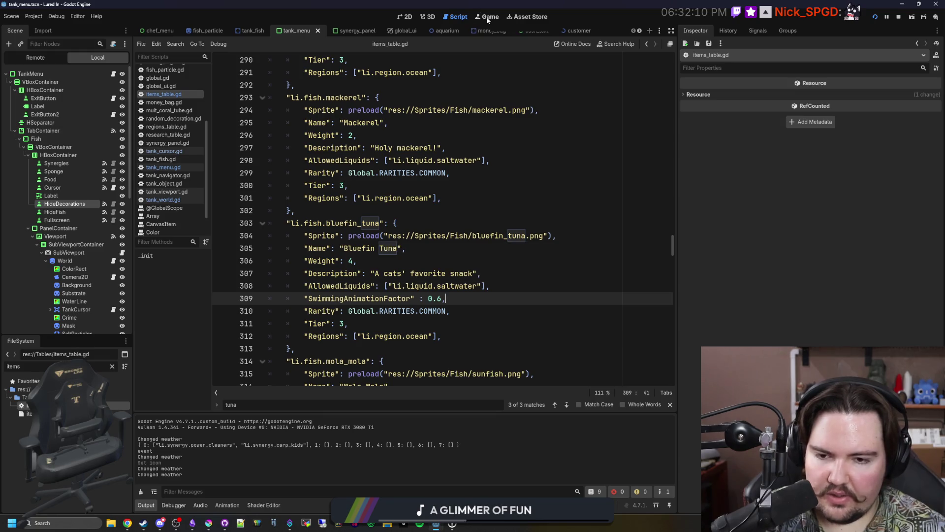
left_click(185, 162)
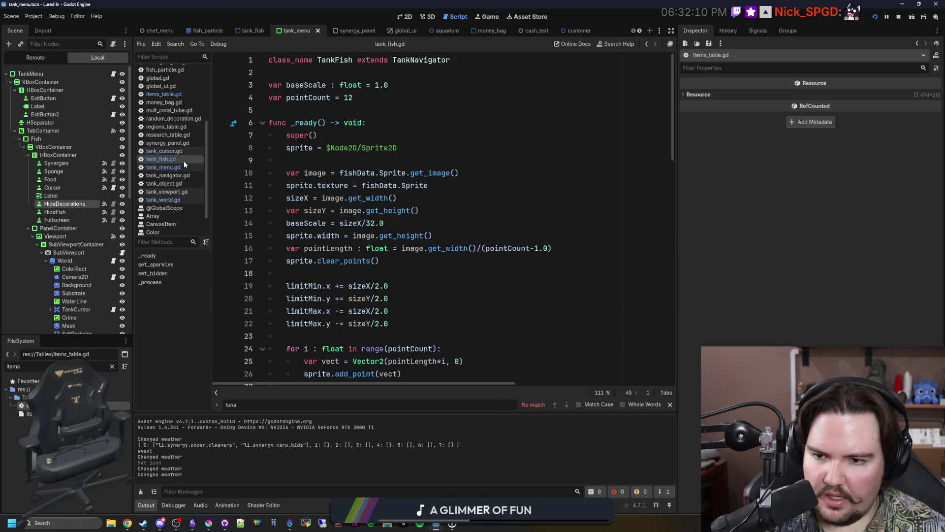
Set yFactor to (float(sizeX)/32.0) * fishData.SwimmingAnimationFactor in tank_fish.gd and save
scroll(409, 305, "down", 5)
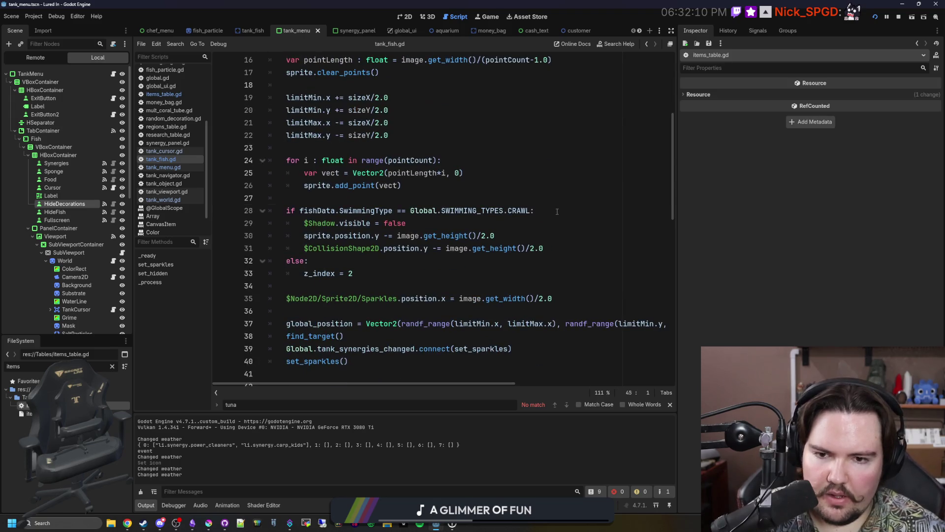
key("ctrl+f")
type("animationFactor")
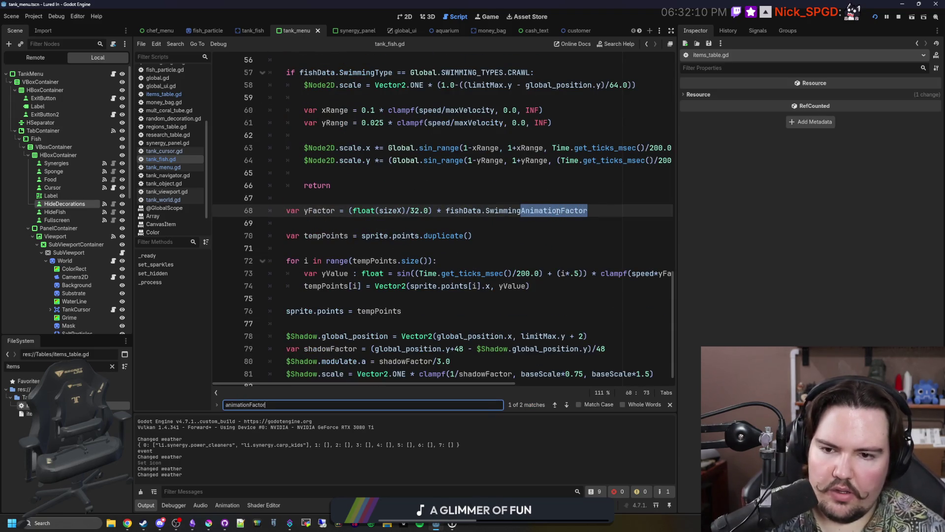
scroll(514, 249, "up", 2)
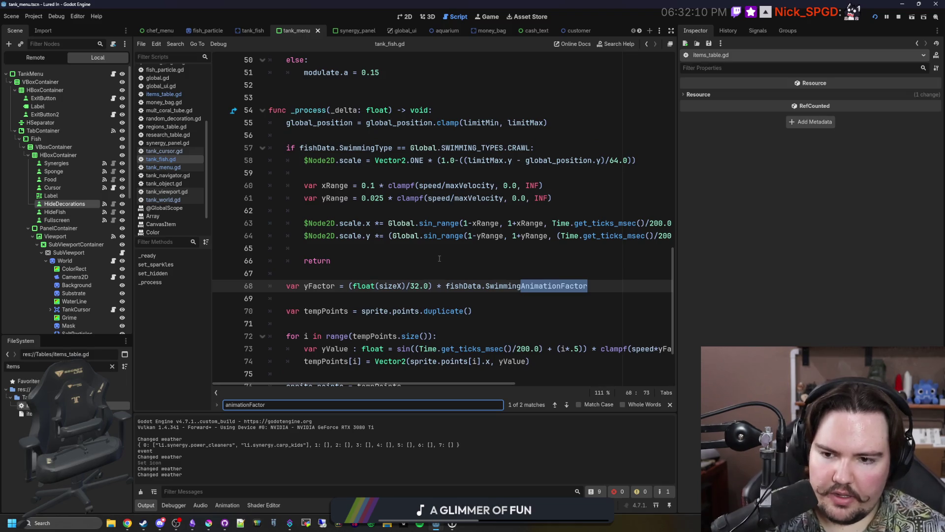
scroll(439, 259, "down", 2)
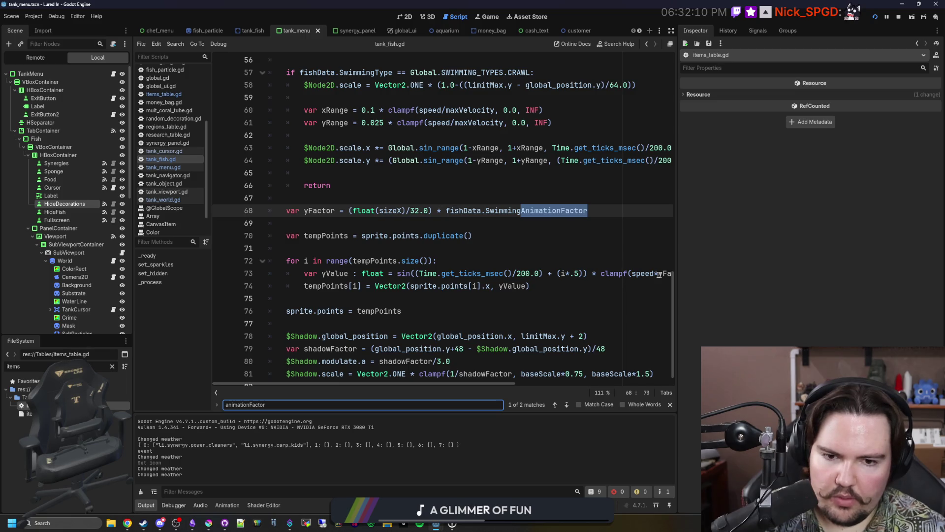
left_click_drag(678, 272, 862, 266)
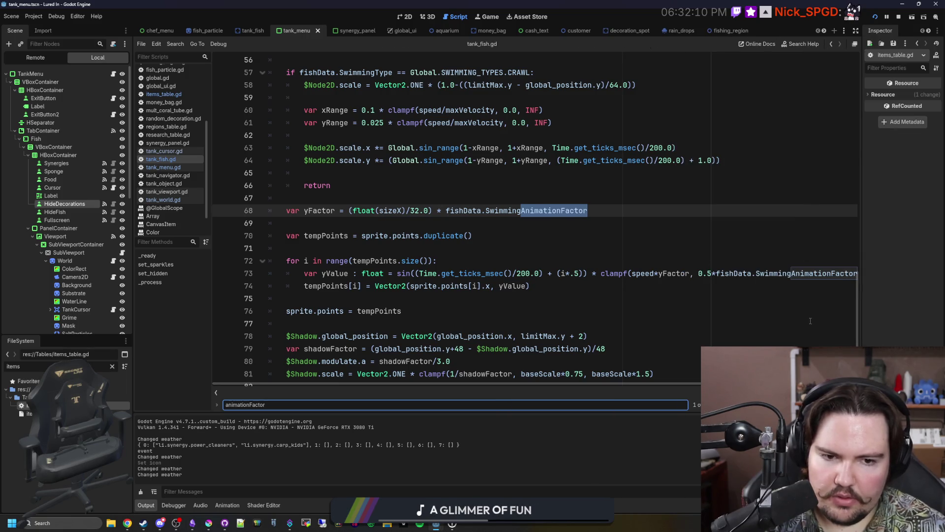
scroll(810, 320, "right", 2)
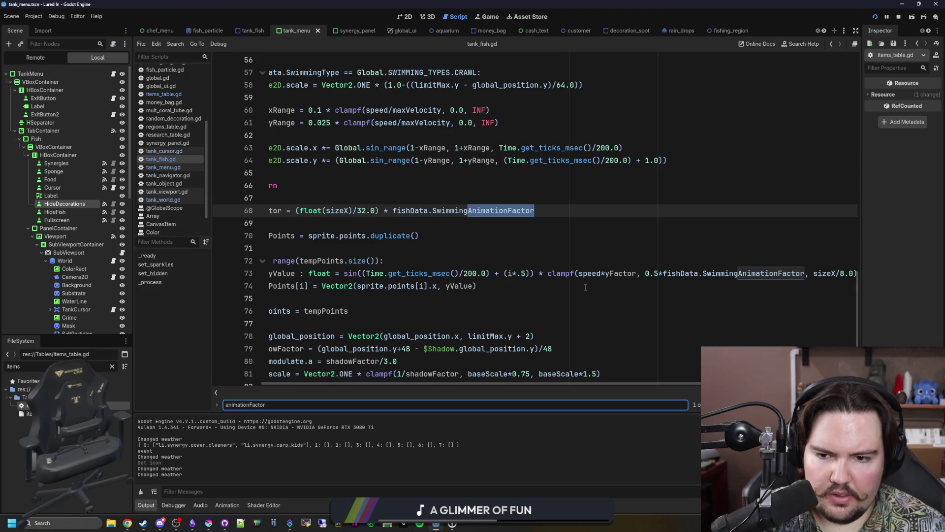
scroll(585, 287, "left", 2)
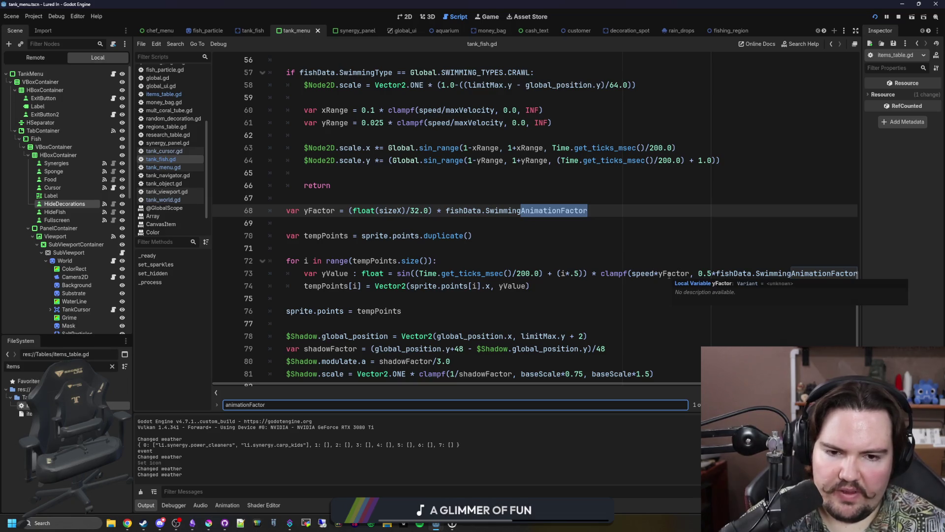
scroll(670, 276, "right", 2)
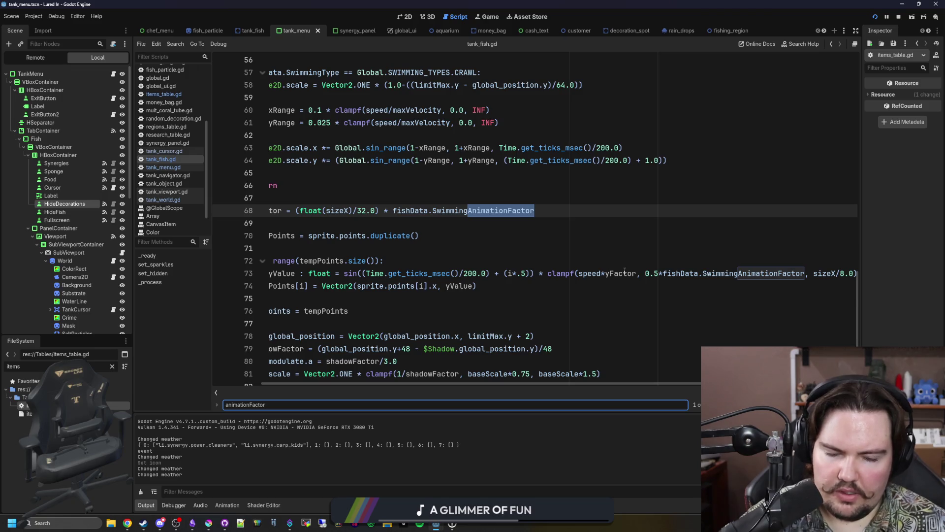
scroll(616, 266, "left", 2)
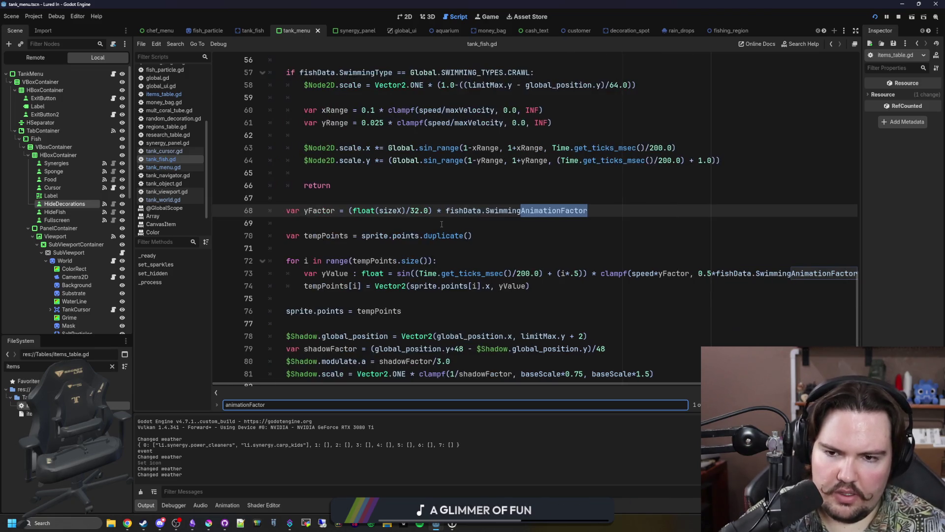
left_click(441, 224)
key("ctrl+s")
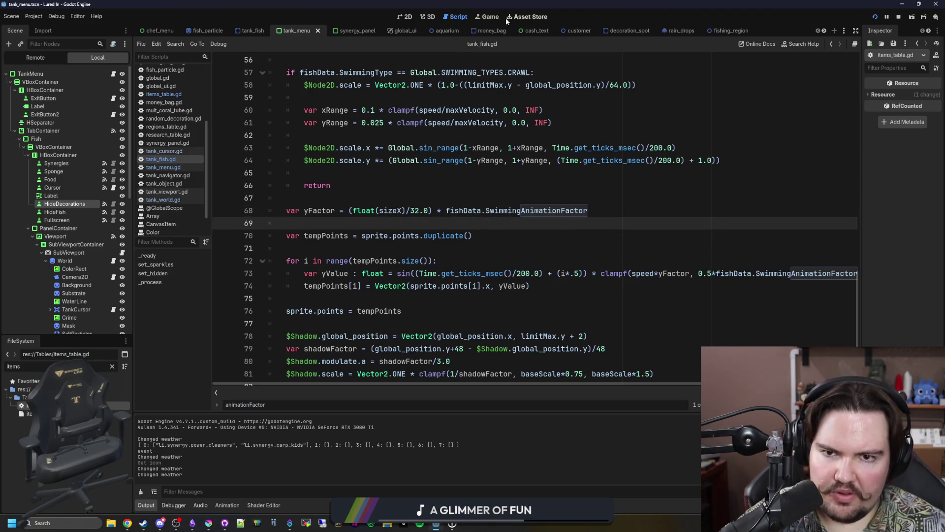
Watch the Bluefin Tuna swim in the running game, then stop it
left_click(492, 17)
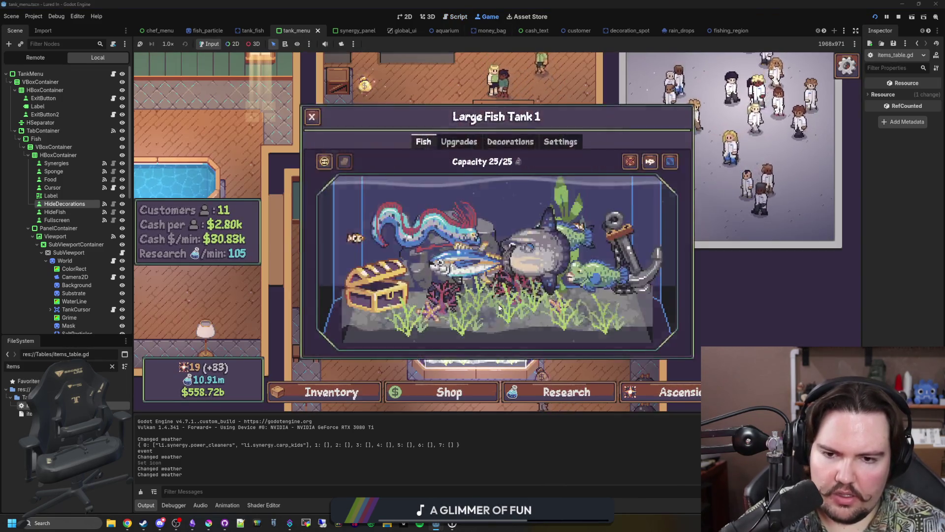
left_click(478, 275)
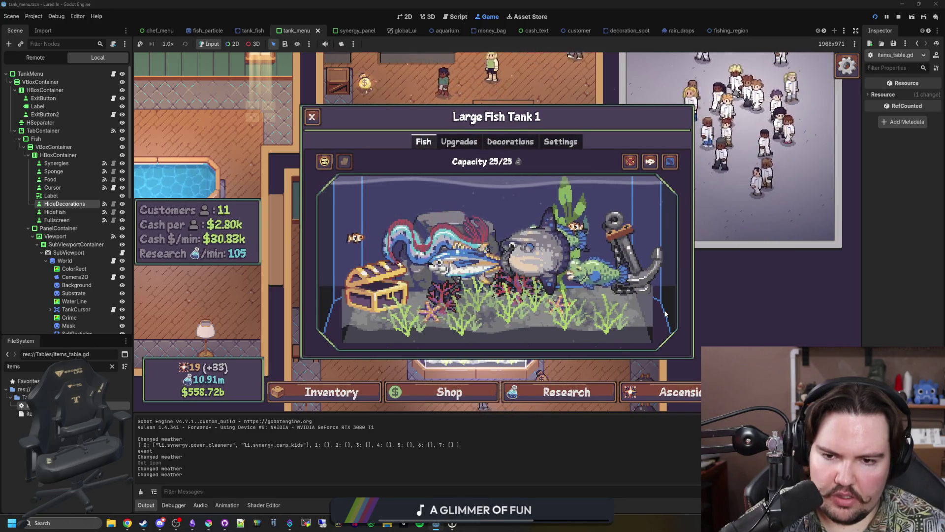
key("Escape")
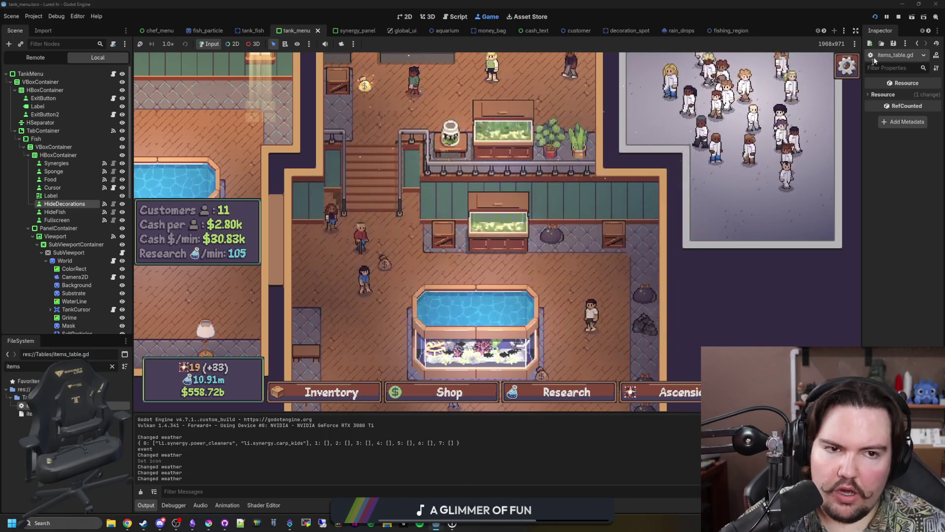
left_click(899, 17)
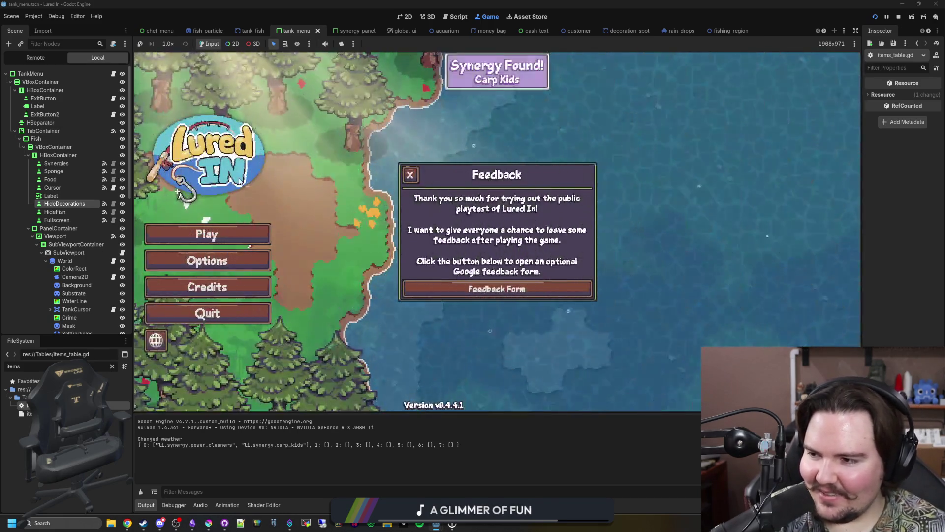
Relaunch, check the Bluefin Tuna and Oarfish swimming in Large Fish Tank 1, then revisit items_table.gd
left_click(408, 180)
left_click(222, 227)
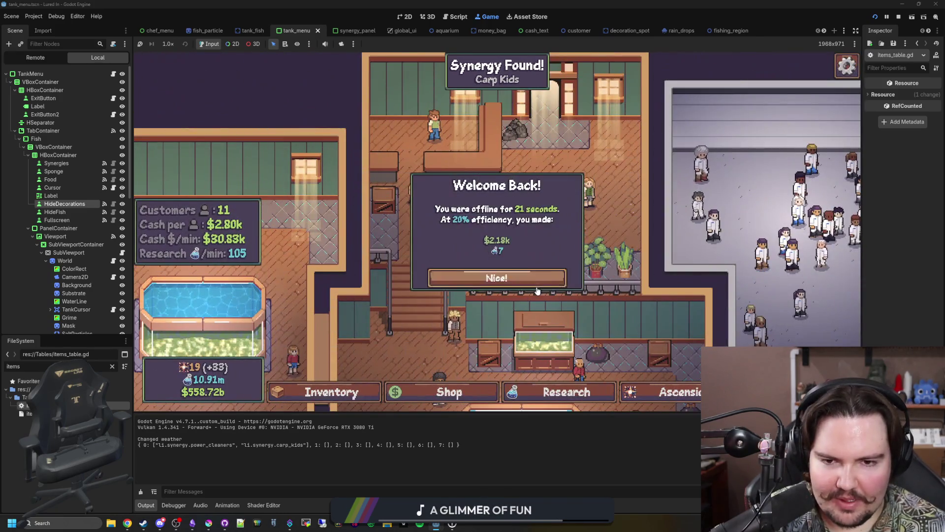
left_click(495, 275)
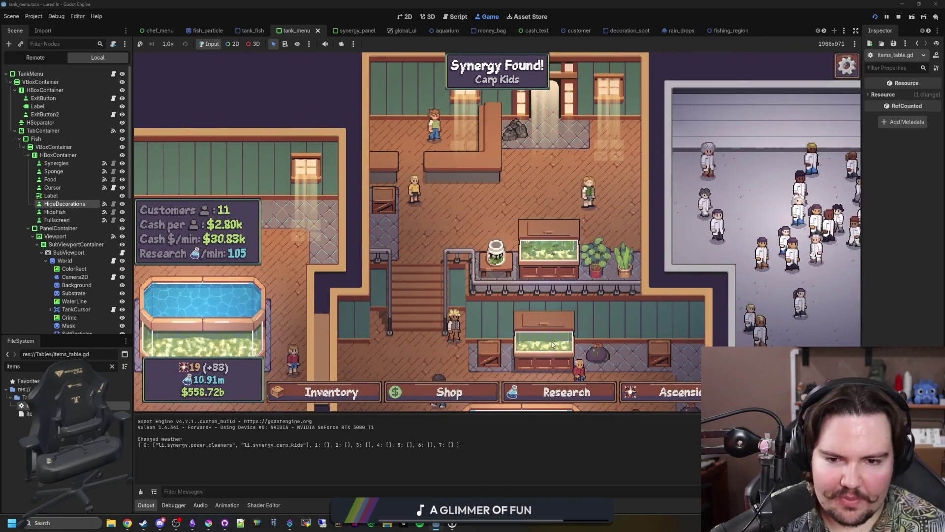
left_click(520, 222)
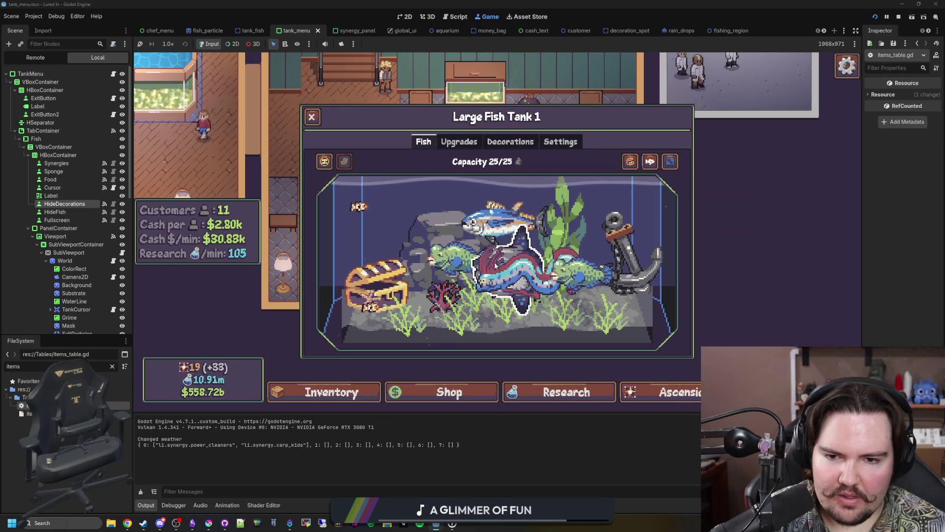
left_click(508, 222)
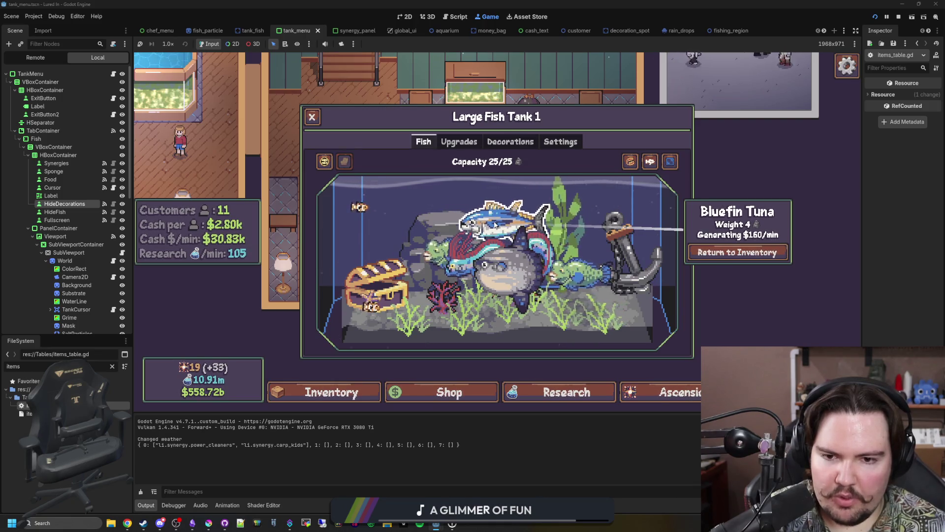
left_click(488, 247)
left_click(482, 261)
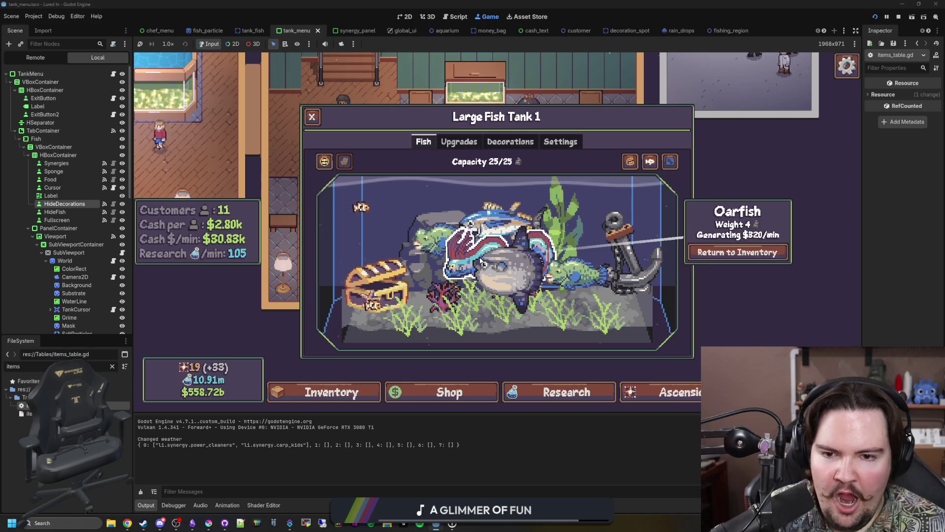
left_click(498, 224)
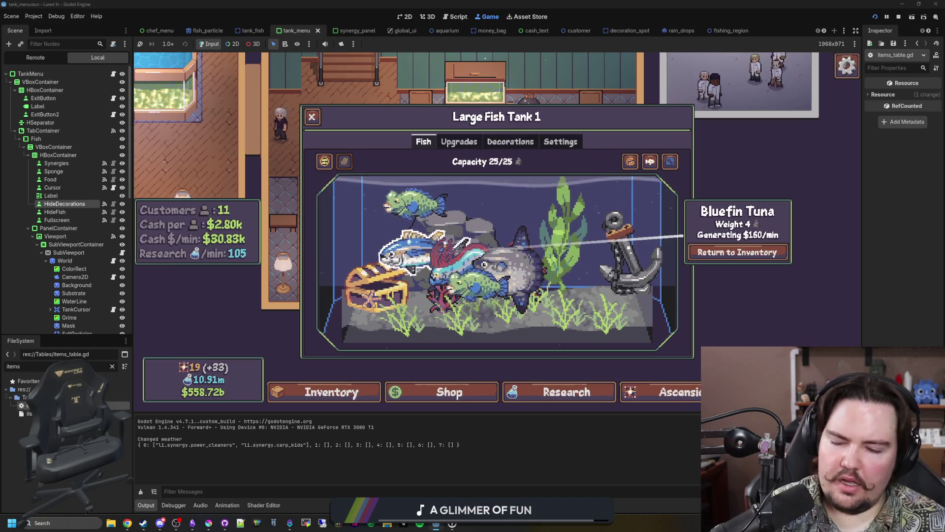
key("ctrl+F3")
left_click(461, 313)
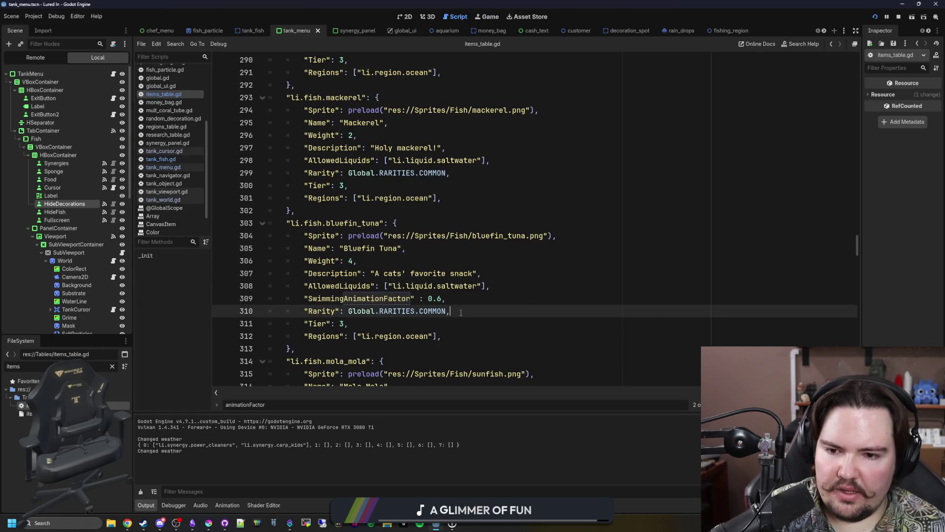
Search items_table.gd for 'mola' and review the Mola Mola and Oarfish animation factors
left_click_drag(857, 256, 840, 59)
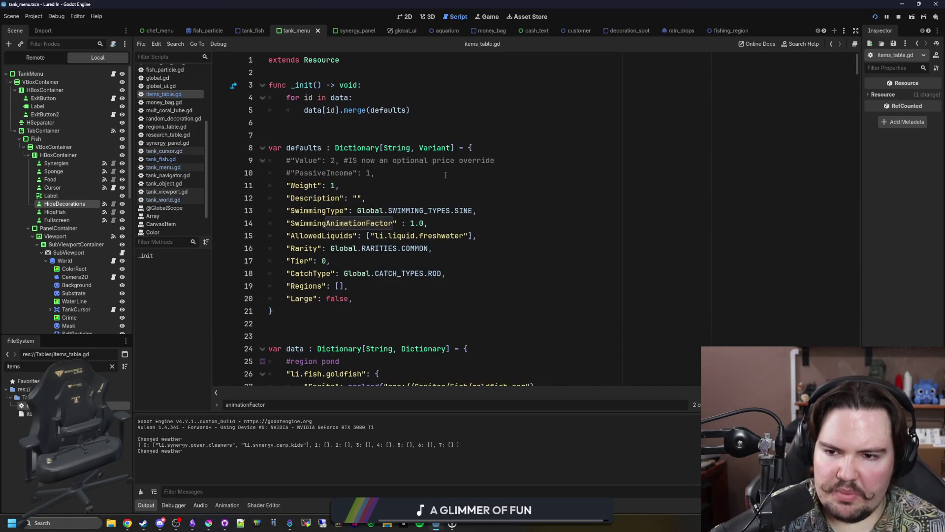
scroll(445, 175, "down", 5)
left_click(518, 182)
key("ctrl+f")
type("mola")
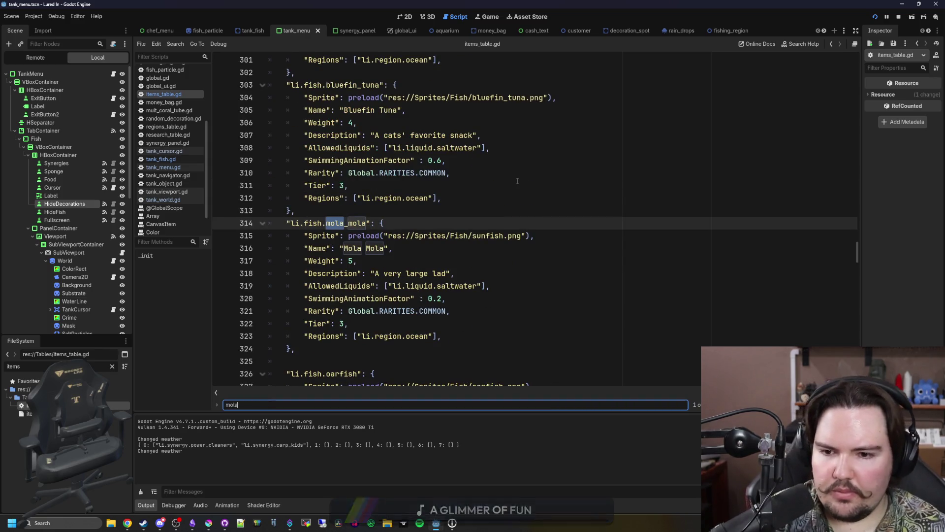
left_click(444, 298)
scroll(444, 298, "down", 2)
scroll(443, 298, "down", 2)
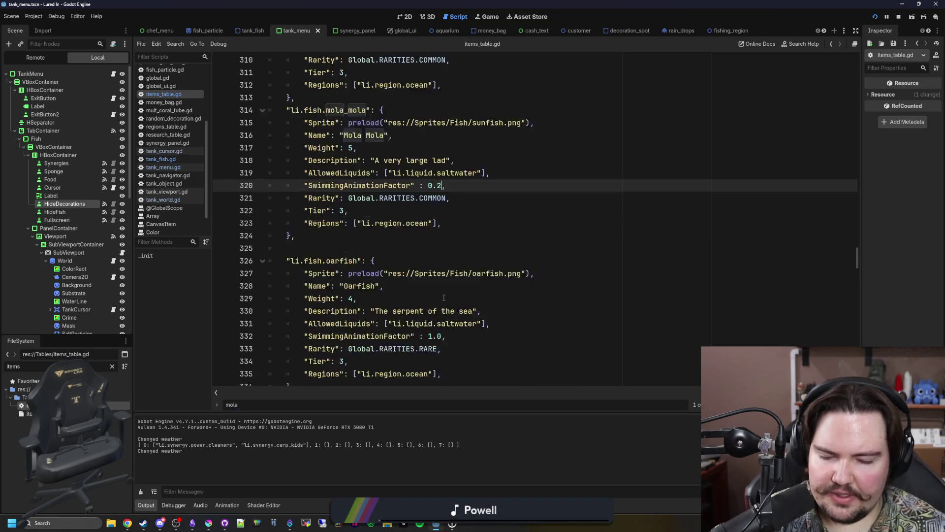
left_click(443, 299)
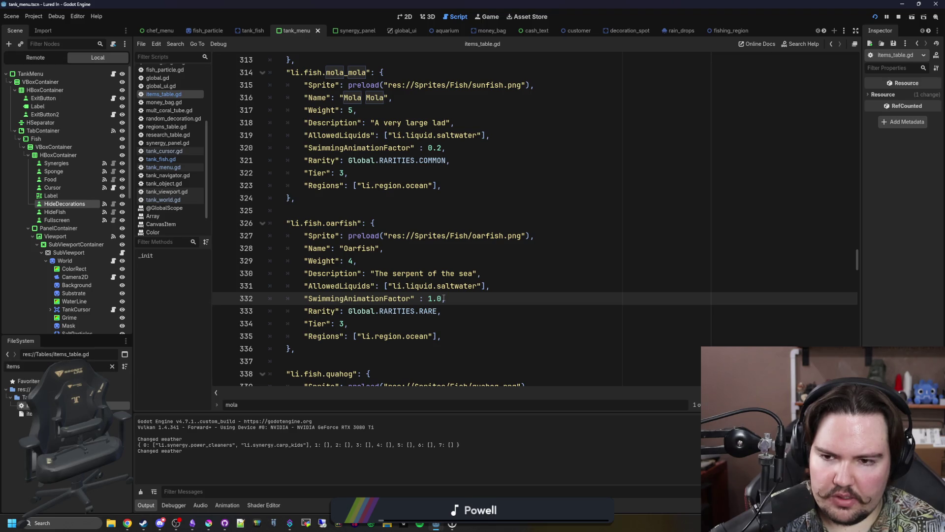
scroll(444, 298, "down", 9)
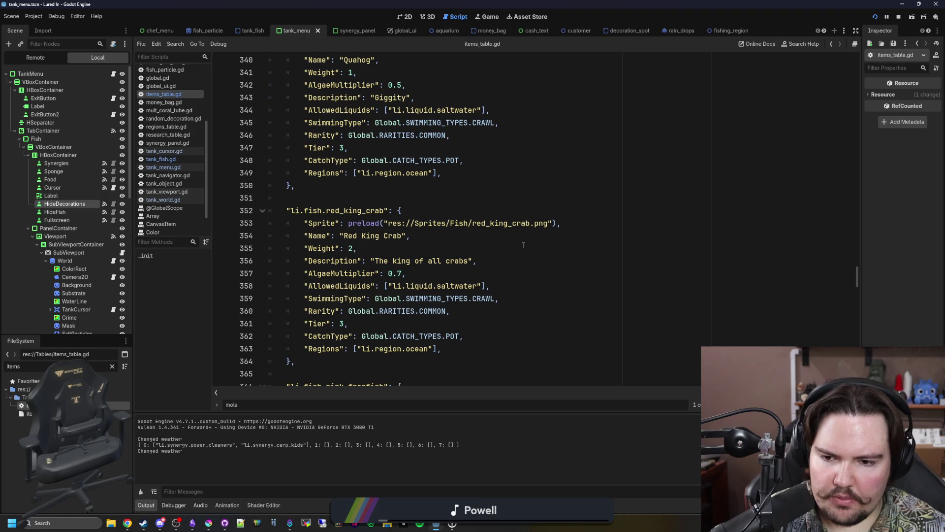
scroll(523, 245, "down", 4)
Find the tuna entry and change its SwimmingAnimationFactor from 0.6 to 0.5, then save
key("ctrl+f")
scroll(523, 245, "down", 5)
scroll(523, 245, "down", 5)
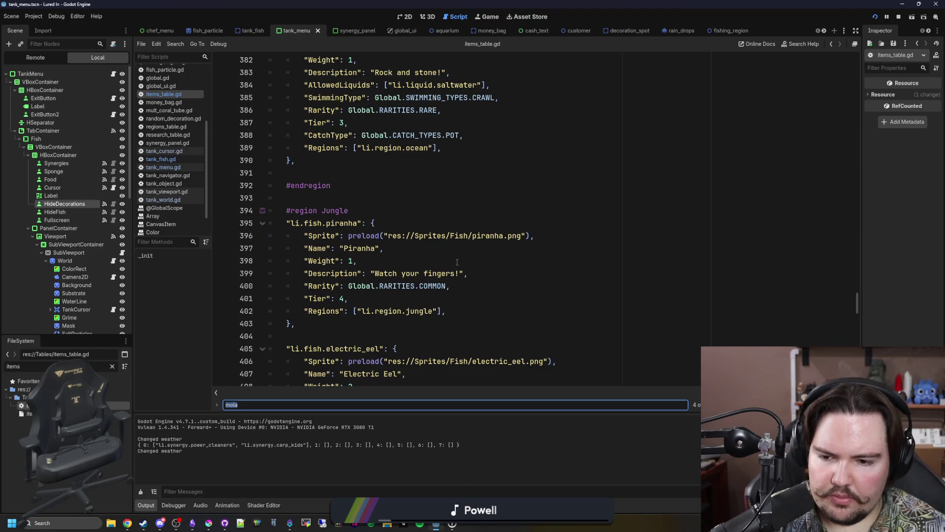
scroll(457, 262, "up", 5)
type("tuna")
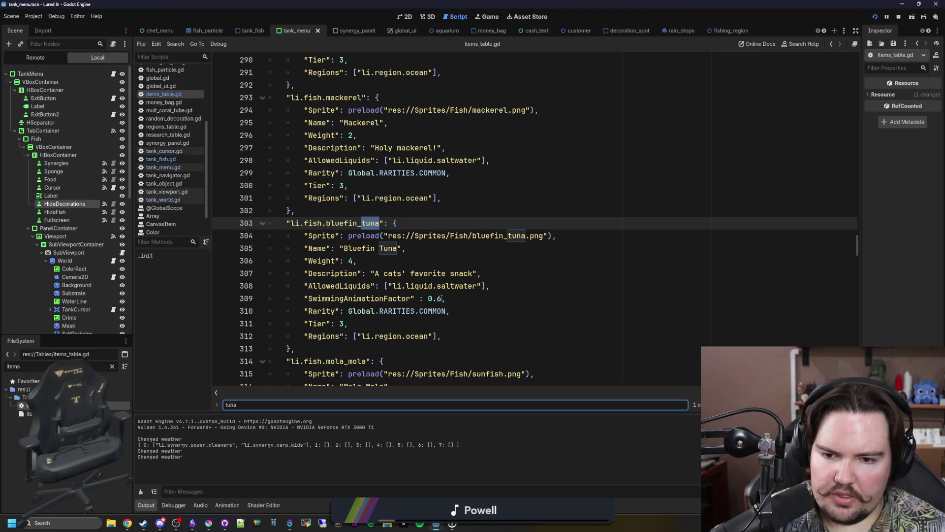
left_click(442, 299)
key("BackSpace")
left_click(535, 311)
key("ctrl+s")
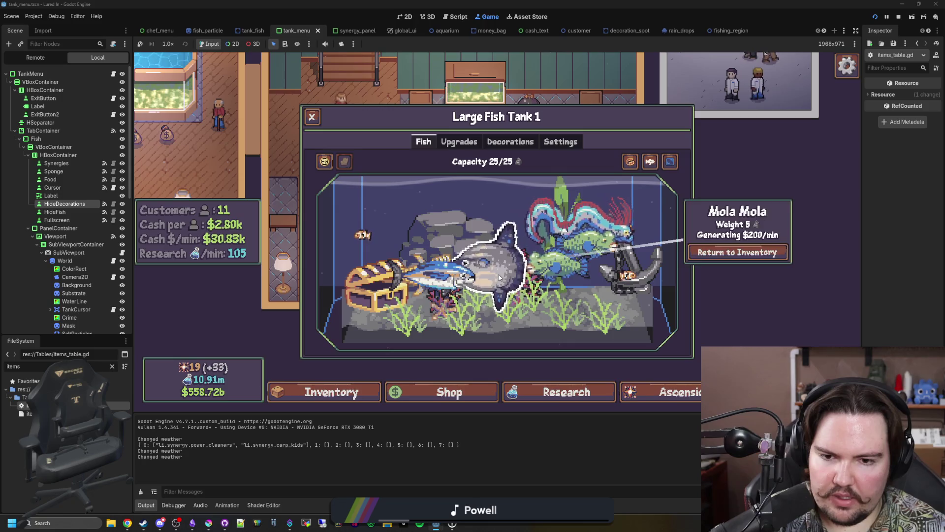
left_click(737, 325)
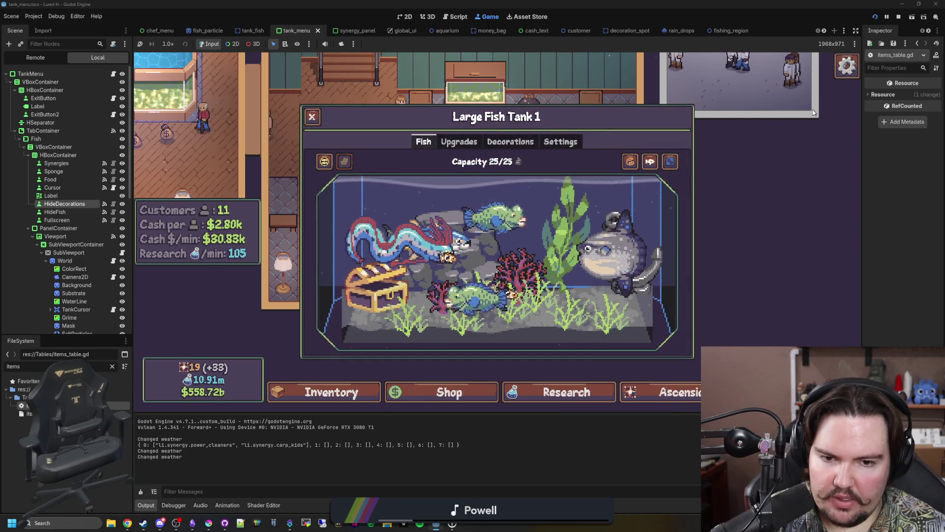
left_click(899, 17)
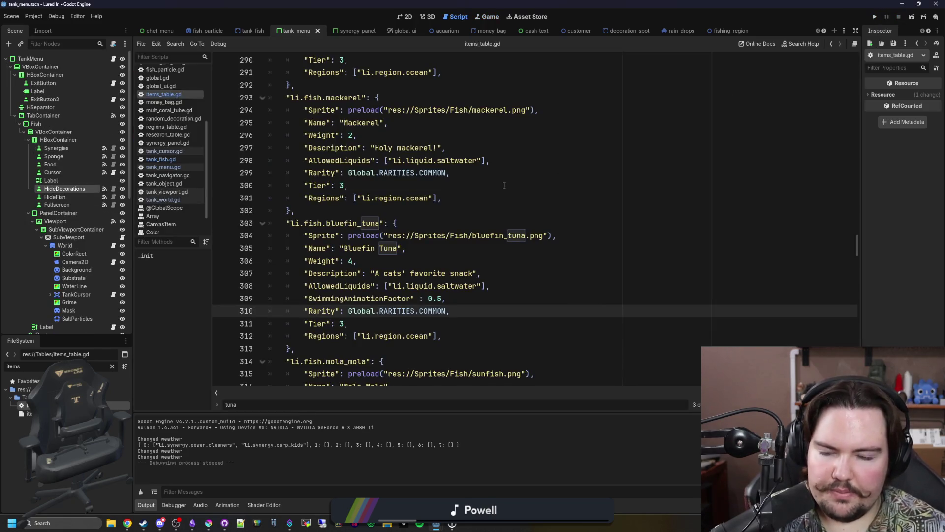
With tank_fish.gd shown, open GitHub Desktop and scroll through the 84 changed files
left_click(188, 160)
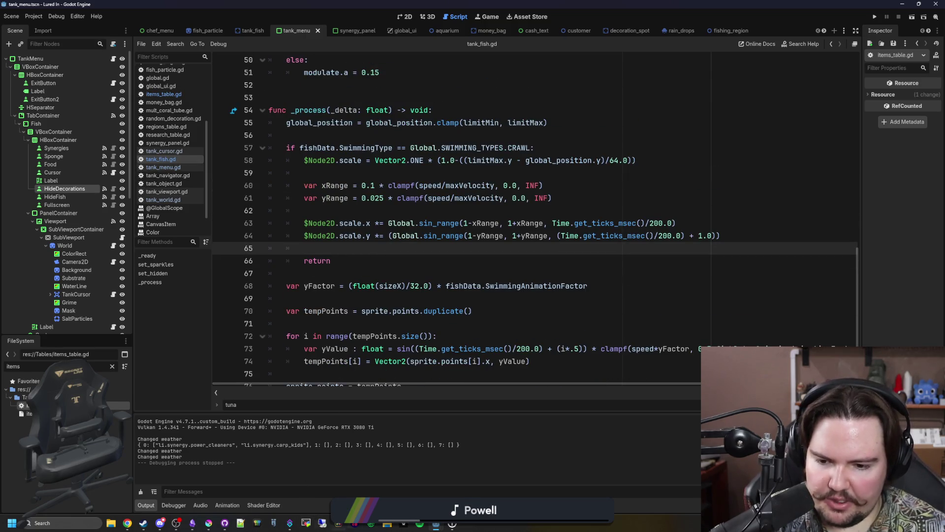
left_click(223, 521)
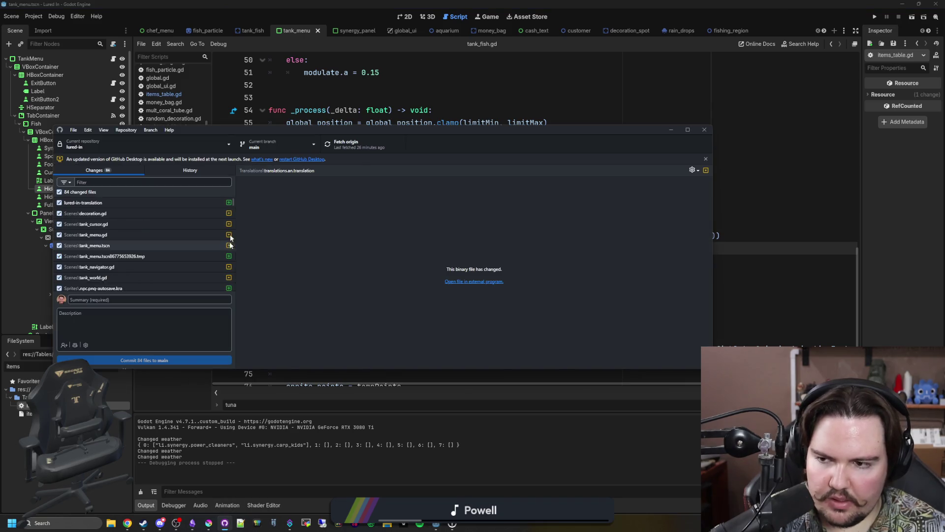
left_click_drag(306, 131, 711, 178)
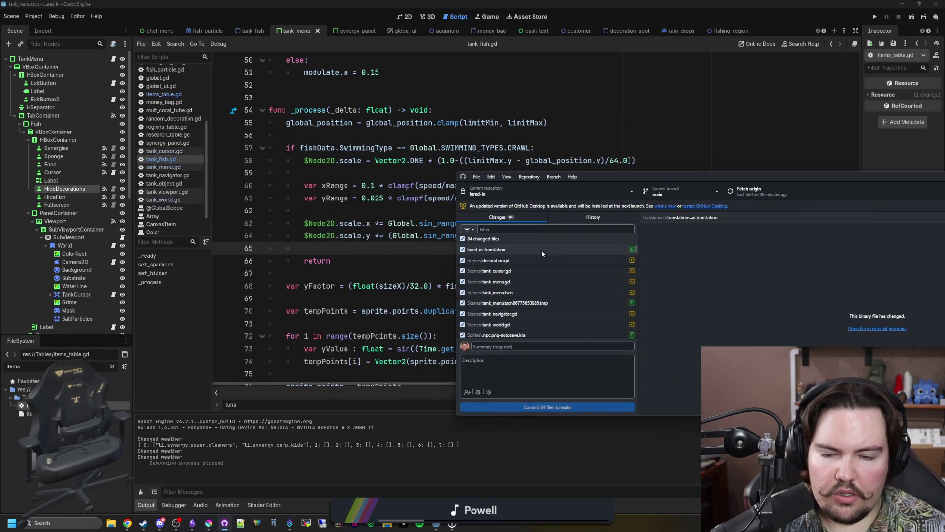
scroll(534, 270, "down", 3)
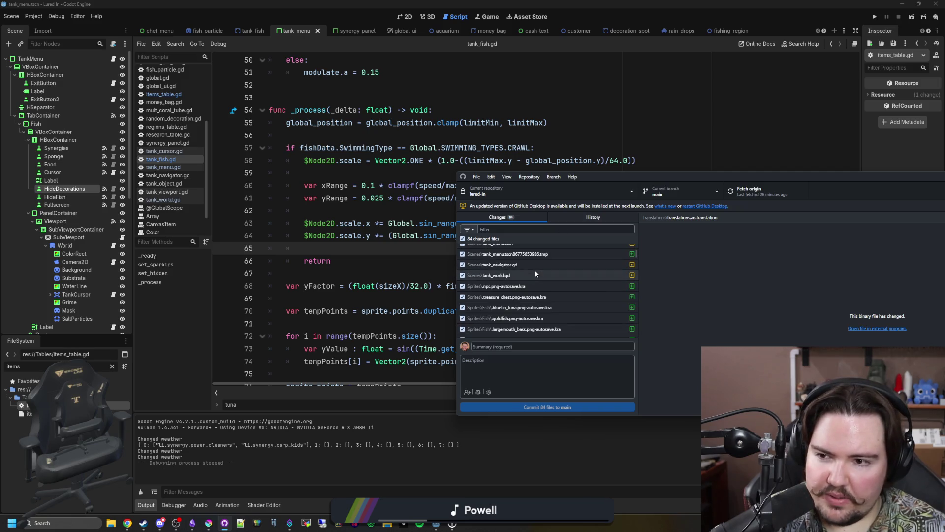
scroll(517, 325, "up", 3)
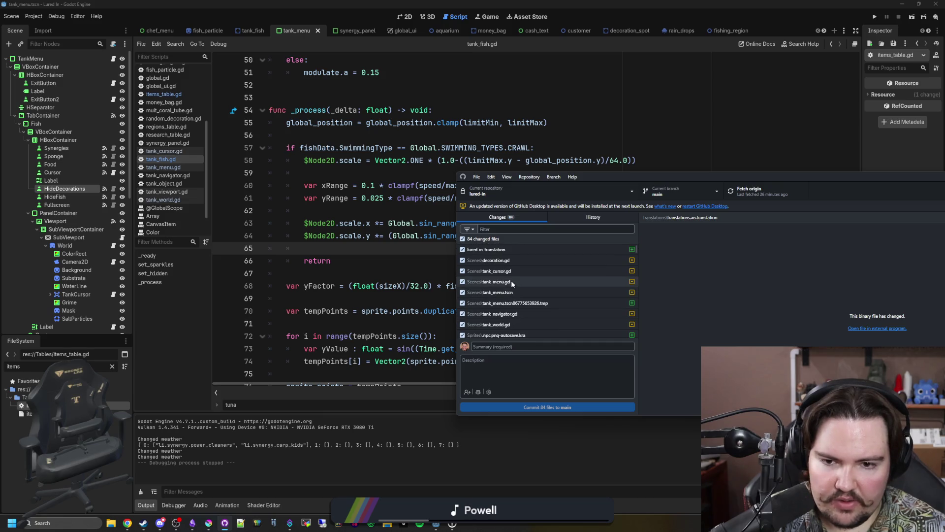
scroll(507, 318, "down", 5)
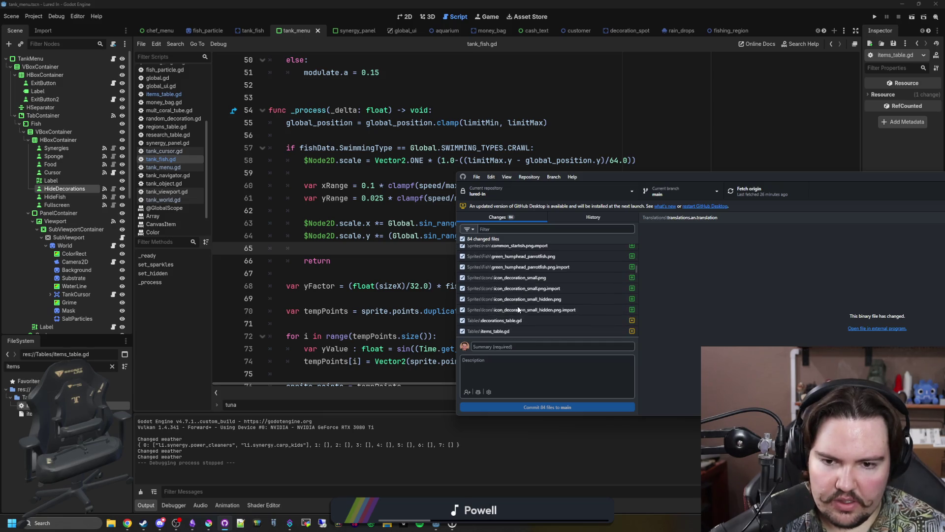
scroll(522, 326, "up", 5)
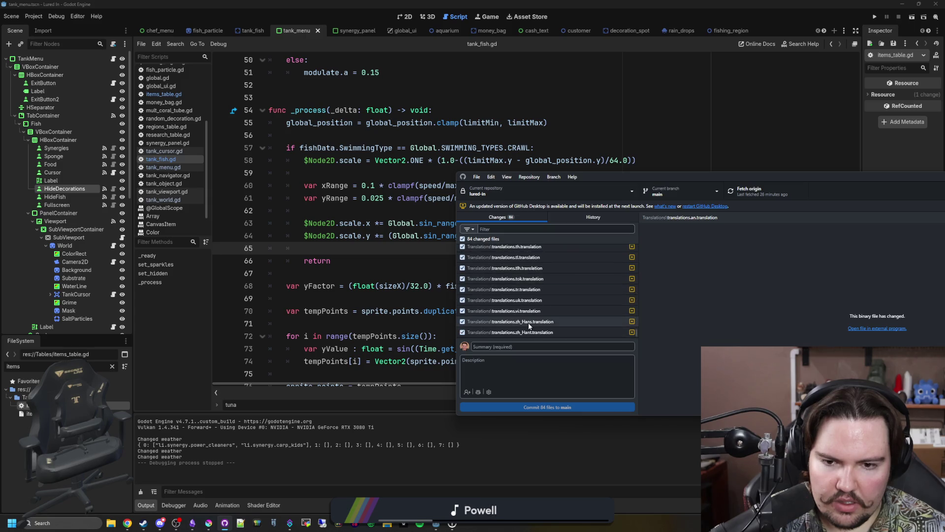
Filter the changed files by 'tank' to show 13 matches, then return to Godot
left_click(510, 227)
type("tank_f")
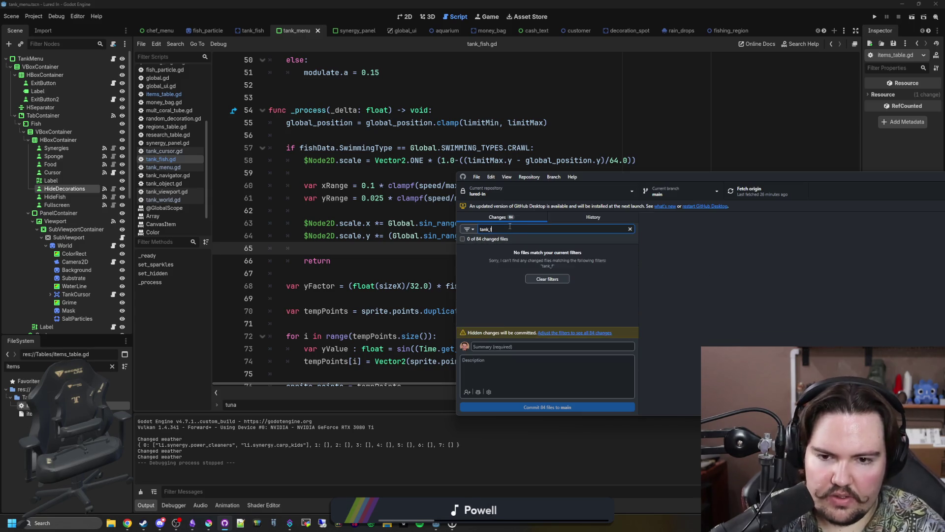
key("BackSpace")
key("BackSpace")
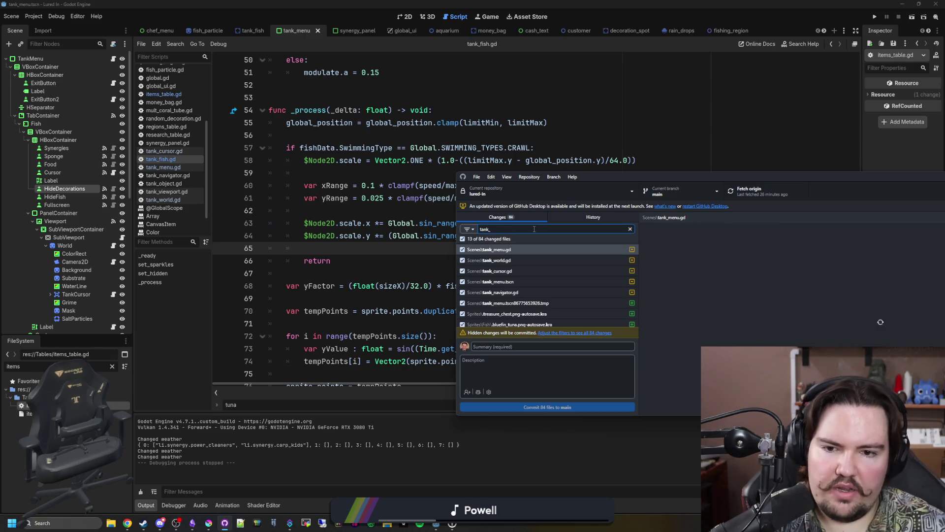
left_click(404, 209)
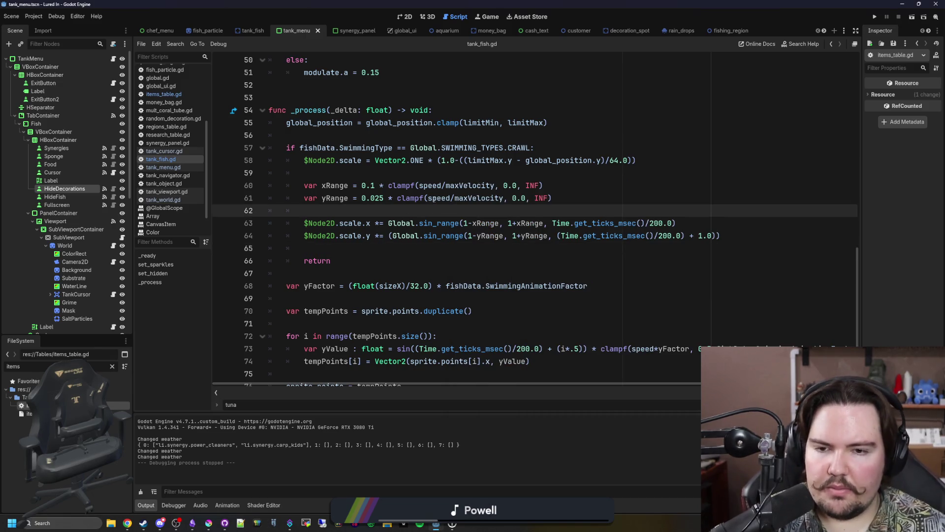
scroll(477, 204, "up", 2)
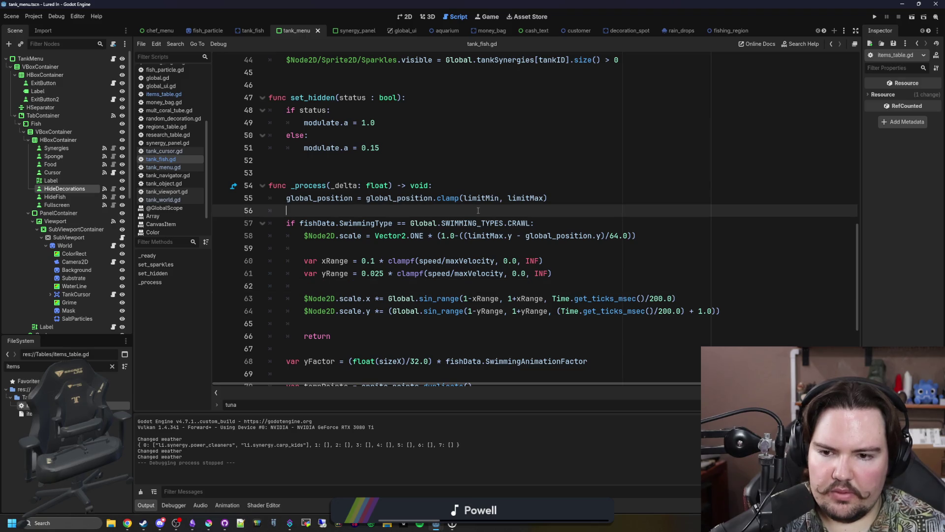
scroll(478, 210, "down", 4)
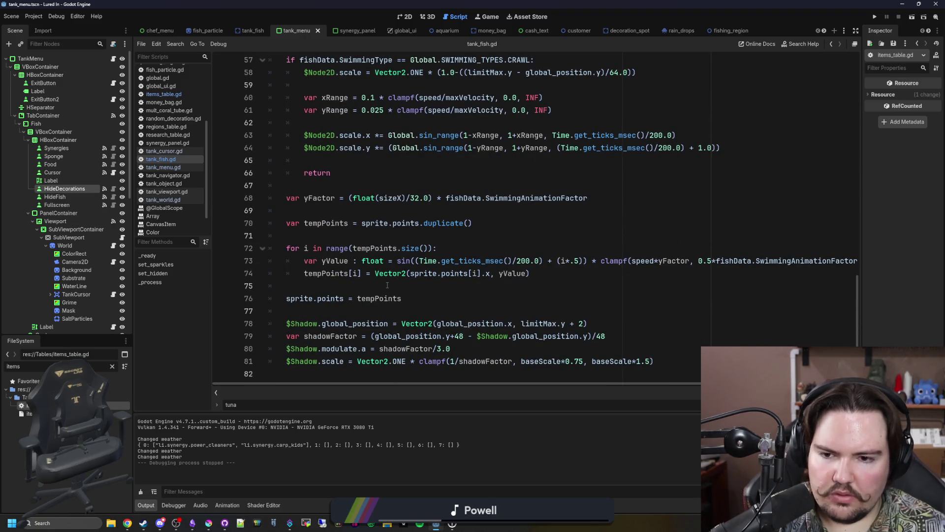
left_click(387, 285)
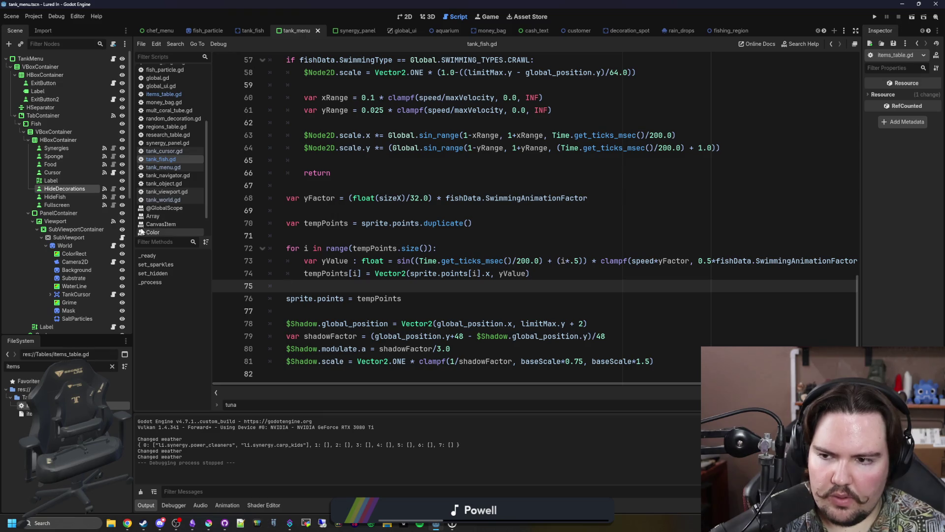
left_click_drag(132, 228, 110, 229)
scroll(376, 216, "up", 3)
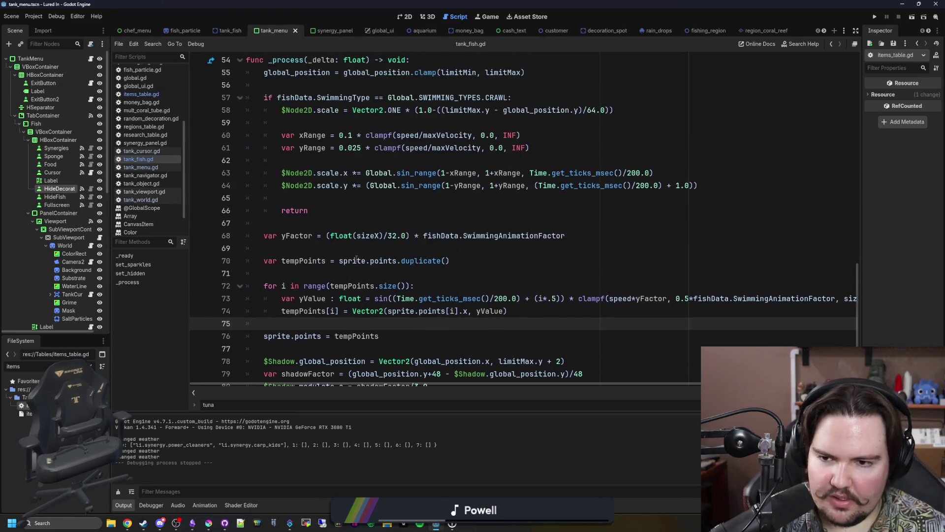
left_click(377, 216)
key("ctrl+s")
scroll(376, 217, "down", 1)
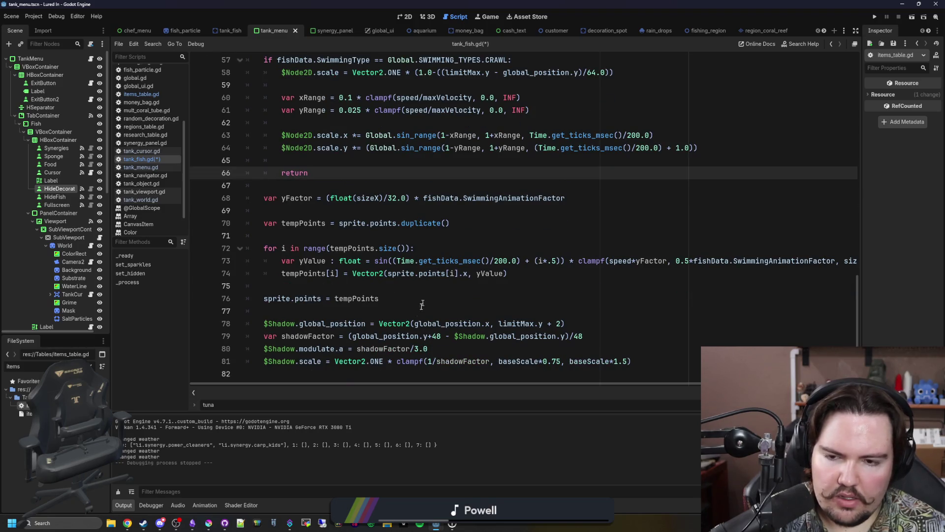
scroll(419, 315, "up", 1)
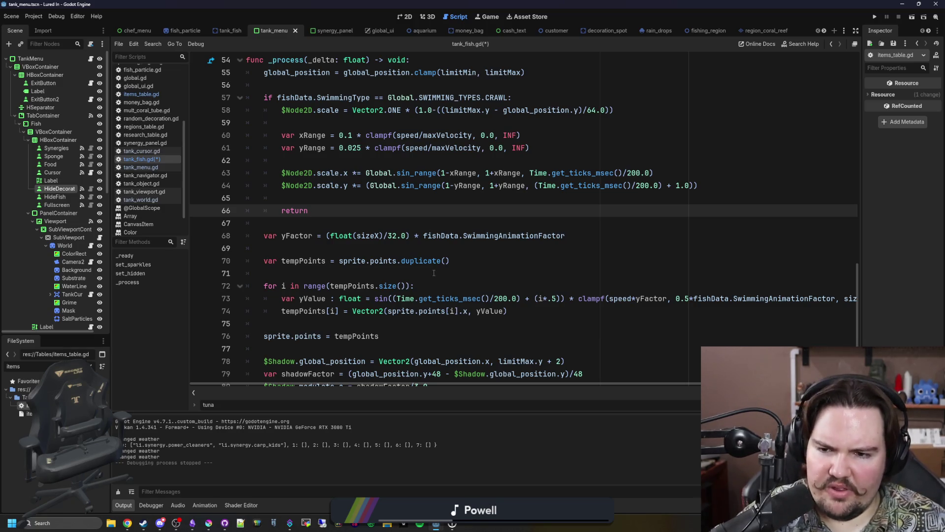
scroll(434, 273, "down", 1)
left_click(479, 241)
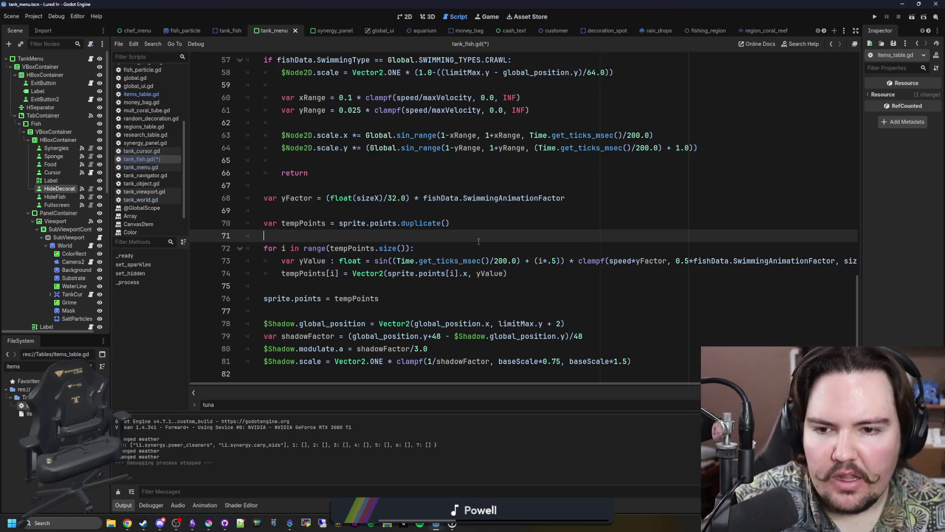
left_click(446, 199)
double_click(512, 198)
left_click(603, 200)
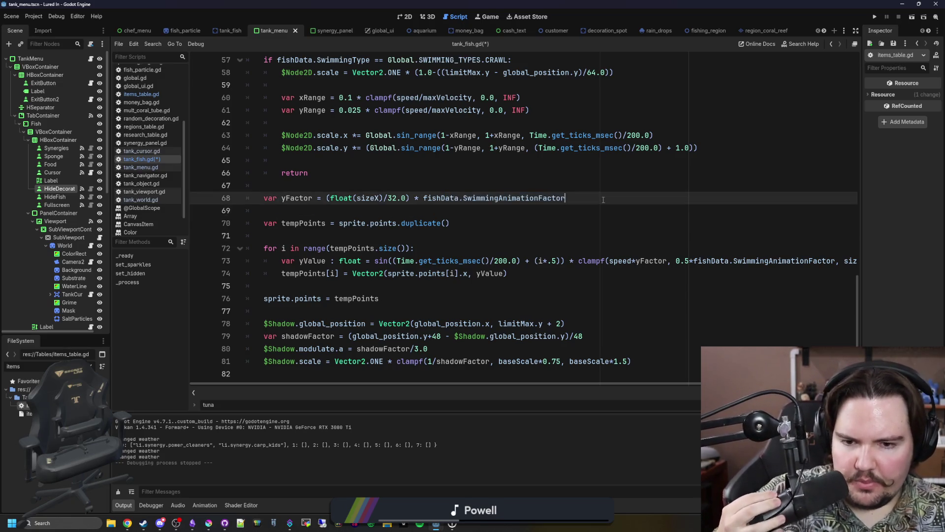
triple_click(479, 197)
double_click(479, 197)
left_click(479, 197)
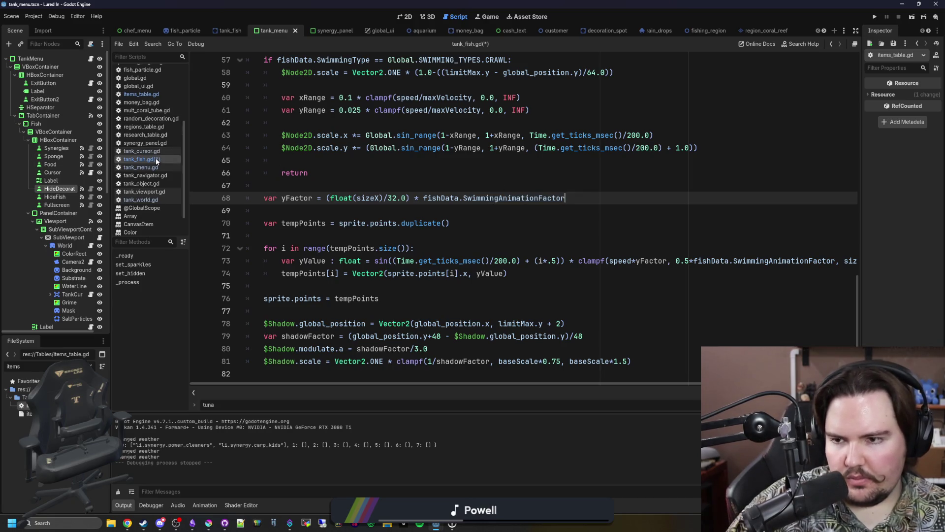
mouse_move(584, 202)
left_mouse_down()
mouse_move(405, 198)
mouse_move(422, 198)
left_mouse_up()
left_click(374, 185)
left_click(150, 95)
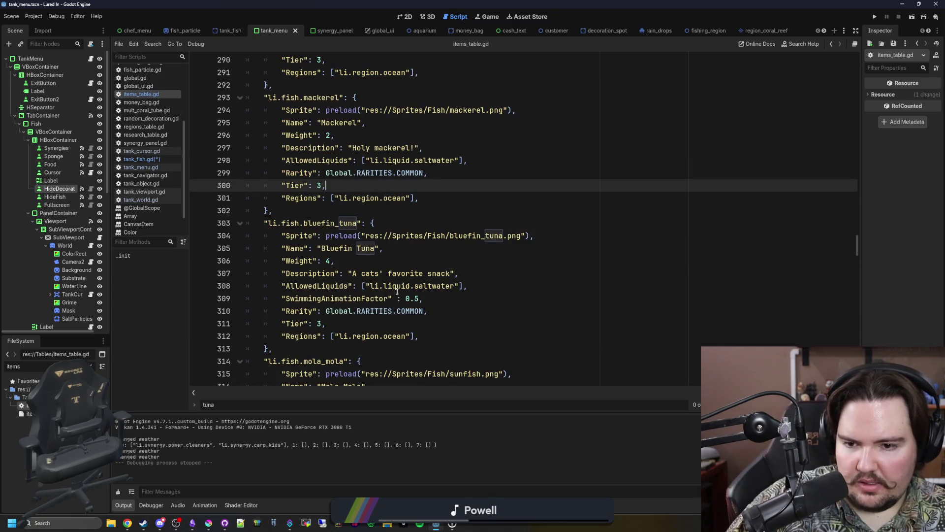
double_click(362, 299)
key("ctrl+c")
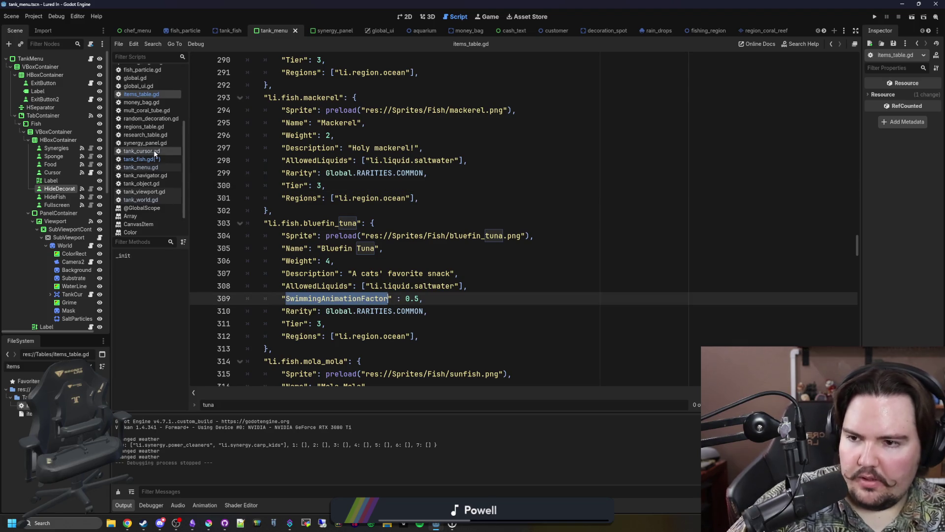
left_click(154, 159)
double_click(514, 198)
key("ctrl+v")
left_click(514, 177)
left_click(523, 215)
key("ctrl+s")
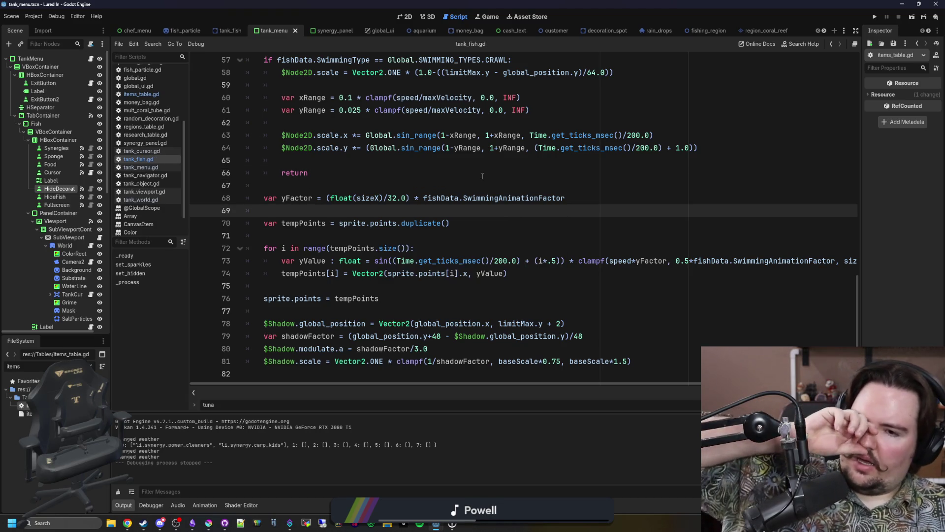
Review the yFactor assignment on line 70 and the Time.get_ticks_msec()/200.0 sine on line 73
left_click_drag(299, 223, 450, 223)
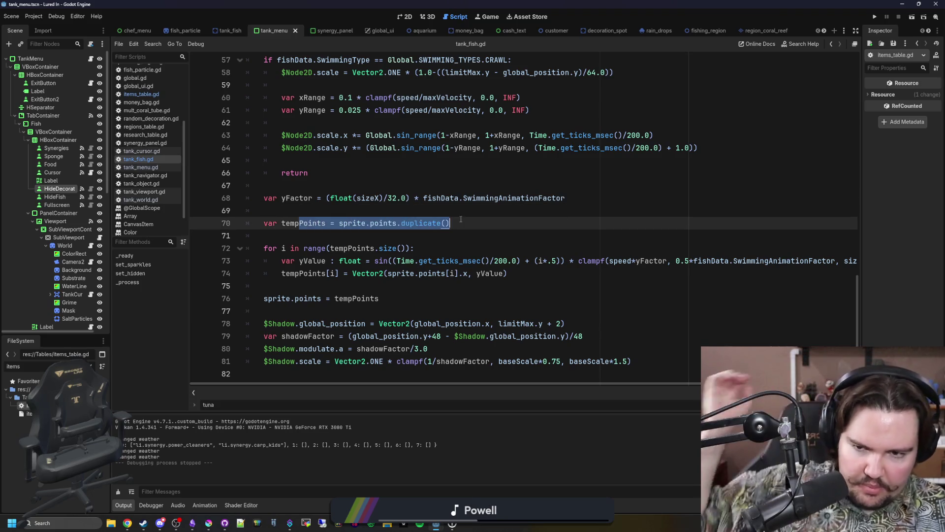
left_click(449, 223)
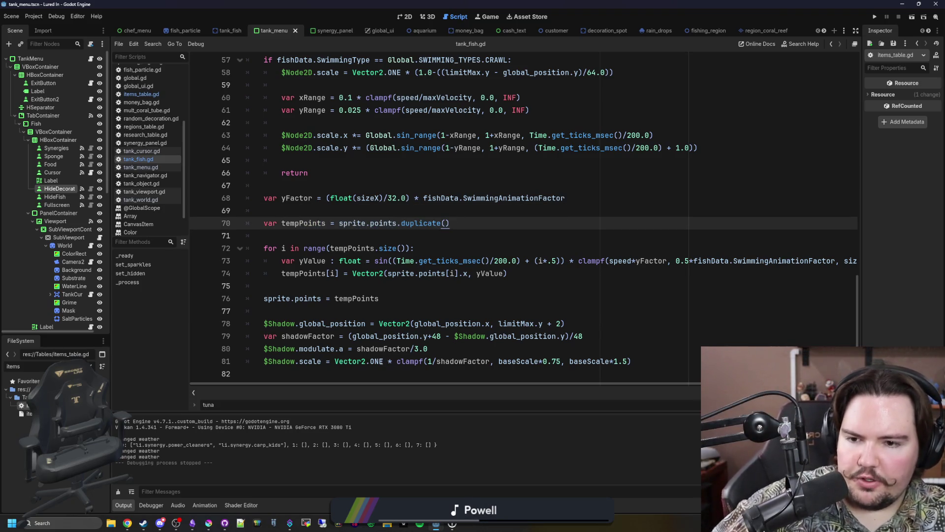
mouse_move(380, 362)
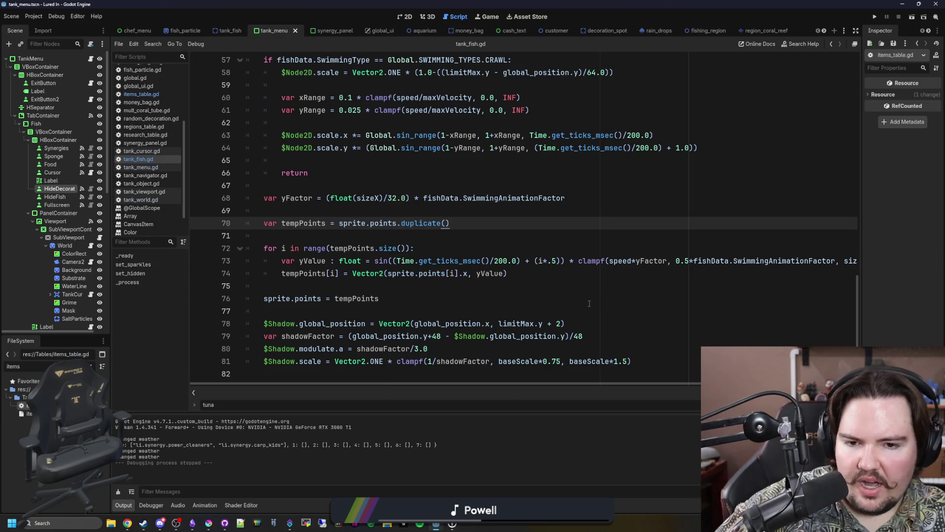
scroll(480, 384, "right", 2)
scroll(477, 381, "left", 2)
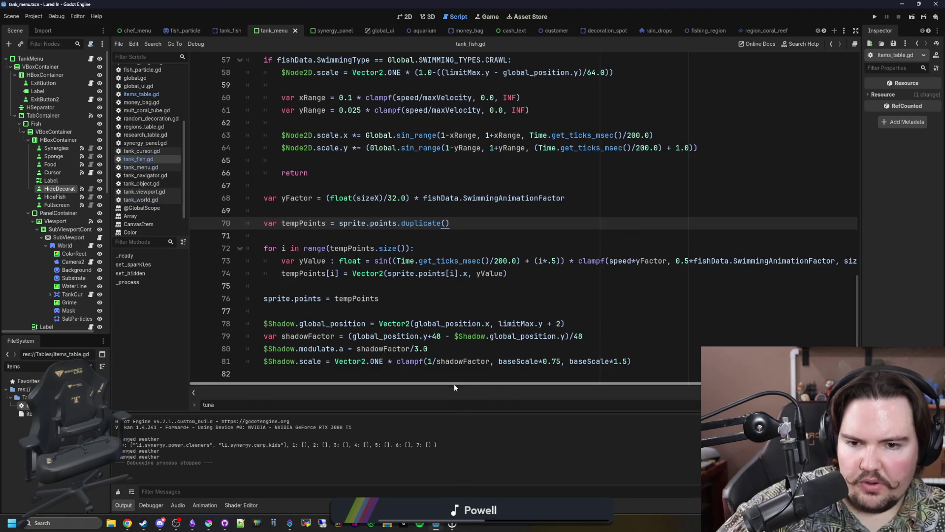
left_click(518, 261)
left_click_drag(518, 261, 394, 260)
left_click(394, 261)
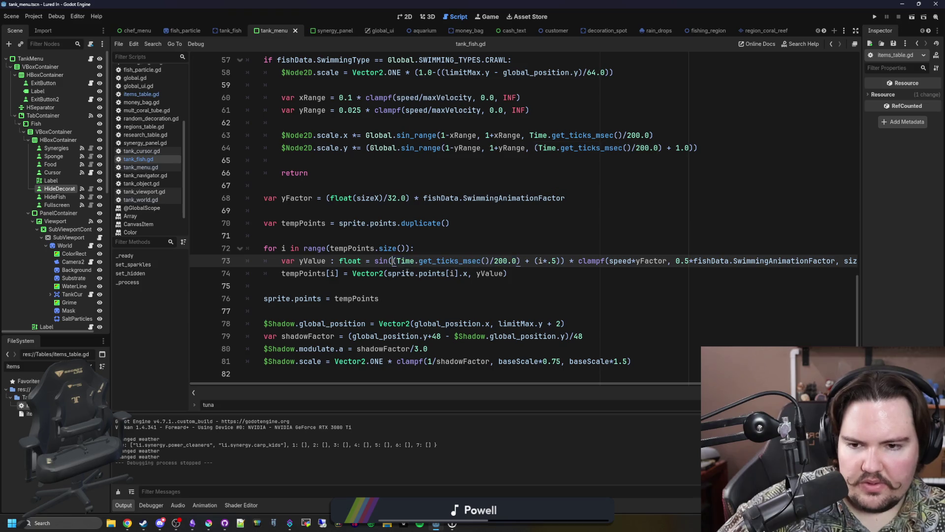
left_click(417, 281)
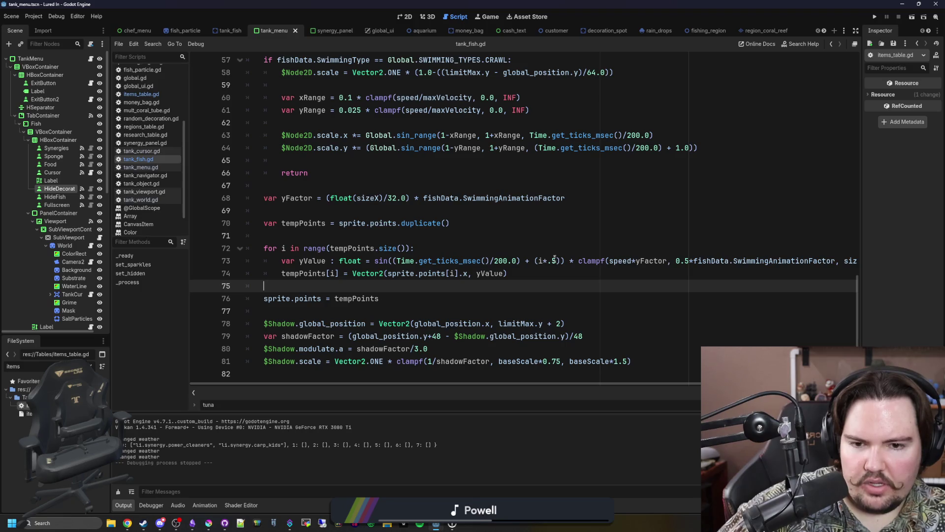
left_click(525, 249)
left_click(502, 222)
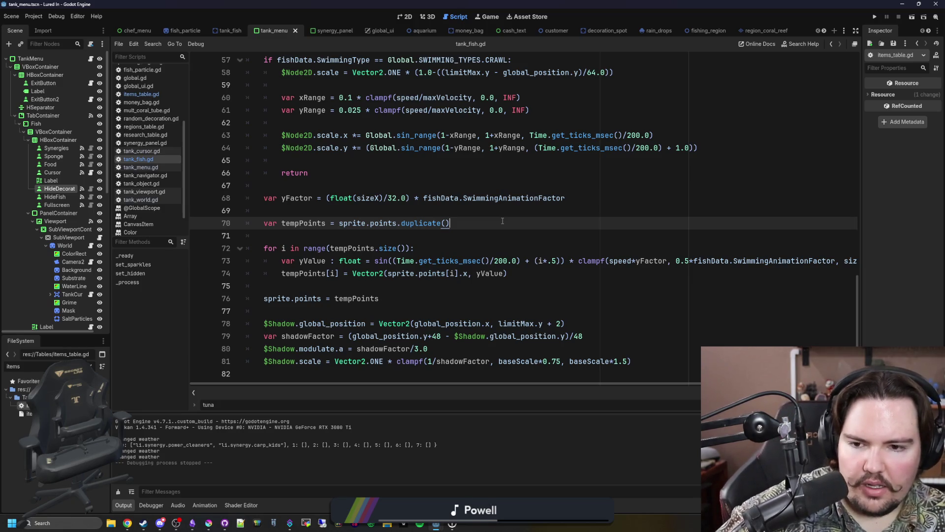
Indent blank line 71 and look over the rest of the _process swim code
scroll(651, 385, "right", 1)
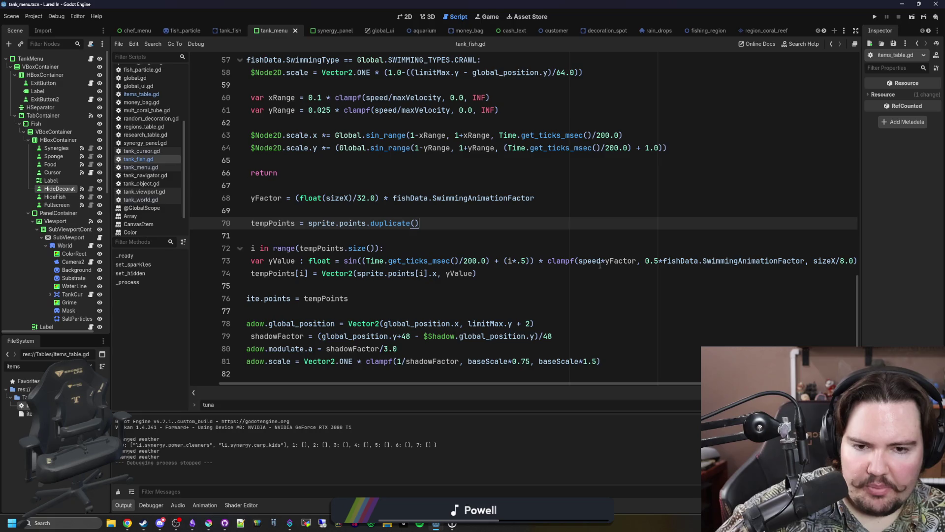
mouse_move(596, 258)
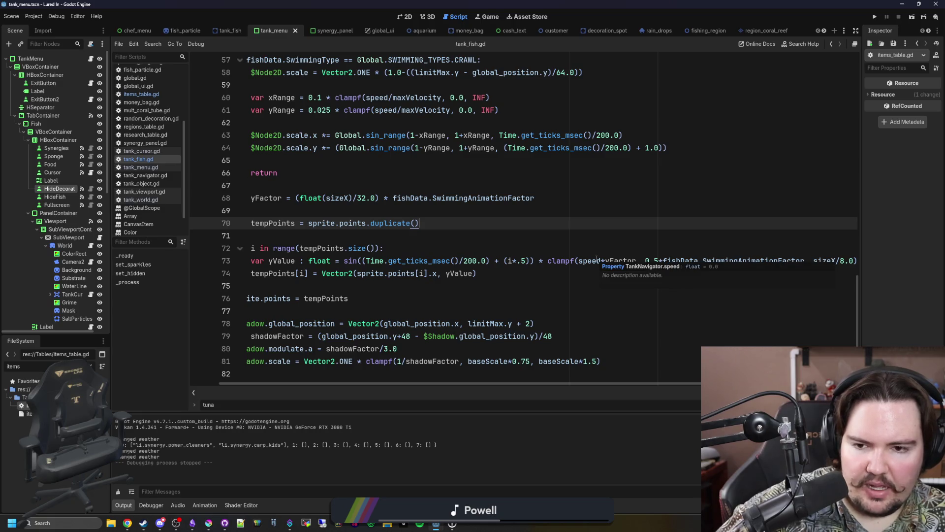
left_click(599, 233)
key("ctrl+a")
key("Tab")
left_click(599, 233)
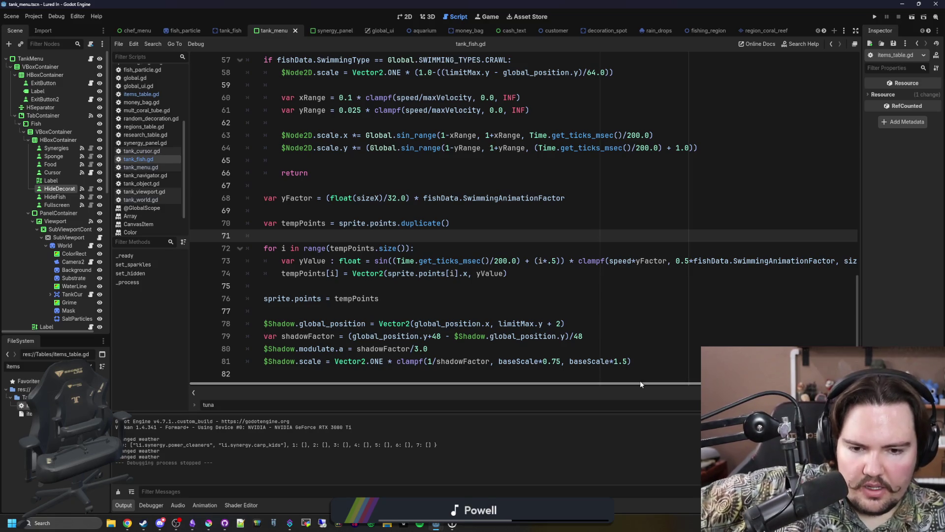
left_click_drag(640, 384, 670, 384)
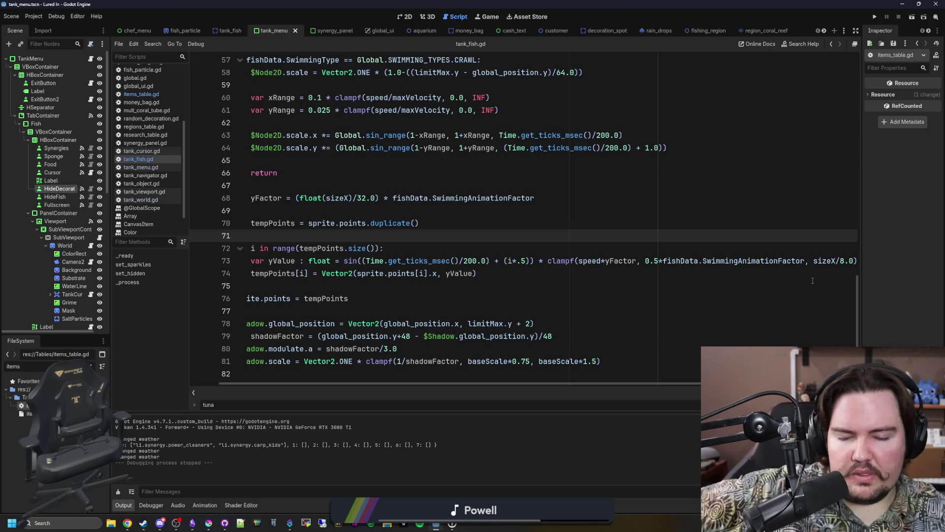
scroll(809, 280, "left", 2)
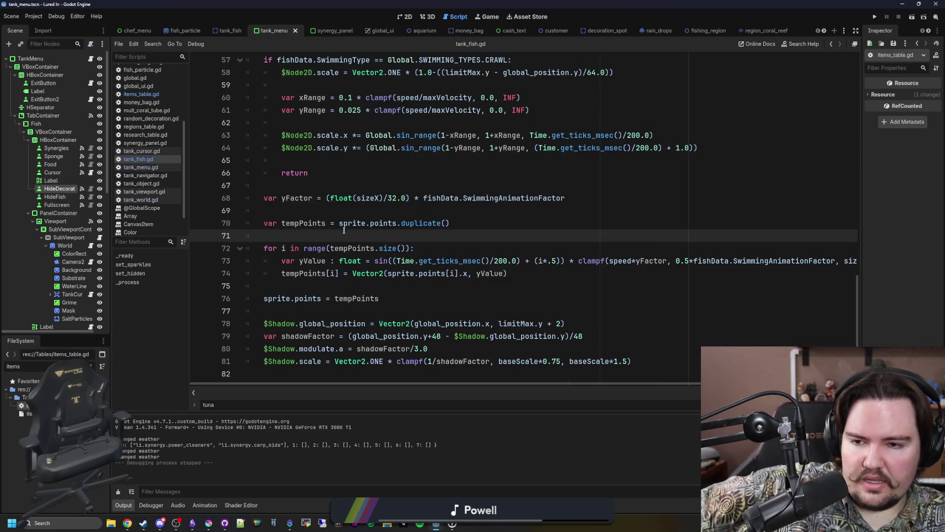
left_click(365, 213)
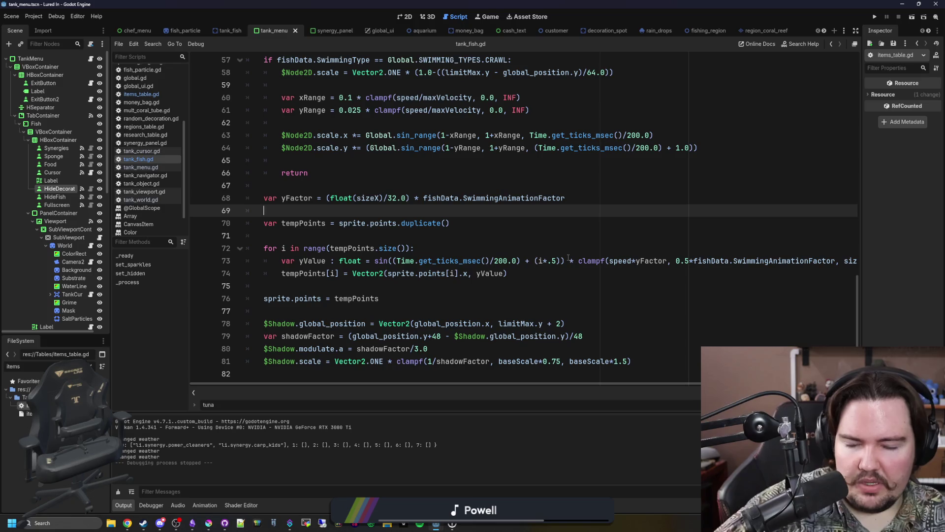
Search tank_navigator.gd for 'speed' to find where get_peak is multiplied by travelTime
left_click(625, 263, "ctrl")
scroll(299, 191, "down", 15)
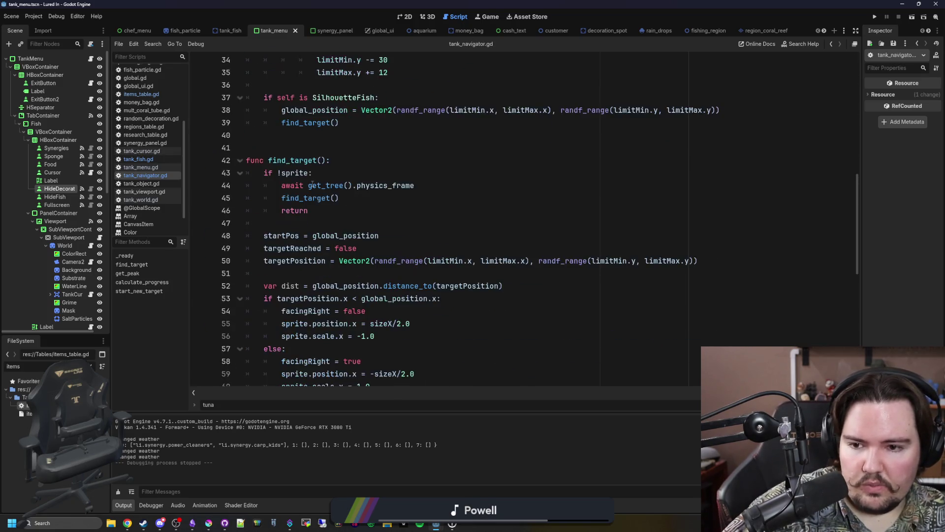
left_click(547, 137)
key("ctrl+f")
type("speed")
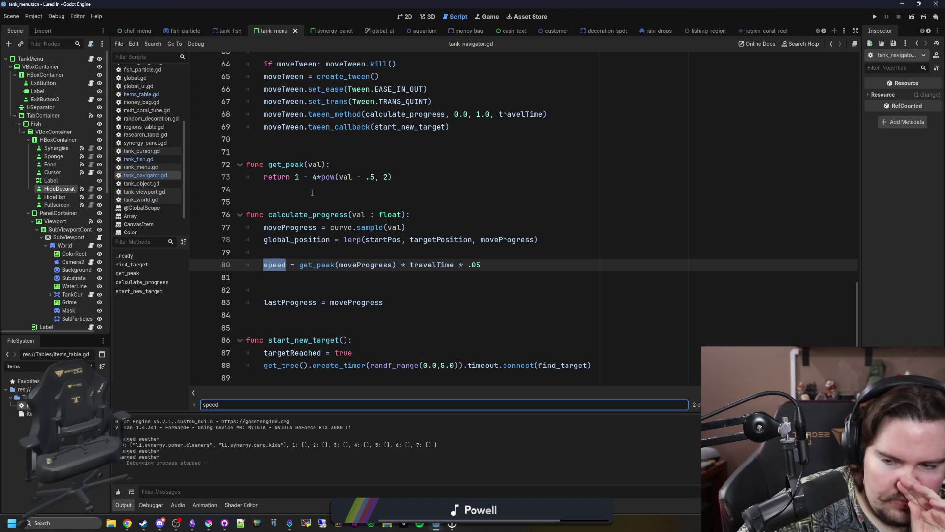
key("Return")
key("Return")
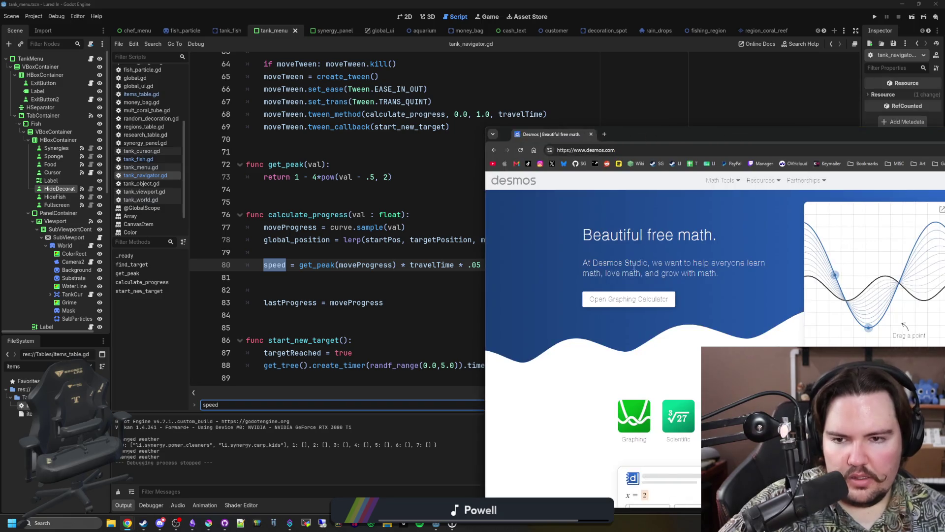
left_click(648, 301)
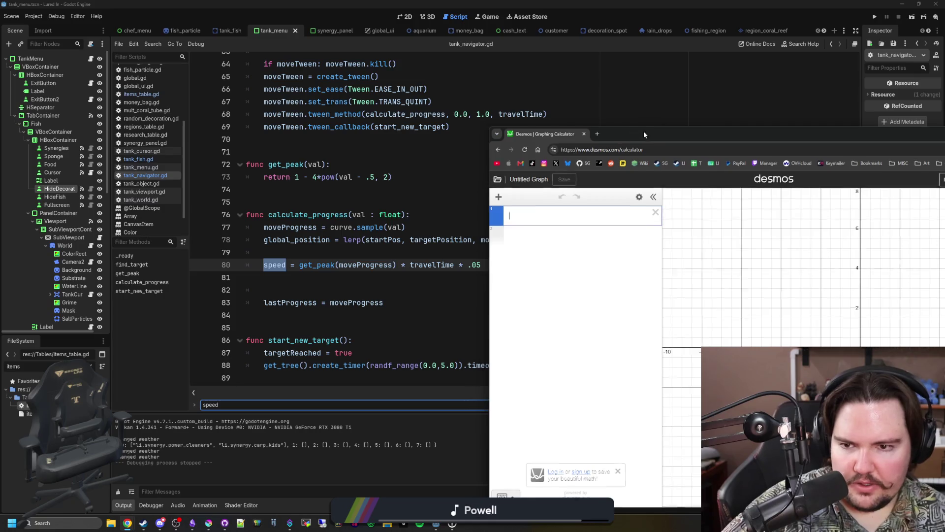
Enter the expression 1-4*(x-.5)^2 in Desmos's first expression line
left_click_drag(643, 131, 764, 144)
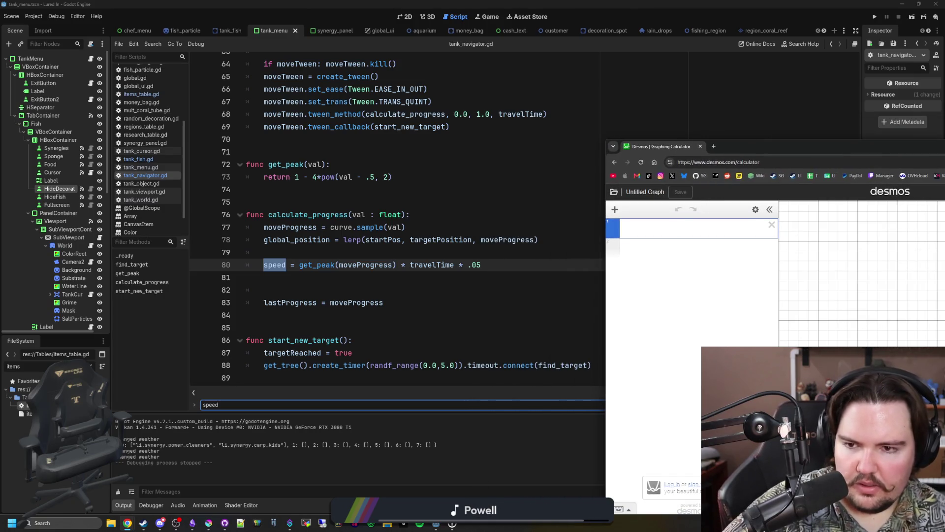
type("1-")
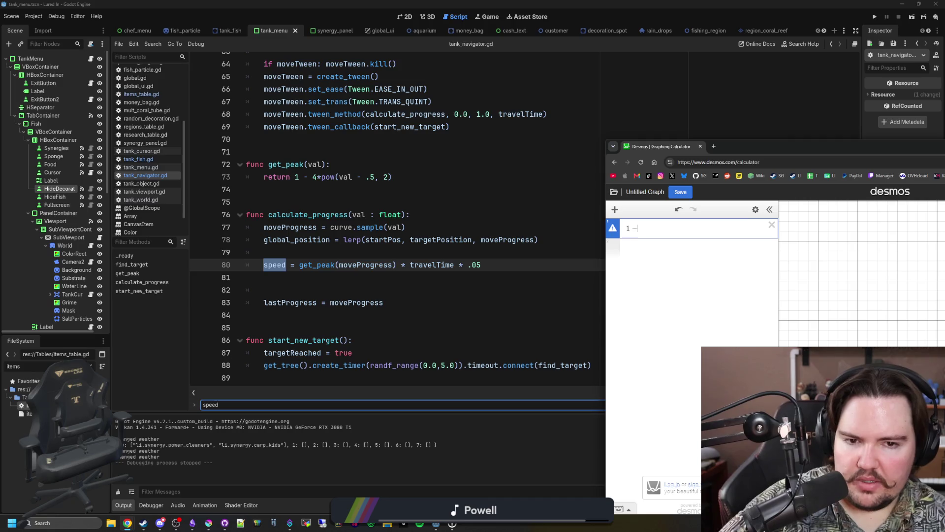
type("r")
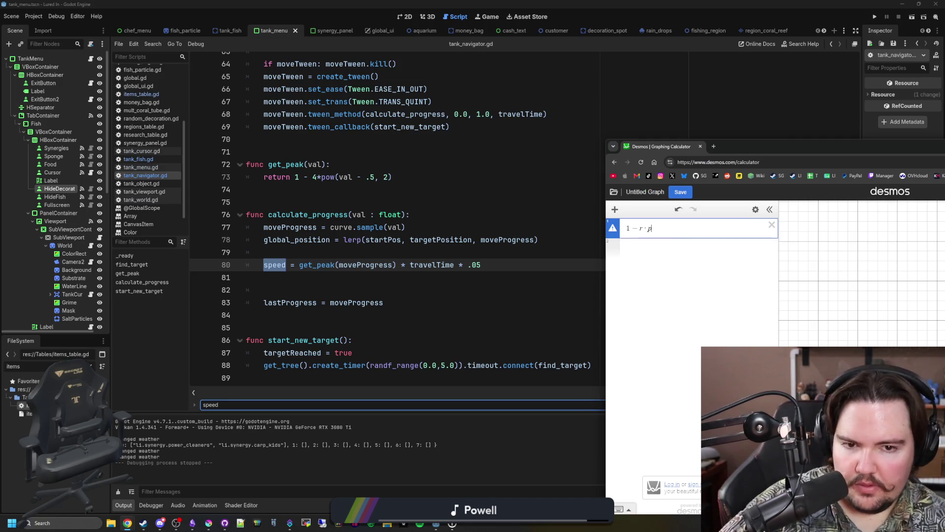
key("BackSpace")
type("4")
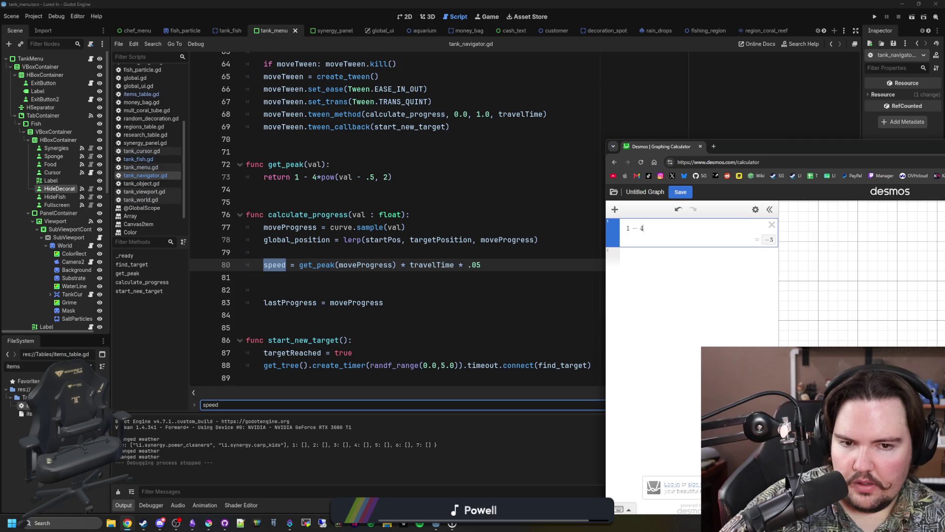
type("*")
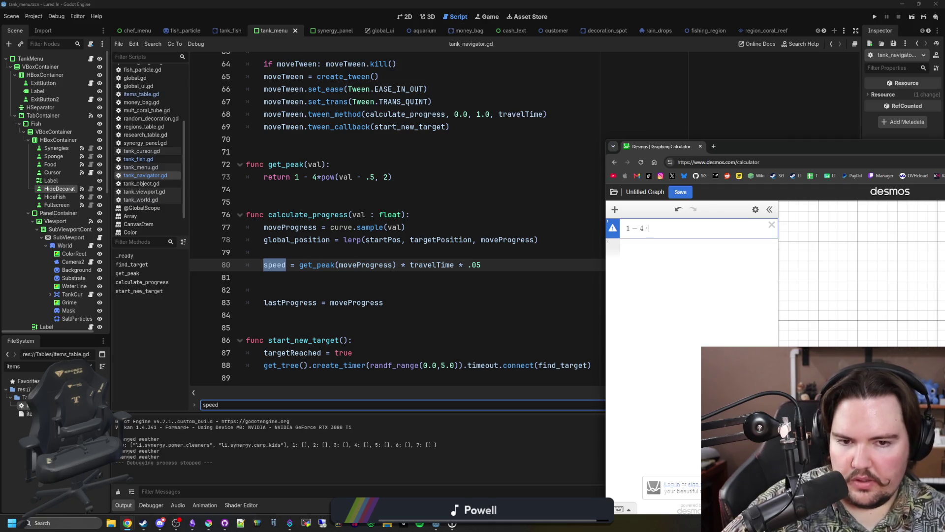
type("(")
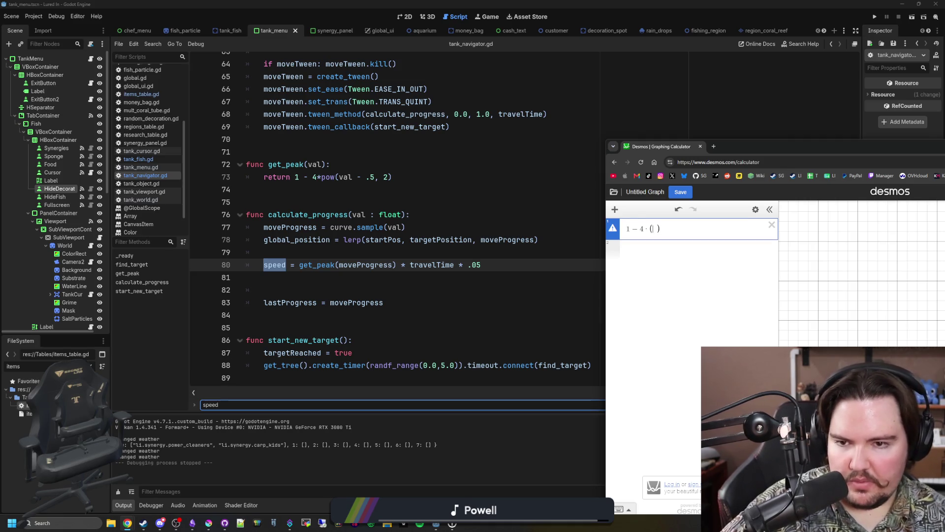
type("x-.5")
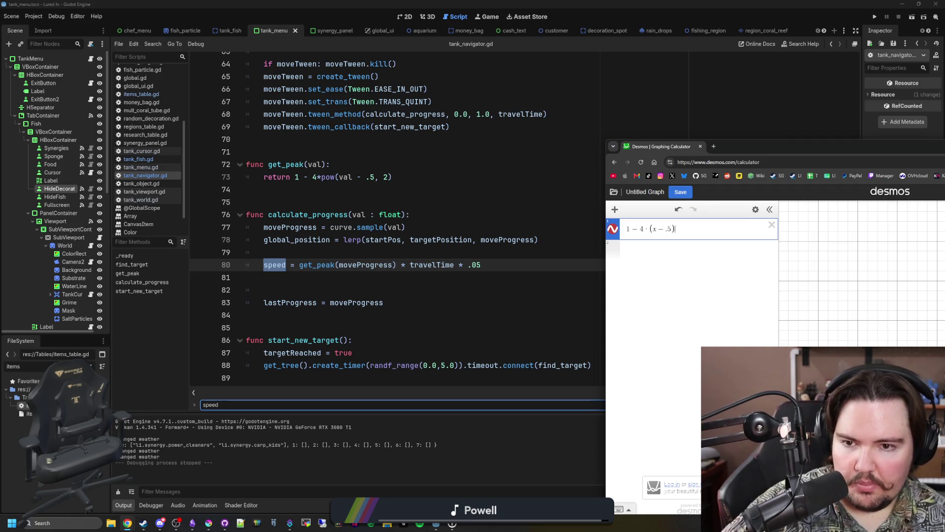
type("^2")
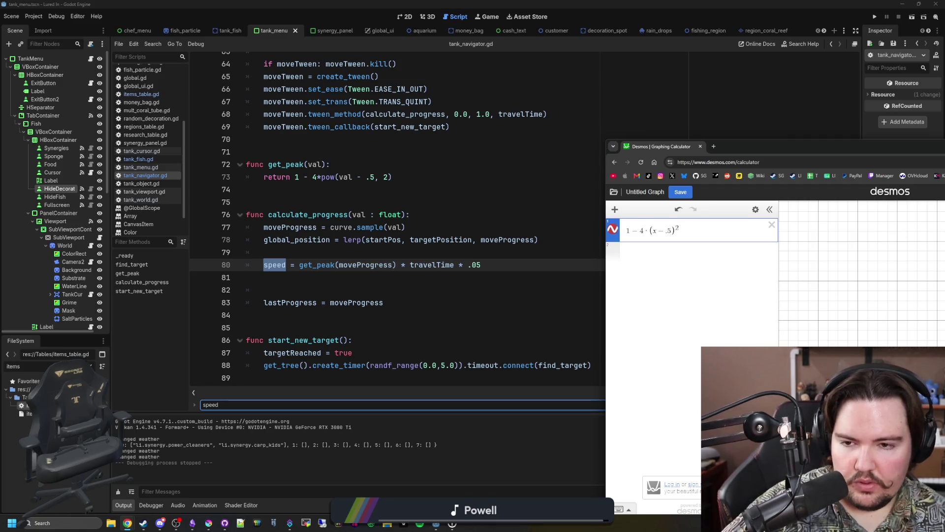
Maximize the browser and trace the parabola to confirm it peaks at 1 at x = 0.5
double_click(829, 143)
scroll(643, 247, "up", 5)
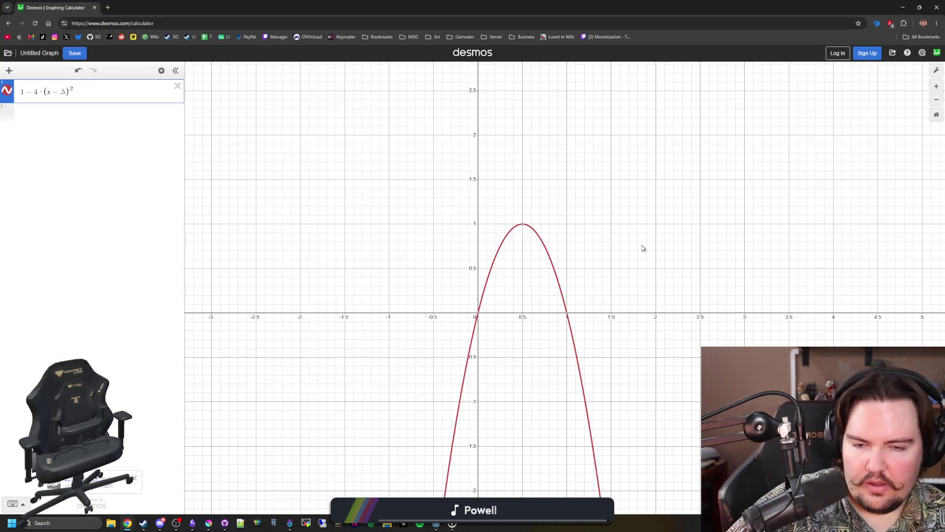
mouse_move(406, 347)
mouse_move(407, 341)
left_mouse_down()
mouse_move(468, 216)
mouse_move(536, 345)
left_mouse_up()
Switch back to Godot and save tank_navigator.gd
key("alt+Tab")
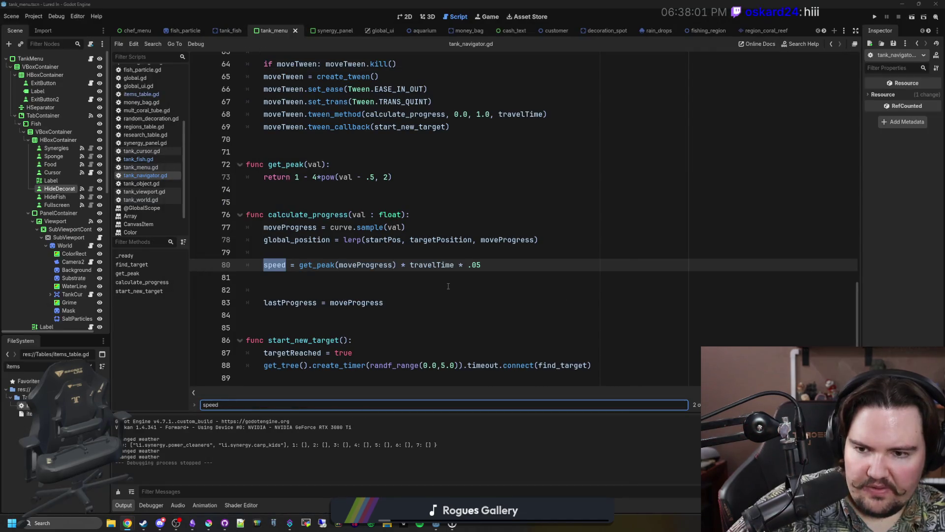
left_click(327, 281)
key("ctrl+s")
left_click(334, 255)
key("ctrl+s")
left_click(379, 189)
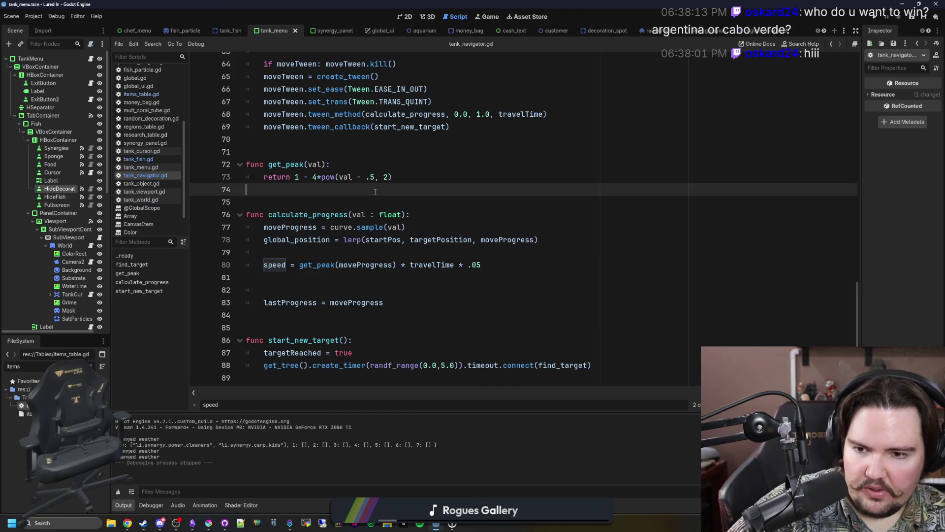
key("ctrl+s")
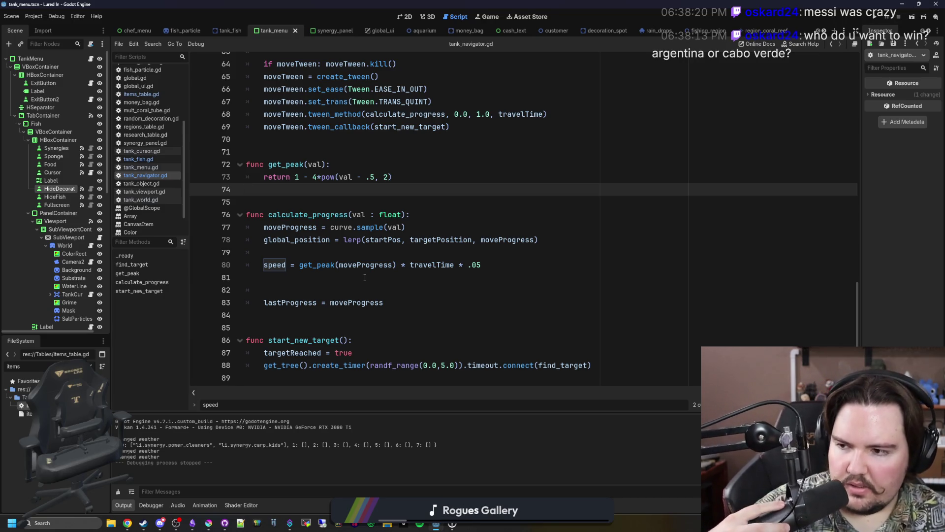
Wrap get_peak's return in clampf(1 - 4*pow(val - .5, 2), 0.0, 1.0), save, and run the game
left_click(365, 278)
left_click(368, 257)
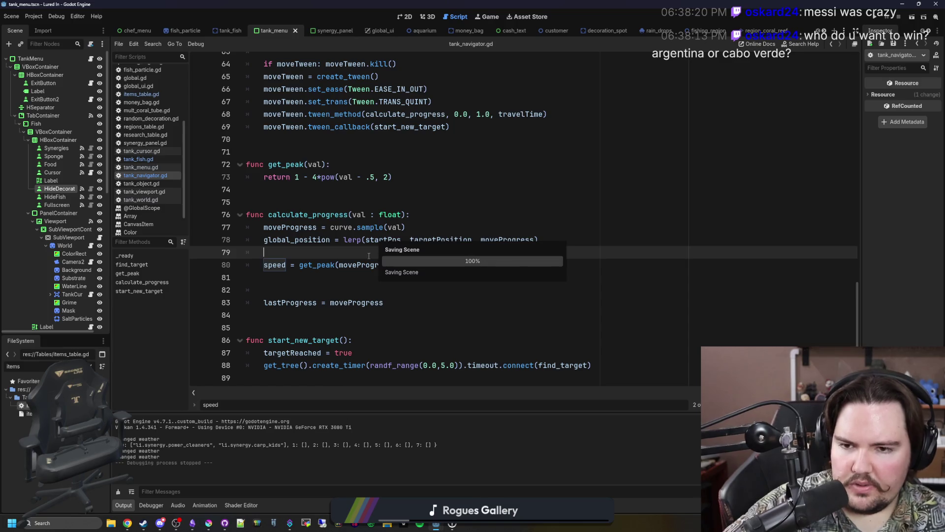
left_click(300, 199)
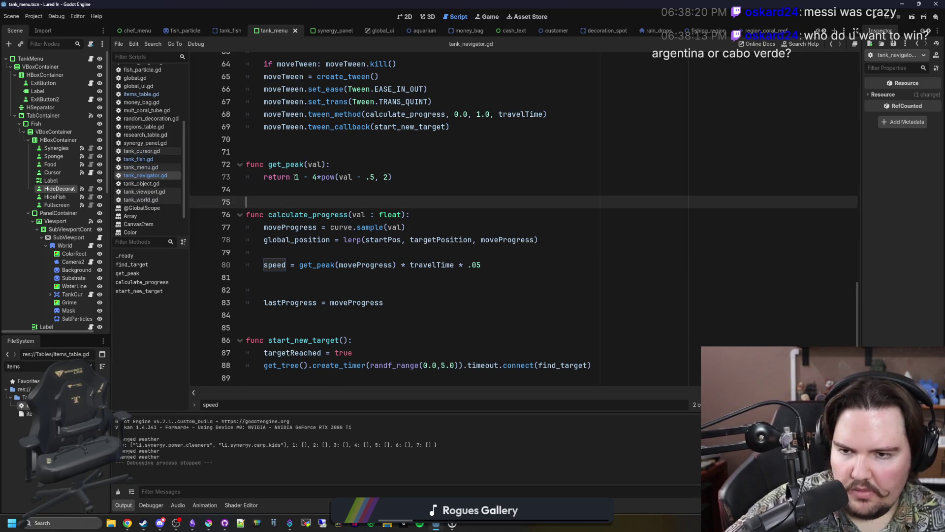
left_click(296, 177)
type("clampf(")
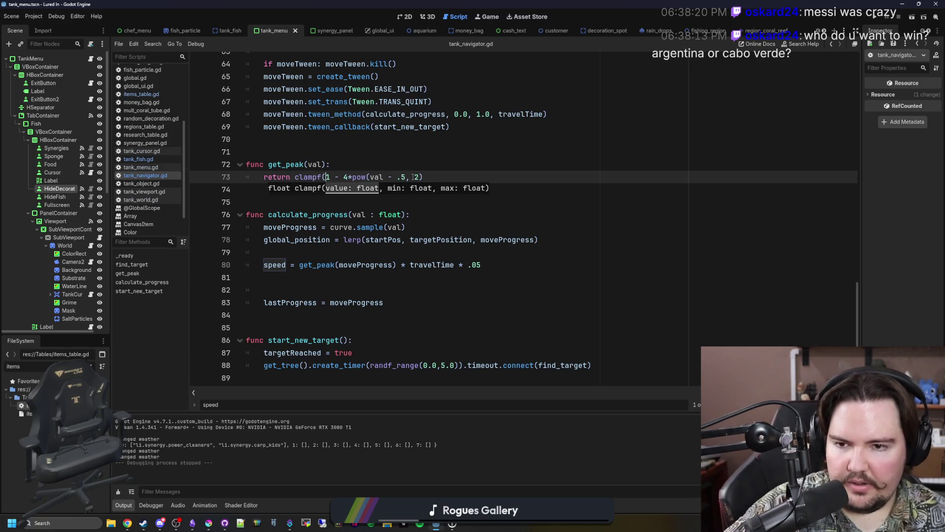
left_click_drag(425, 178, 486, 178)
key("Down")
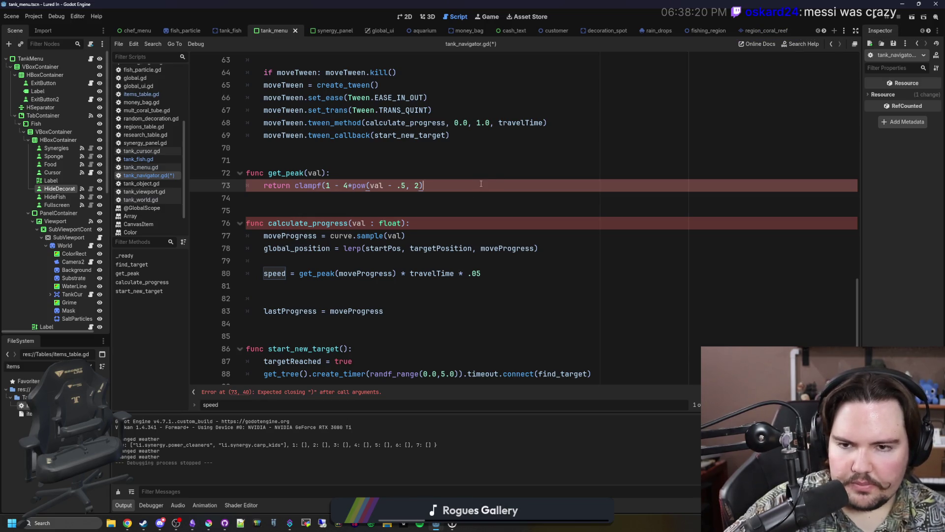
type(", 0.0, 1.0)")
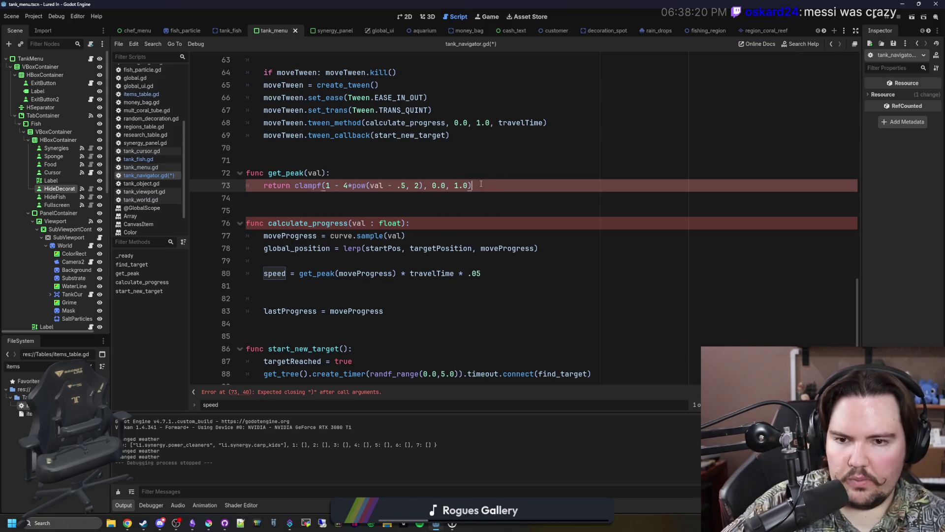
left_click(497, 173)
key("ctrl+s")
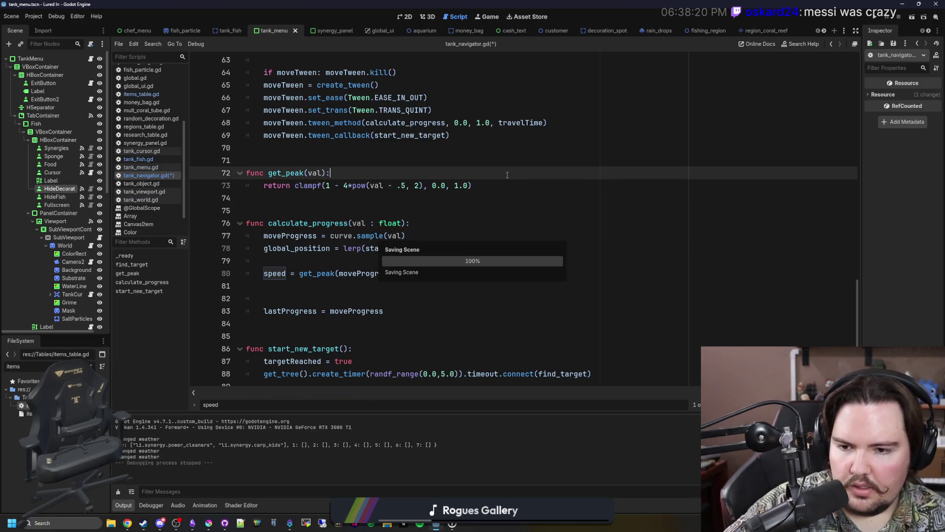
left_click(493, 17)
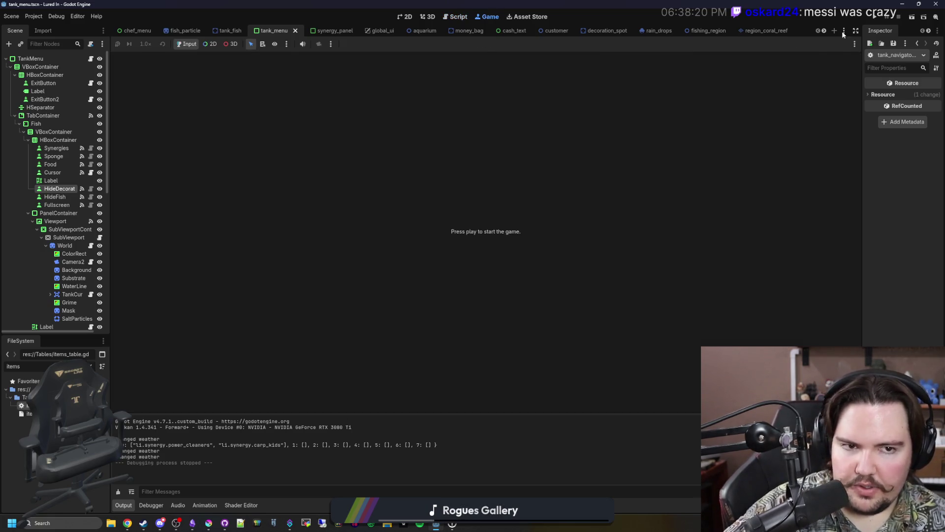
Launch the game, dismiss the Feedback and Welcome Back messages, and open Large Fish Tank 1
key("F5")
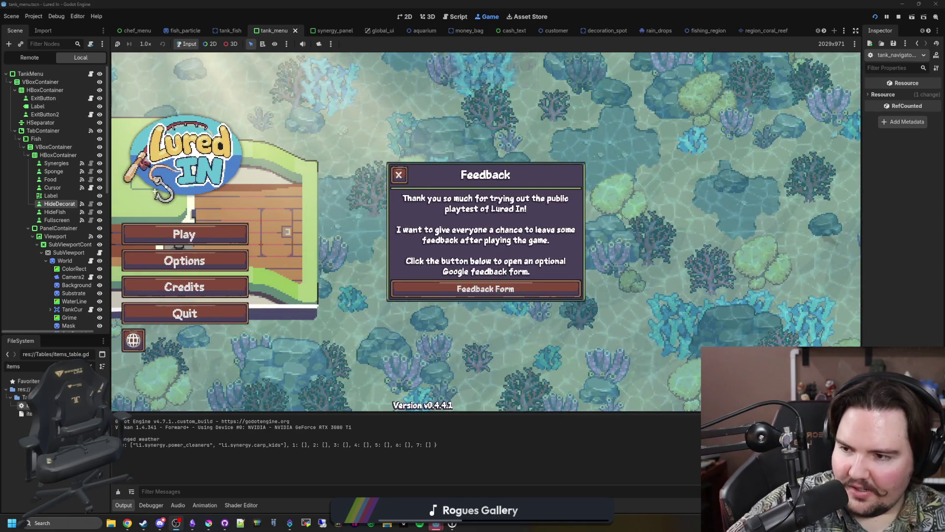
left_click(399, 176)
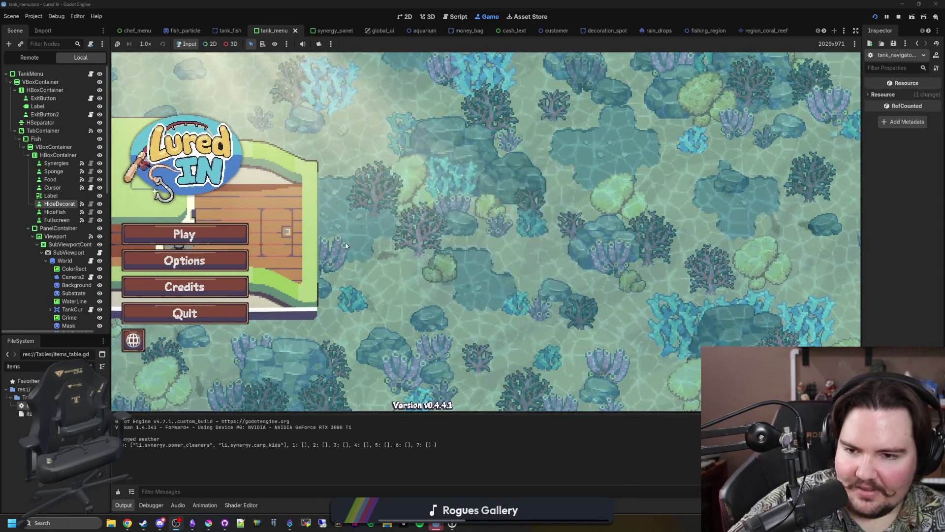
left_click(211, 227)
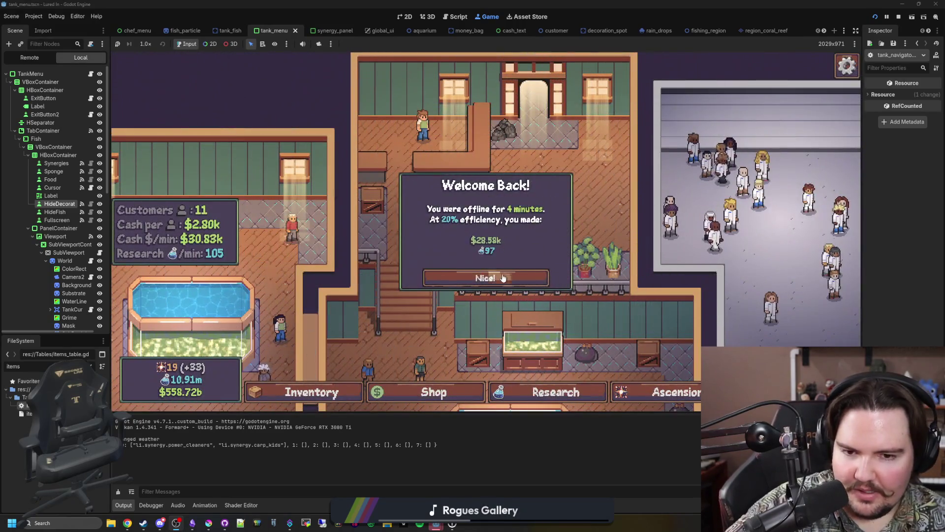
left_click(487, 276)
scroll(640, 296, "down", 3)
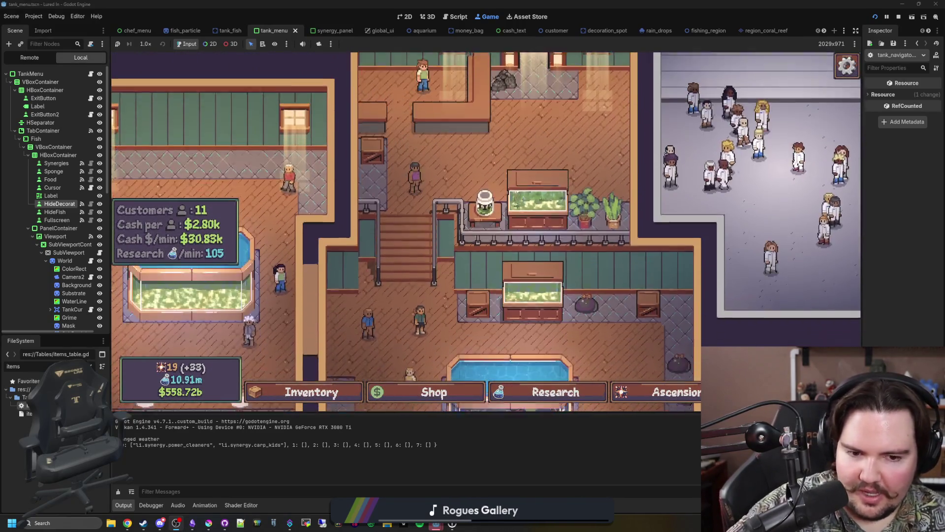
left_click(551, 265)
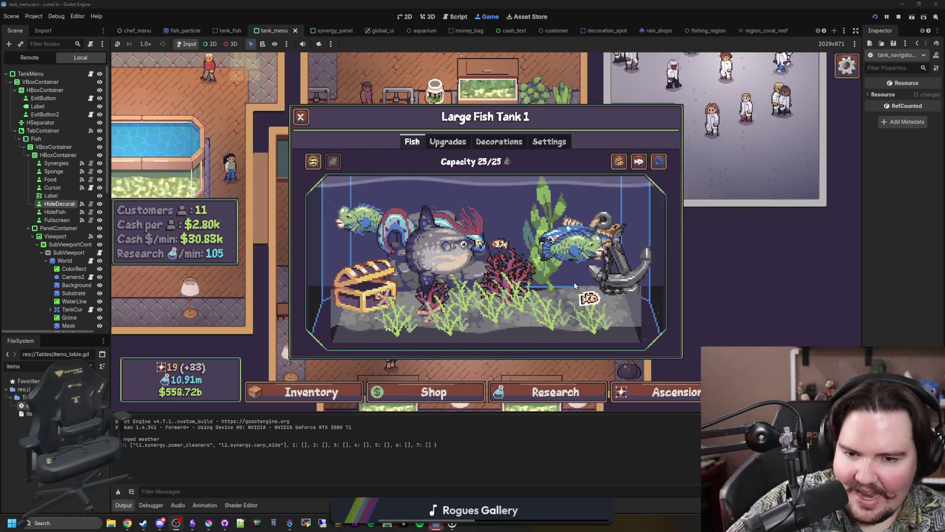
Select the kelp, Bluefin Tuna and Mola Mola in the tank, then deselect the Mola Mola
left_click(566, 220)
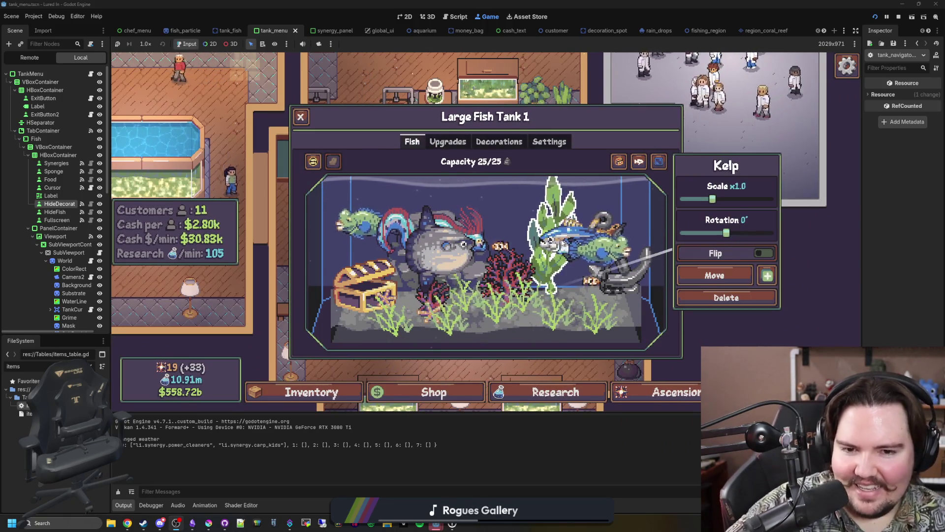
left_click(567, 228)
left_click(445, 270)
left_click(329, 269)
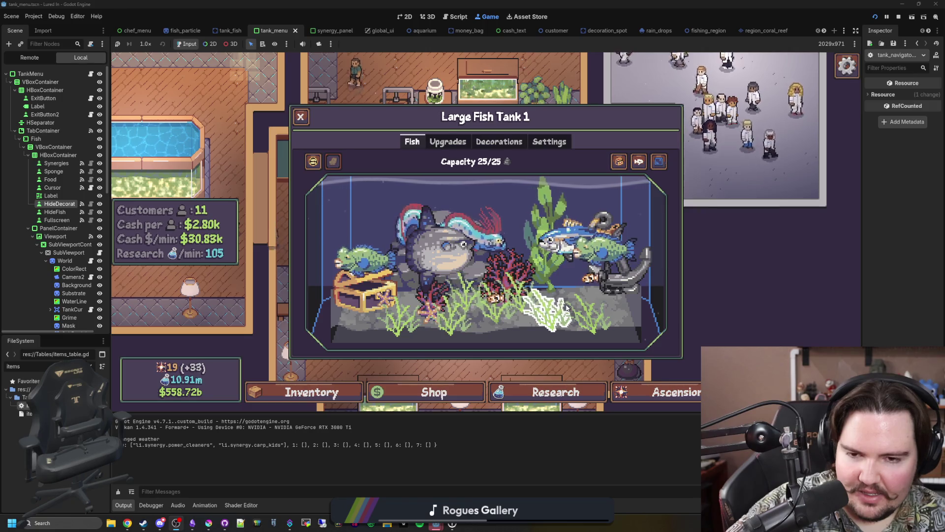
mouse_move(501, 302)
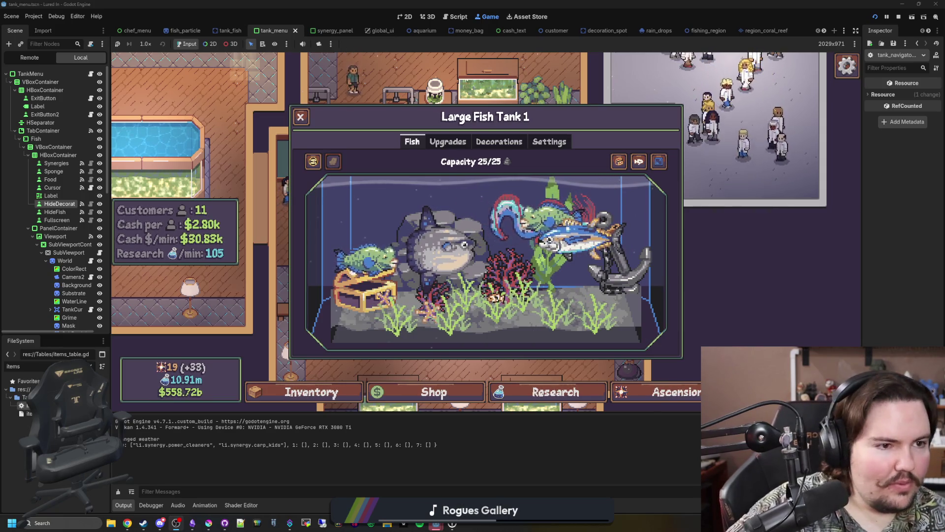
Search Google for 'cabo verde' in a new, maximized browser window
key("ctrl+n")
type("cabo verde")
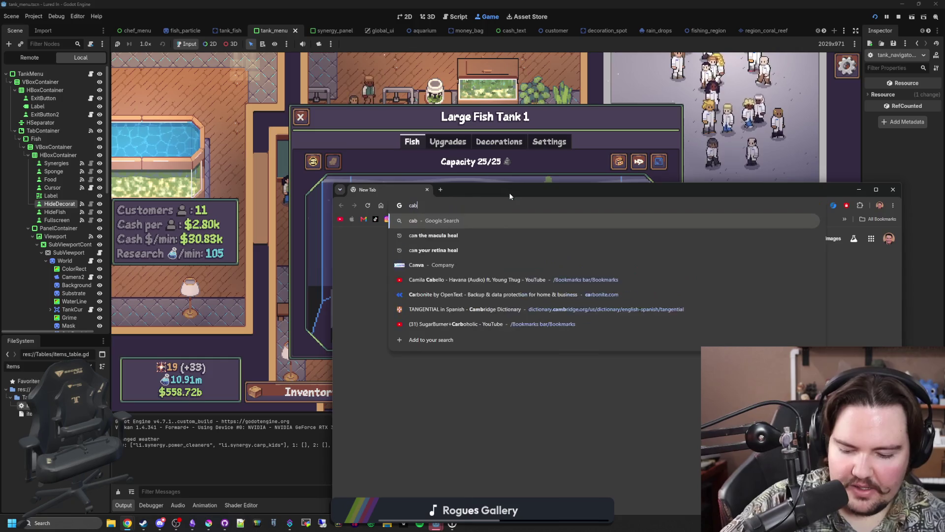
key("Return")
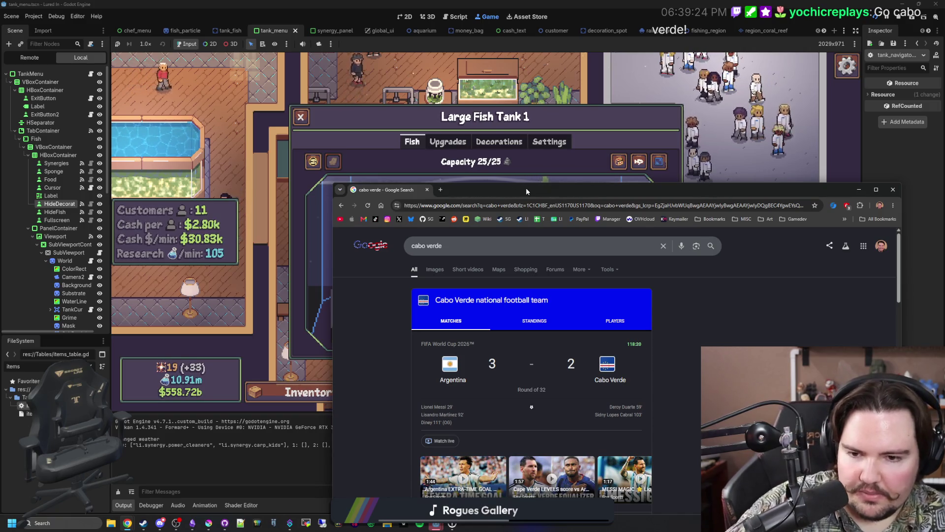
left_click_drag(543, 191, 394, 4)
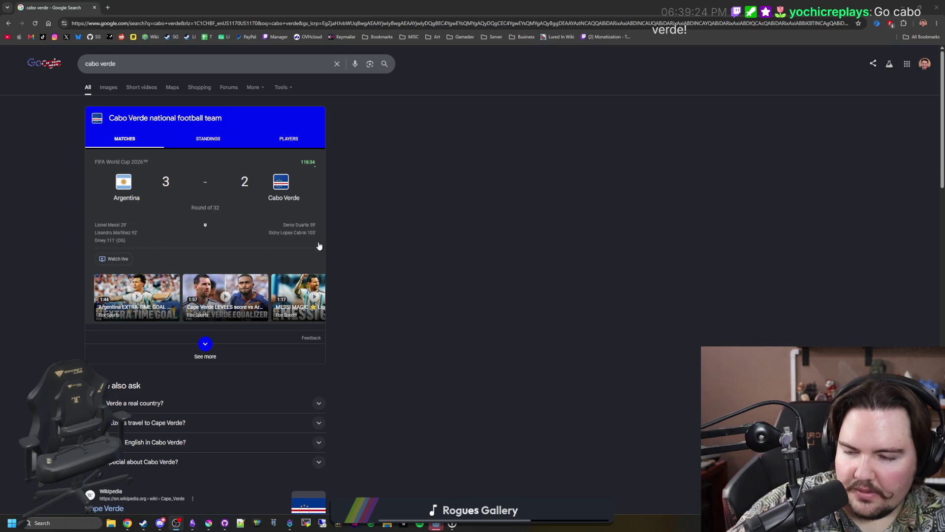
scroll(477, 279, "down", 3)
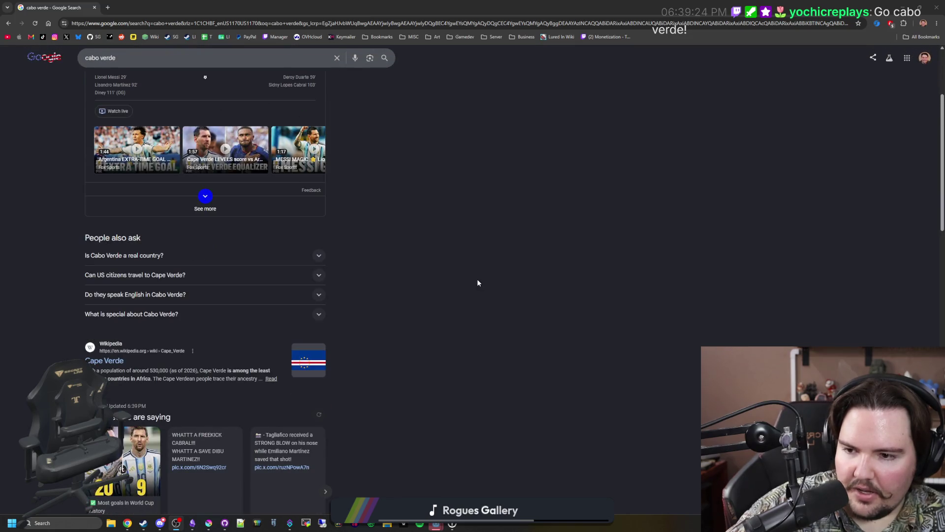
scroll(477, 278, "down", 3)
scroll(99, 101, "up", 6)
Preview the Cape Verde flag, map and beach resort images, then return to All results
left_click(109, 87)
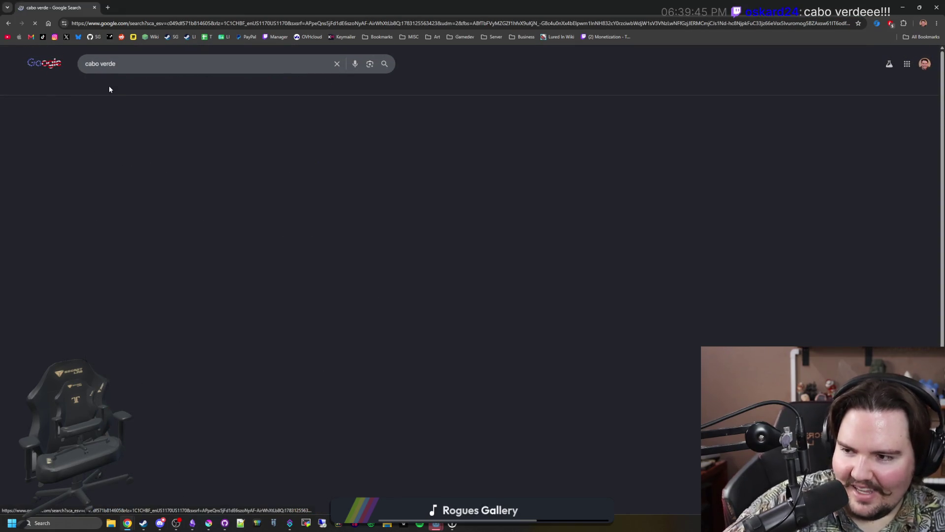
left_click(195, 170)
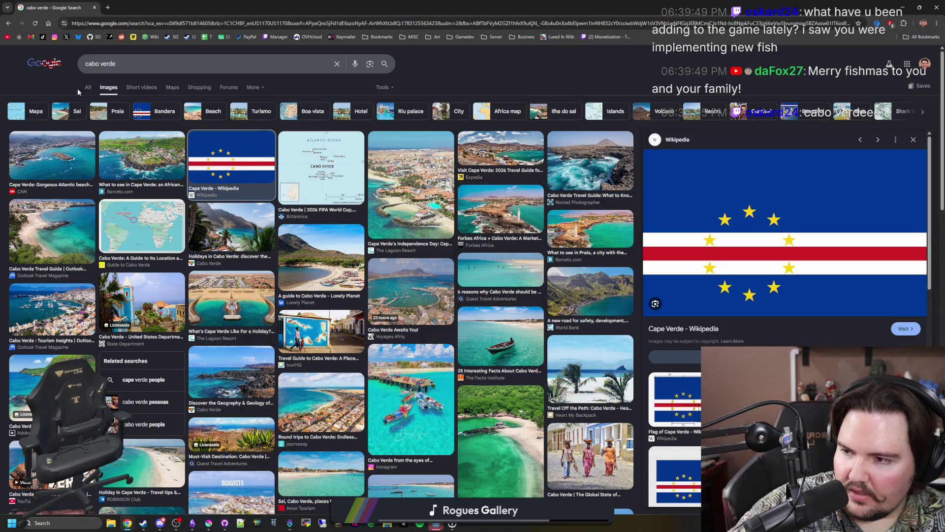
left_click(310, 160)
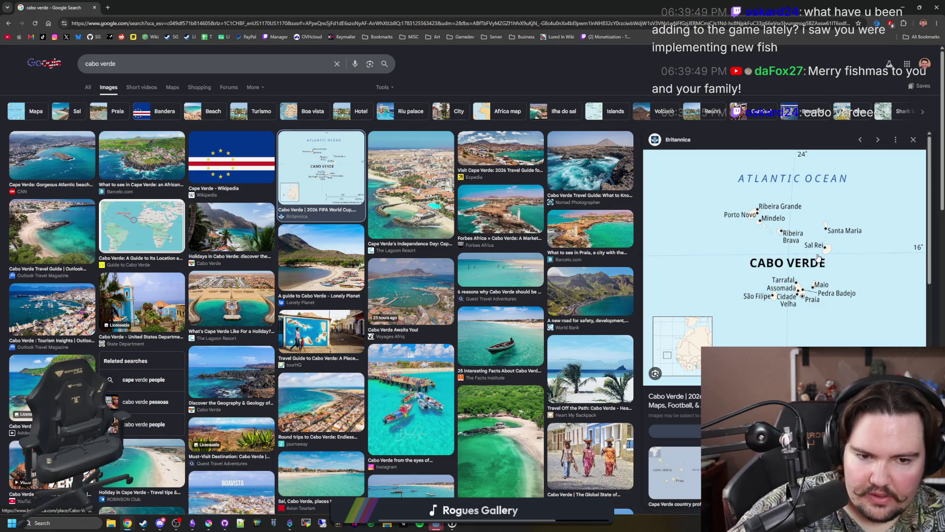
left_click(428, 213)
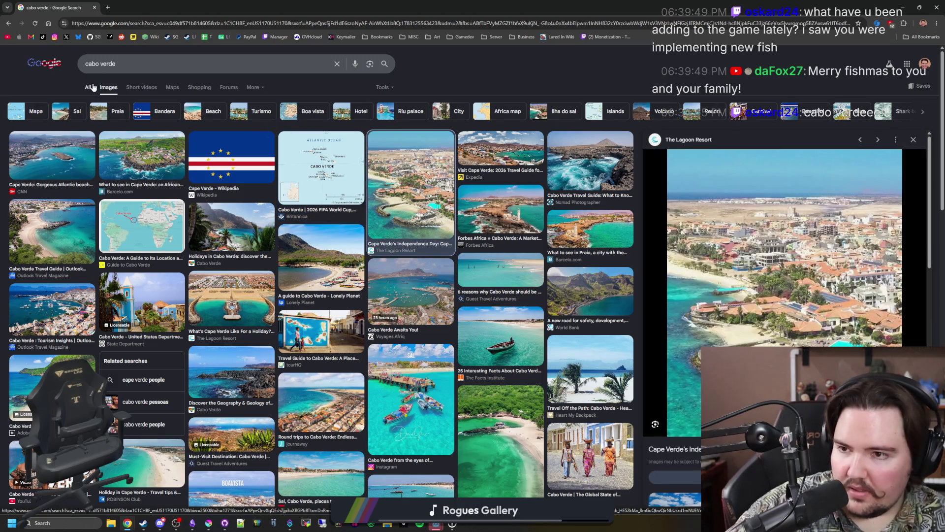
left_click(92, 86)
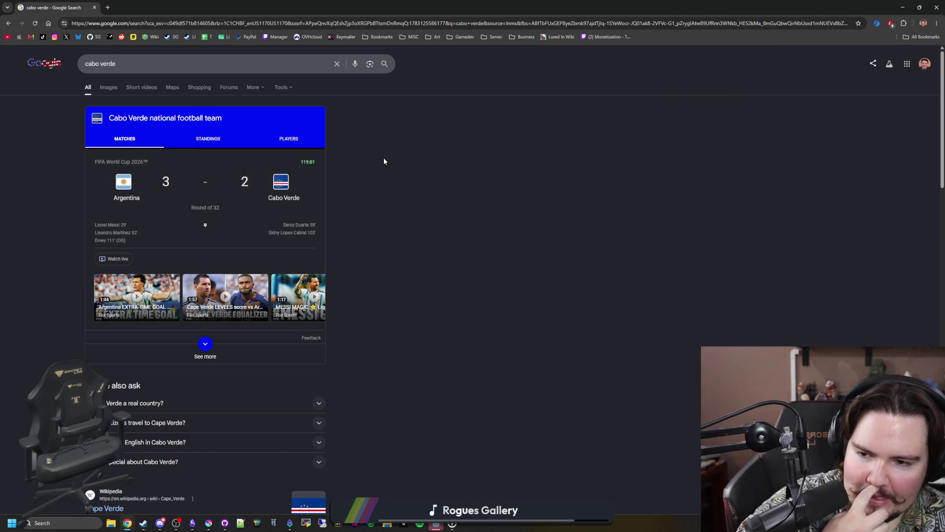
Expand two 'People also ask' questions and open the Cape Verde Wikipedia result in a new tab
scroll(384, 161, "down", 2)
scroll(428, 171, "down", 3)
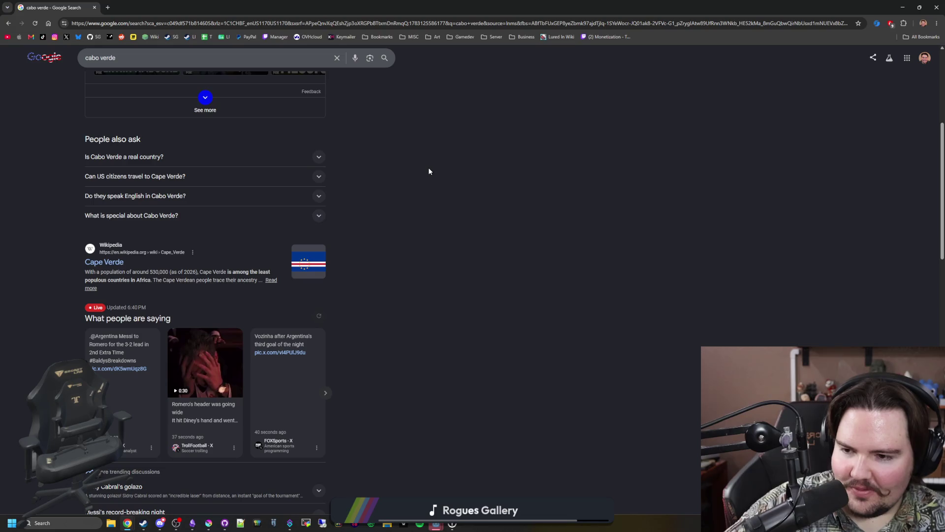
scroll(401, 278, "down", 8)
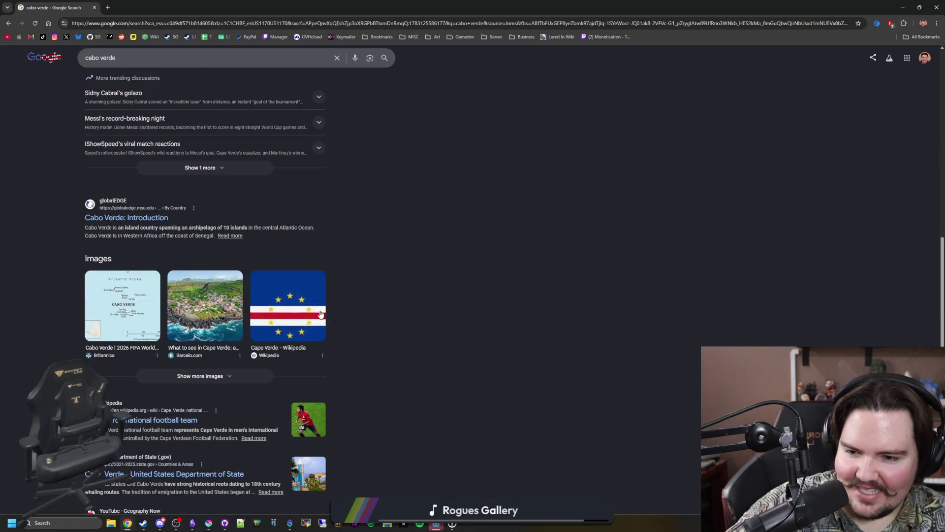
scroll(304, 309, "down", 1)
scroll(304, 309, "down", 2)
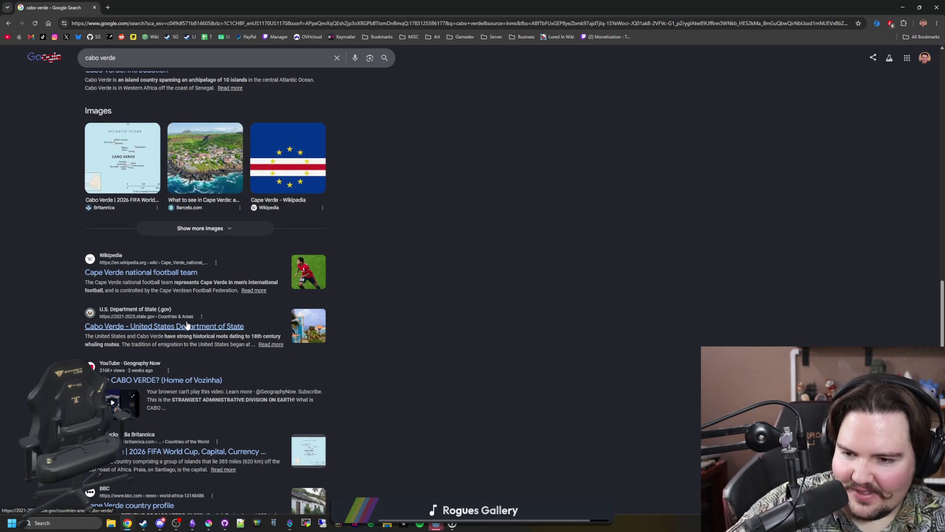
scroll(338, 338, "down", 2)
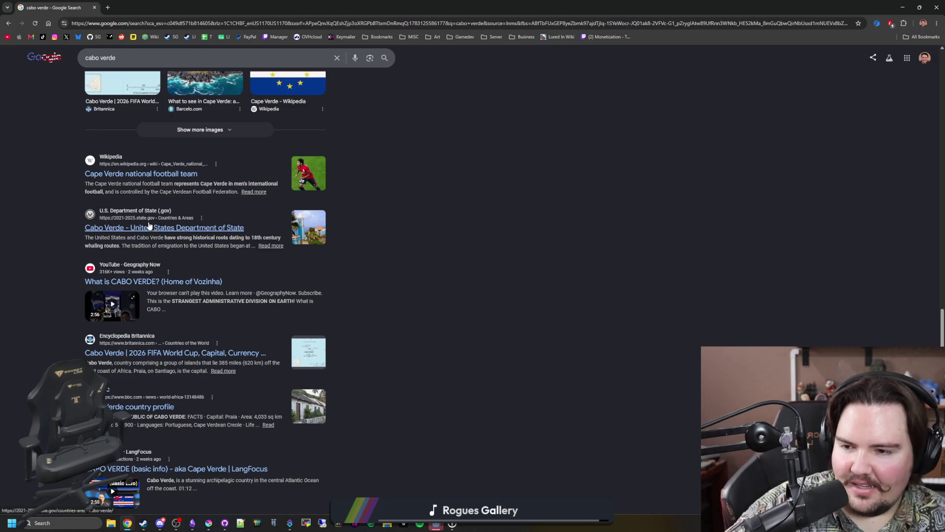
scroll(149, 225, "down", 4)
scroll(149, 220, "up", 15)
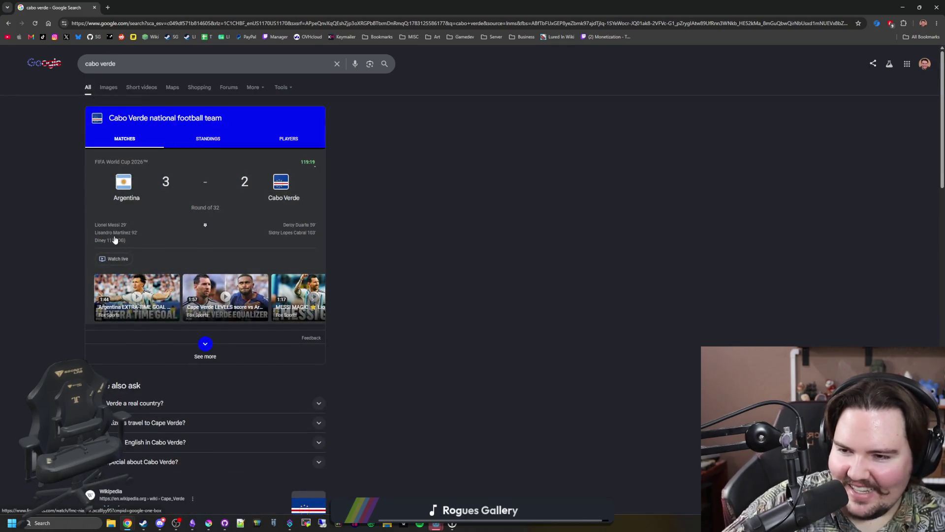
scroll(95, 152, "down", 5)
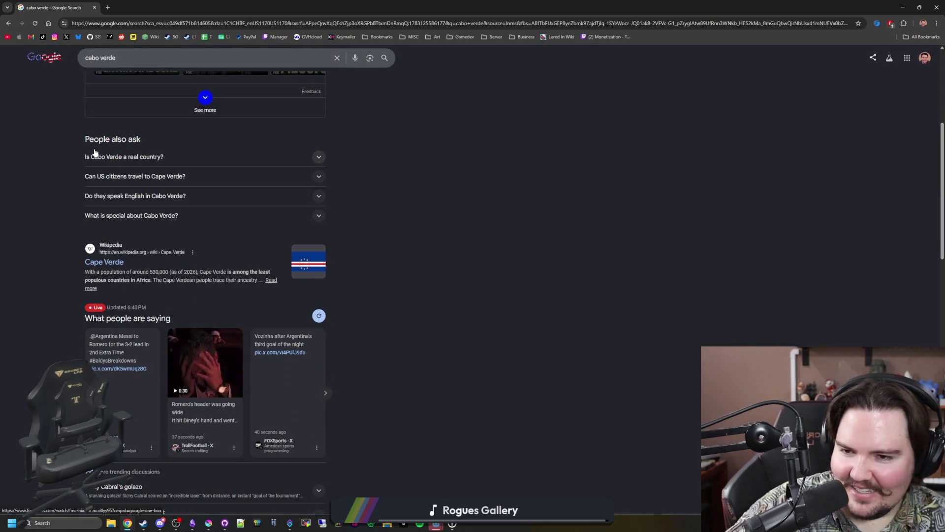
left_click(176, 158)
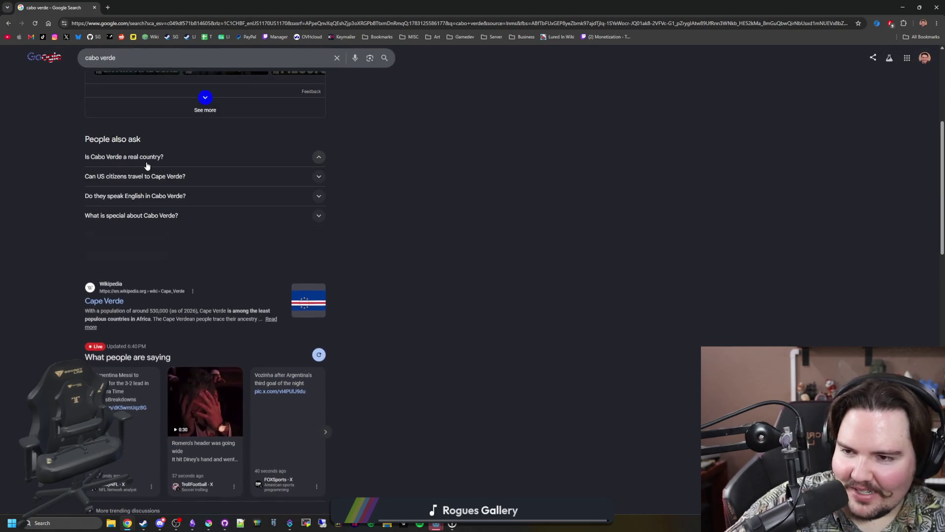
left_click(177, 177)
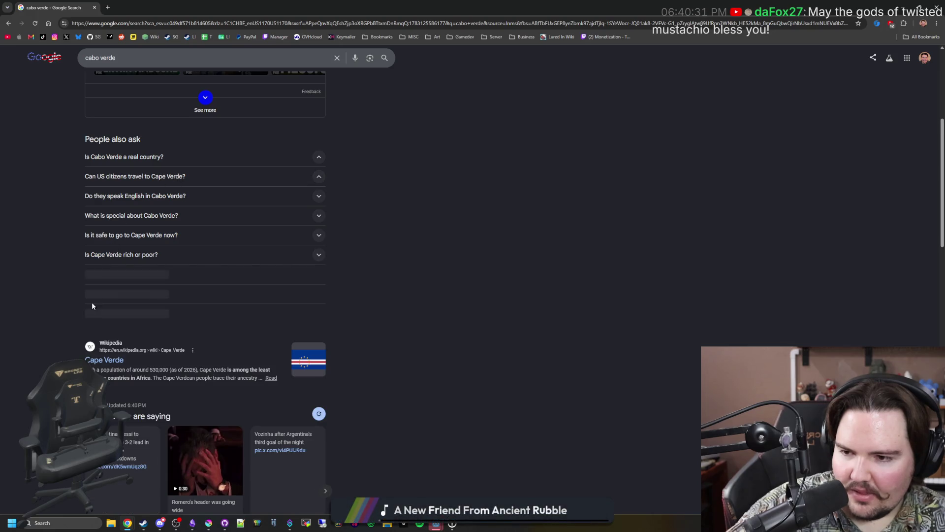
middle_click(102, 354)
key("ctrl+Tab")
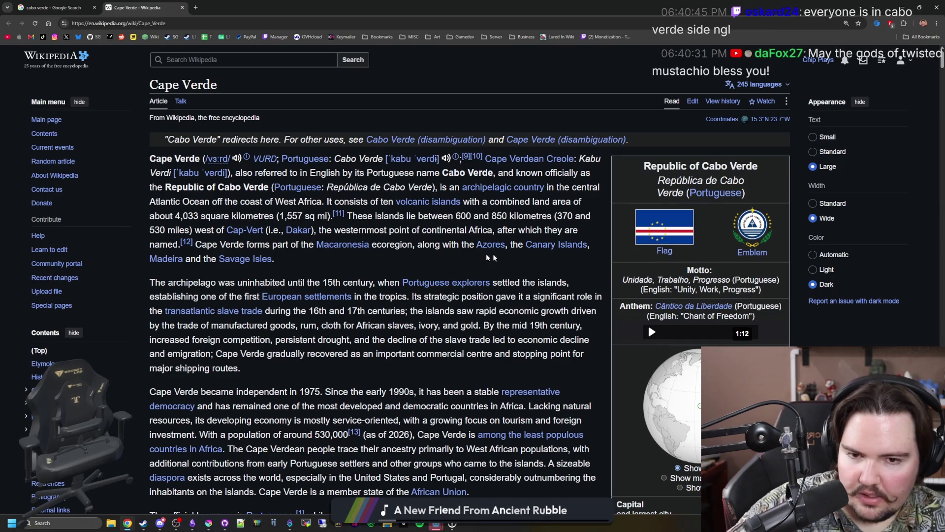
Read down the Cape Verde Wikipedia article and jump back to its top
scroll(719, 290, "down", 7)
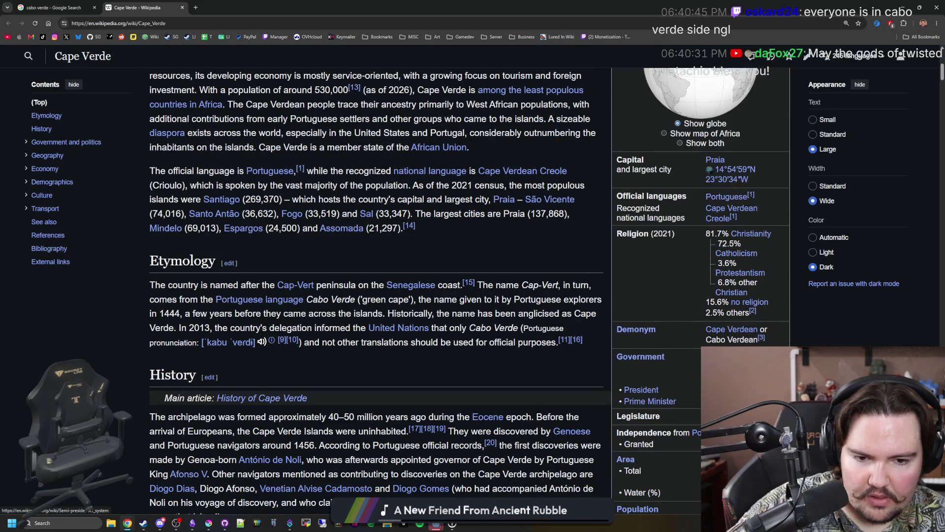
mouse_move(714, 367)
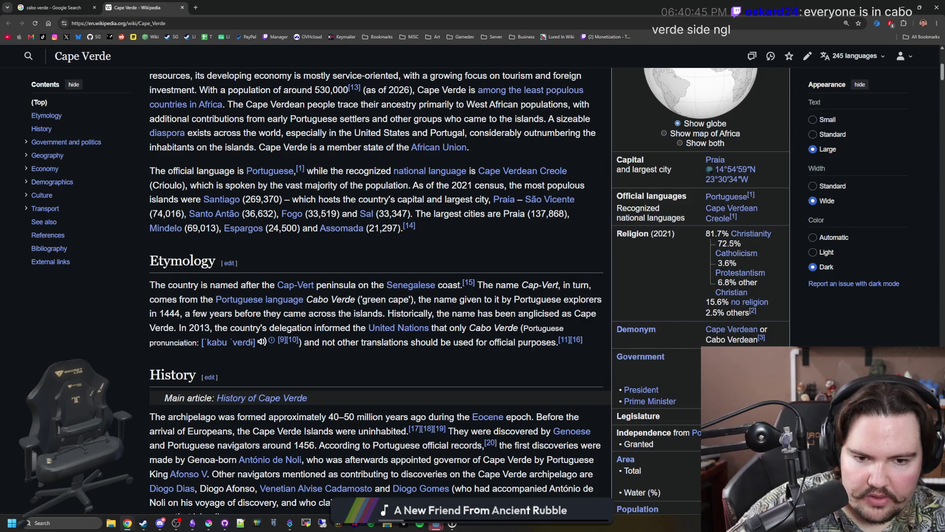
scroll(741, 195, "down", 1)
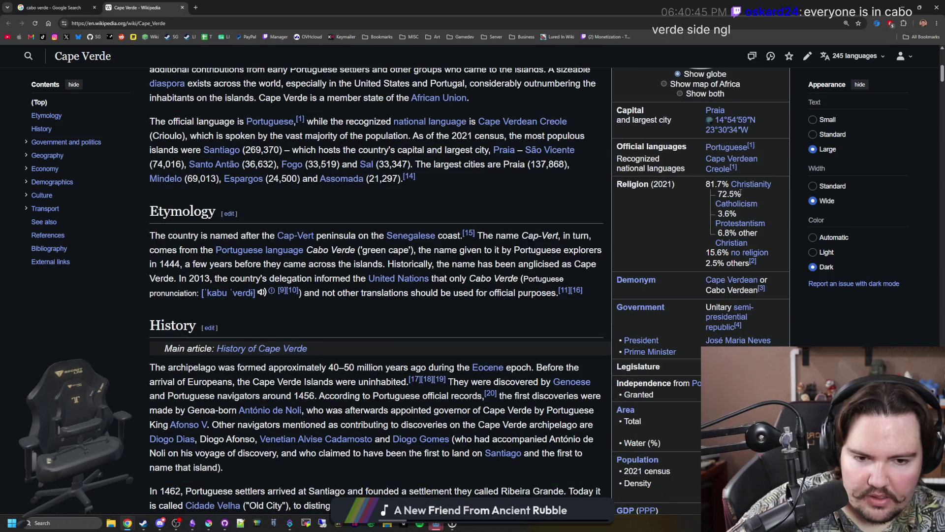
scroll(741, 195, "down", 1)
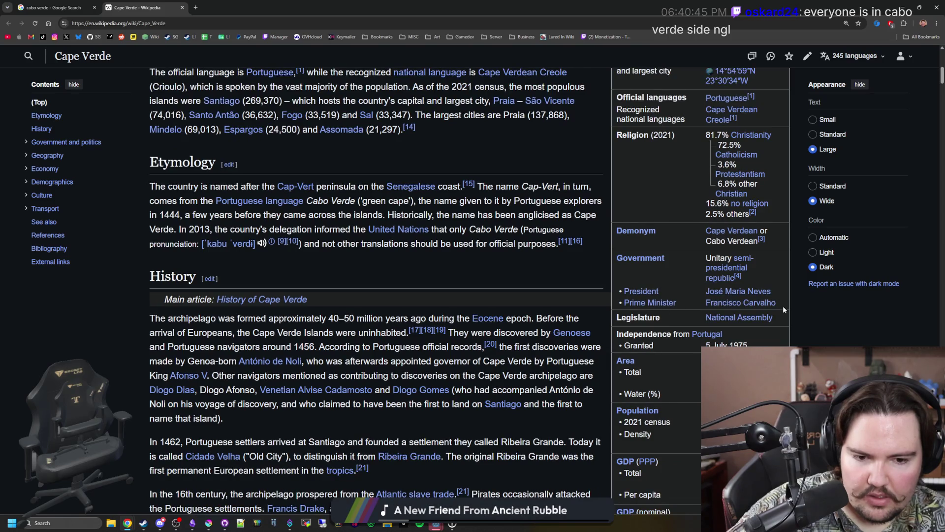
scroll(763, 292, "down", 8)
scroll(829, 339, "down", 3)
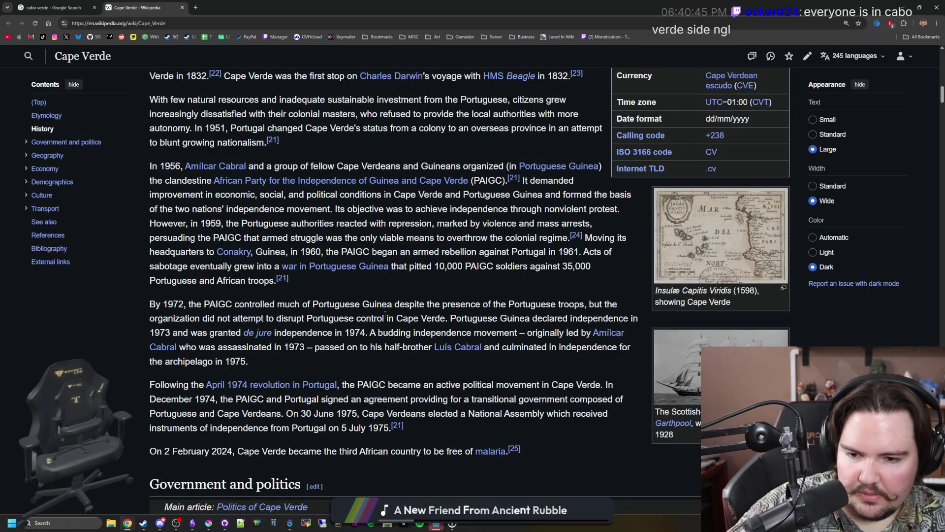
scroll(385, 316, "down", 4)
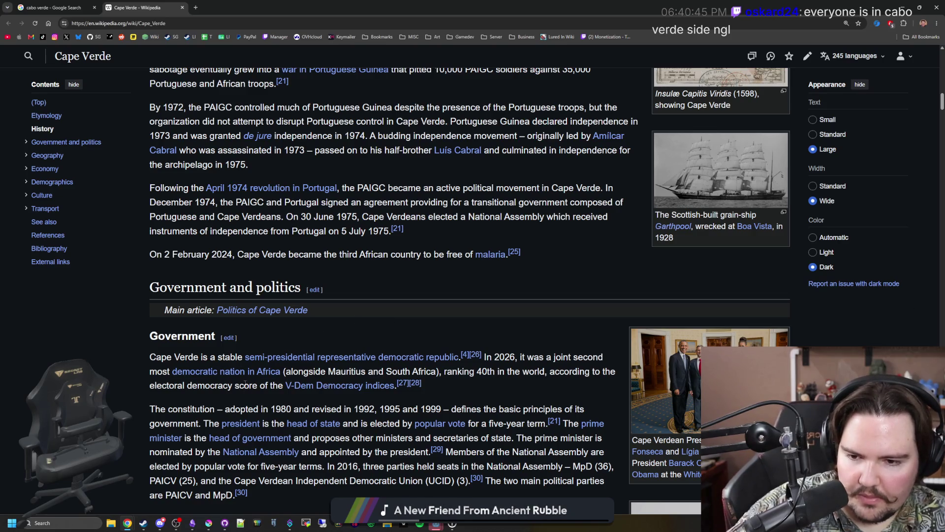
scroll(229, 384, "down", 5)
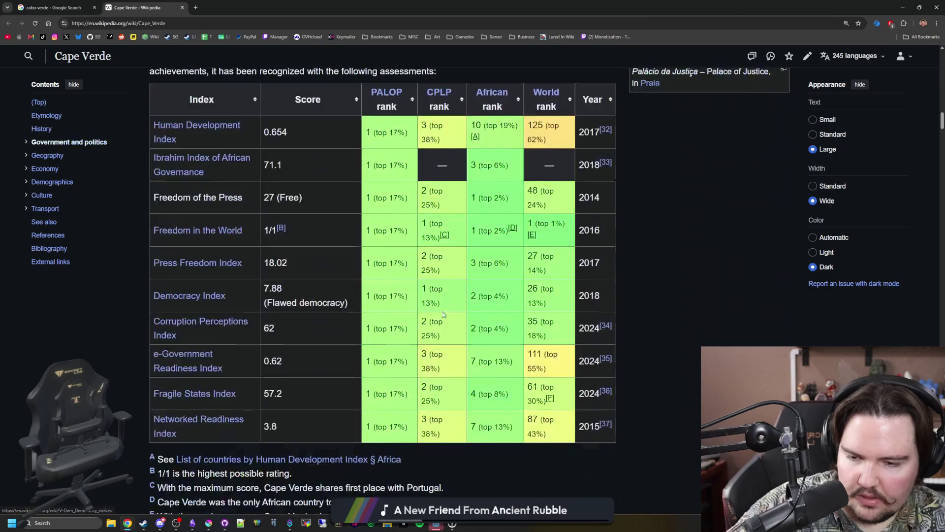
key("Home")
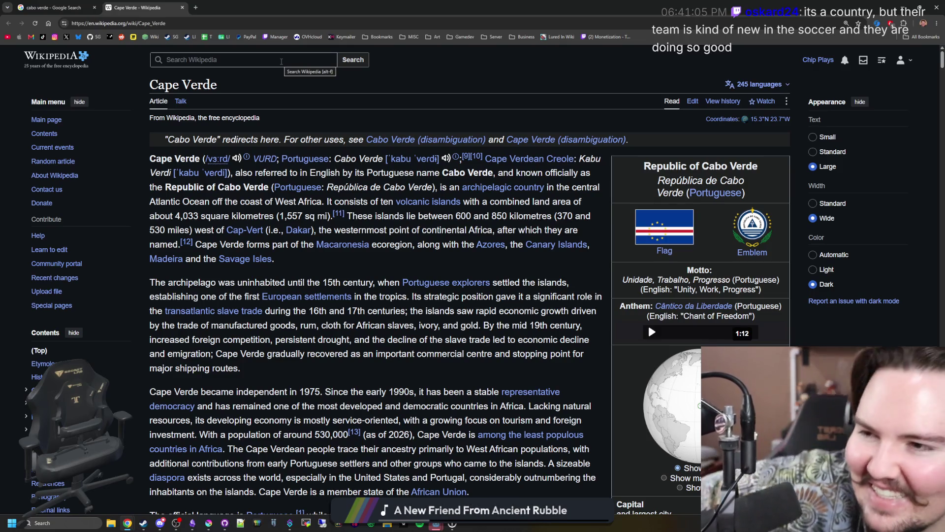
Glance at the Google results tab, return to Wikipedia, and switch back to Godot
left_click(89, 4)
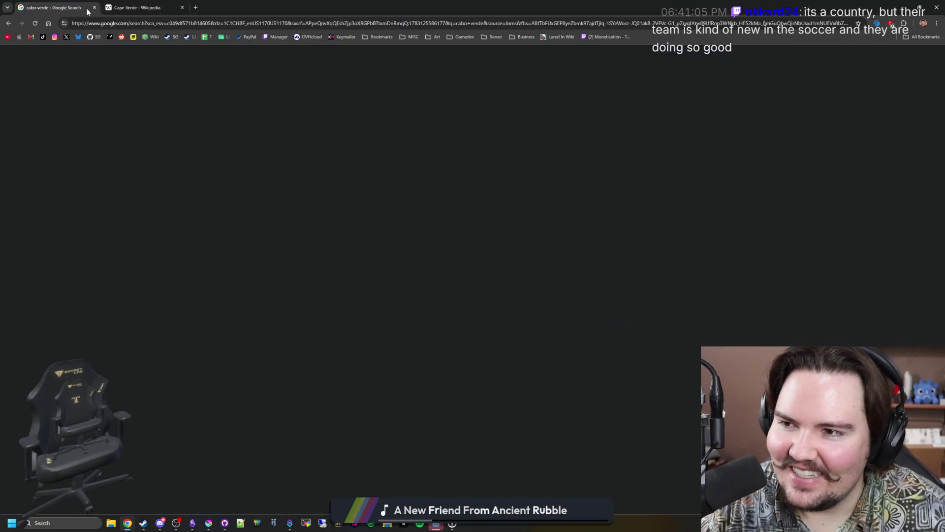
left_click(133, 8)
key("alt+Tab")
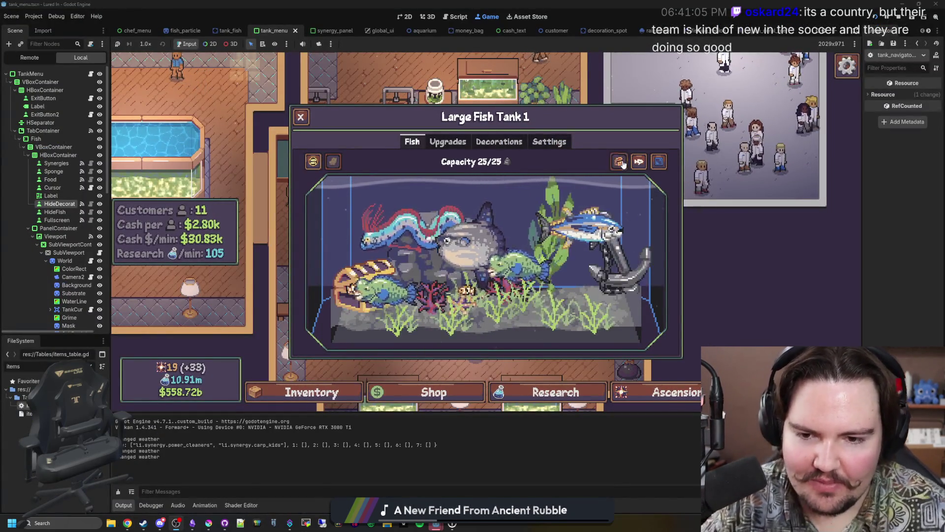
Hide the tank decorations, then filter the FileSystem for 'tank_fis' and open tank_fish.gd
left_click(619, 161)
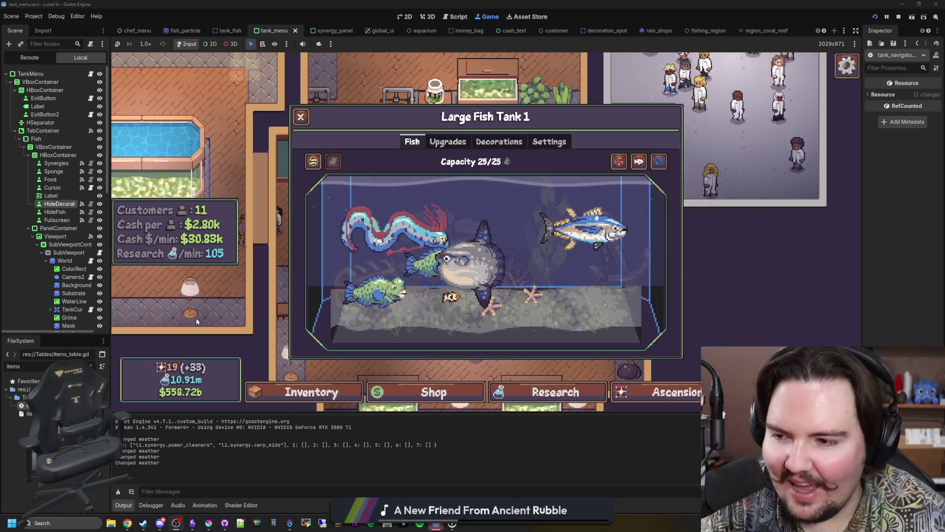
left_click(91, 365)
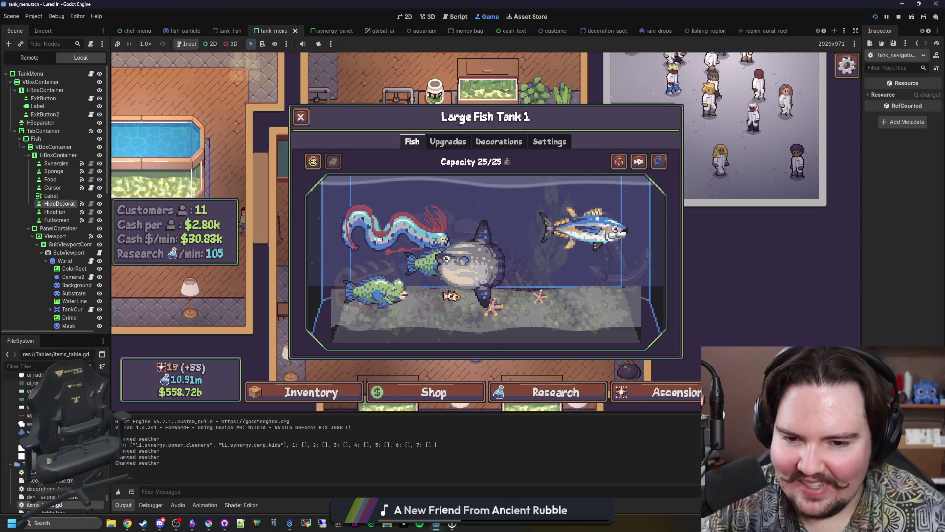
type("fish")
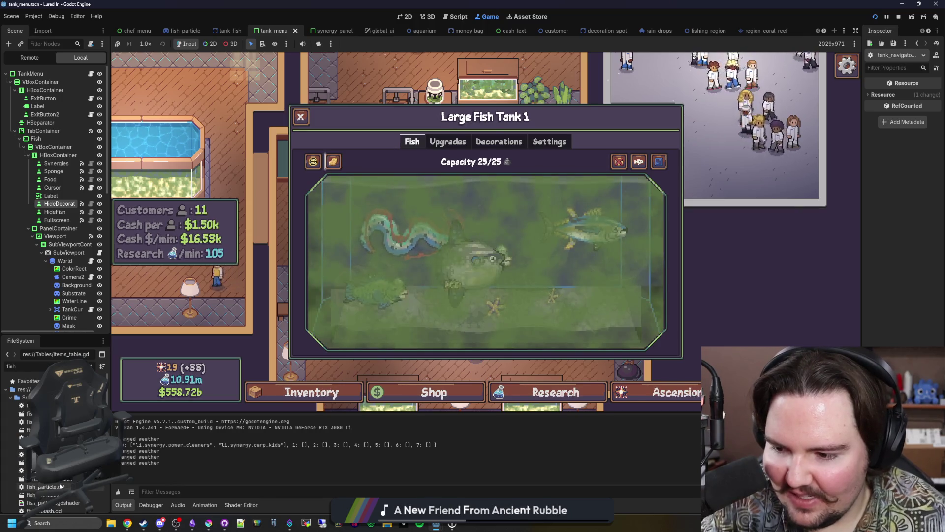
key("BackSpace")
key("BackSpace")
key("BackSpace")
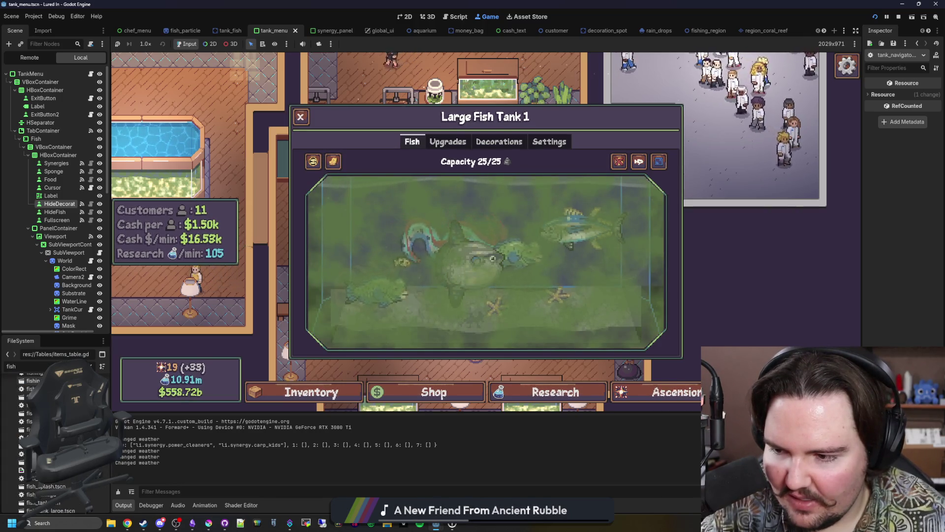
key("BackSpace")
type("tank_fis")
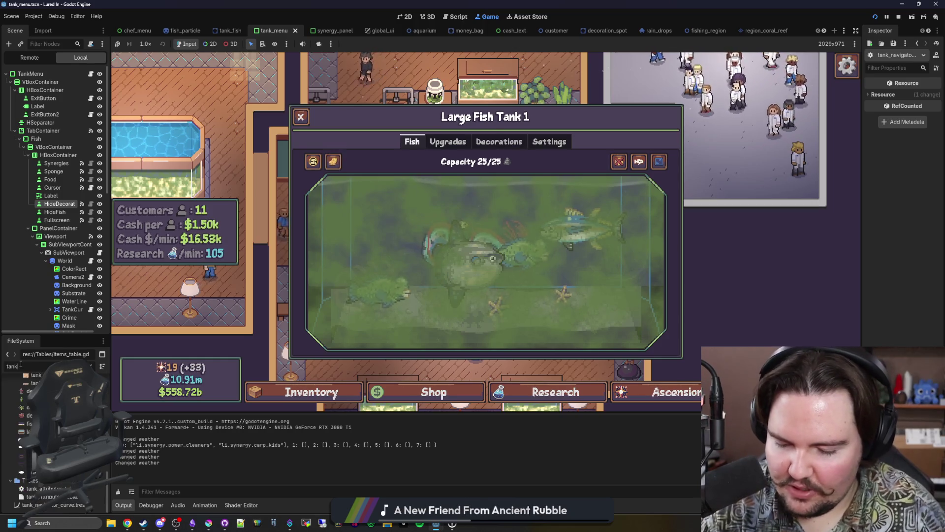
double_click(29, 405)
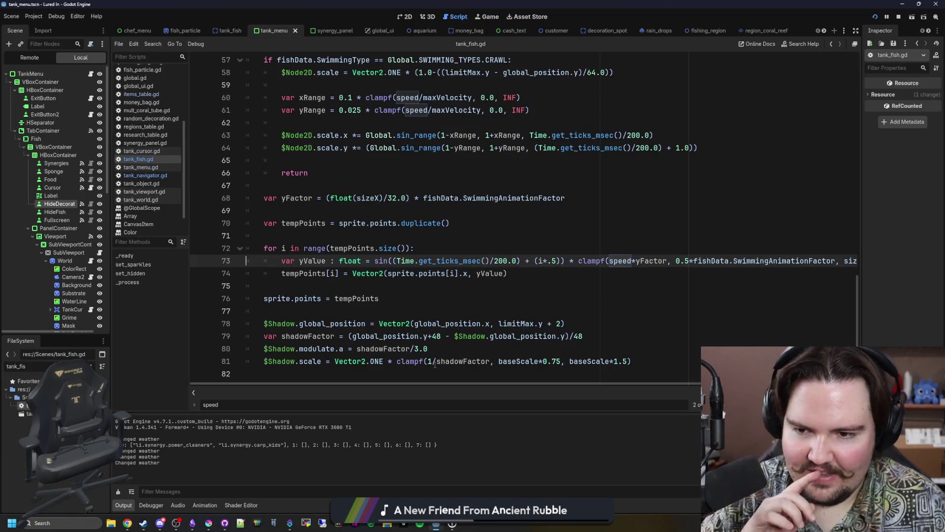
left_click(433, 294)
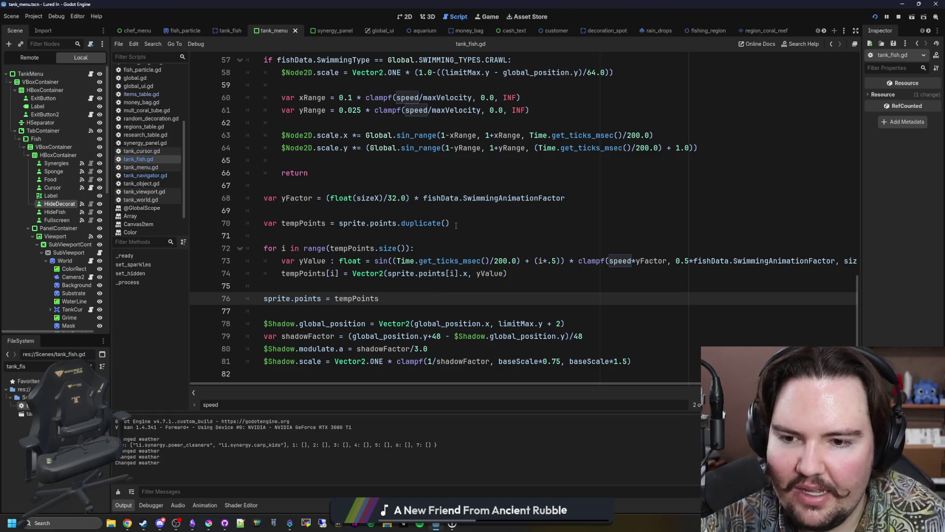
left_click(438, 234)
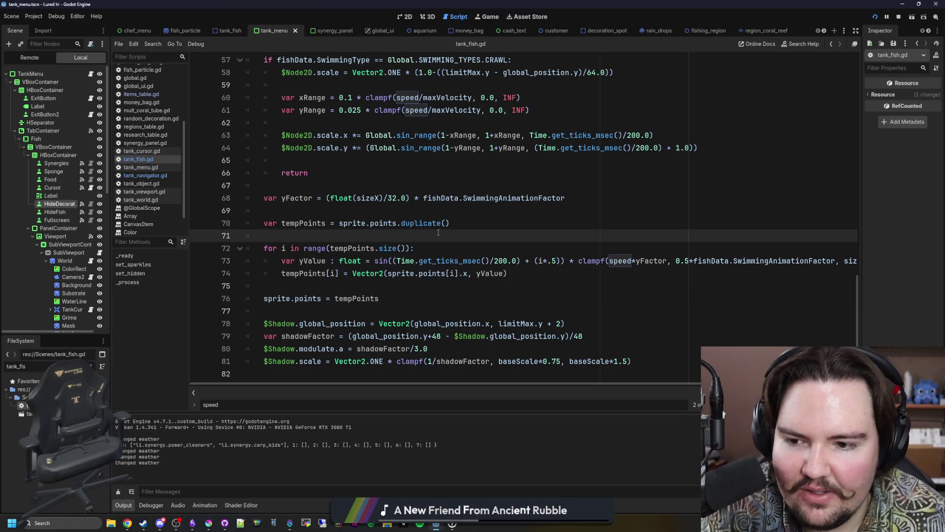
scroll(433, 235, "up", 3)
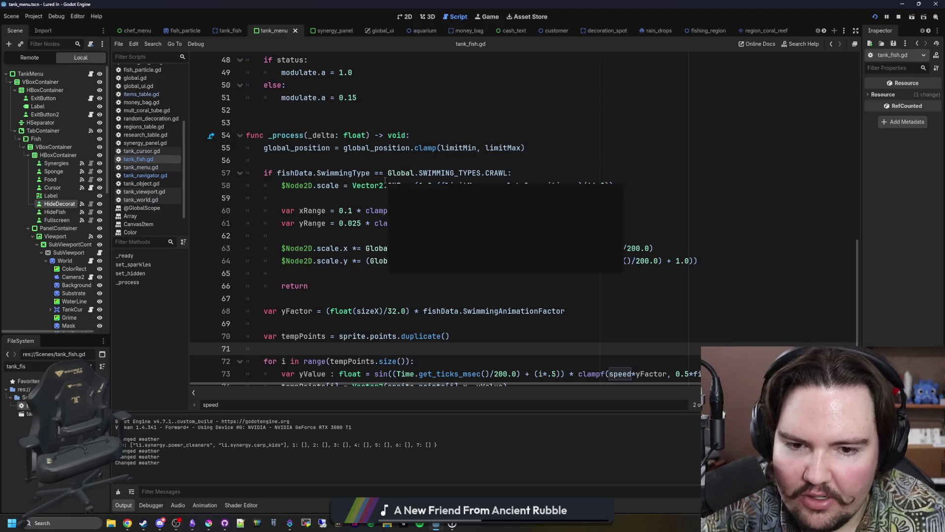
key("Up")
key("Up")
key("Up")
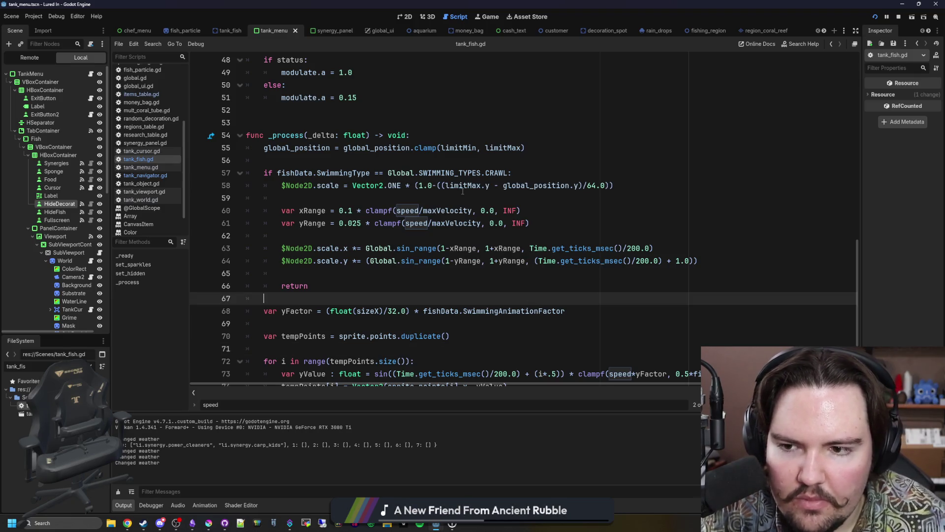
left_click(463, 191)
left_click(408, 202)
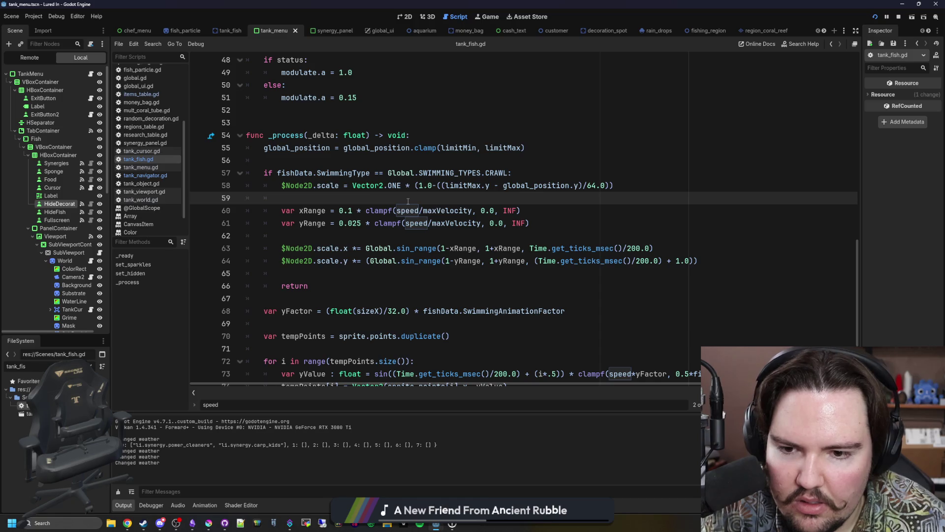
left_click_drag(567, 310, 414, 311)
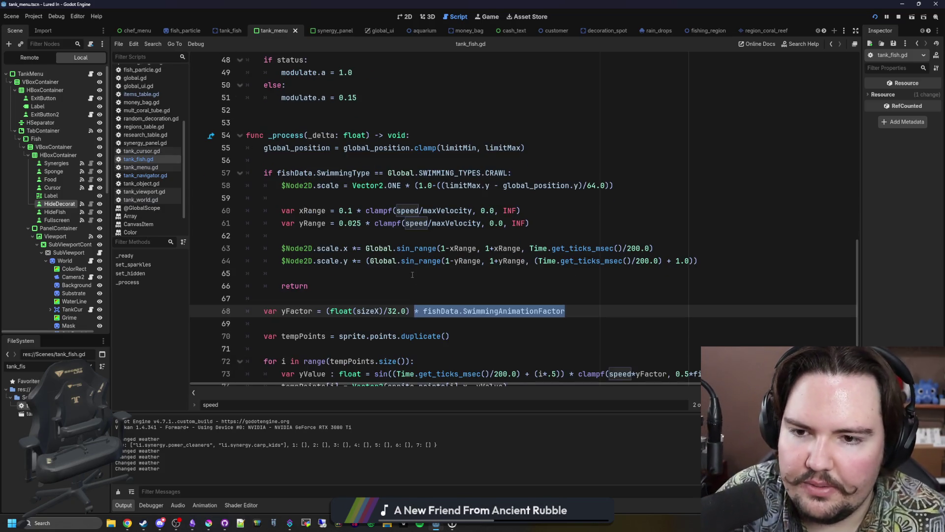
left_click(413, 275)
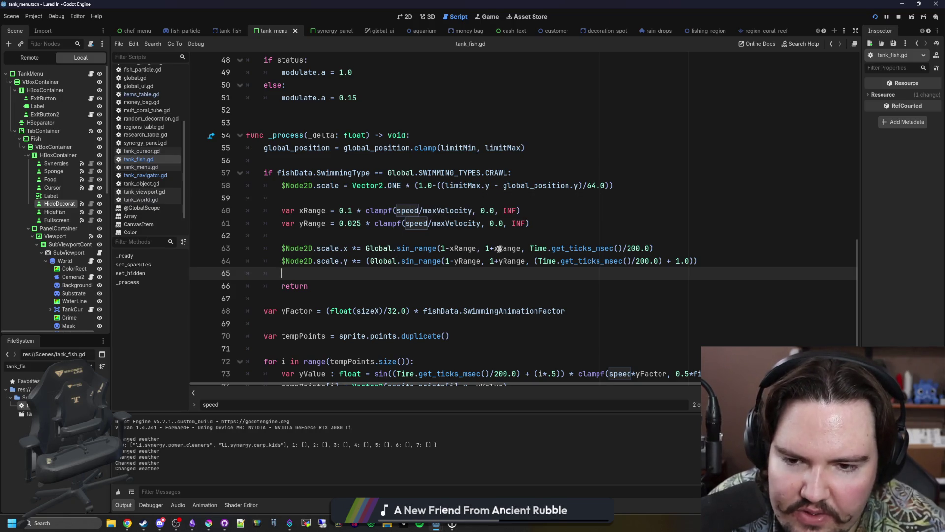
left_click(475, 235)
left_click(299, 196)
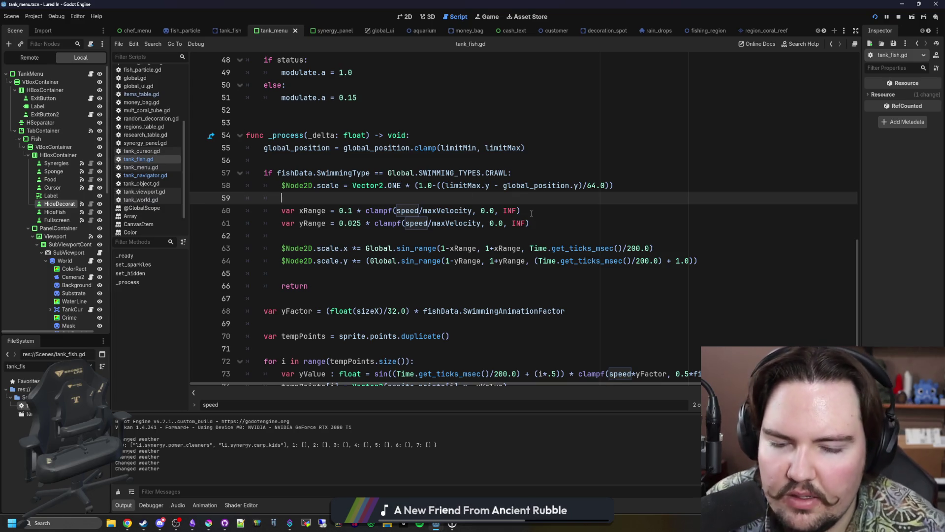
key("Return")
key("Return")
Add an animationFactor variable on line 60 reading SwimmingAnimationFactor with default 1.0
key("Up")
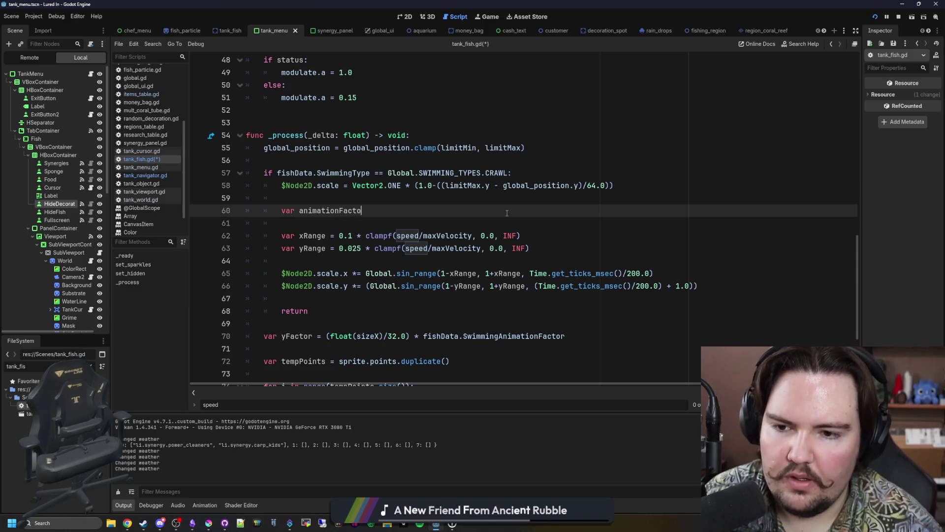
key("ctrl+space")
type("fish")
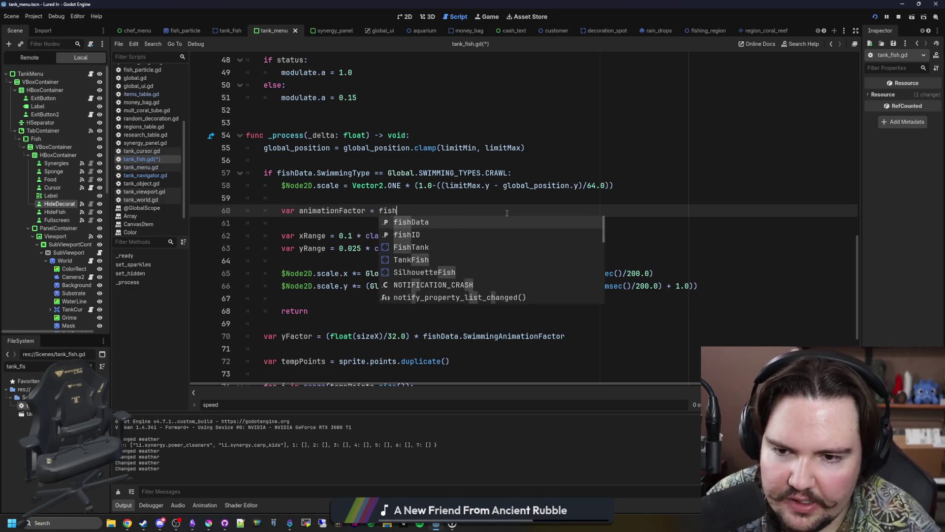
key("Return")
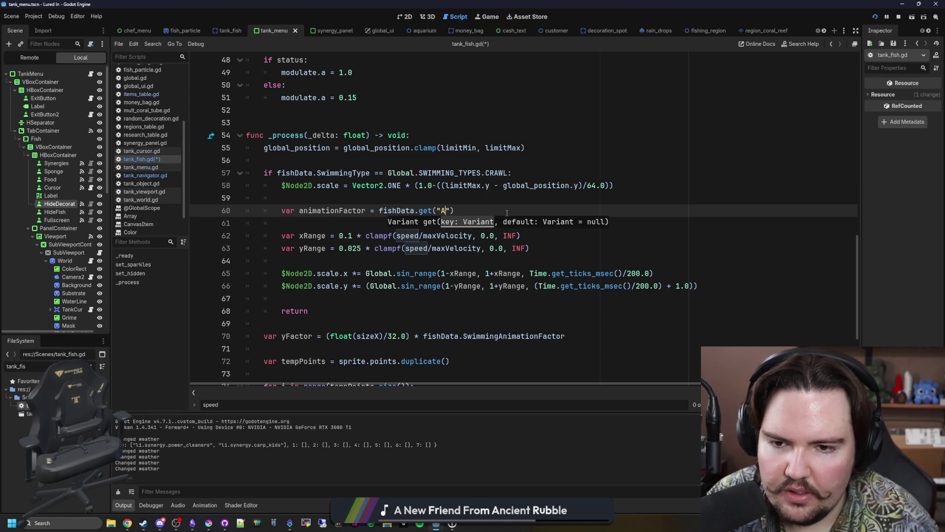
double_click(454, 211)
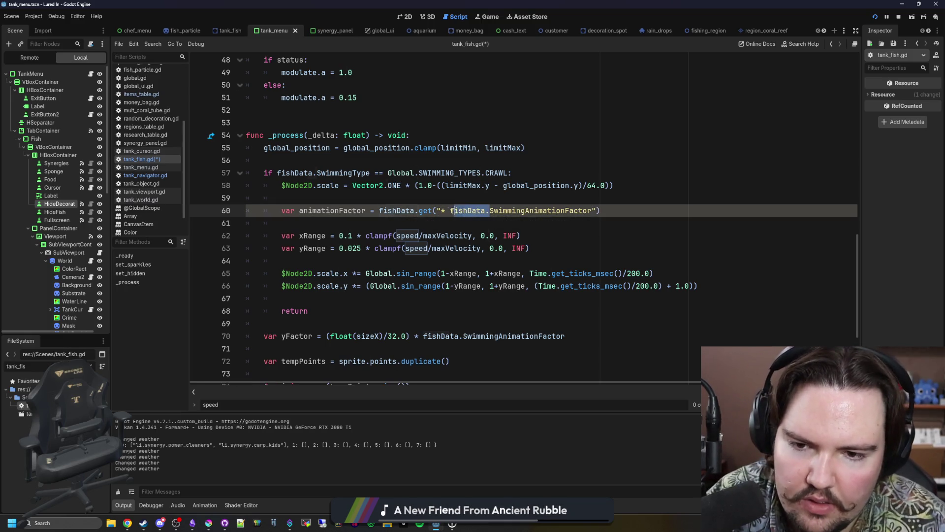
left_click(525, 198)
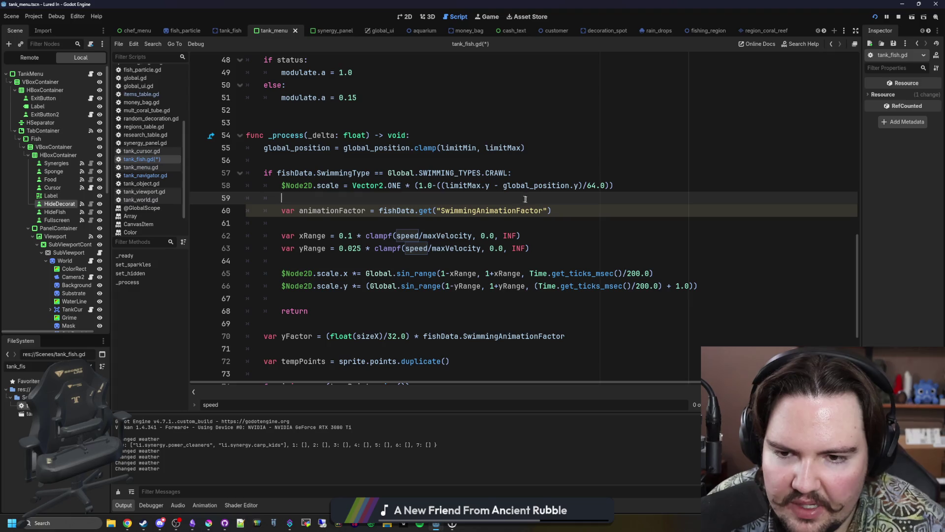
left_click(552, 211)
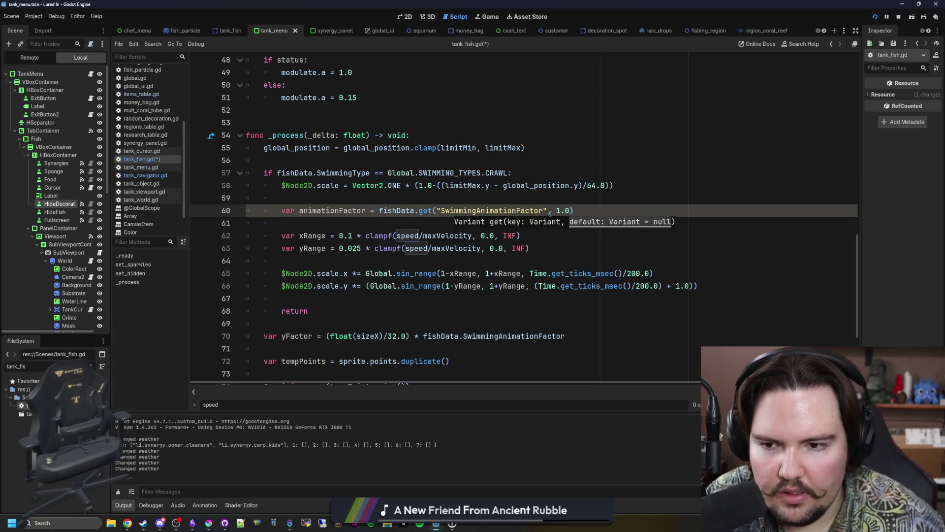
Append '* animationFactor' to both the xRange and yRange lines and save the script
left_click(529, 234)
mouse_move(520, 235)
type("* animationFactor")
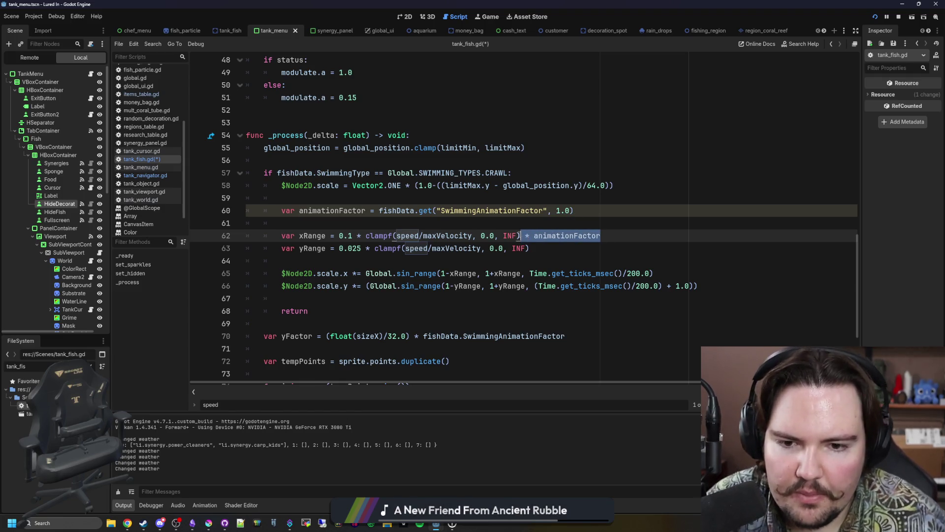
key("ctrl+c")
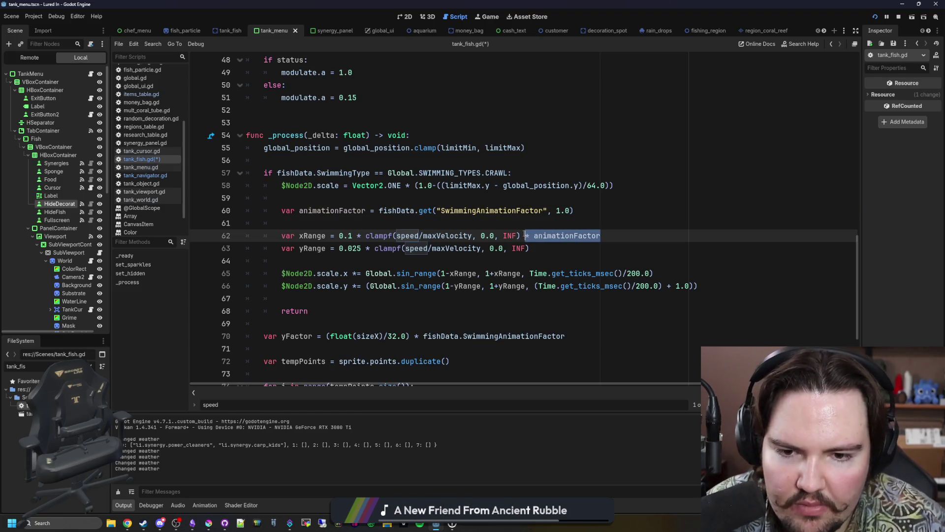
key("Down")
key("ctrl+v")
key("Up")
key("Up")
key("ctrl+s")
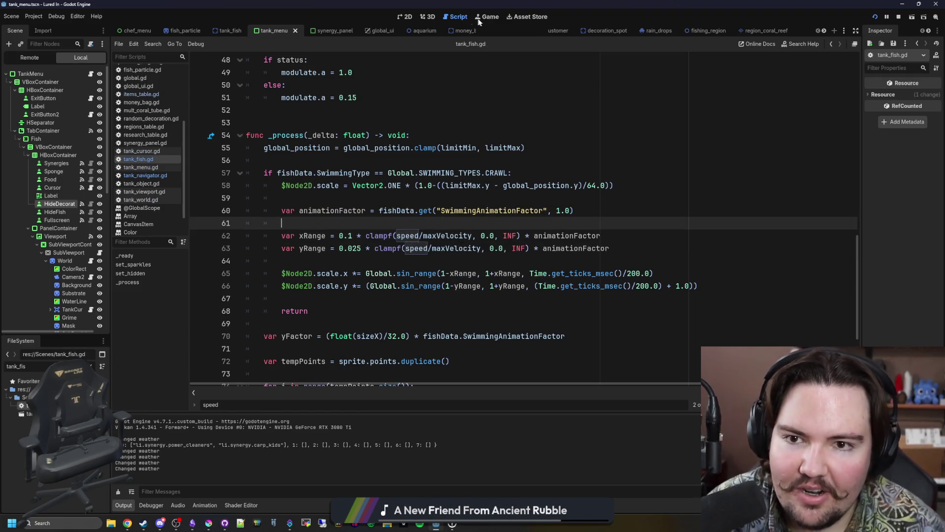
left_click(483, 16)
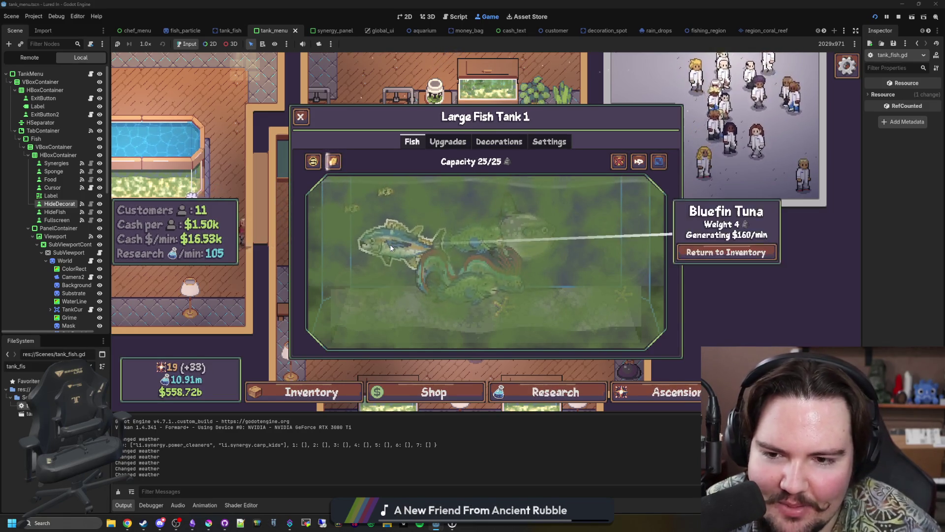
Reopen Large Fish Tank 1, clean off its green grime, and toggle the decorations hidden and shown
left_click(303, 122)
left_click(472, 302)
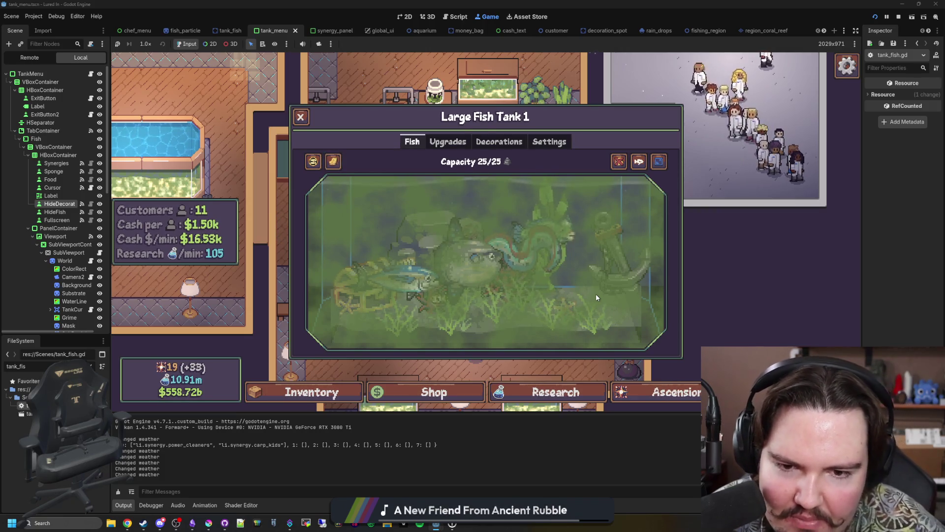
left_click(331, 161)
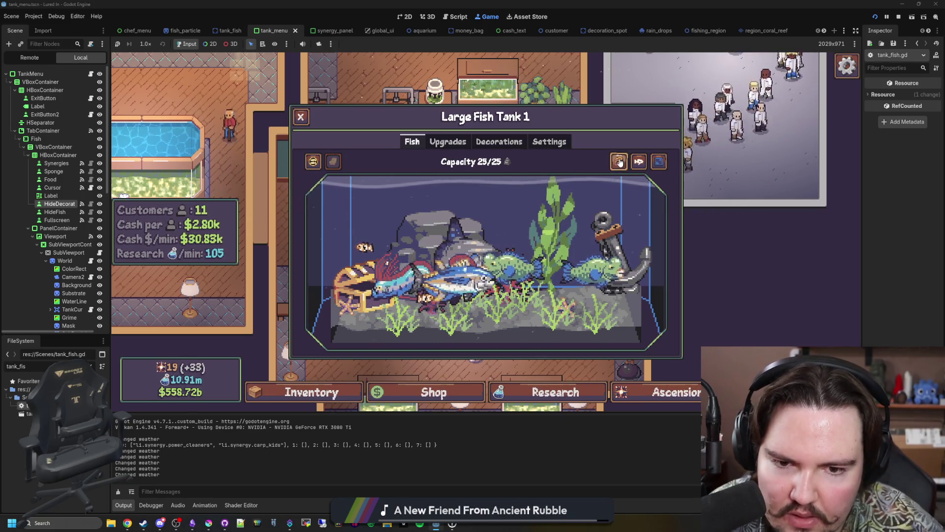
left_click(623, 162)
left_click(623, 162)
left_click(623, 163)
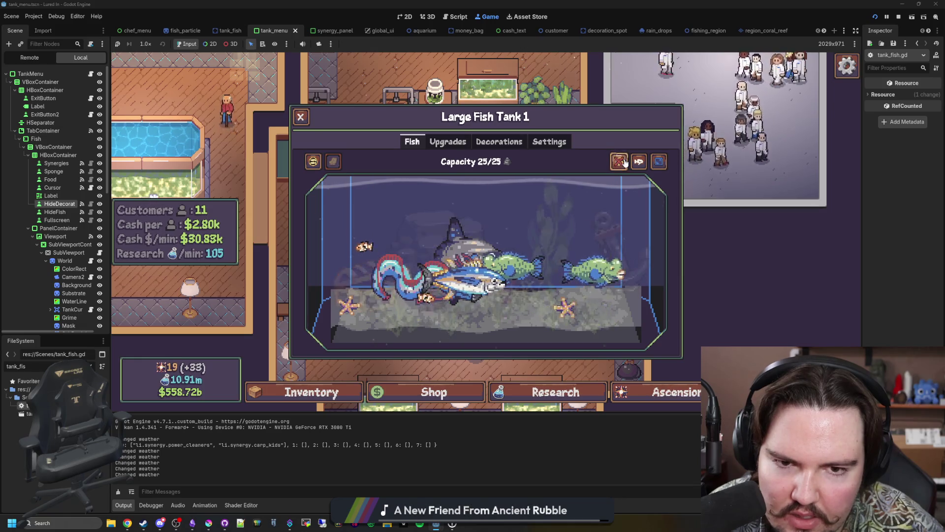
left_click(624, 163)
left_click(624, 163)
left_click(622, 163)
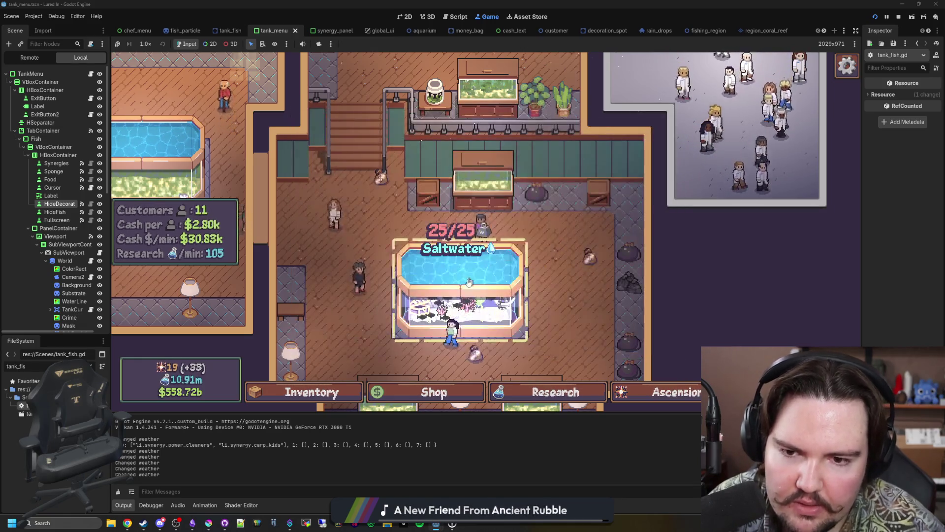
left_click(622, 163)
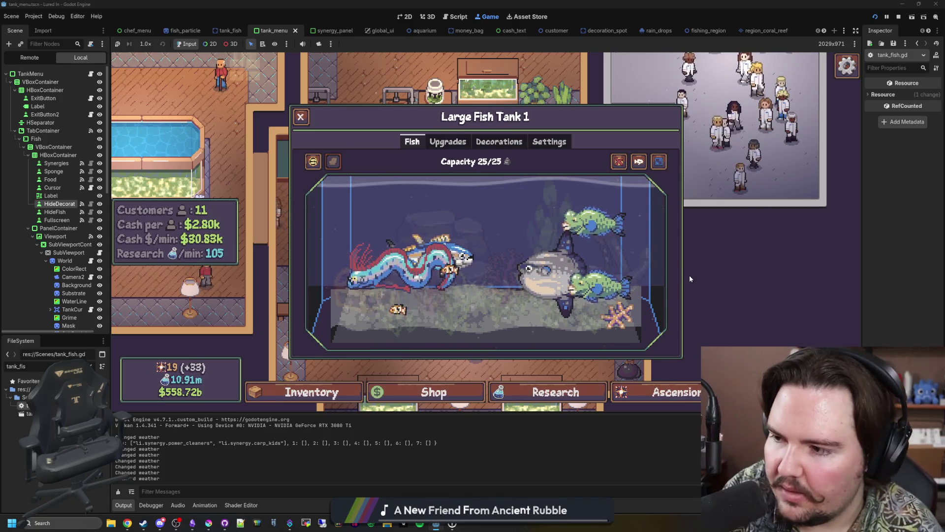
Check the decorations for sale, hide decorations again, and buy another Tank Capacity upgrade
left_click(488, 142)
left_click(591, 252)
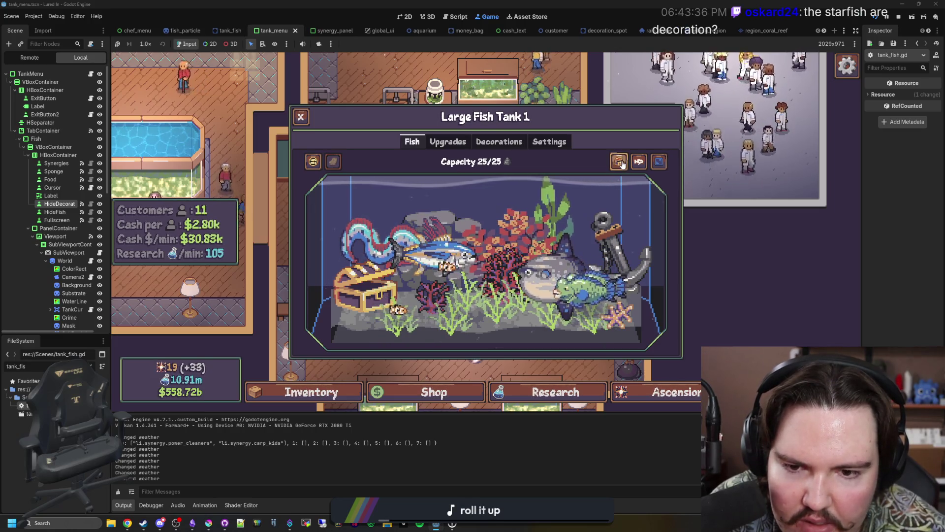
left_click(487, 225)
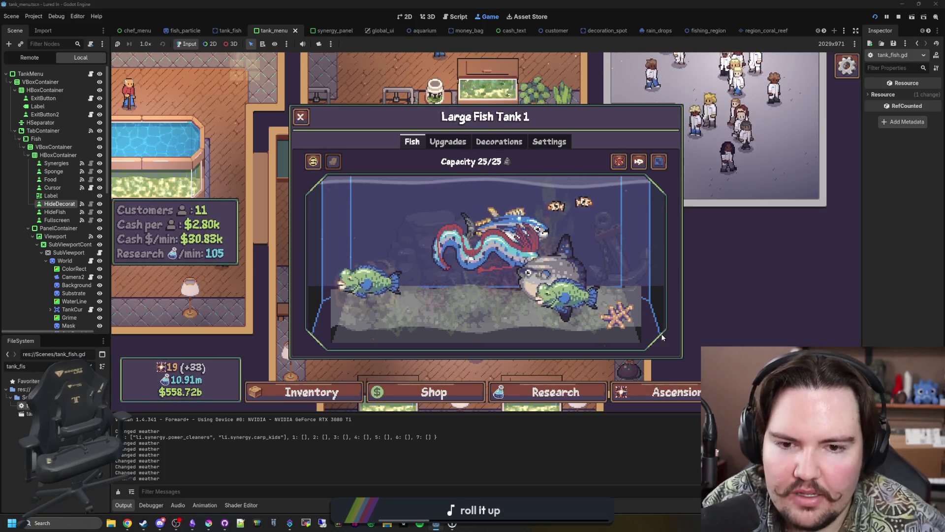
left_click(448, 142)
left_click(603, 174)
Open the fish inventory and browse through the list of fish
left_click(311, 392)
scroll(524, 263, "down", 5)
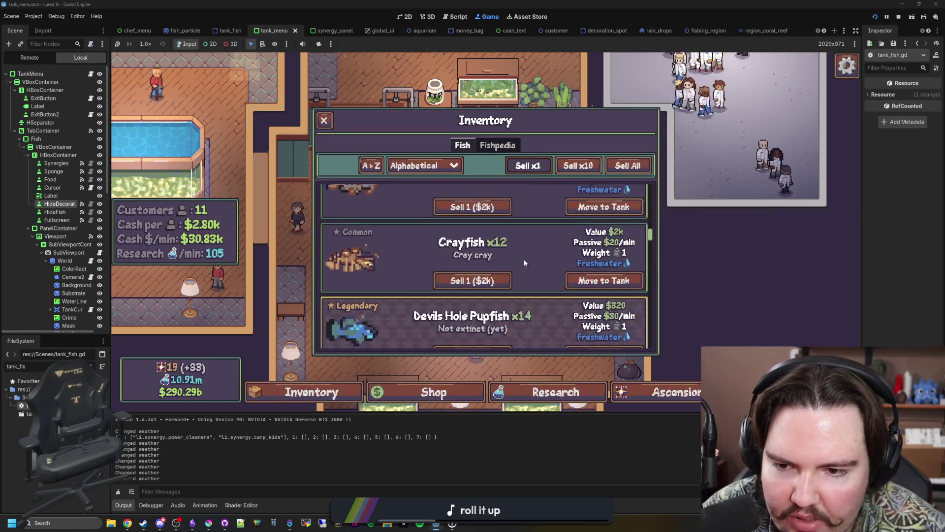
scroll(524, 262, "down", 15)
scroll(524, 259, "down", 2)
scroll(524, 259, "up", 8)
scroll(518, 302, "up", 10)
scroll(518, 301, "down", 2)
scroll(517, 297, "down", 5)
Sort the inventory by Liquid Type and move two Black Sea Urchins into the saltwater tank
left_click(423, 165)
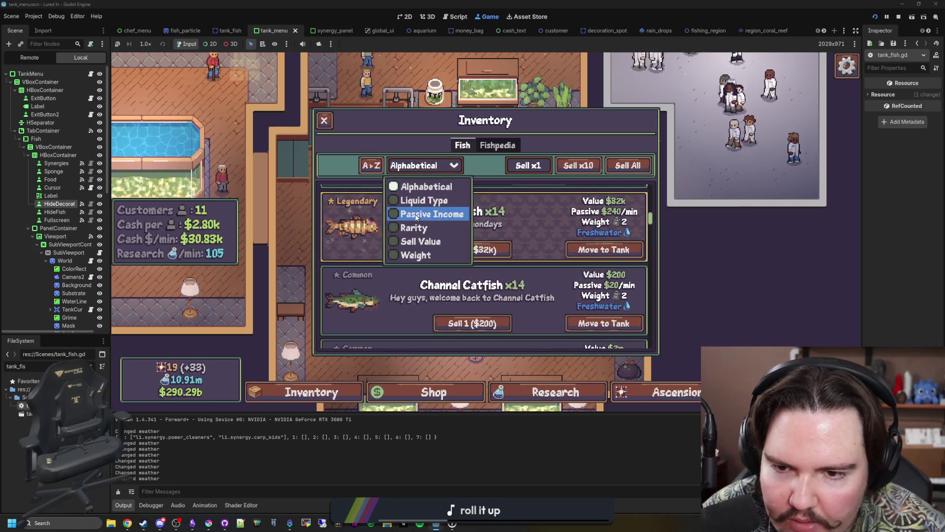
left_click(423, 200)
scroll(496, 258, "down", 3)
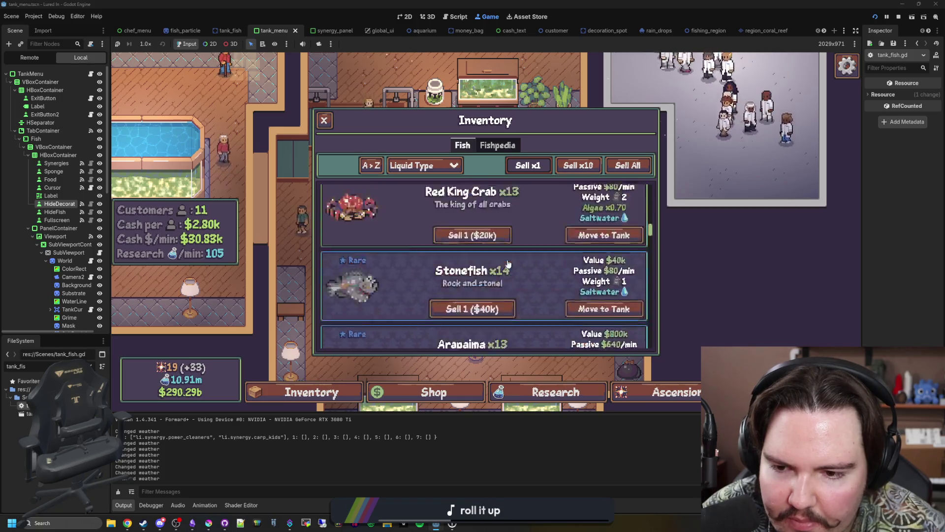
scroll(508, 265, "up", 3)
left_click(605, 242)
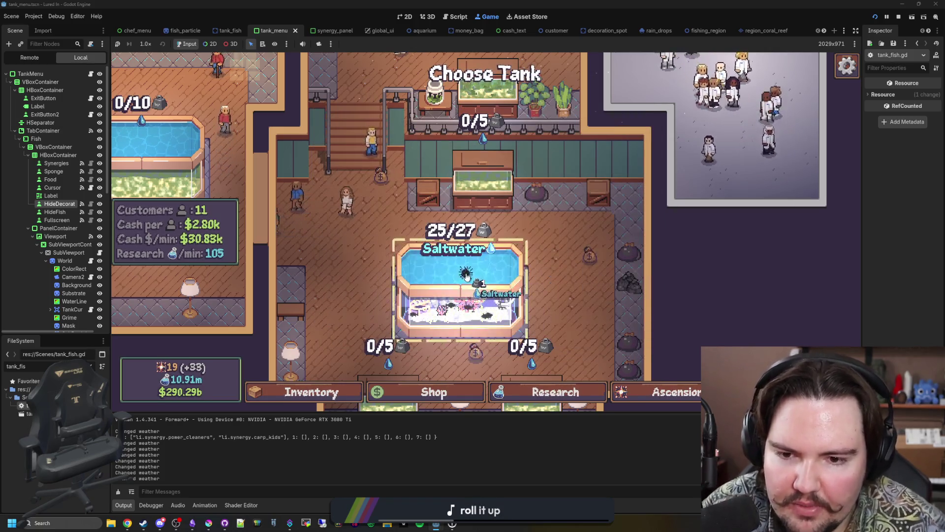
left_click(466, 274)
left_click(625, 243)
left_click(463, 276)
left_click(463, 281)
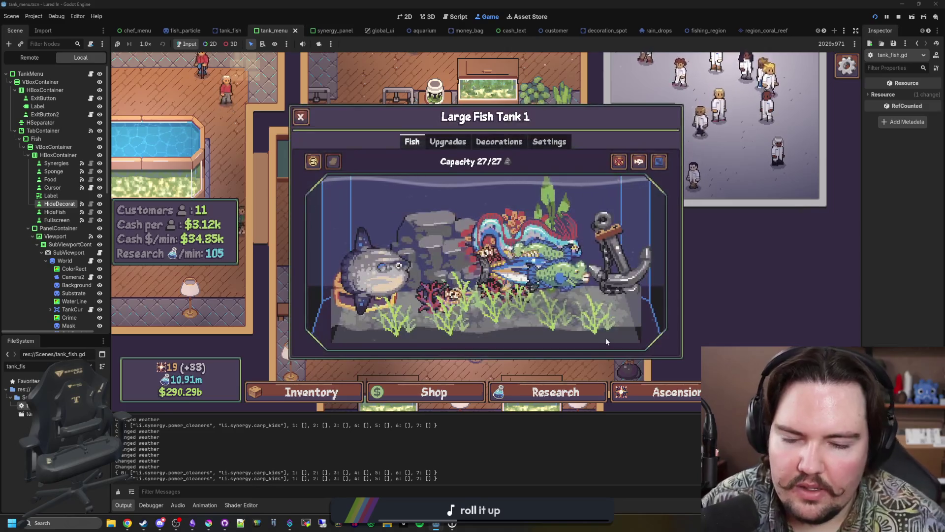
Hide the decorations and return the Humphead Parrotfish and Oarfish to inventory
left_click(621, 167)
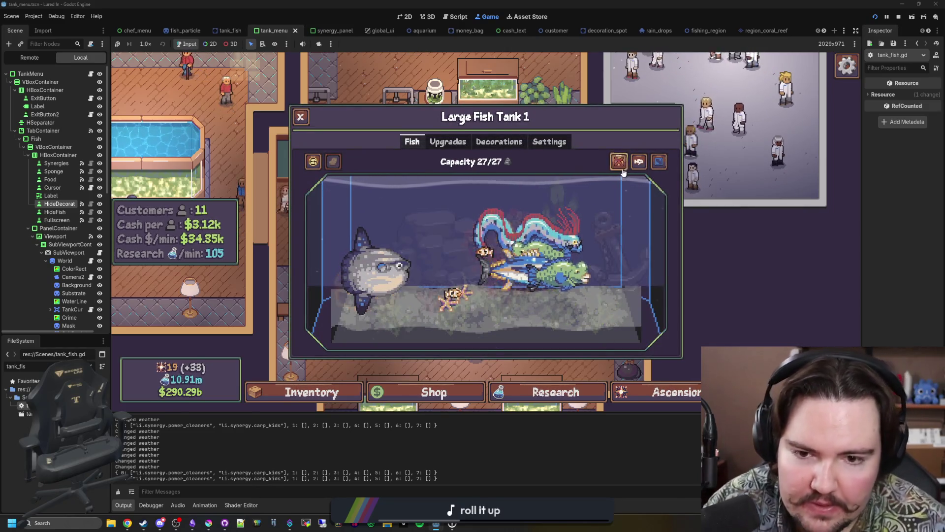
left_click(563, 285)
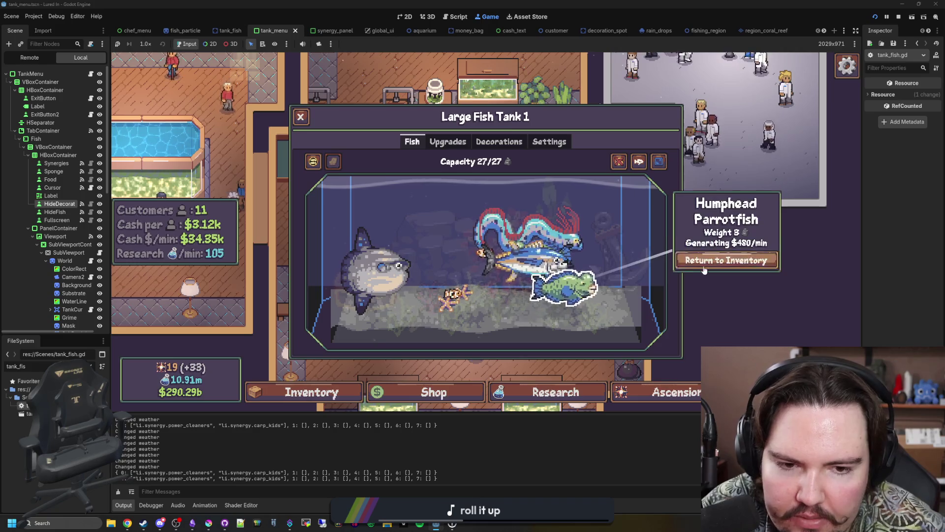
left_click(705, 270)
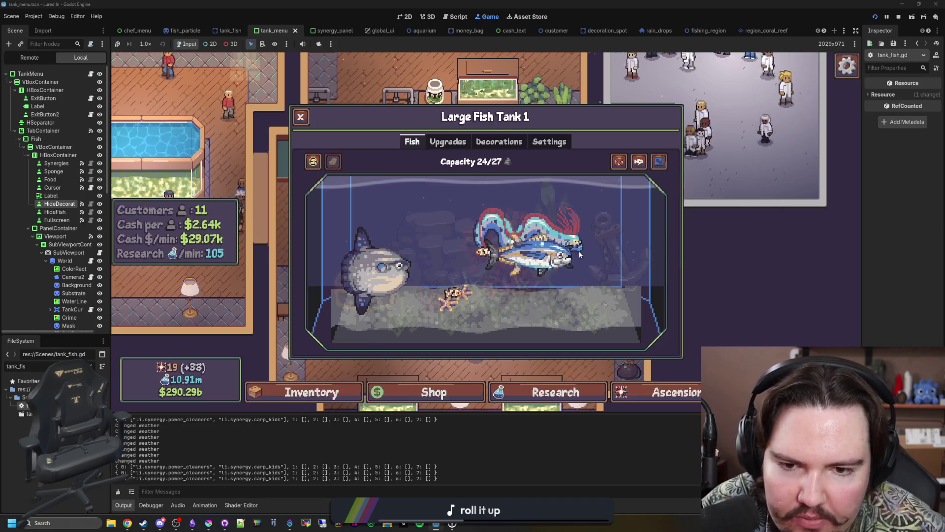
left_click(574, 227)
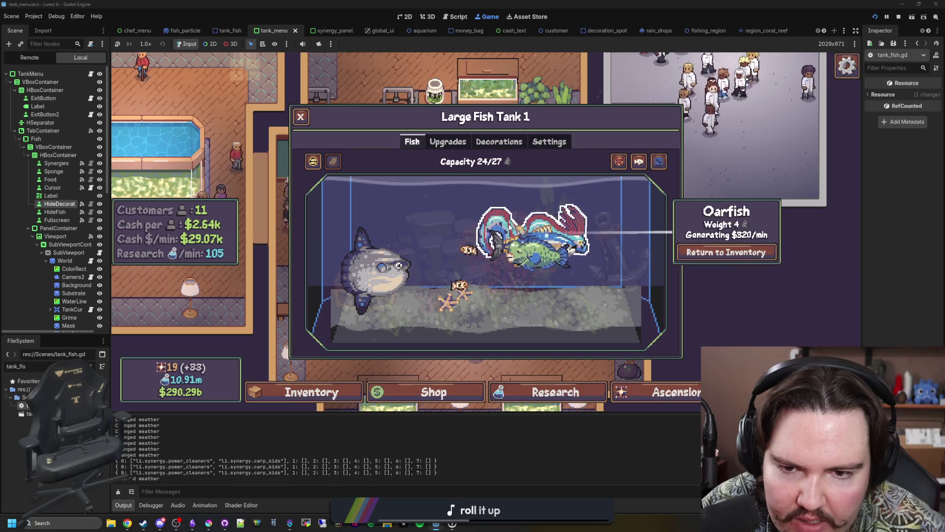
left_click(726, 252)
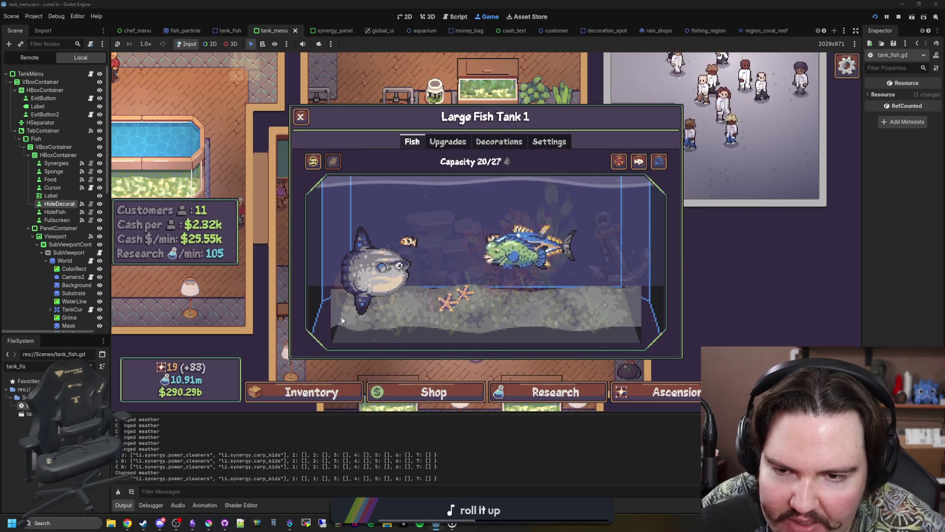
Reopen Large Fish Tank 1 to test the decoration toggle, then go to tank_fish.gd's swim code
key("Escape")
left_click(481, 236)
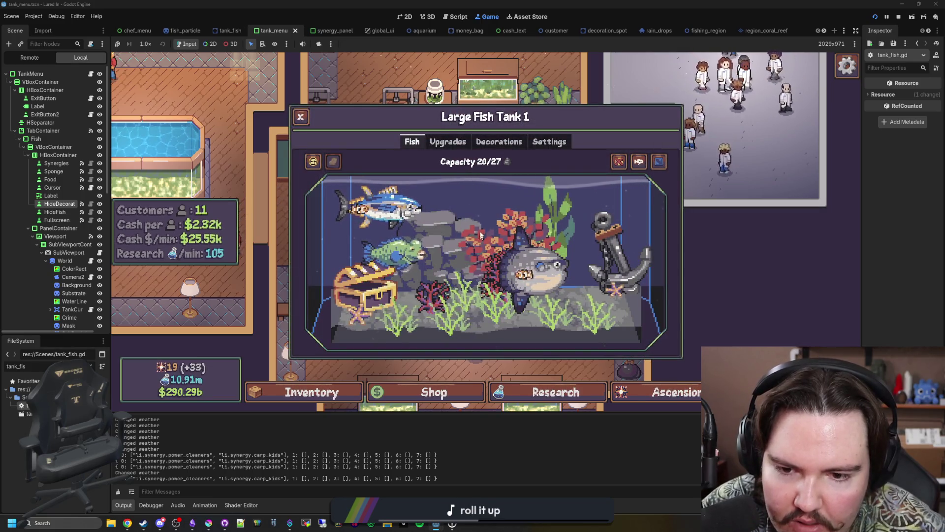
left_click(622, 162)
left_click(622, 163)
left_click(623, 163)
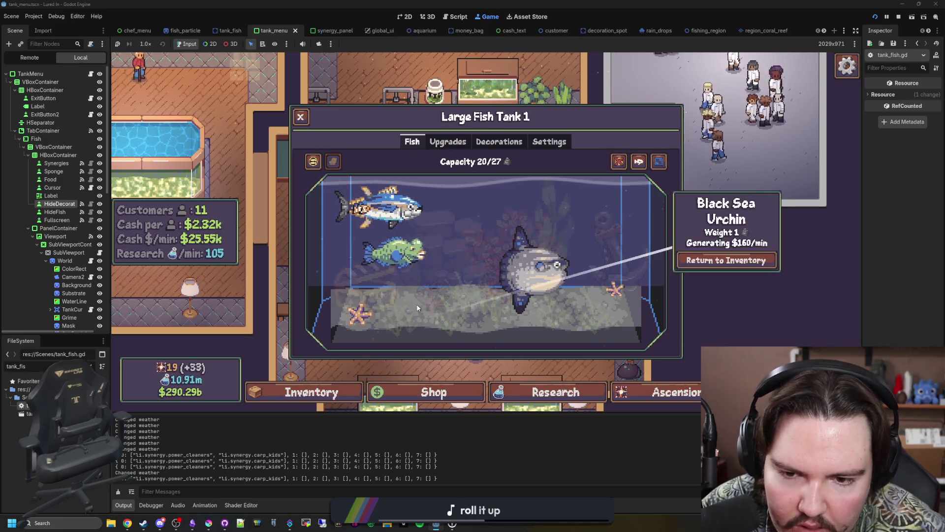
mouse_move(429, 309)
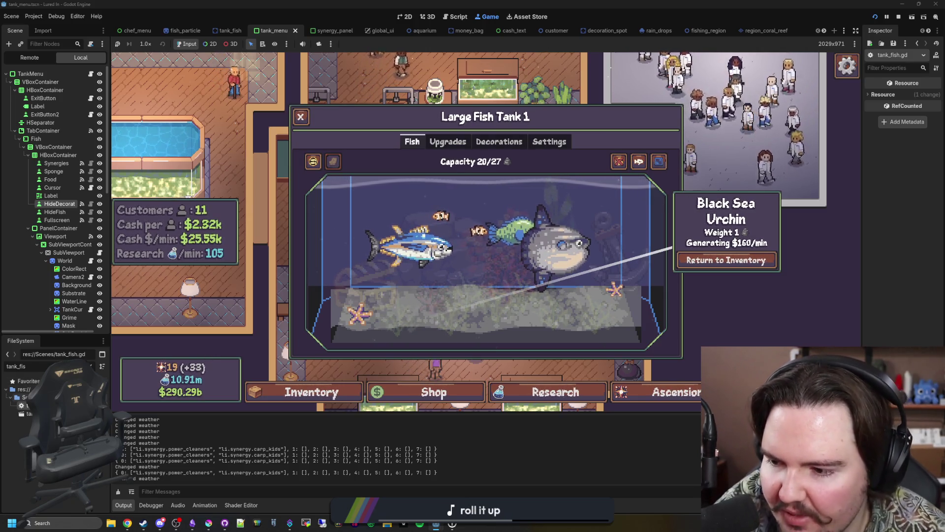
key("ctrl+F3")
left_click(367, 258)
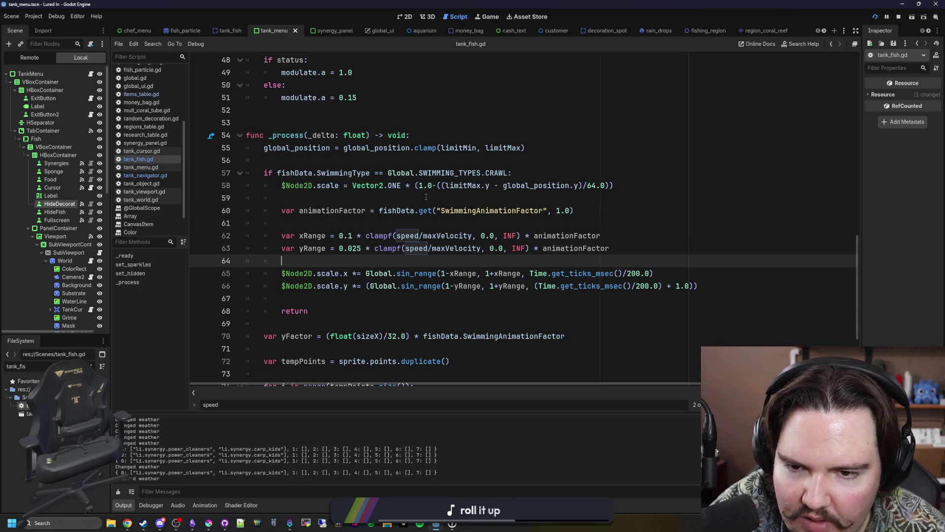
Edit the swim-animation lines 59–68 in tank_fish.gd's _process and return to the game
left_click(426, 197)
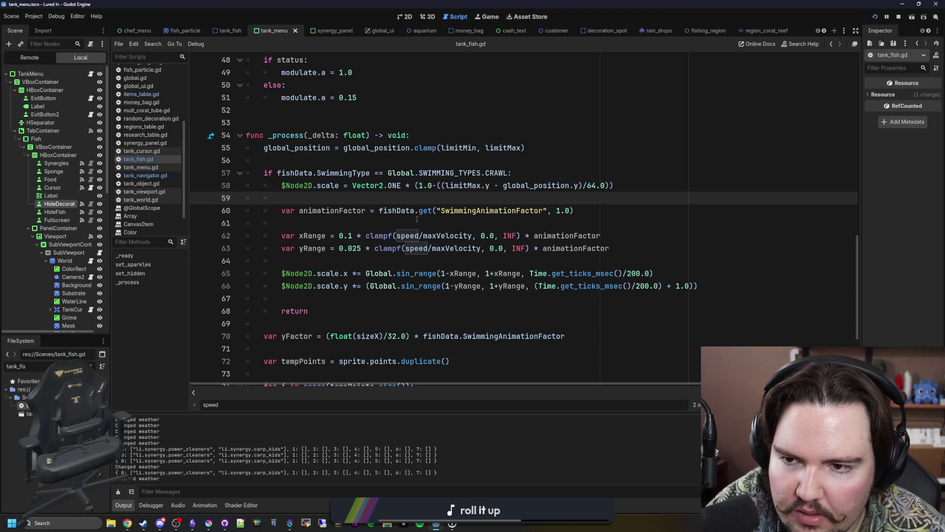
scroll(422, 213, "down", 1)
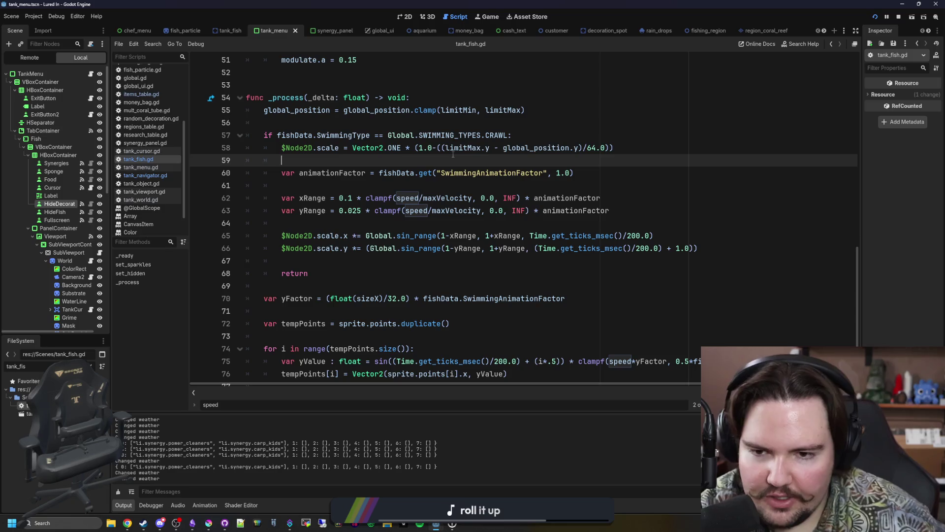
left_click(333, 265)
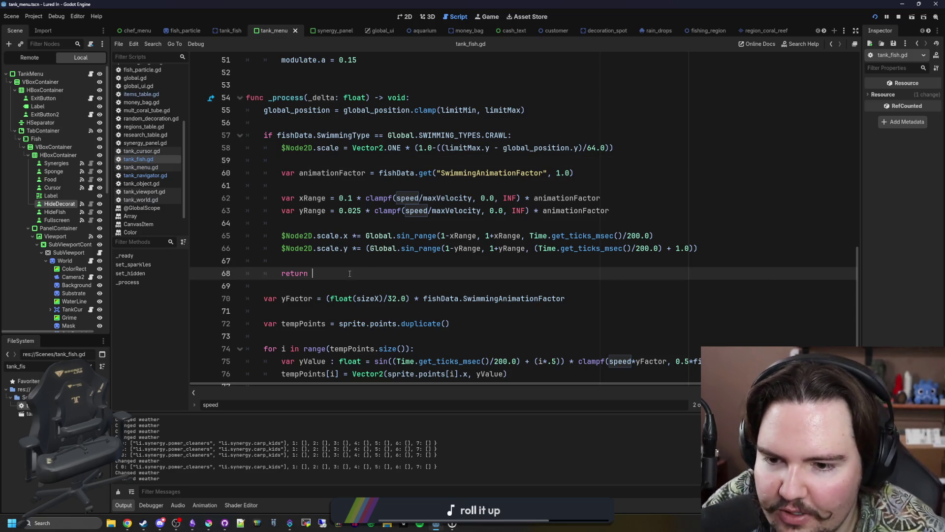
left_click(383, 270)
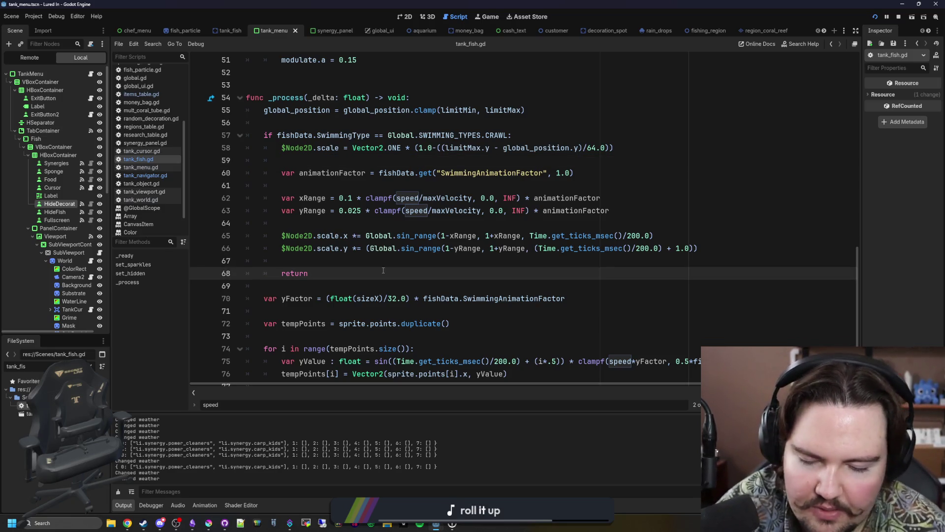
left_click(408, 256)
scroll(407, 256, "up", 3)
left_click(448, 223)
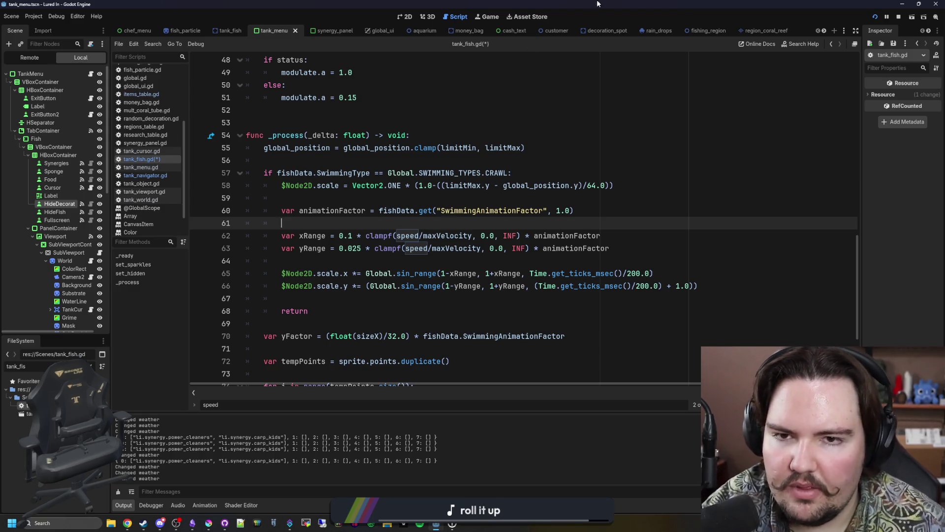
left_click(494, 17)
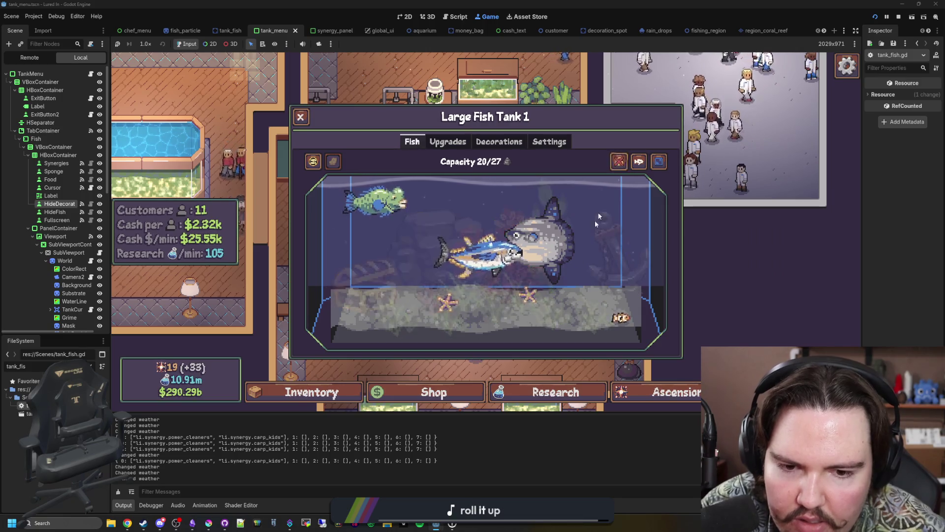
Reopen Large Fish Tank 1, hide its decorations, inspect the Black Sea Urchin, then return to tank_fish.gd
key("Escape")
left_click(509, 272)
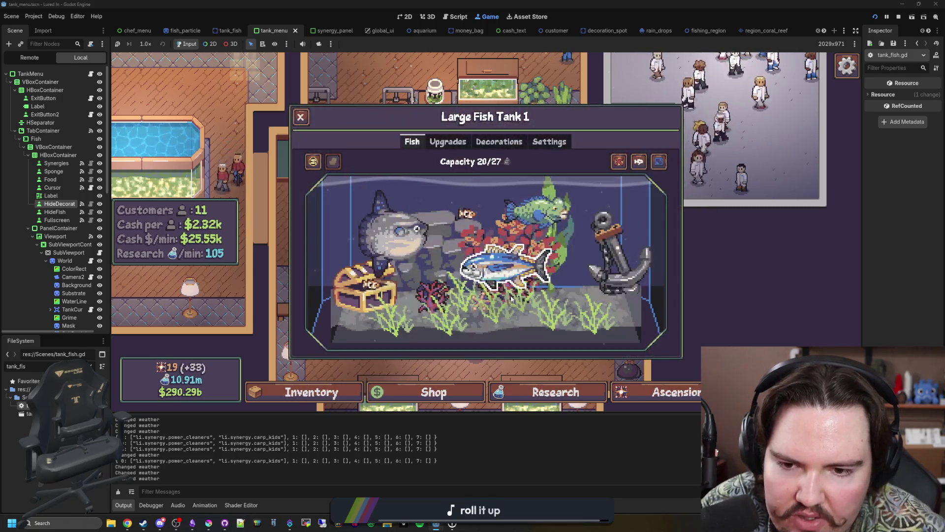
left_click(618, 161)
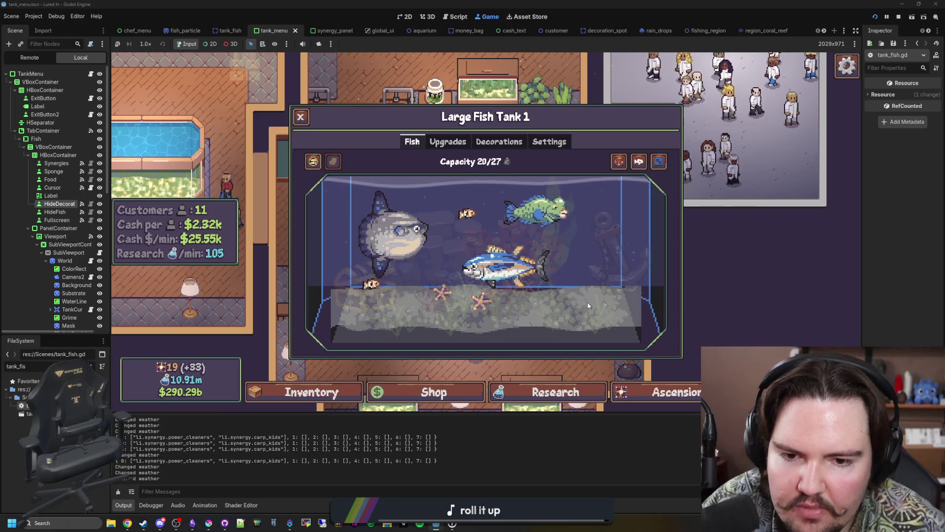
mouse_move(622, 305)
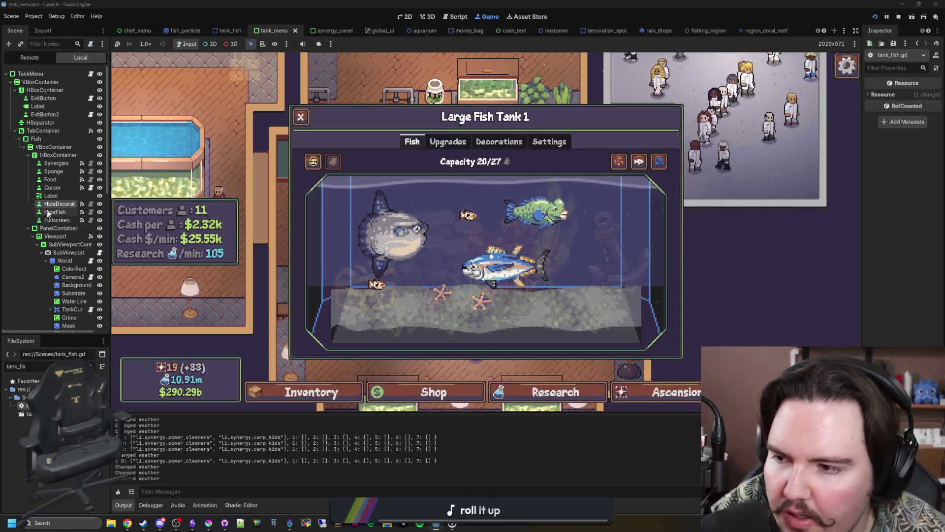
left_click(623, 292)
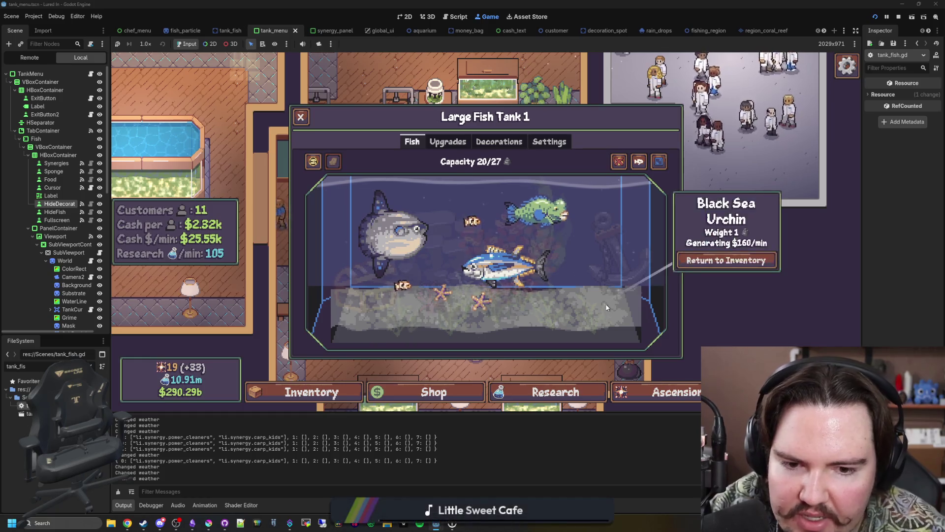
key("ctrl+F3")
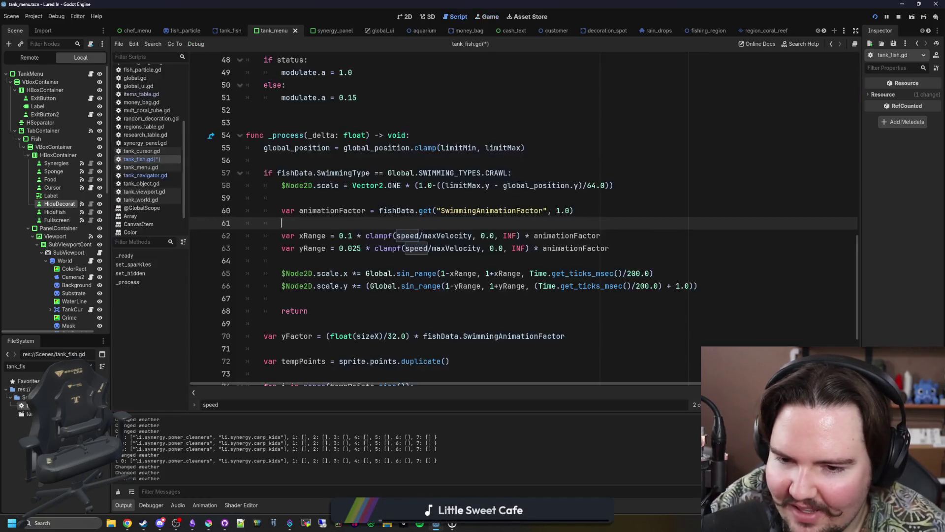
Review tank_fish.gd's crawl code around line 67
left_click(468, 301)
scroll(473, 296, "down", 4)
scroll(485, 290, "up", 3)
scroll(488, 287, "up", 10)
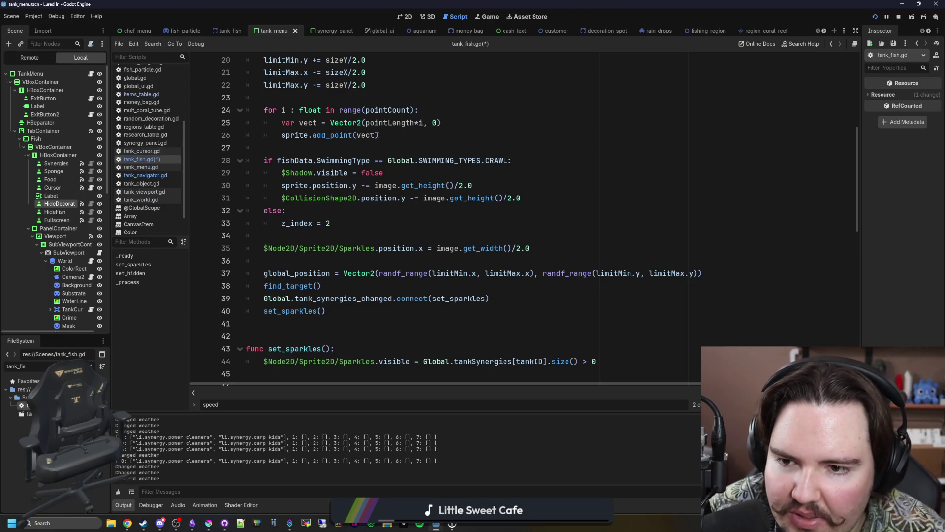
scroll(378, 170, "up", 6)
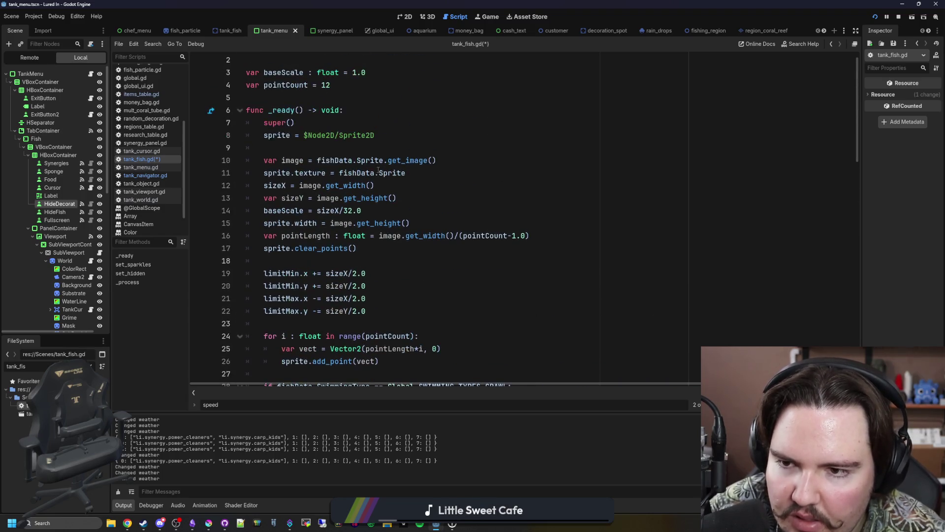
scroll(378, 169, "up", 1)
Divide travel time by SwimmingAnimationFactor in tank_navigator.gd, save, and clear the FileSystem filter
left_click(392, 63, "ctrl")
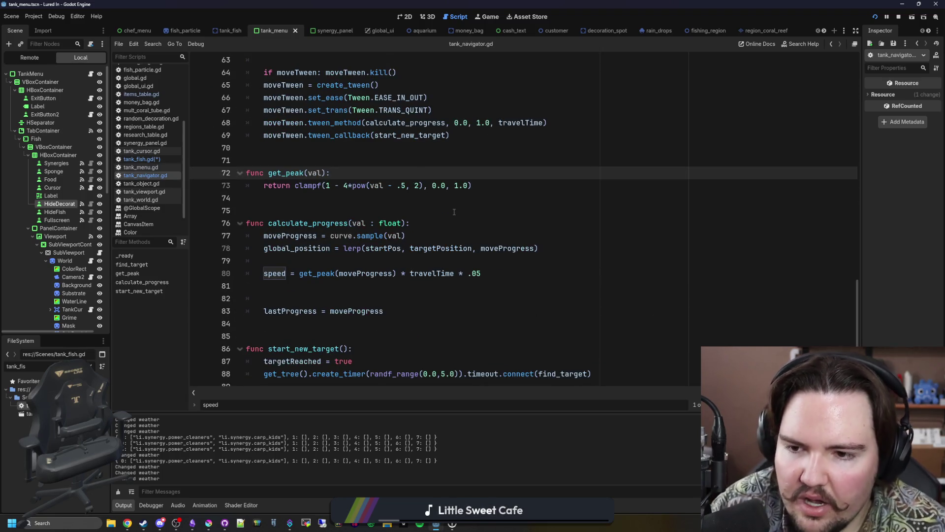
scroll(430, 202, "up", 6)
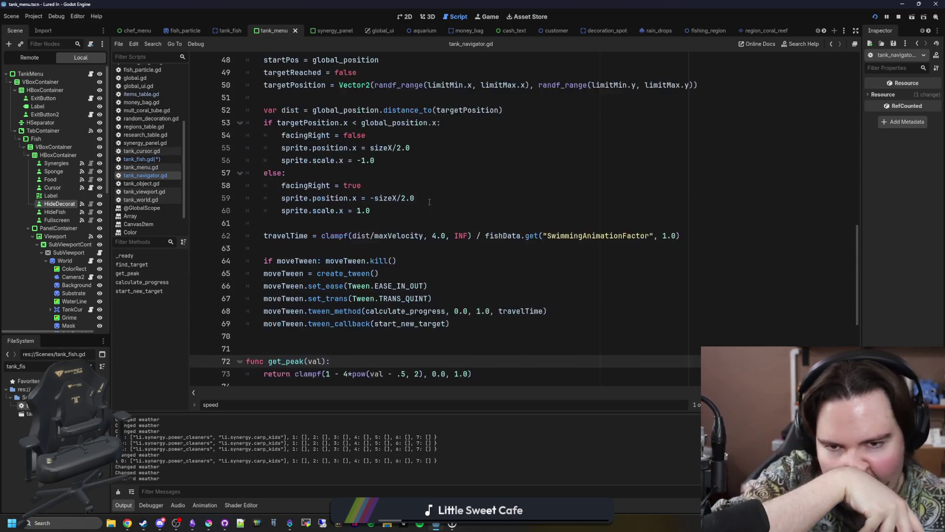
left_click(414, 260)
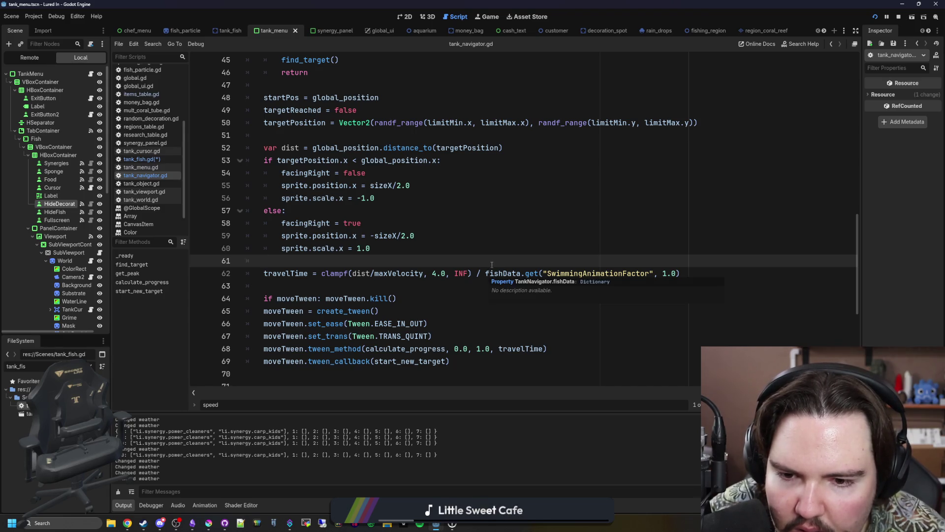
scroll(497, 260, "up", 5)
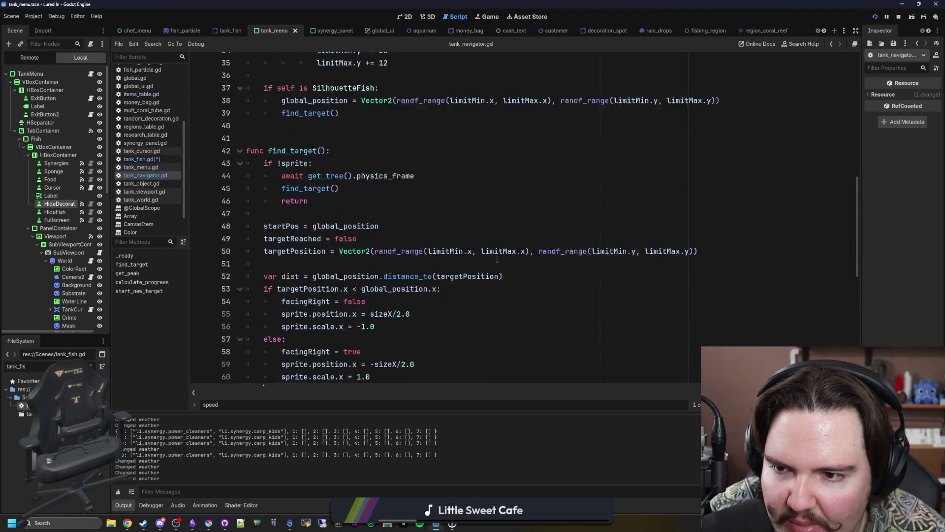
scroll(497, 259, "down", 5)
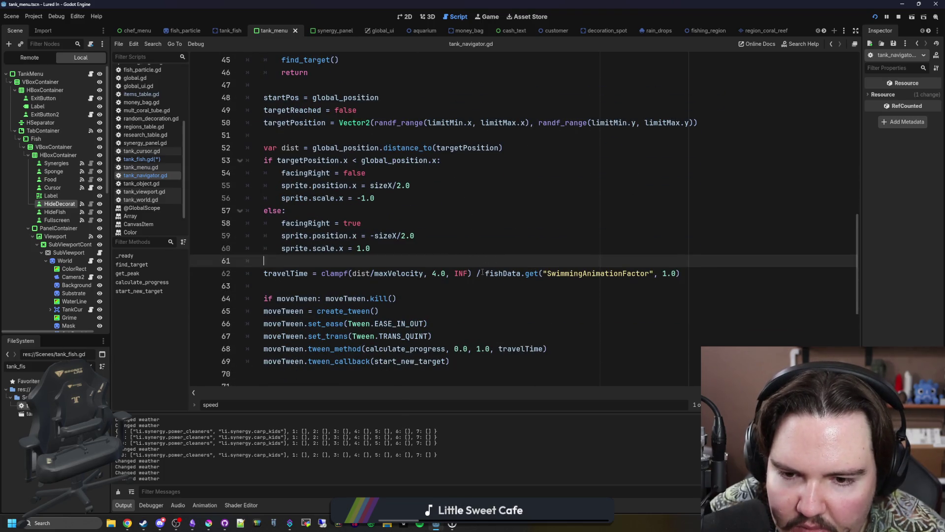
key("ctrl+s")
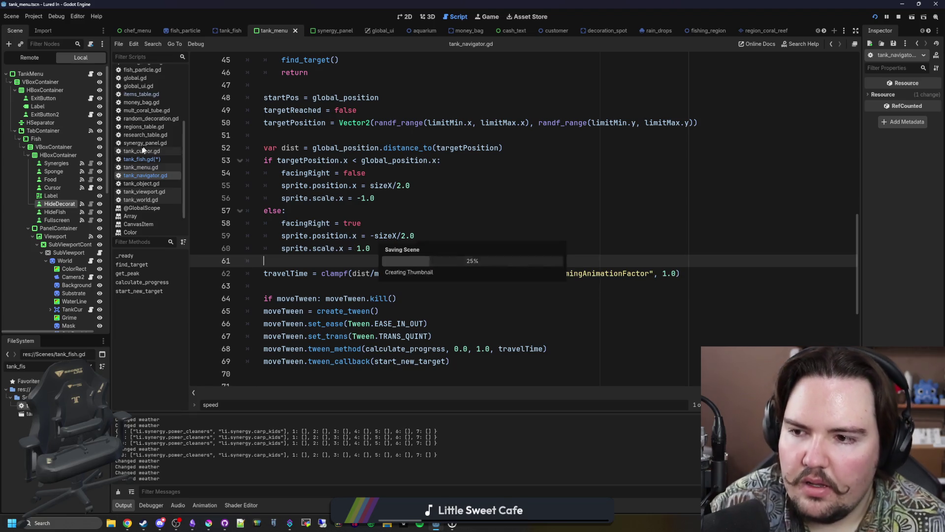
double_click(30, 405)
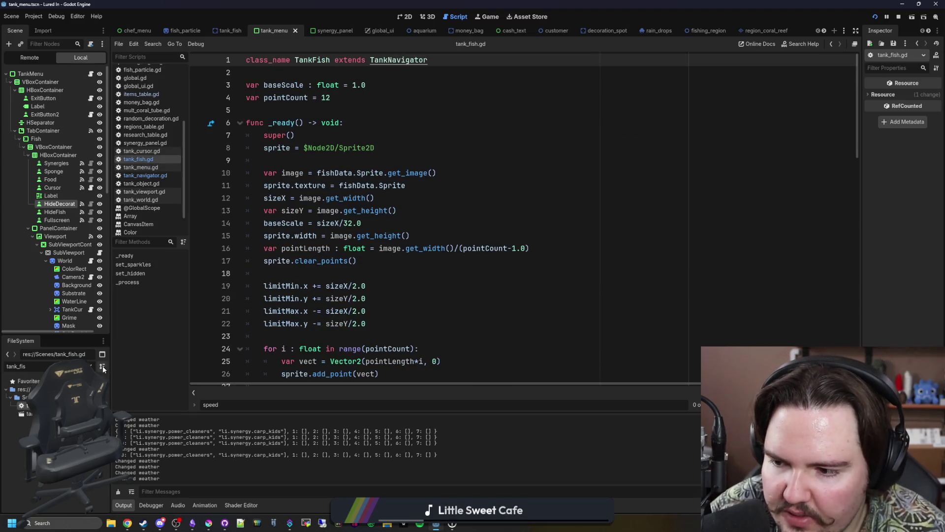
left_click(92, 366)
Set the Black Sea Urchin's SwimmingAnimationFactor to 0.1 in items_table.gd, save, and relaunch the game
type("items")
double_click(26, 405)
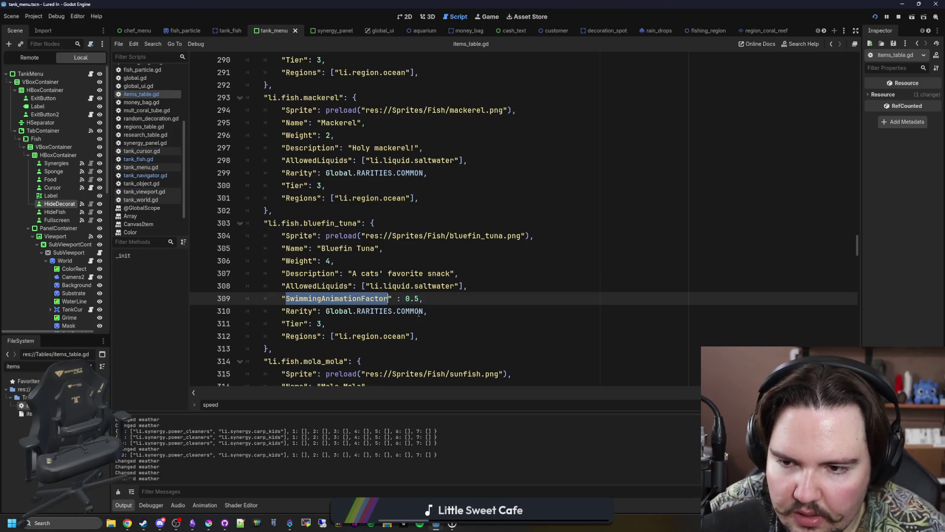
key("ctrl+f")
type("urchin")
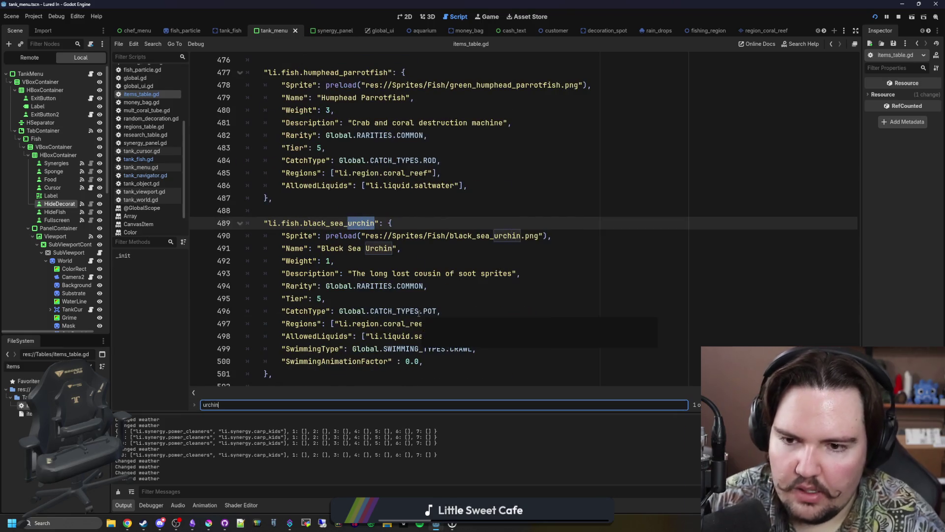
scroll(443, 320, "down", 1)
left_click(502, 323)
type("1")
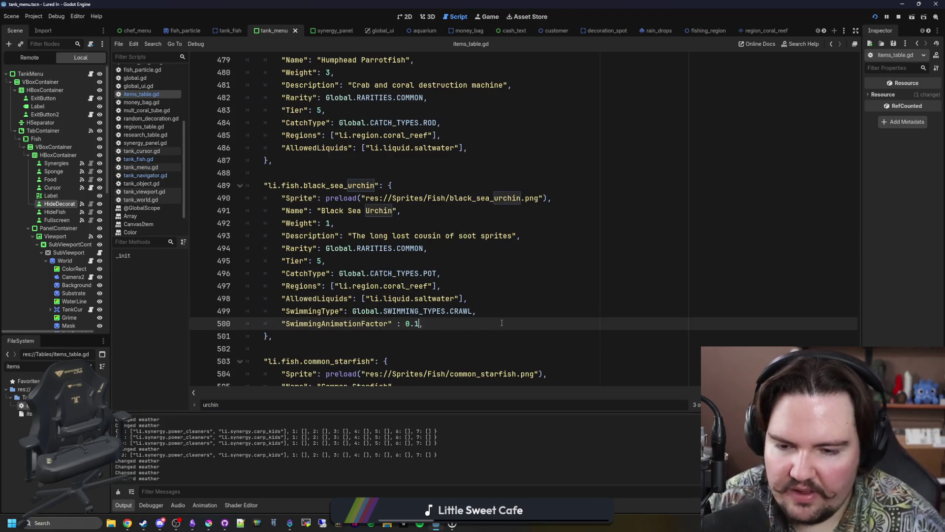
key("ctrl+s")
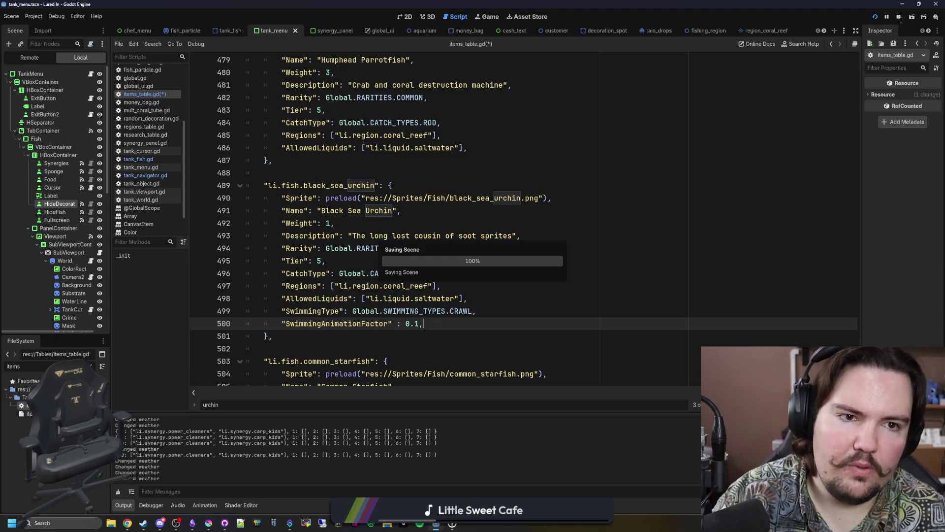
left_click(899, 19)
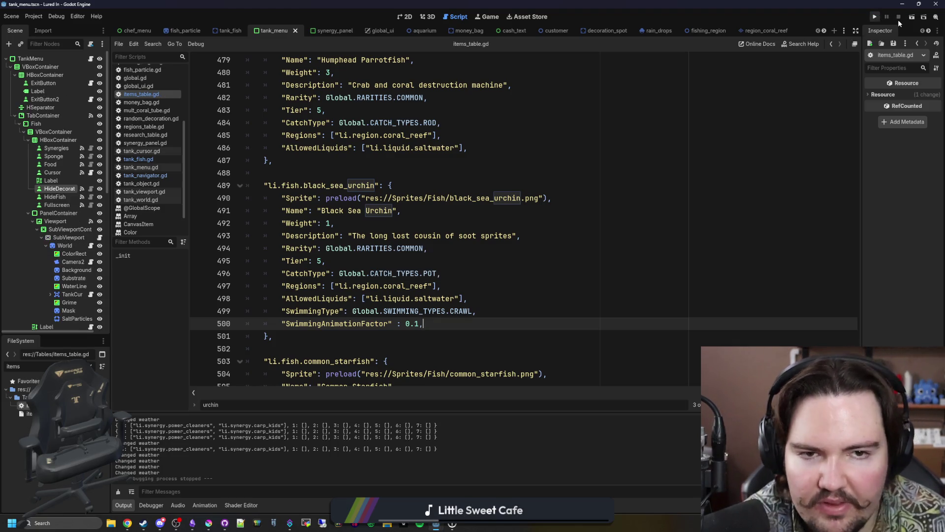
key("F5")
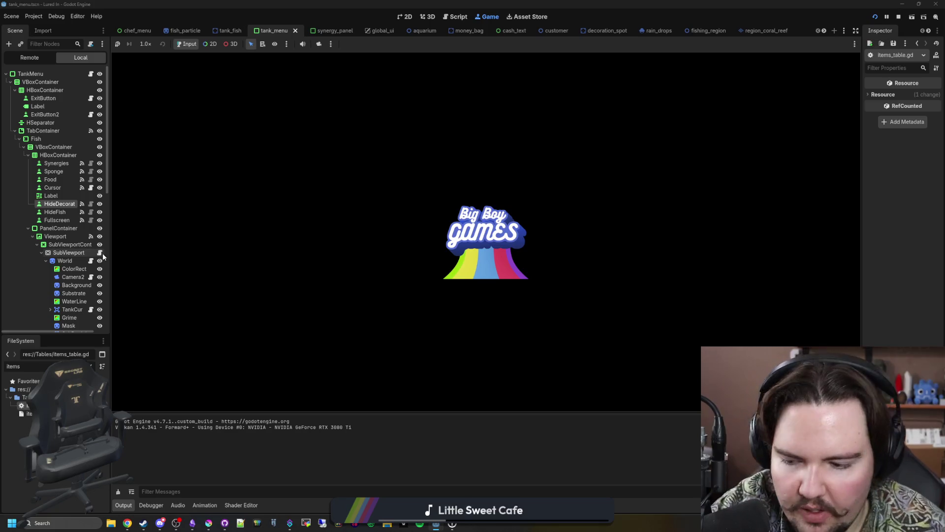
Enter the relaunched aquarium, hide Large Fish Tank 1's decorations, then start a search in tank_menu.gd
mouse_move(162, 528)
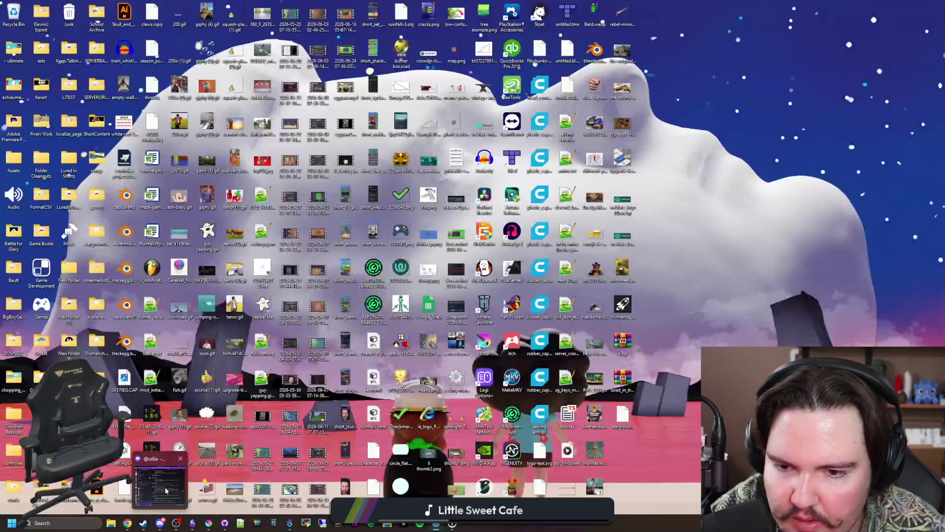
left_click(165, 487)
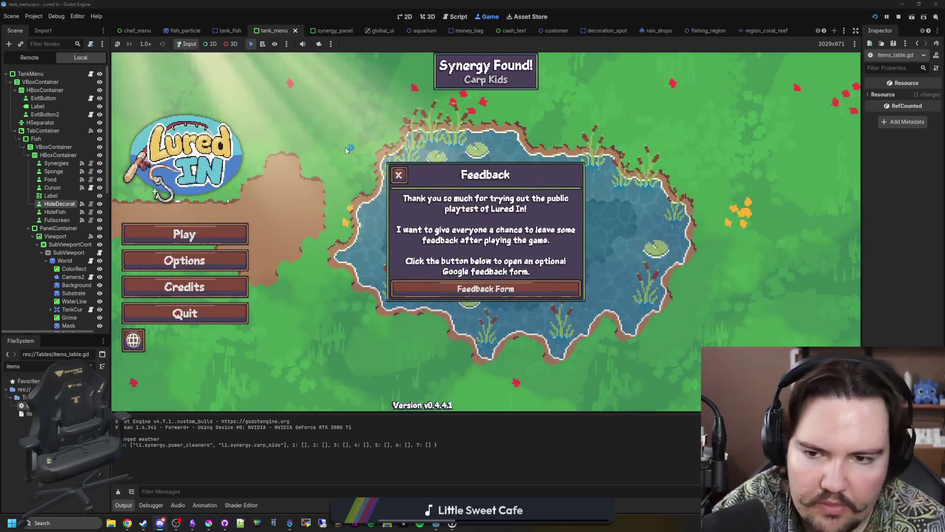
left_click(183, 234)
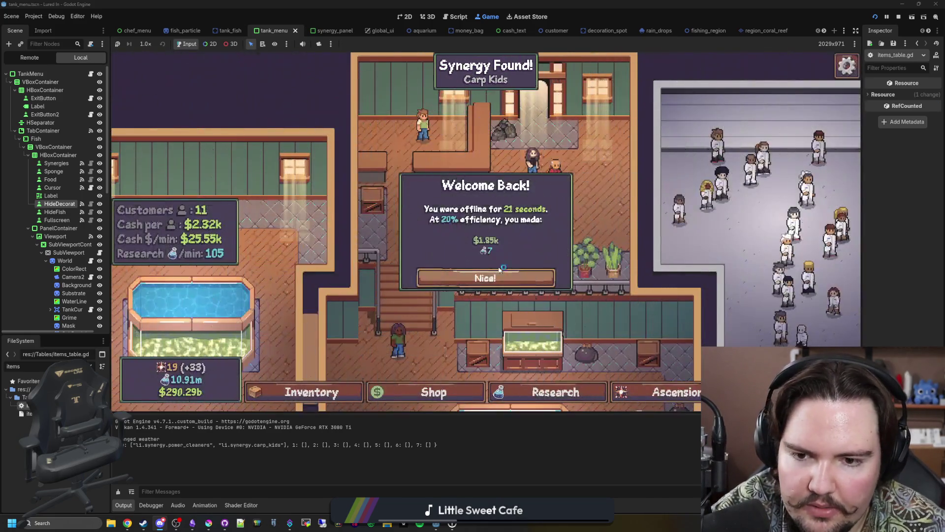
left_click(457, 274)
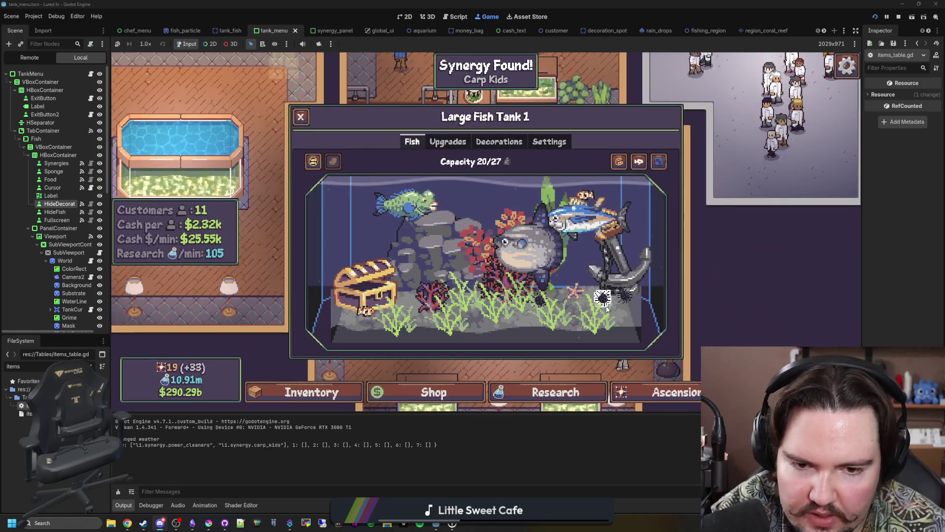
mouse_move(628, 299)
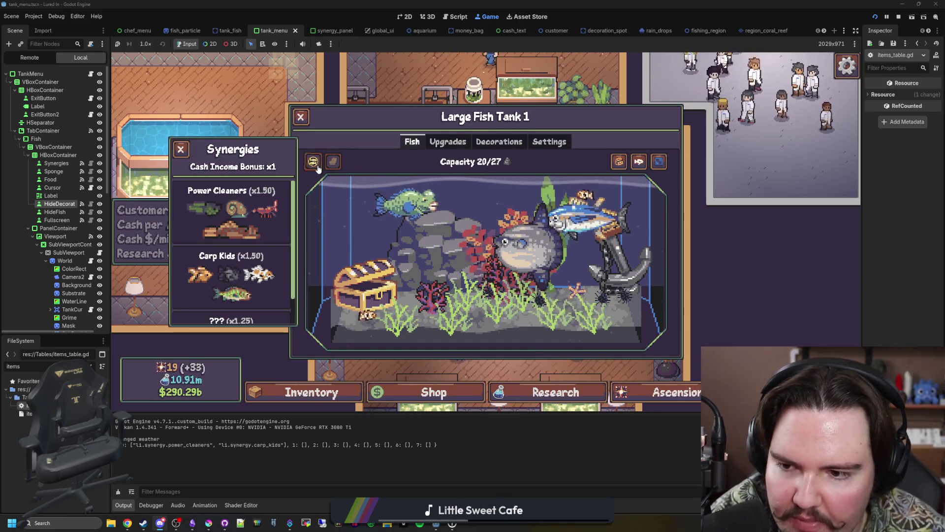
left_click(619, 161)
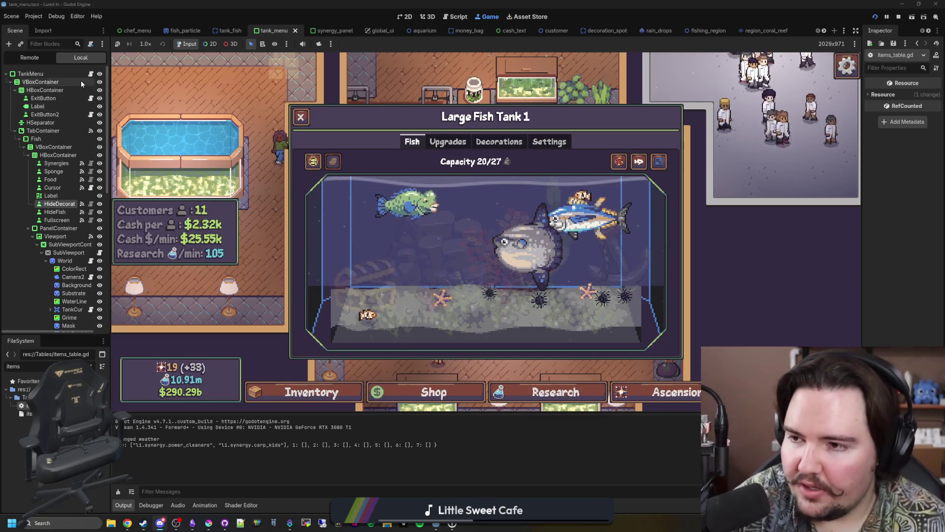
left_click(91, 74)
key("ctrl+f")
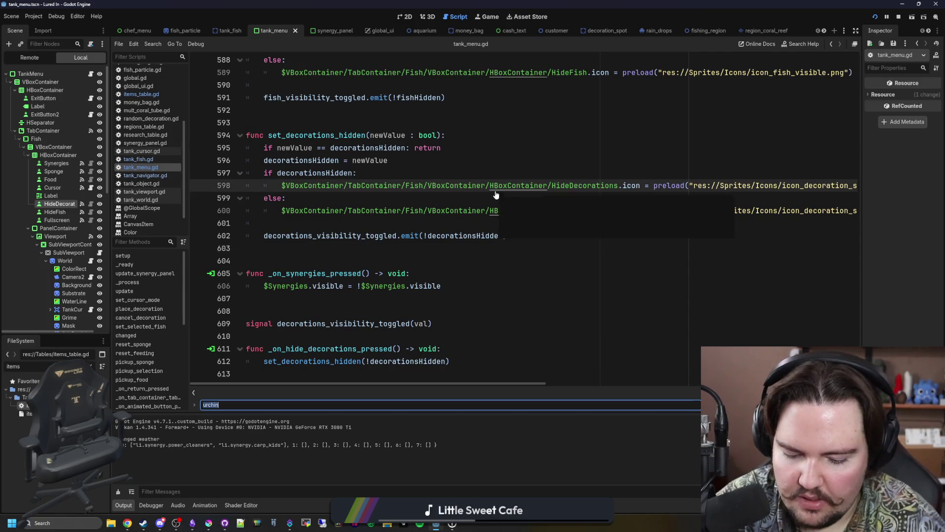
Search tank_menu.gd for _ready and inspect its signal connections
type("_ready")
scroll(495, 192, "down", 3)
left_click(482, 199)
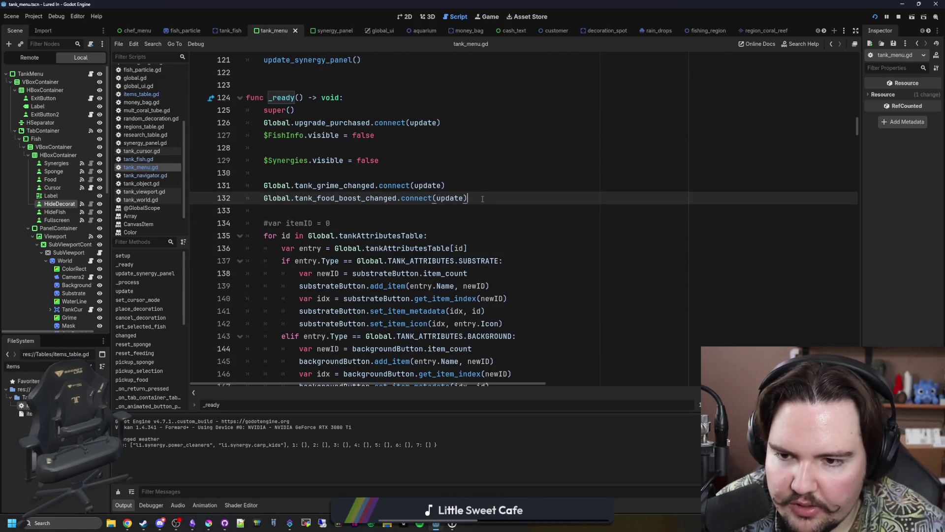
scroll(498, 207, "up", 4)
left_click(520, 222)
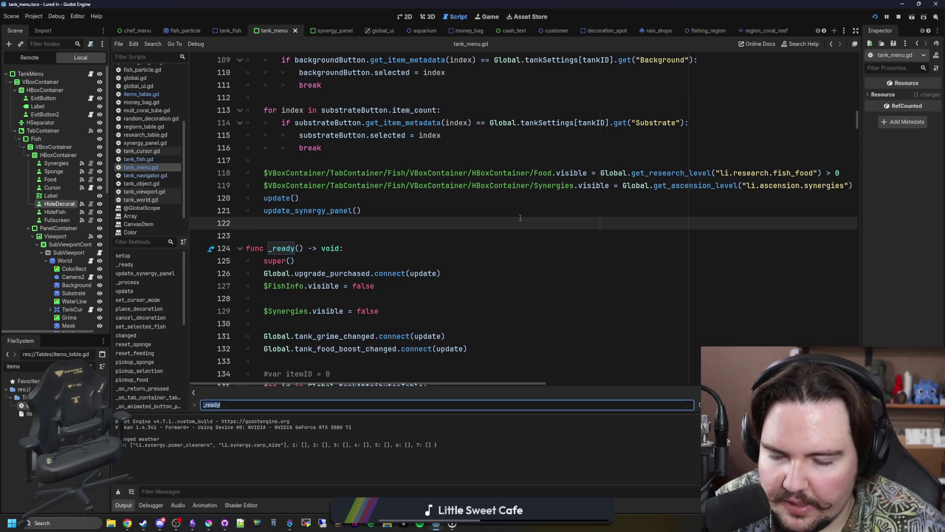
Look up the set_decorations and _on_hide_dec matches in tank_menu.gd
type("hide_")
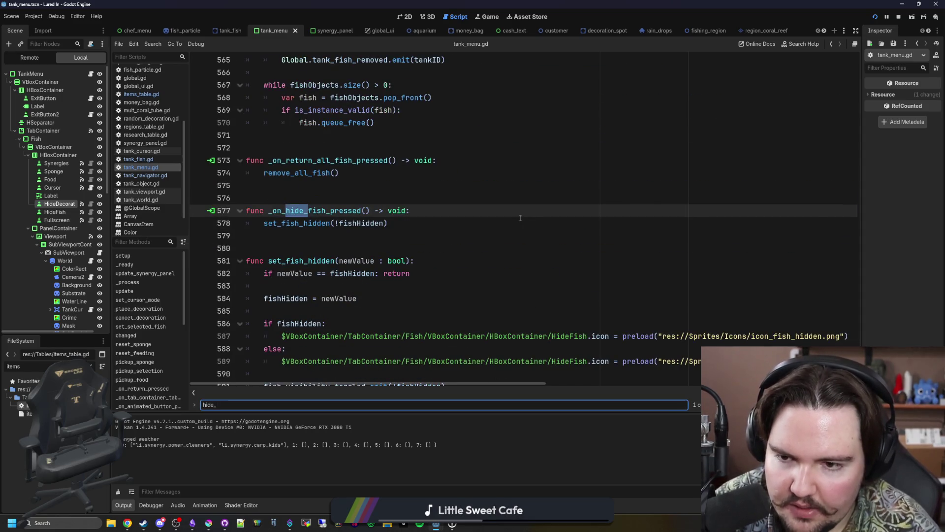
type("d")
key("BackSpace")
key("BackSpace")
key("BackSpace")
type("set_")
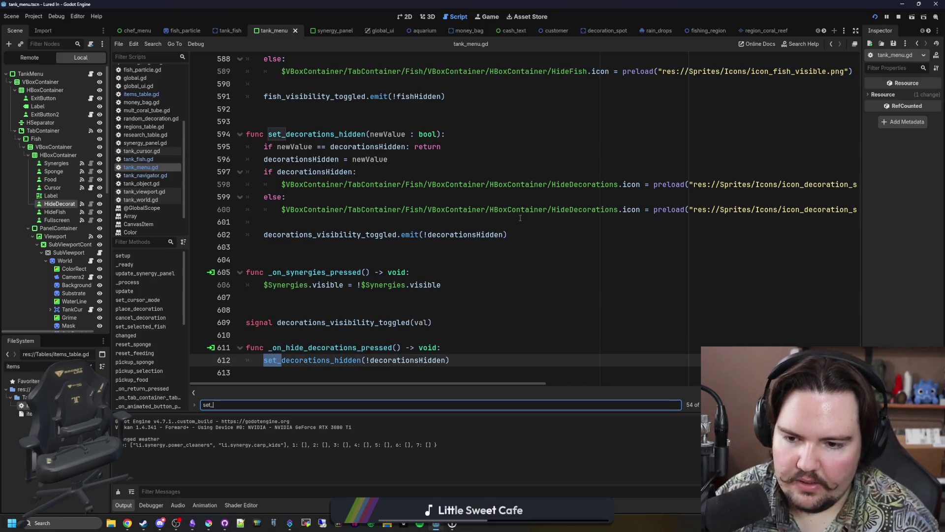
type("decorations")
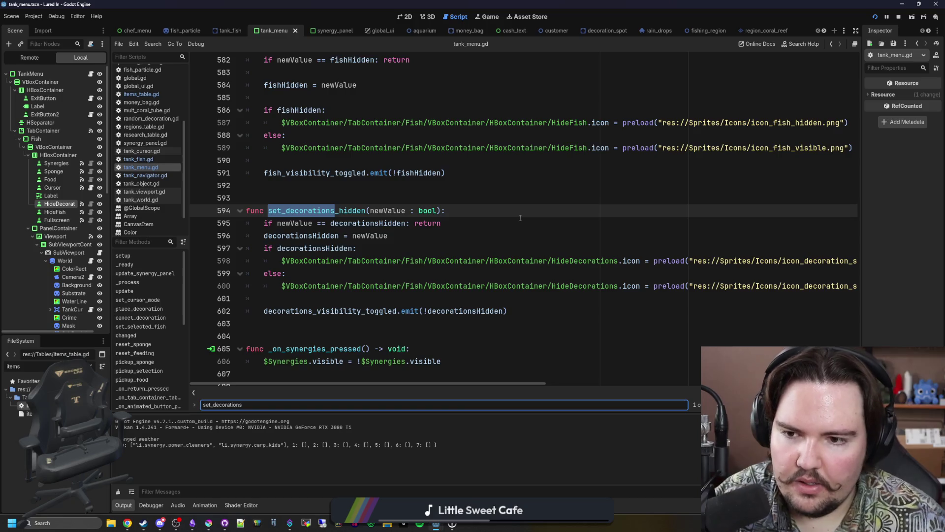
key("Return")
key("Return")
key("Return")
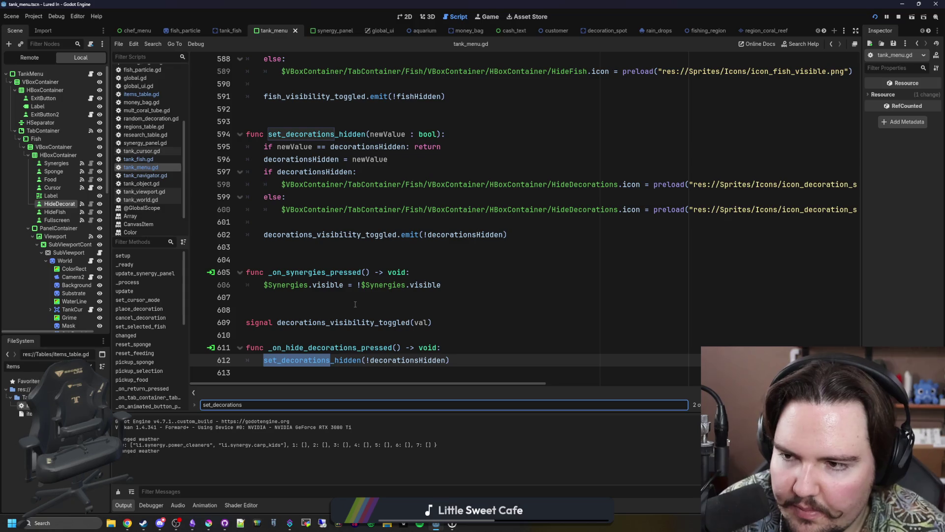
key("ctrl+f")
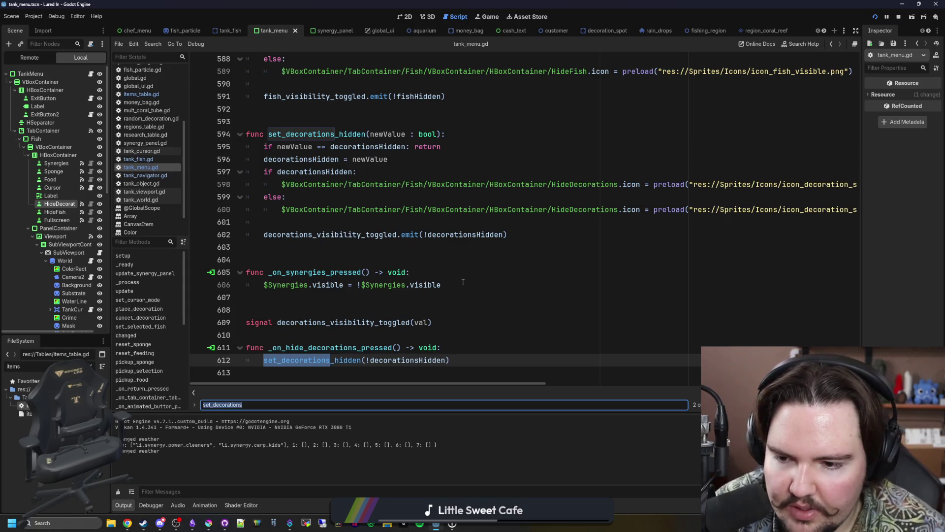
type("_on_hide_")
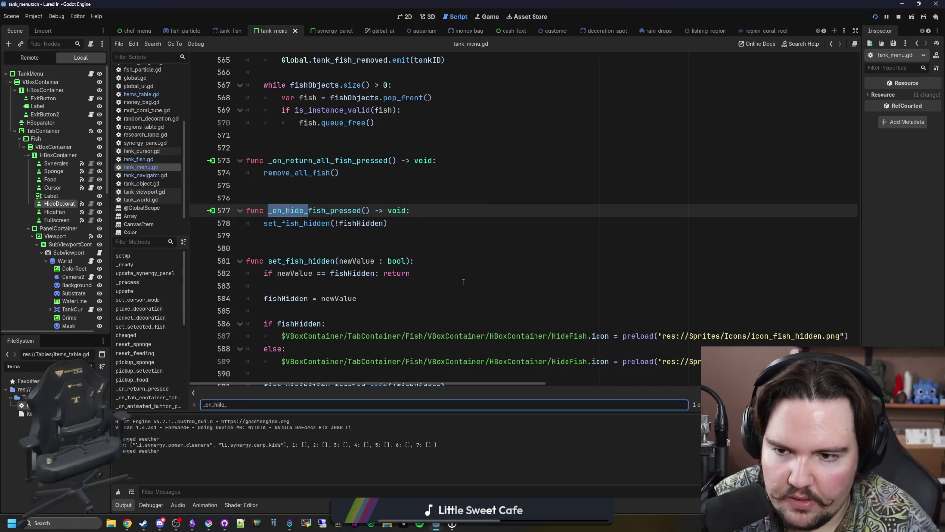
type("dec")
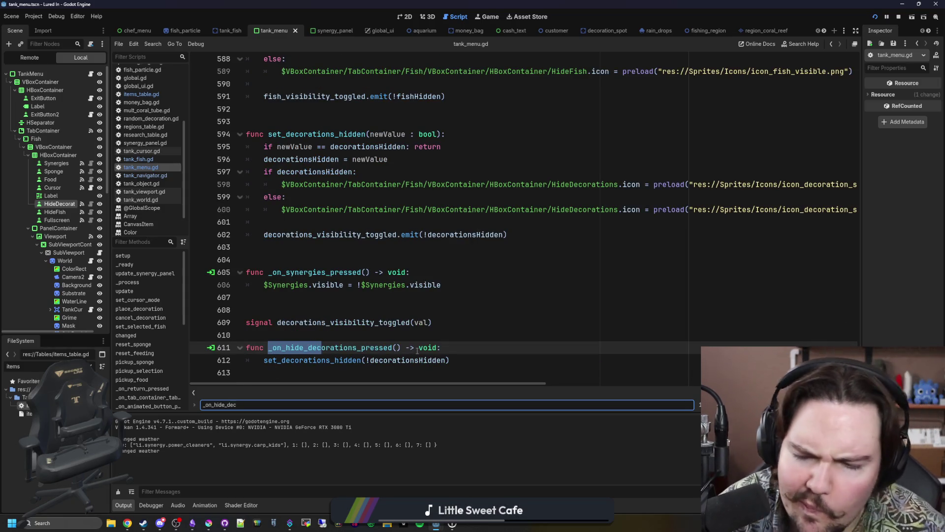
left_click(457, 331)
Find the decorationsHidden declaration and save tank_menu.gd
type("decorationsHidden")
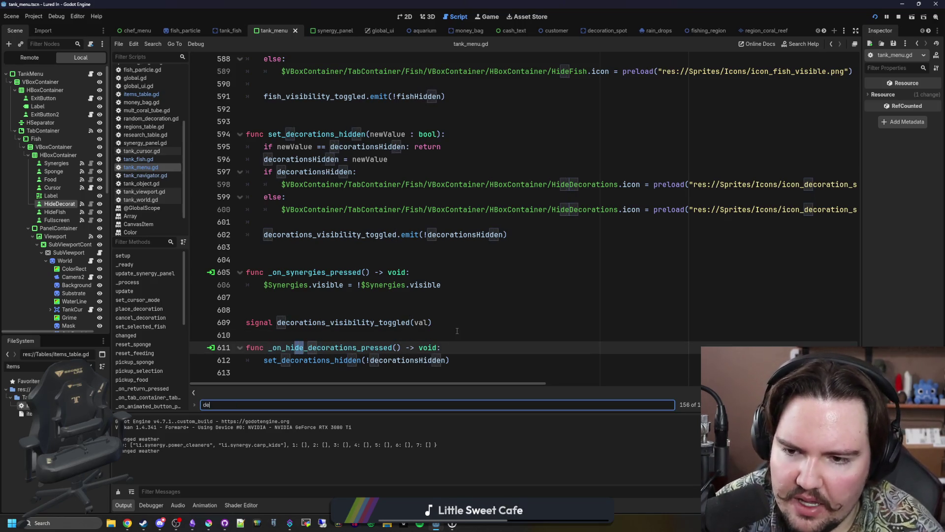
key("Return")
key("Return")
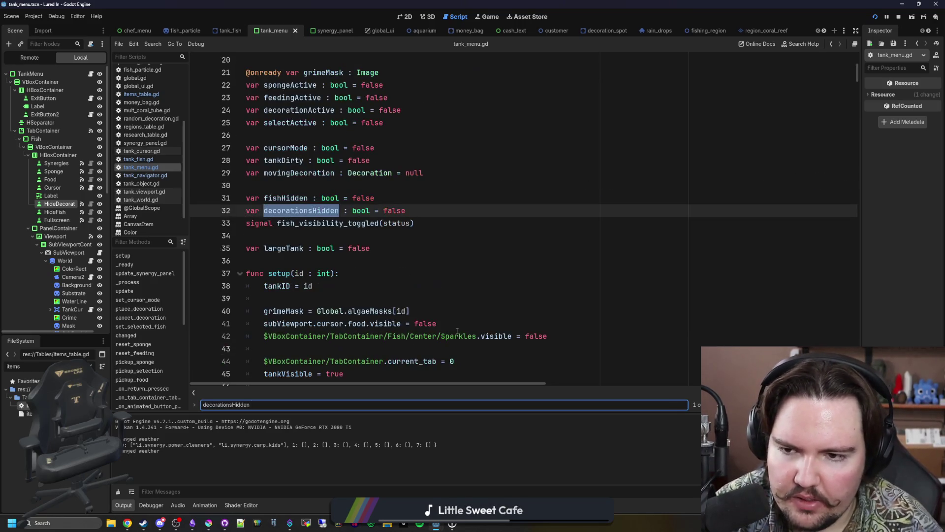
key("Return")
key("Return")
key("Return")
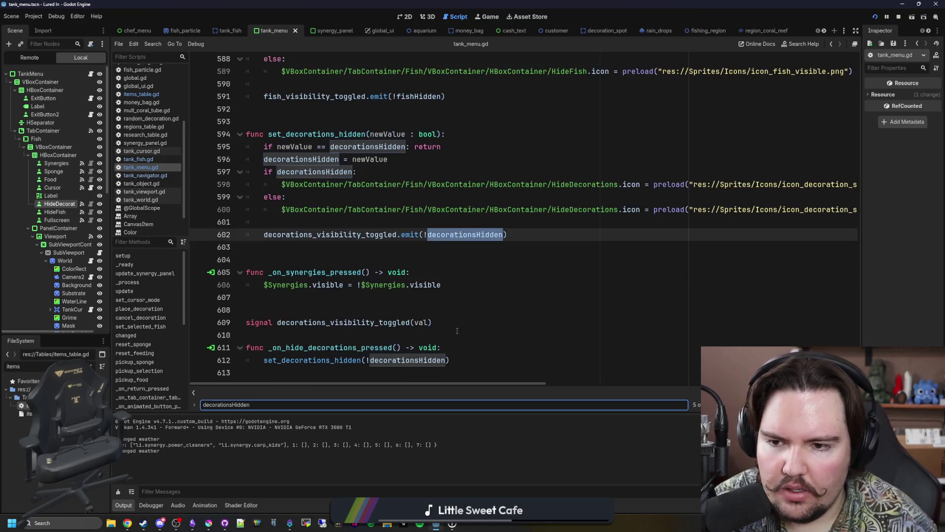
left_click(465, 236)
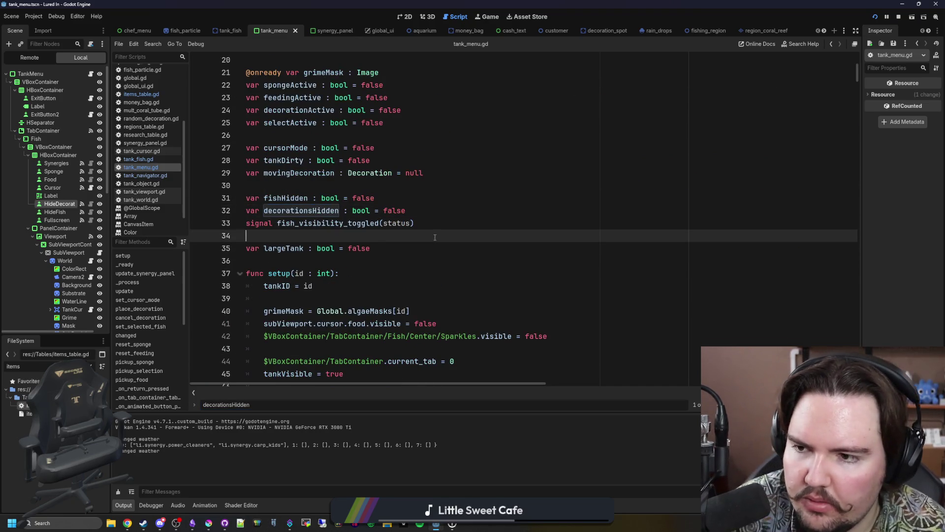
key("ctrl+s")
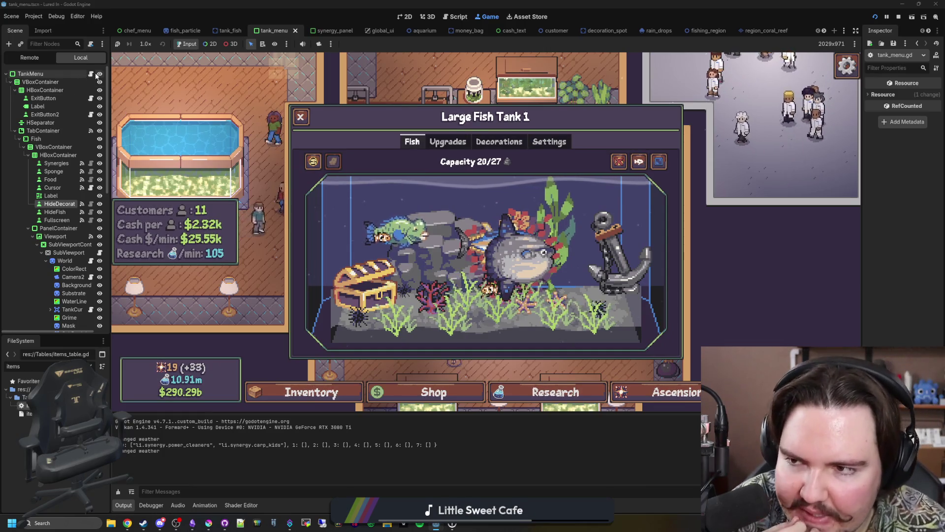
Search tank_menu.gd for 'changed' to reach the tank-close else branch
key("ctrl+F3")
scroll(422, 282, "down", 1)
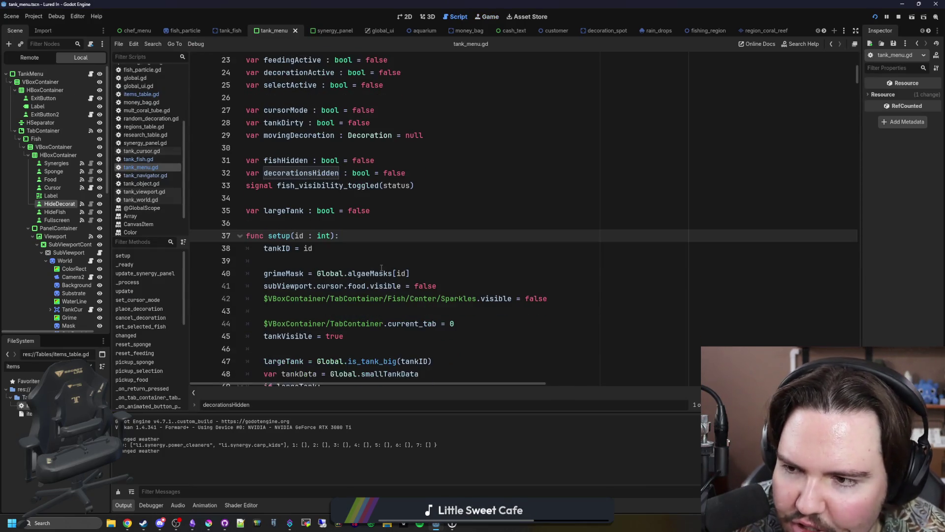
scroll(591, 224, "down", 5)
key("ctrl+f")
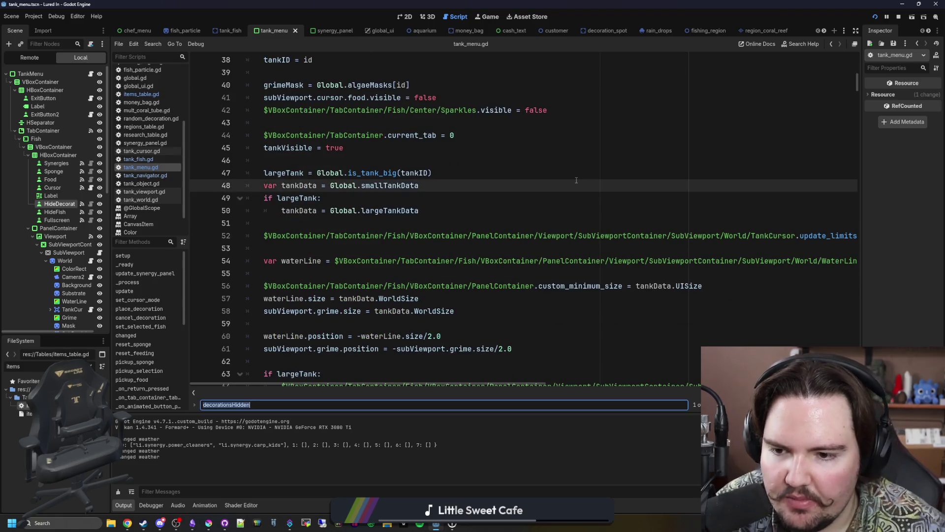
type("changed")
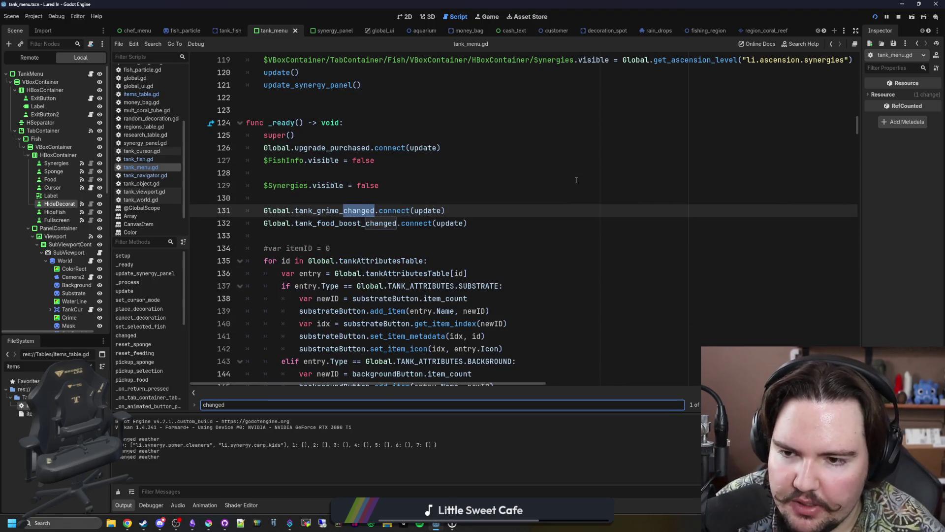
key("Return")
key("Return")
key("Return")
key("Return")
key("Return")
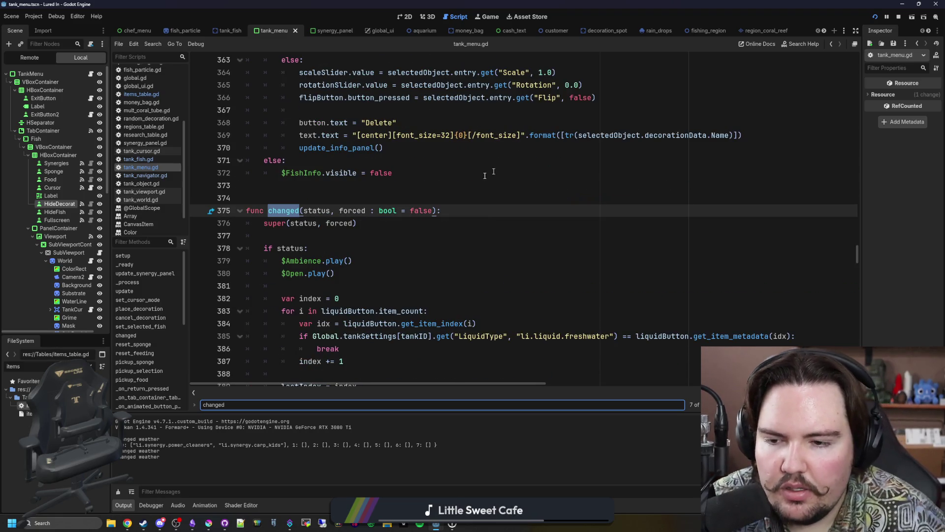
scroll(493, 172, "down", 11)
Duplicate set_fish_hidden(false) on line 409 and turn the copy into set_decorations_hidden(false)
left_click_drag(380, 224, 281, 223)
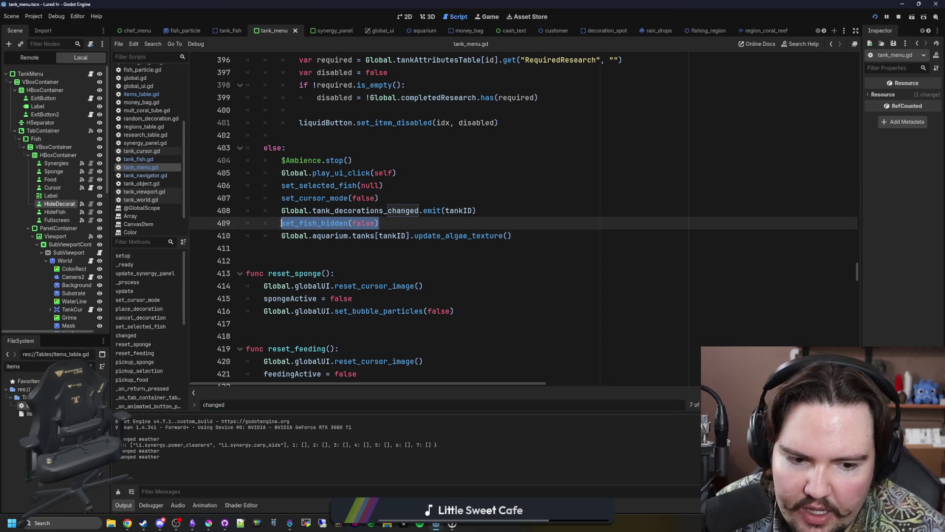
key("ctrl+c")
left_click(457, 224)
key("Return")
key("ctrl+v")
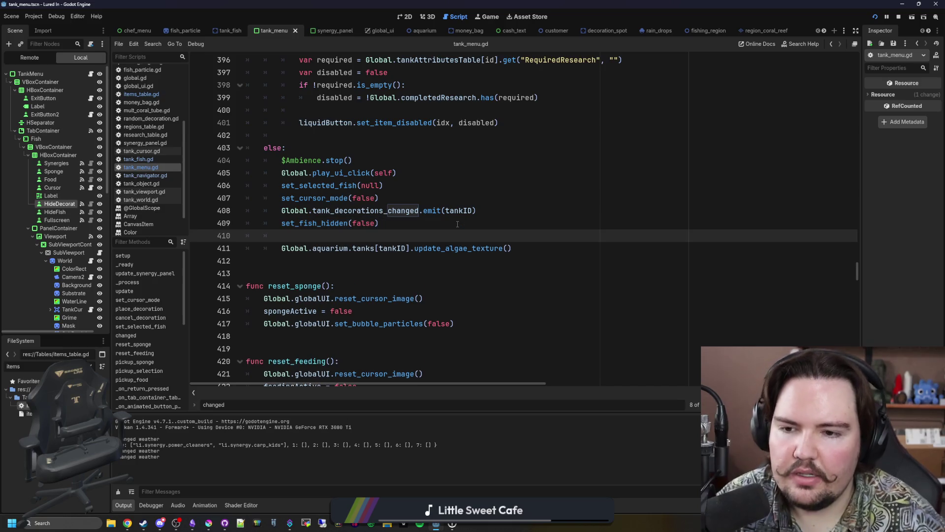
key("BackSpace")
key("BackSpace")
key("BackSpace")
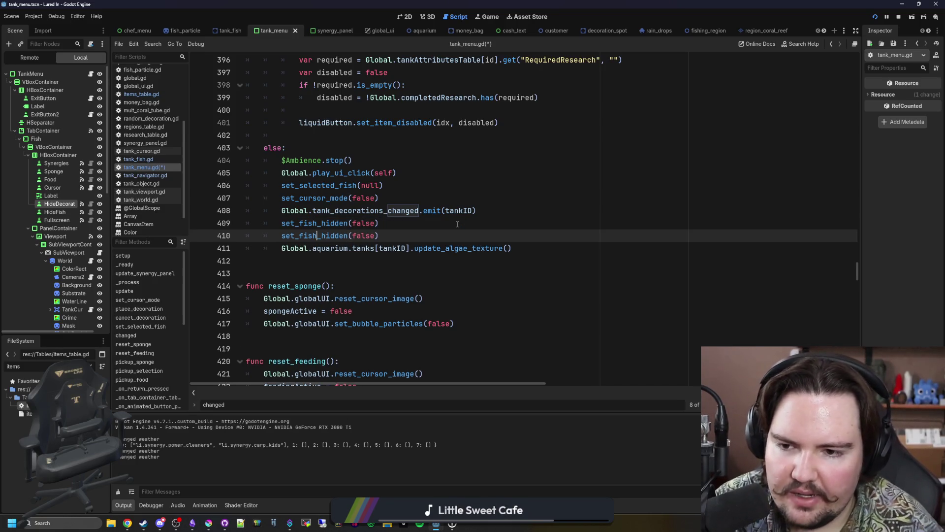
type("d")
key("Return")
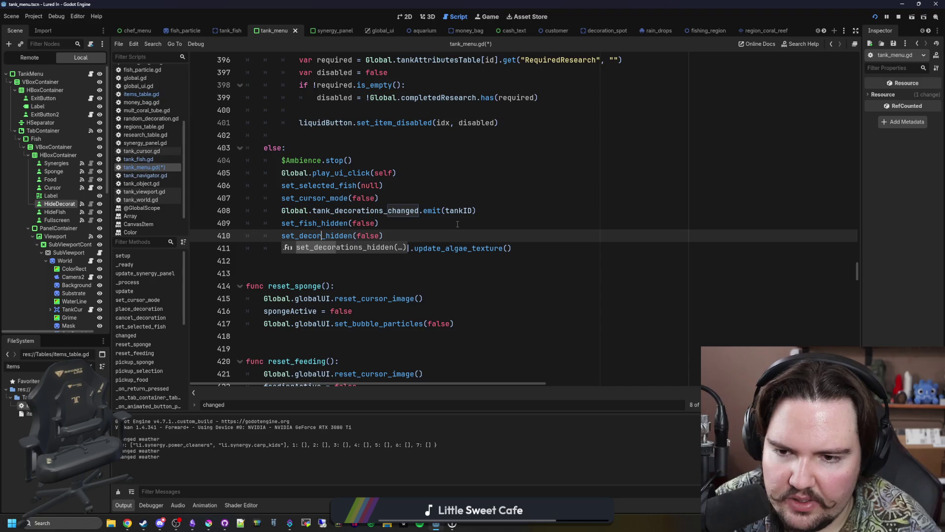
key("Right")
key("Right")
key("Right")
key("BackSpace")
key("BackSpace")
key("BackSpace")
key("Up")
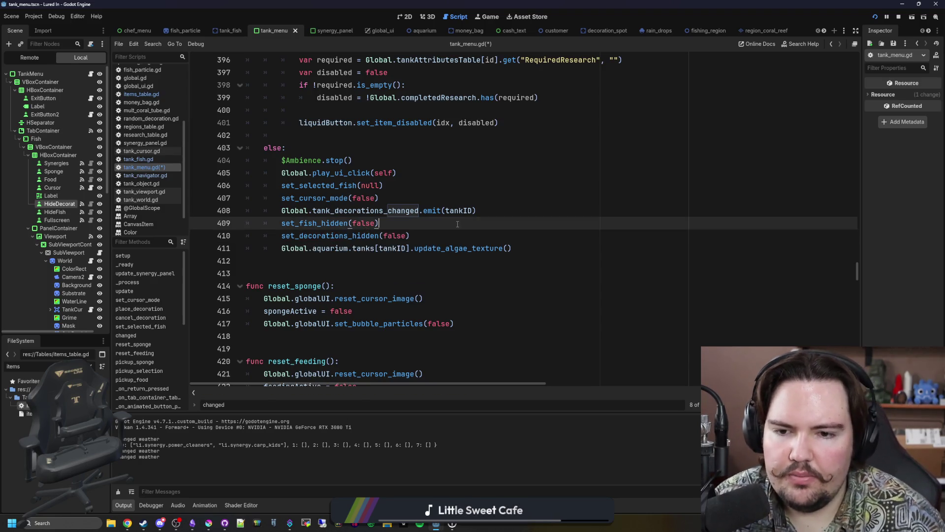
Save tank_menu.gd, reviewing the new line 410
key("ctrl+s")
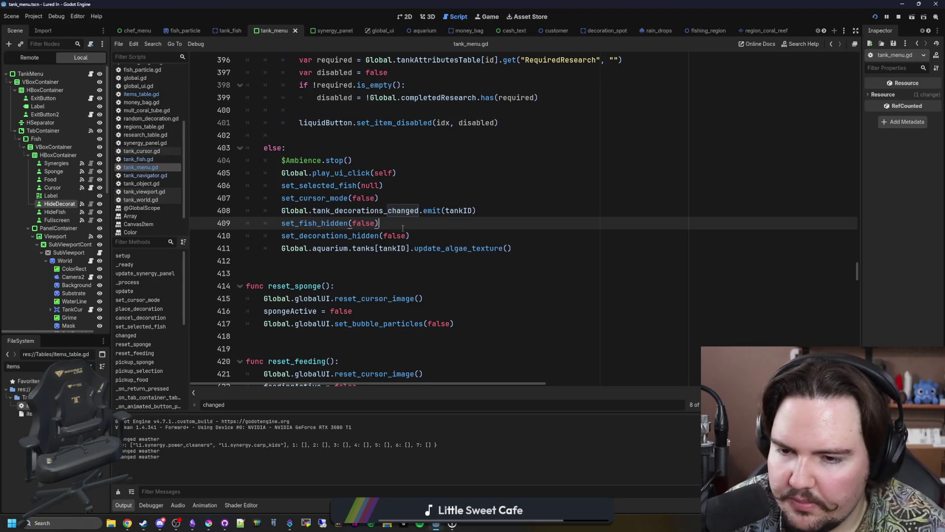
triple_click(420, 231)
left_click(438, 221)
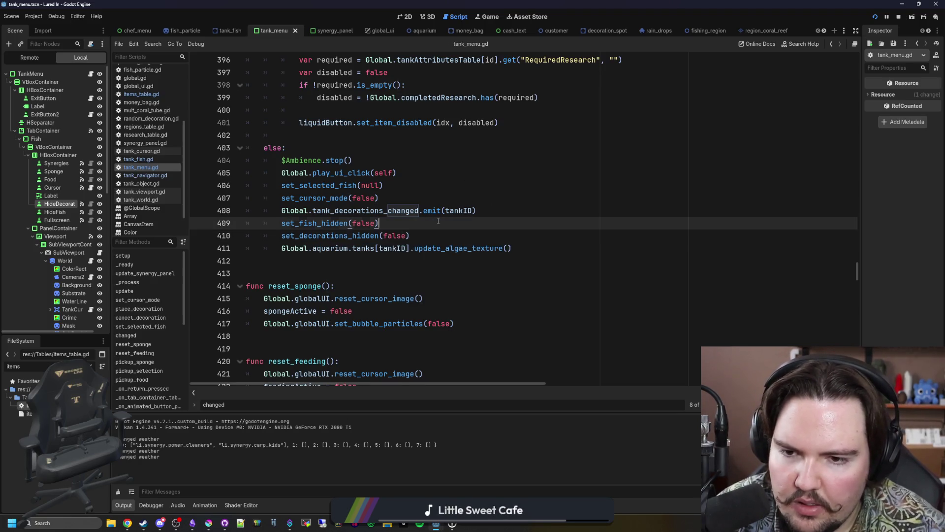
key("ctrl+s")
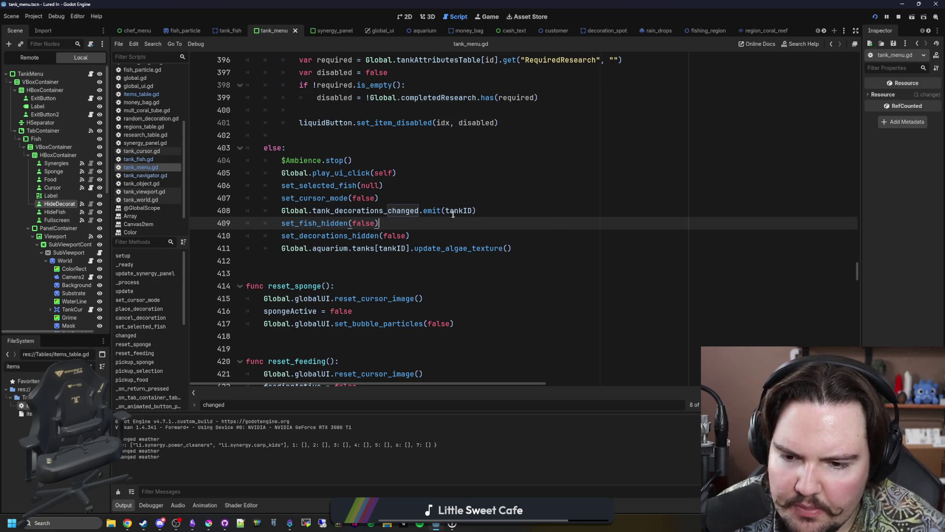
triple_click(394, 234)
key("ctrl+s")
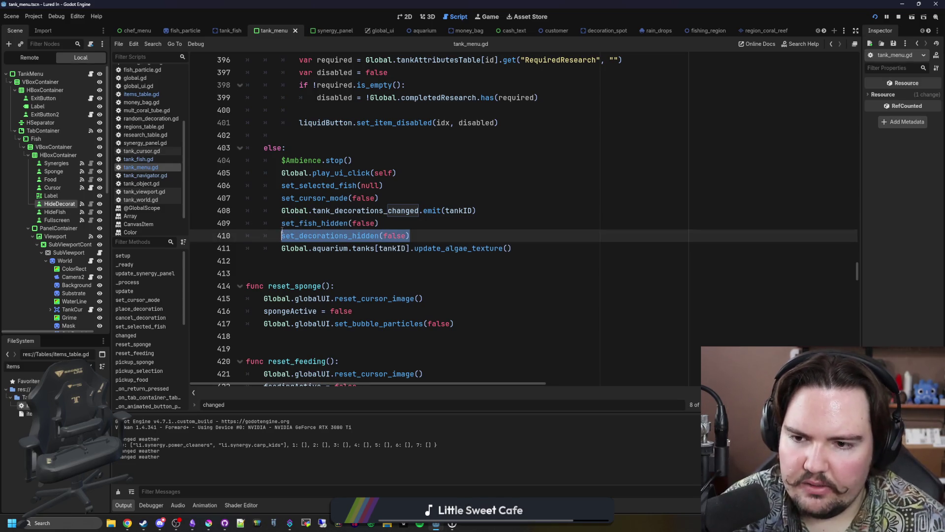
key("ctrl+s")
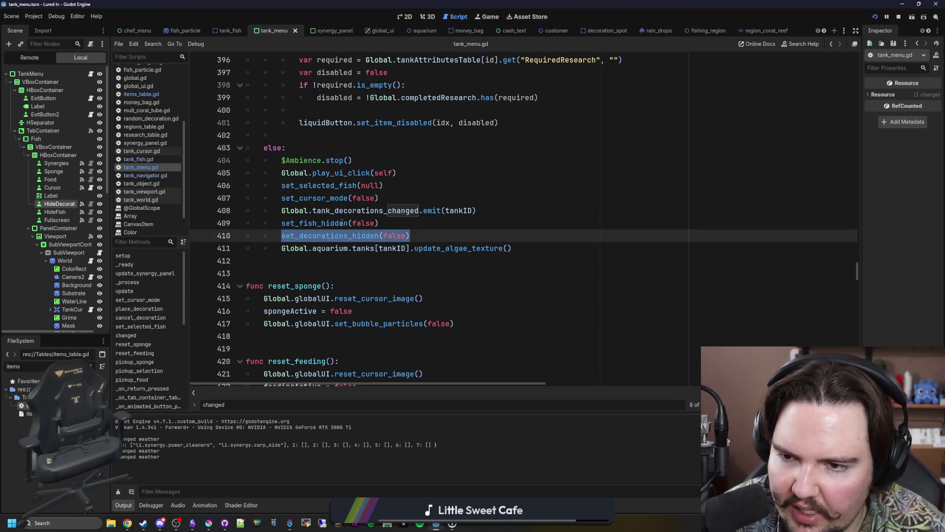
scroll(371, 226, "down", 3)
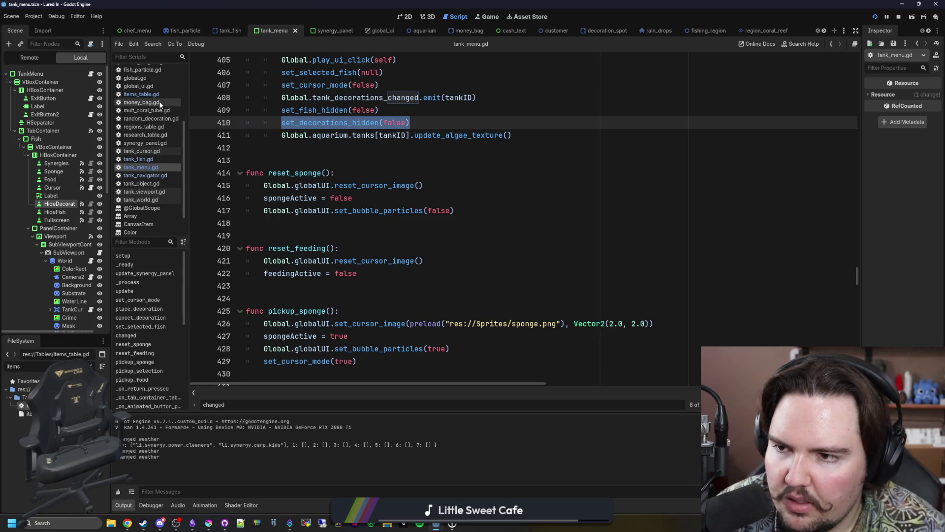
In tank_world.gd, add viewport.ui.set_decorations_hidden(false) after add_child(decoration) on line 24
left_click(91, 261)
left_click(347, 276)
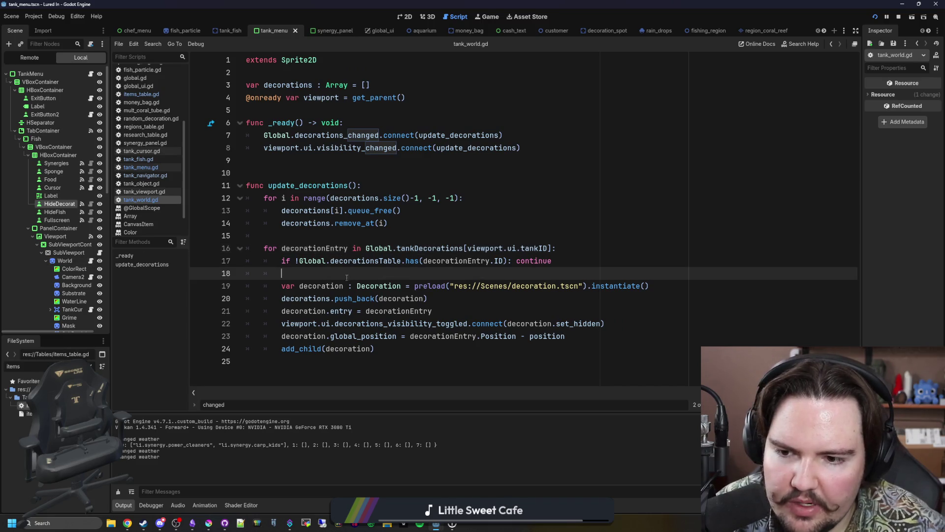
left_click(400, 348)
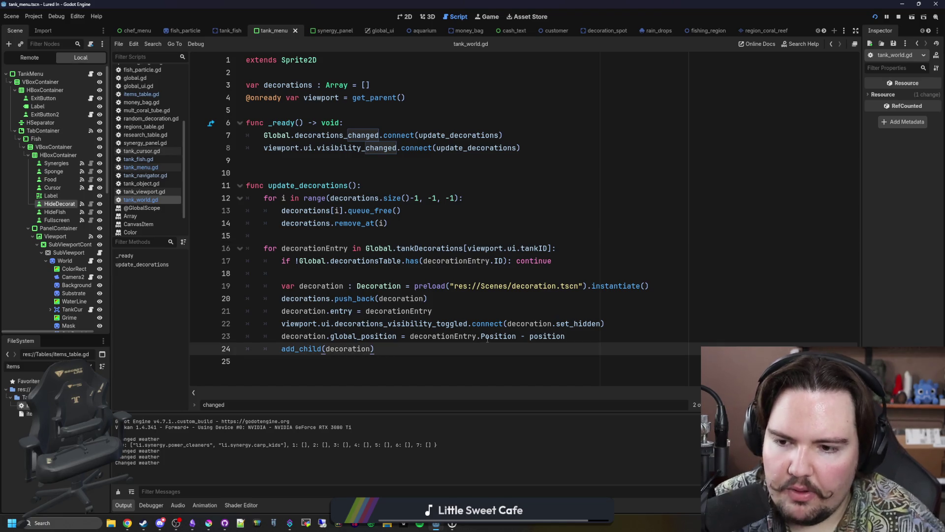
key("Return")
key("Return")
type("viewport.ui.set_decorations_hidden(")
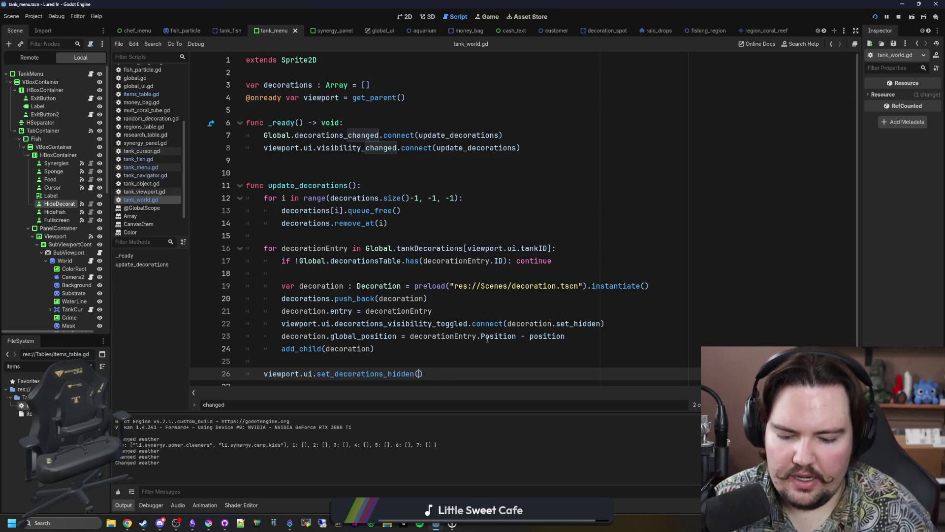
type("false")
left_click(486, 347)
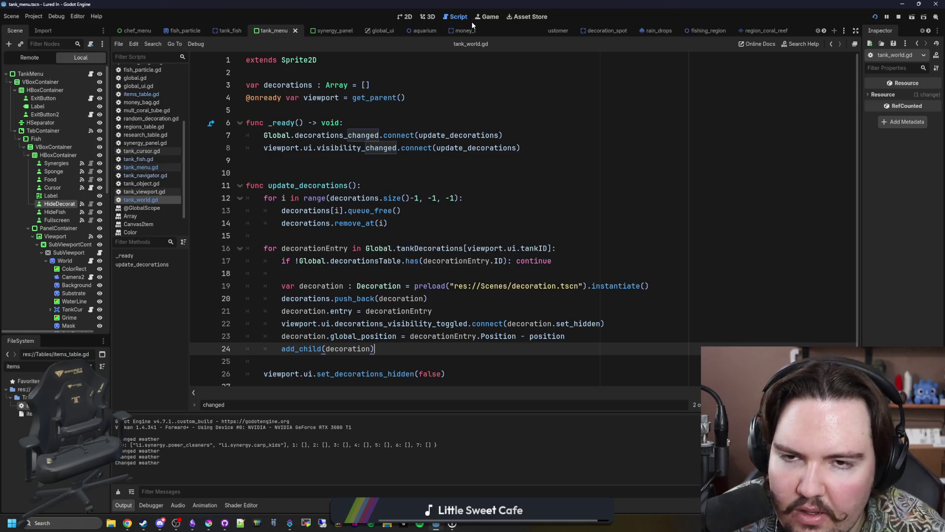
left_click(486, 18)
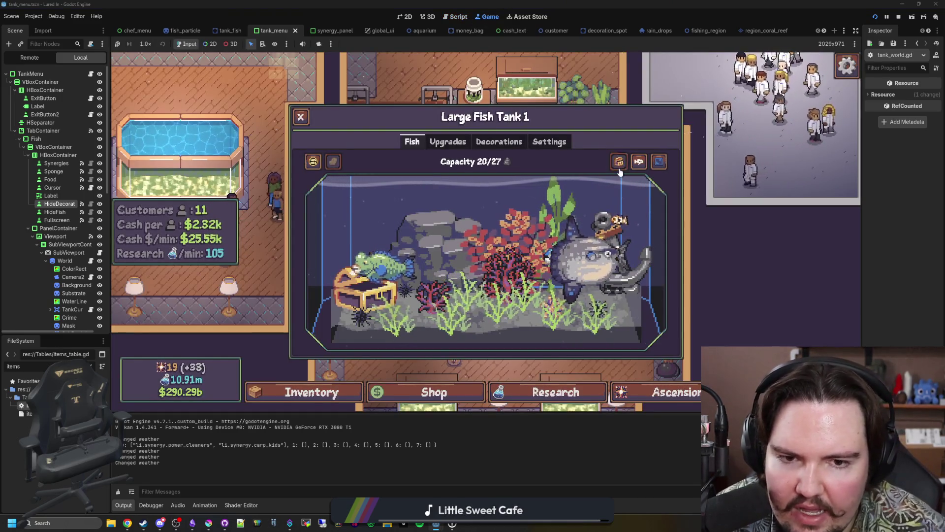
Hide decorations, then close and reopen Large Fish Tank 1 twice to see them return
left_click(614, 245)
key("Escape")
left_click(471, 327)
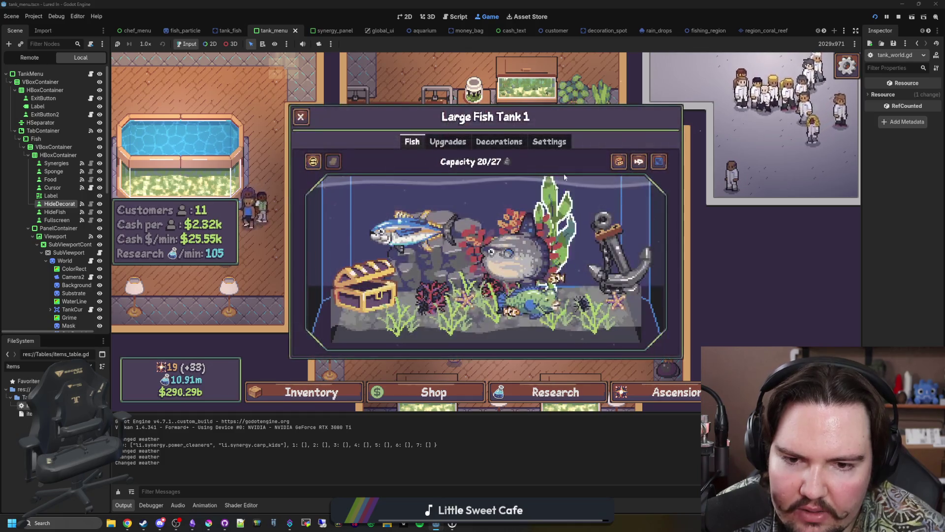
key("Escape")
left_click(492, 291)
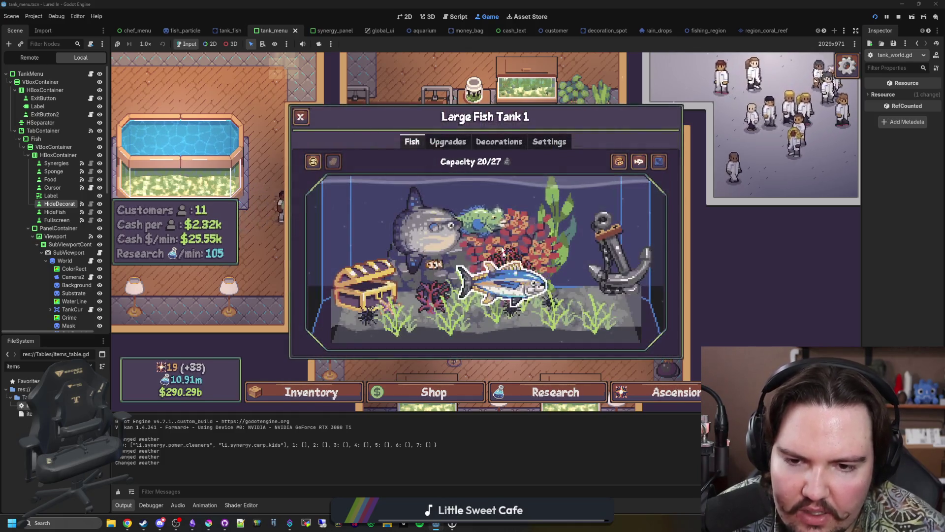
left_click(619, 161)
Browse the Decorations and Fish tabs, opening Treasure Chest, Black Sea Urchin and Common Starfish popups
left_click(499, 141)
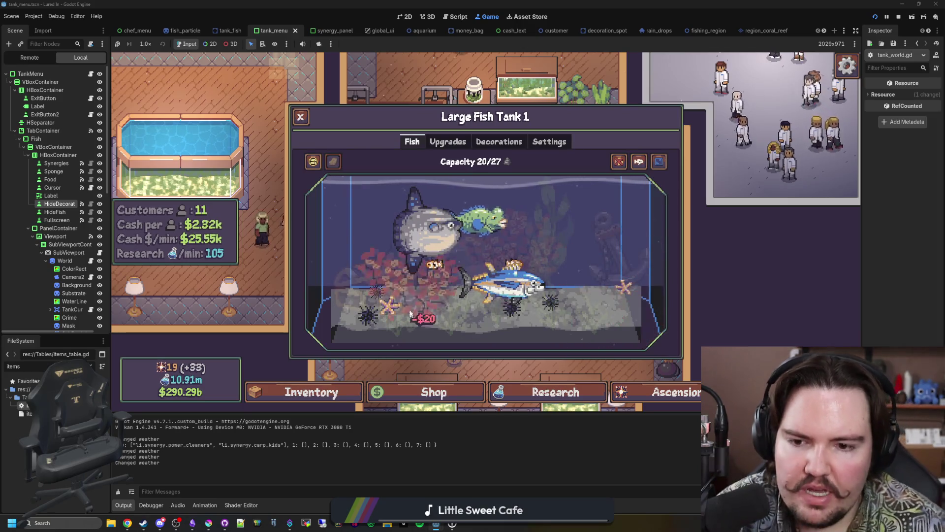
left_click(504, 337)
left_click(409, 261)
key("Escape")
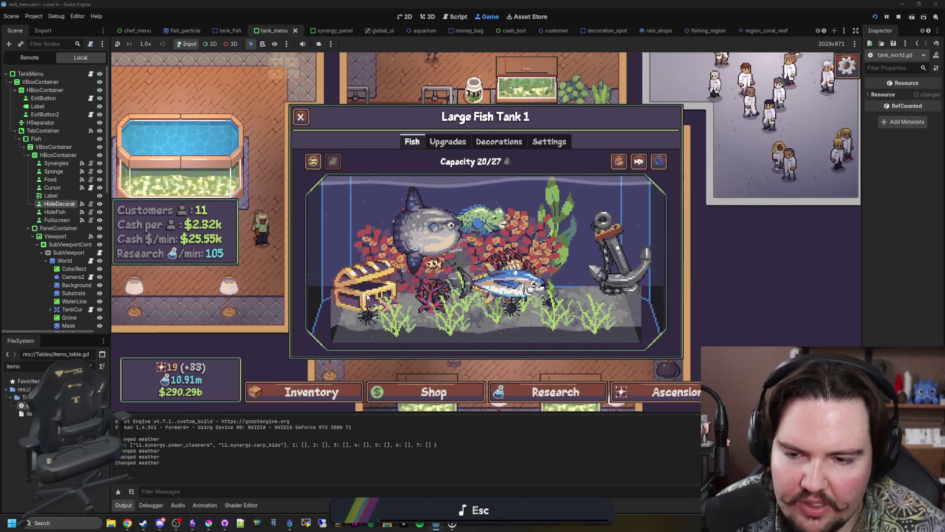
left_click(353, 294)
left_click(354, 295)
key("Escape")
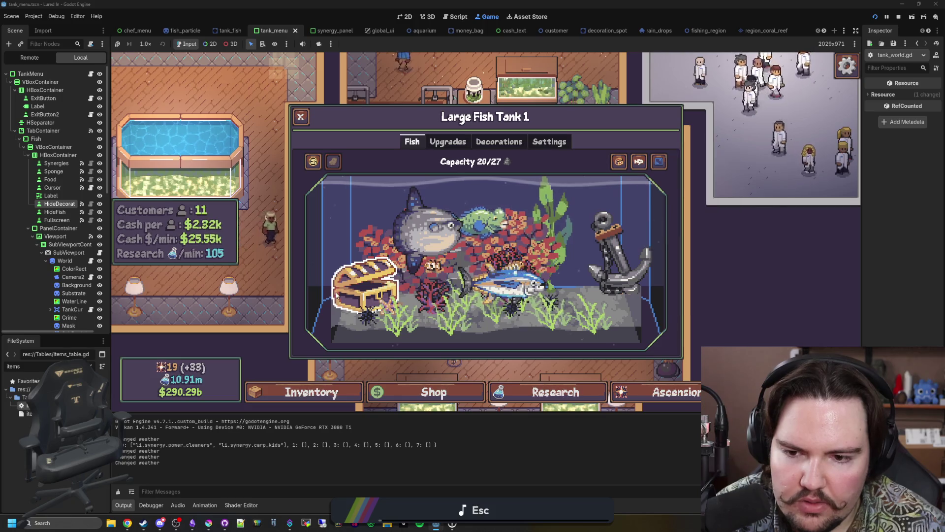
left_click(368, 316)
left_click(389, 306)
key("Escape")
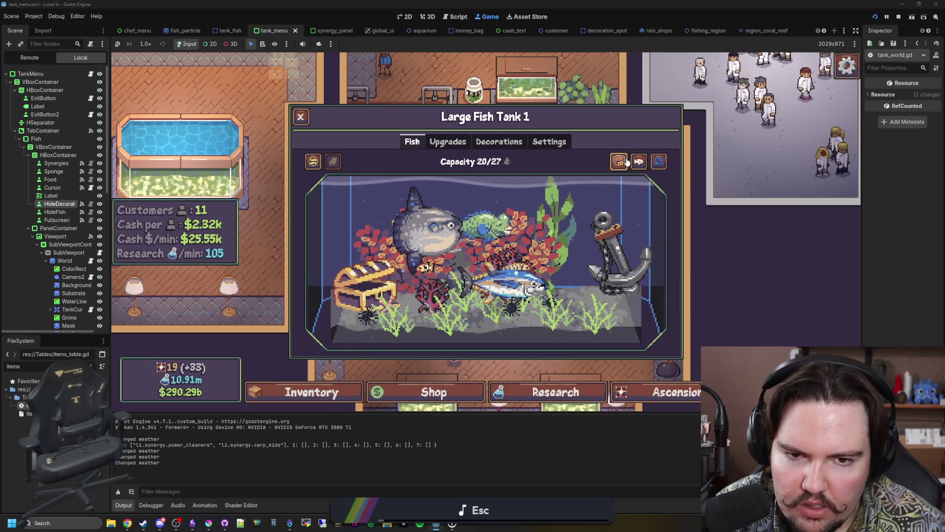
Hide the decorations again and inspect the Common Starfish and Black Sea Urchin
left_click(619, 161)
left_click(622, 287)
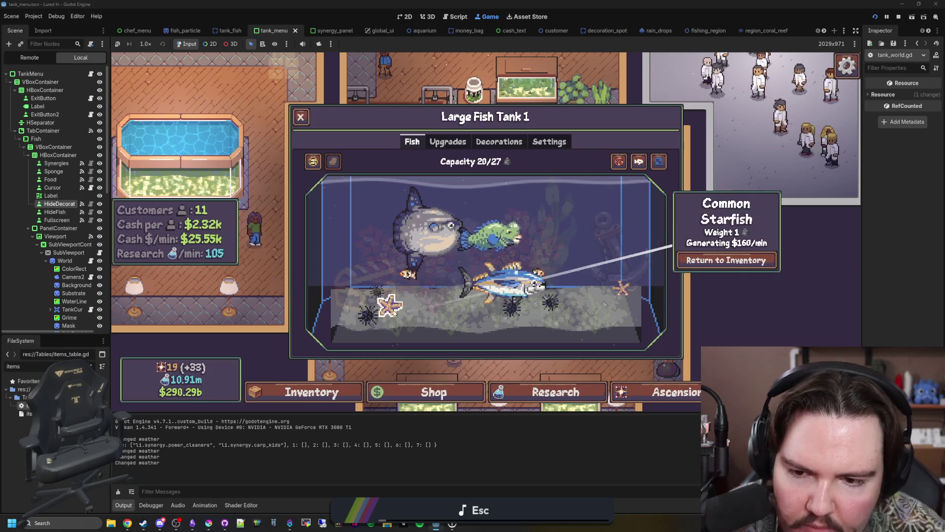
left_click(550, 302)
left_click(620, 289)
key("Escape")
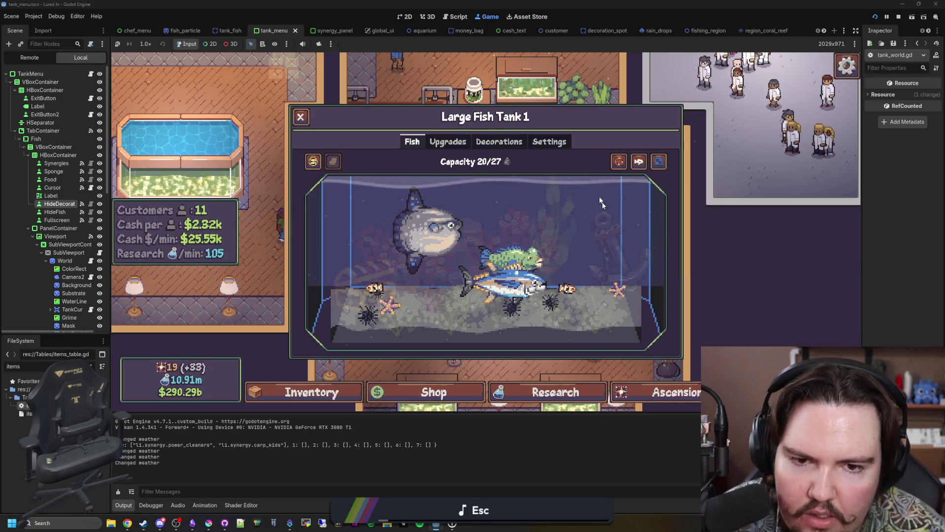
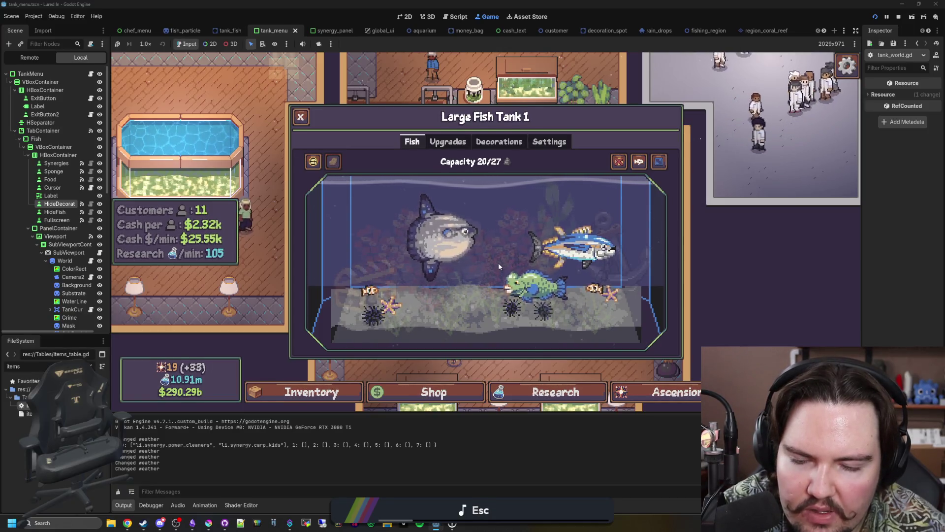
Try the running aquarium at 16x, 1x, 2x and again 16x game speed
left_click(152, 44)
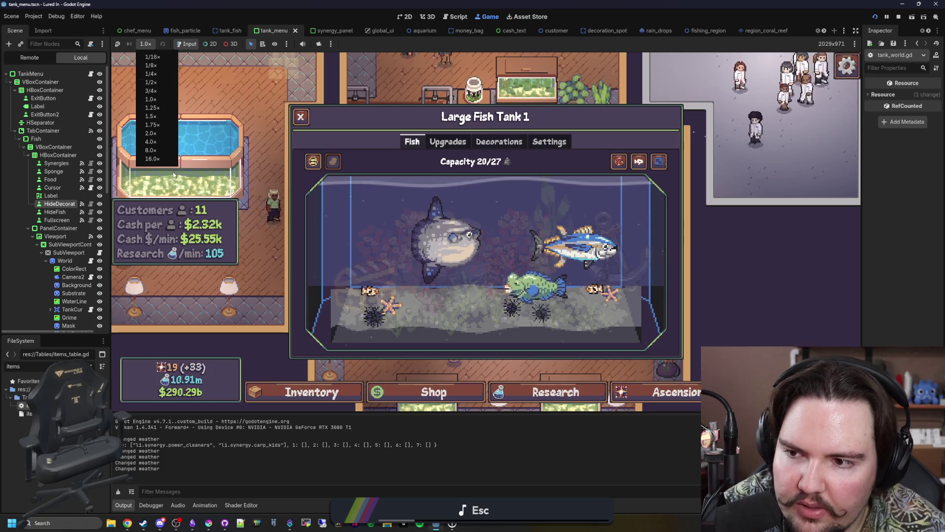
left_click(165, 160)
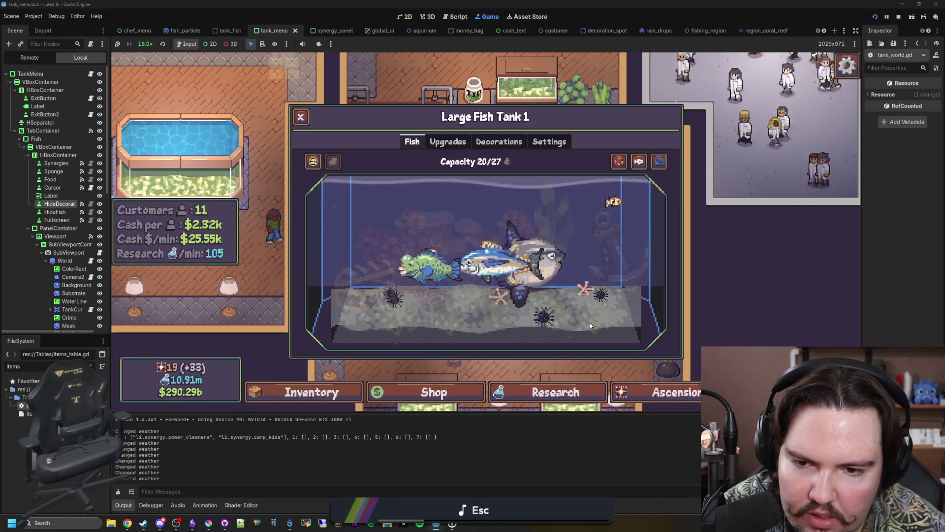
left_click(145, 44)
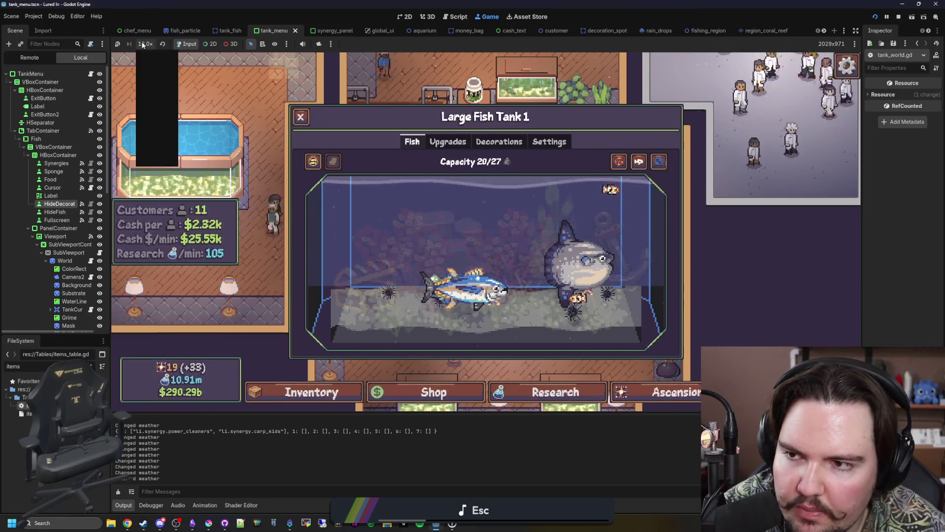
left_click(158, 100)
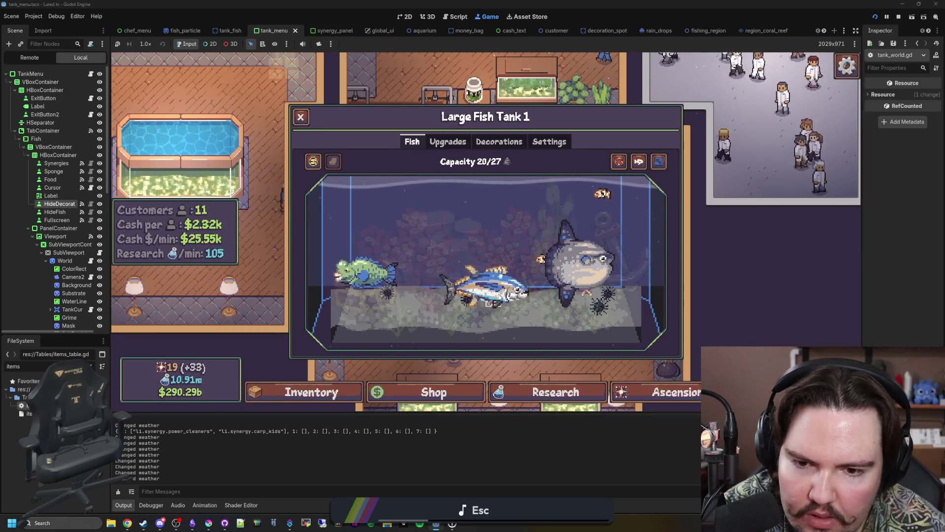
left_click(145, 43)
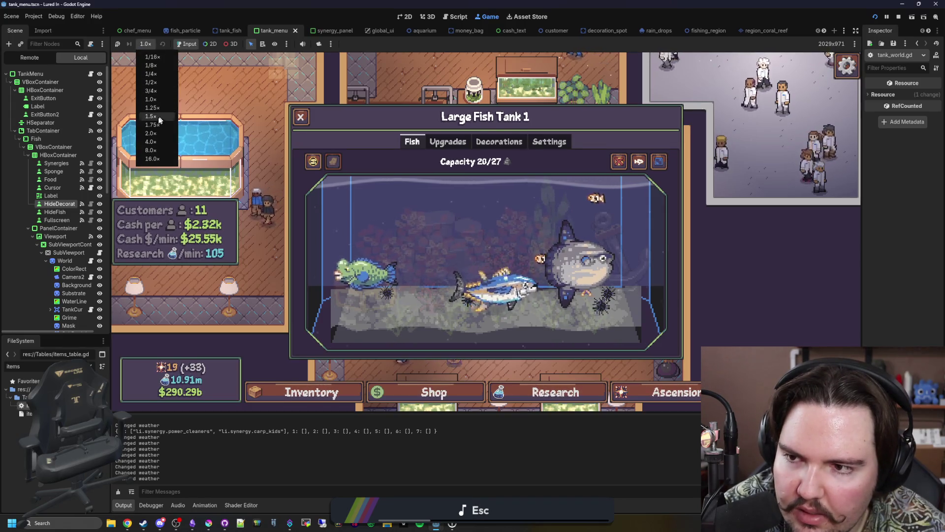
left_click(156, 133)
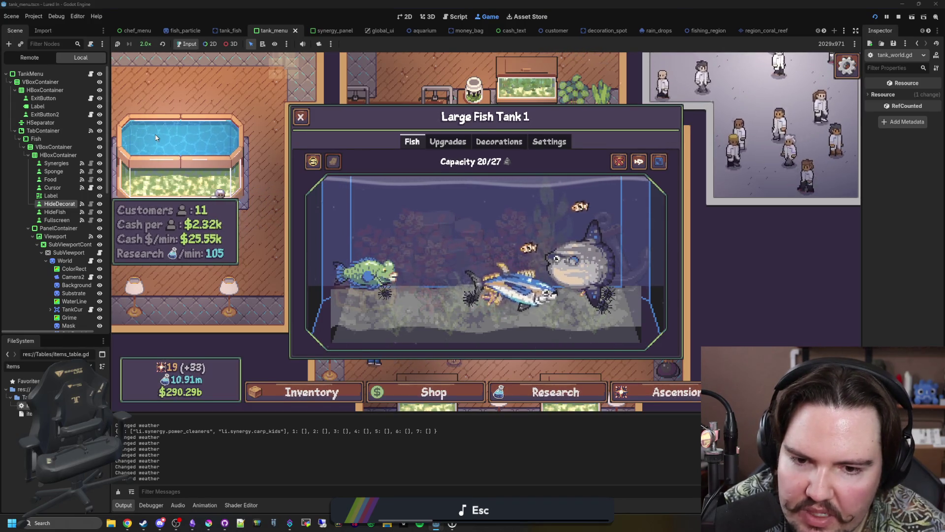
left_click(146, 44)
left_click(159, 162)
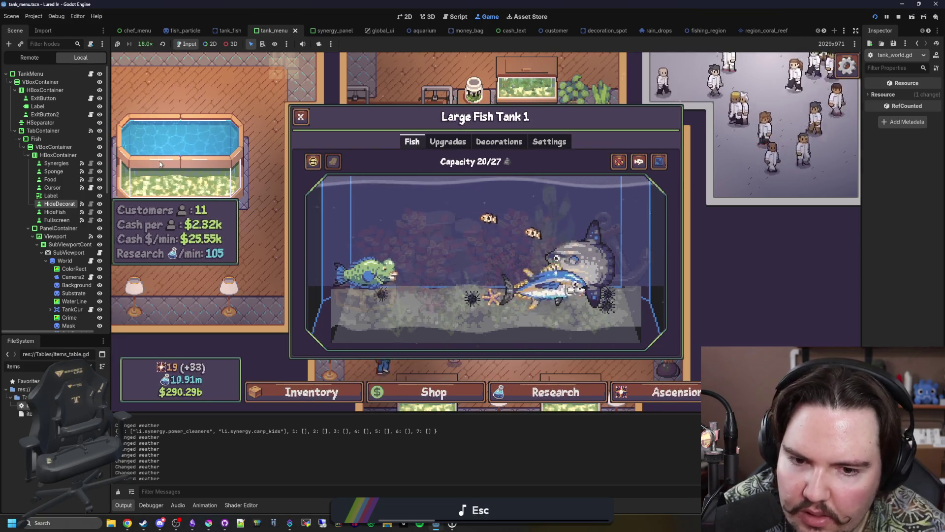
Return the game to 1x speed and open tank_fish.gd via the 'tank_fis' filter
left_click(145, 44)
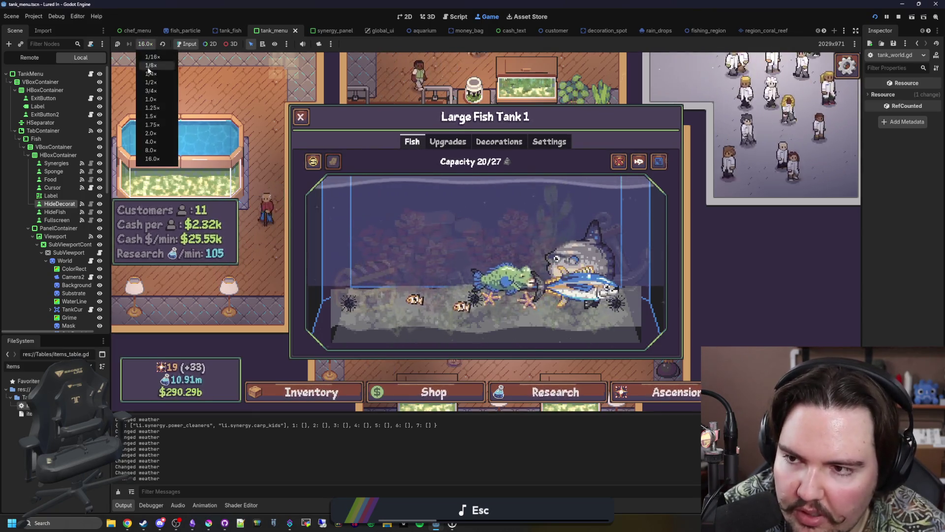
left_click(154, 102)
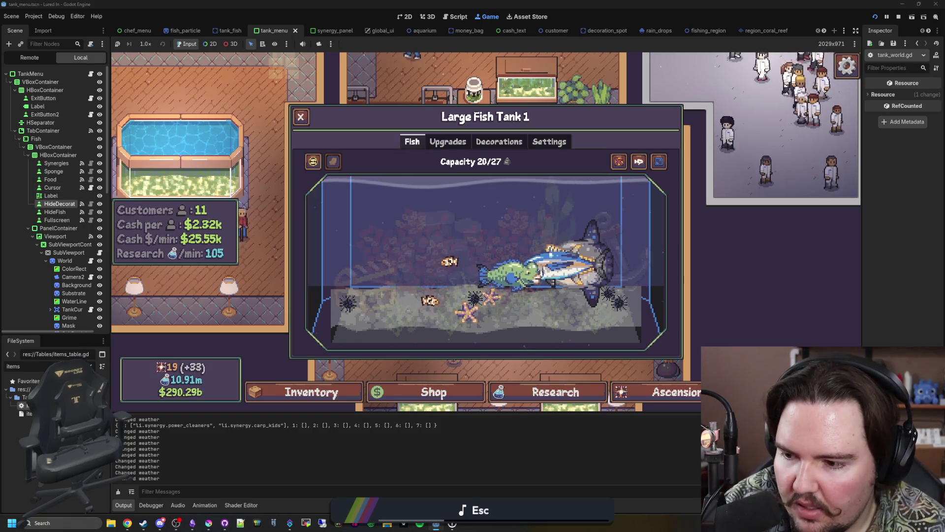
type("tank")
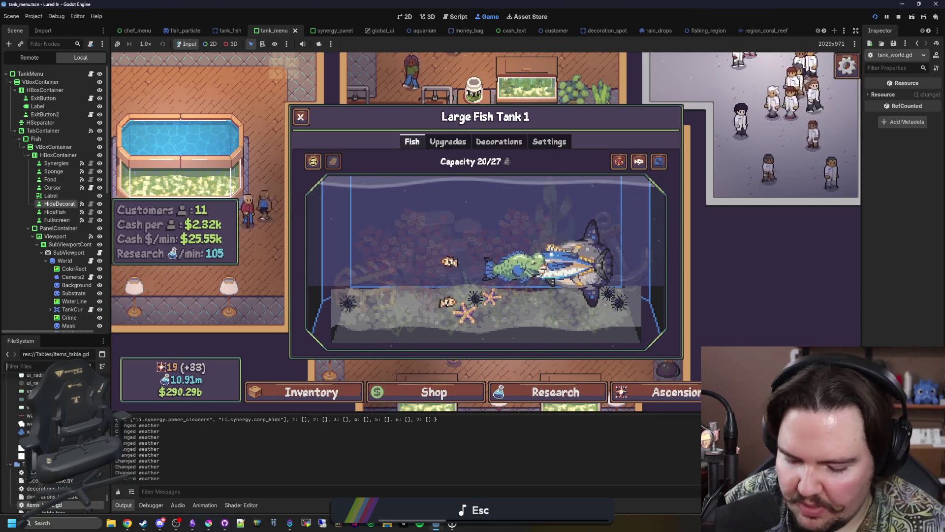
type("_fis")
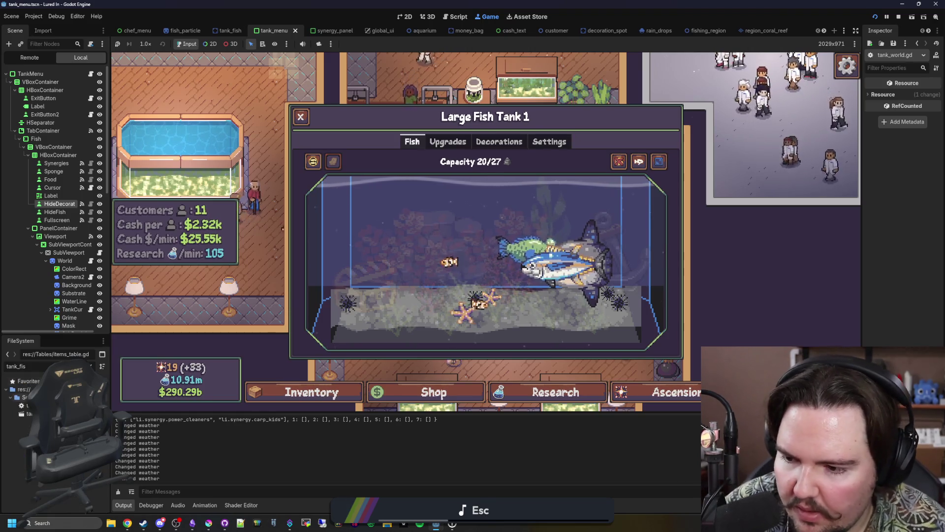
double_click(40, 405)
Open tank_navigator.gd and go to the find_target function code
scroll(440, 206, "down", 7)
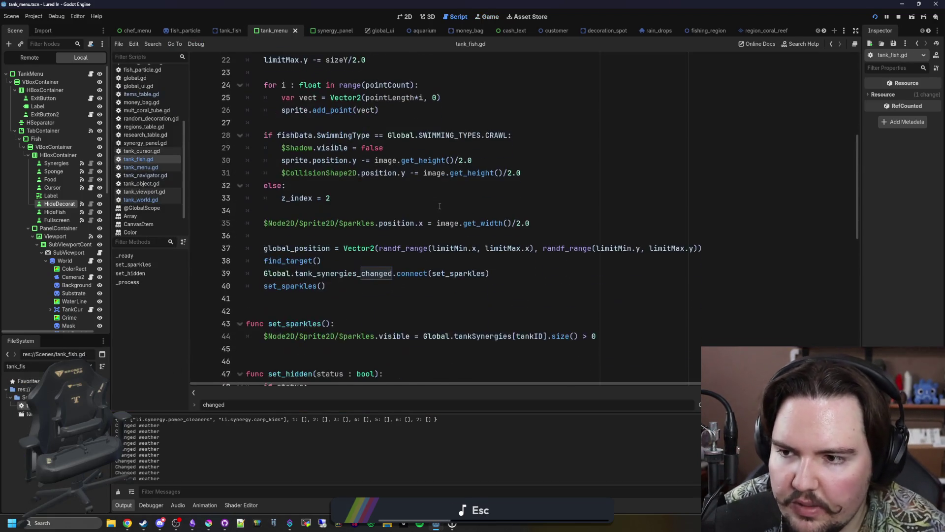
scroll(439, 206, "down", 4)
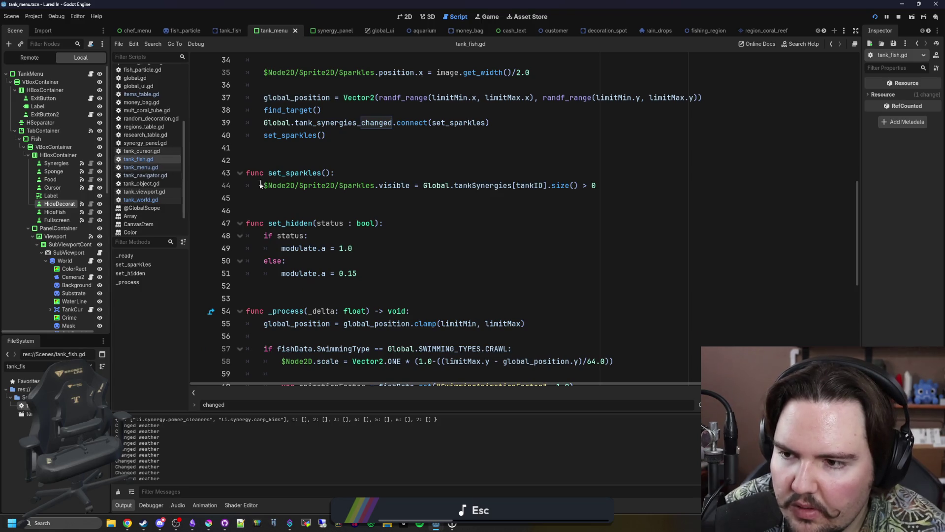
scroll(260, 185, "up", 11)
left_click(421, 59, "ctrl")
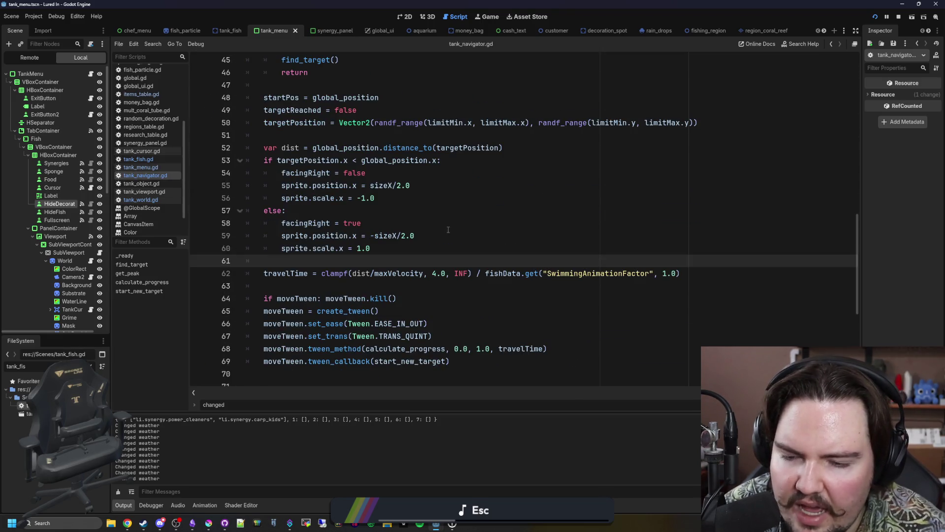
scroll(443, 222, "up", 3)
left_click(365, 198)
key("ctrl+s")
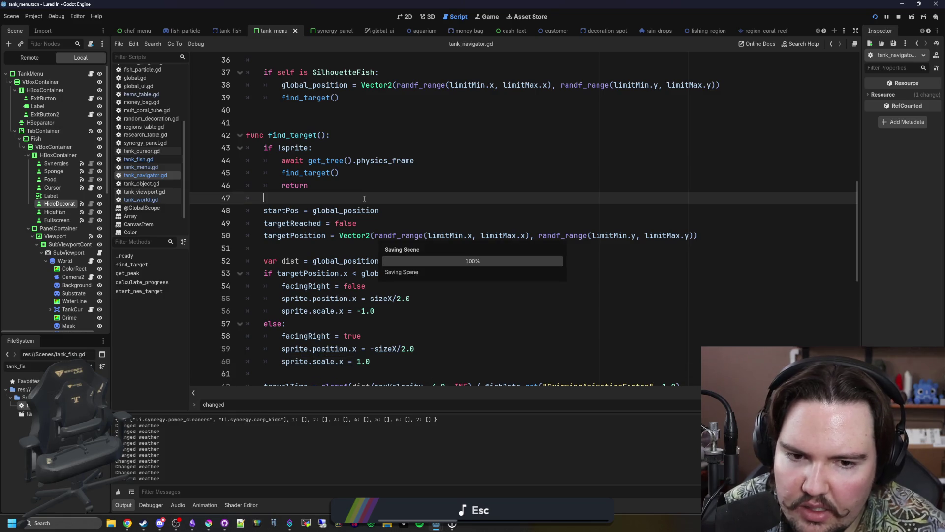
scroll(539, 229, "down", 2)
Replace SwimmingAnimationFactor with SwimmingSpeed in line 62's travel time and save
left_click_drag(680, 310, 495, 310)
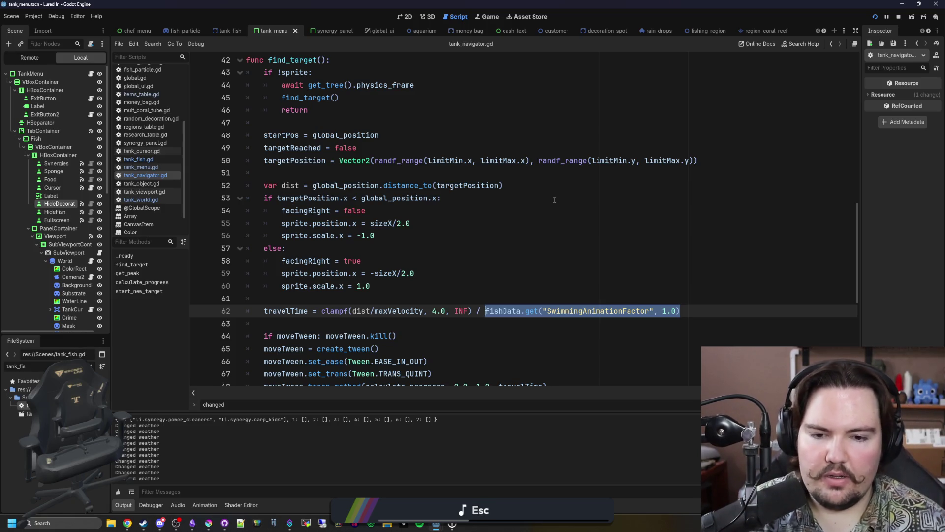
left_click(590, 236)
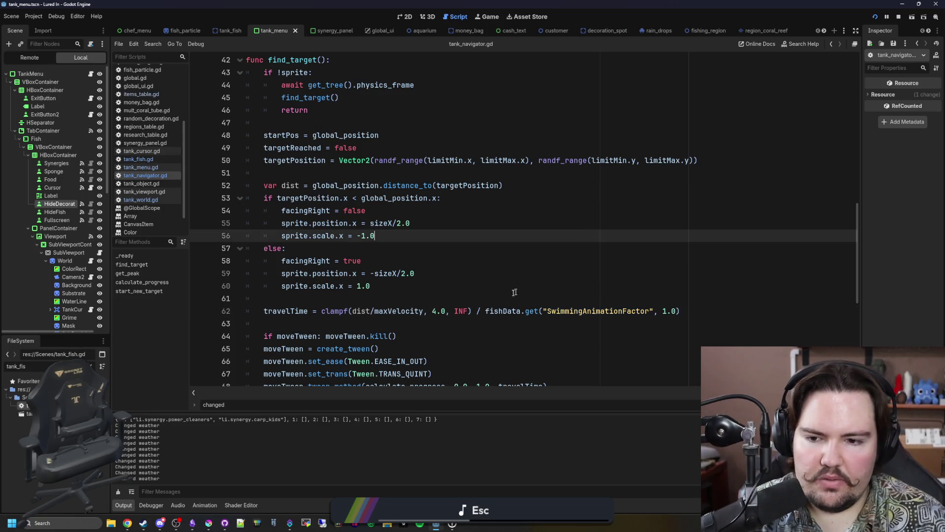
double_click(591, 307)
type("Sw")
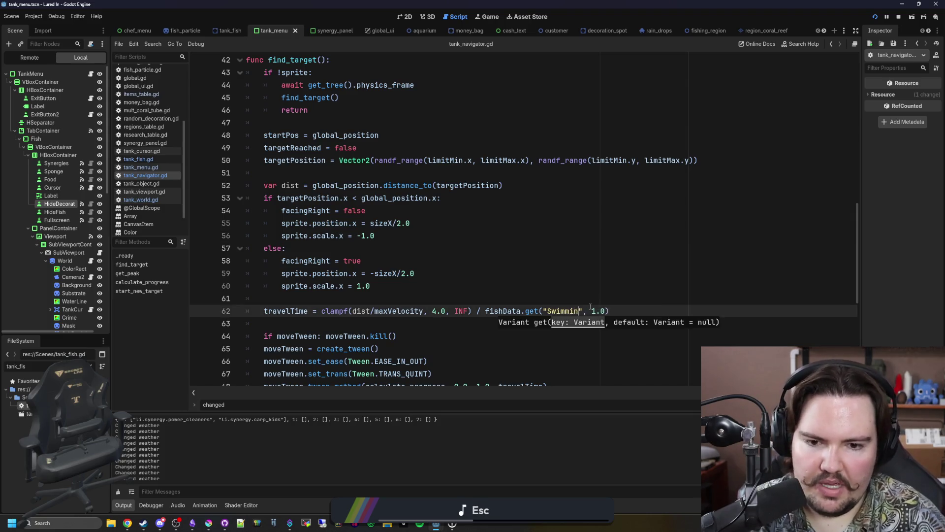
type("gSpeed")
left_click(551, 276)
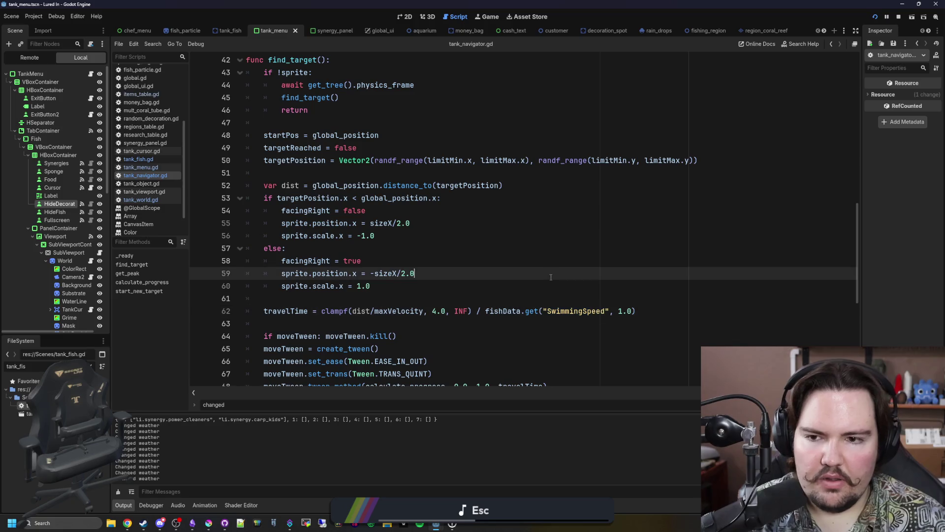
left_click(654, 310)
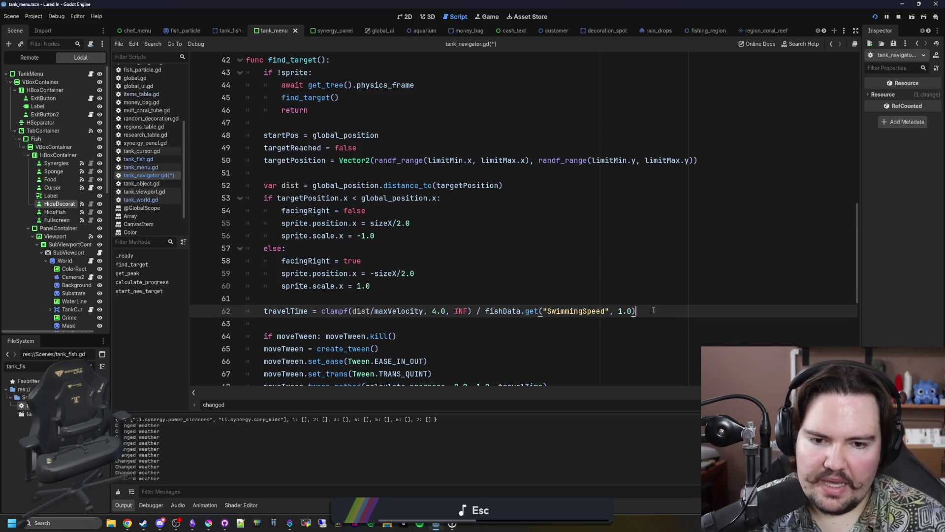
left_click(487, 286)
key("ctrl+s")
Check the SwimmingSpeed lookup, save tank_navigator.gd again and stop the running game
left_click_drag(636, 311, 482, 311)
left_click(527, 273)
key("ctrl+s")
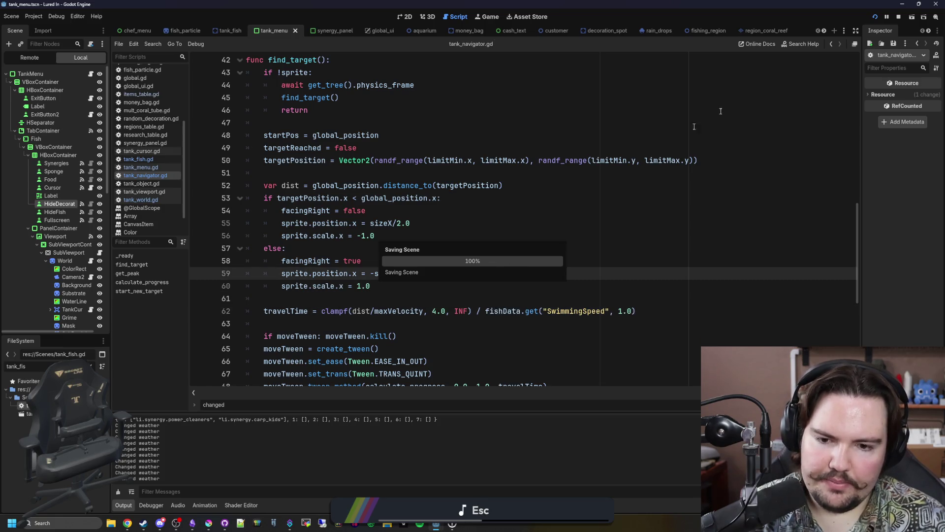
left_click(897, 16)
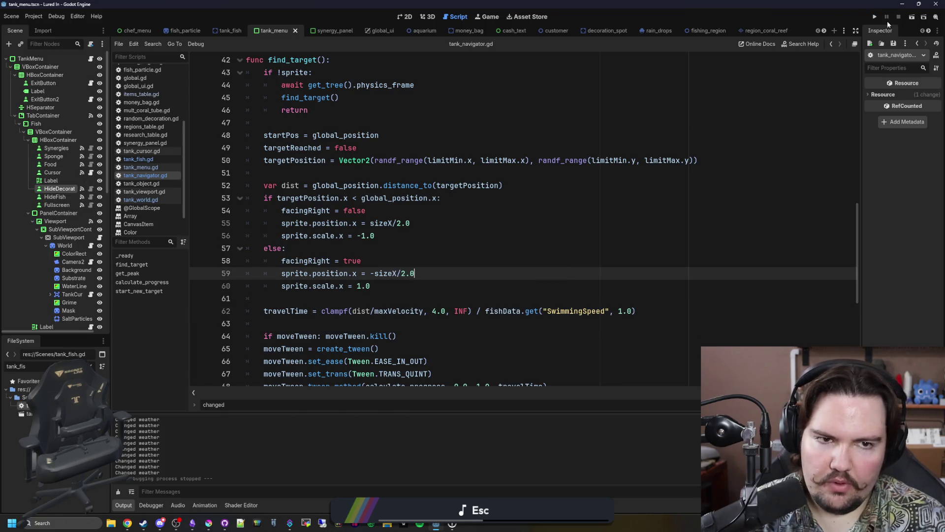
Open items_table.gd using the 'items' file filter
left_click(91, 366)
type("items")
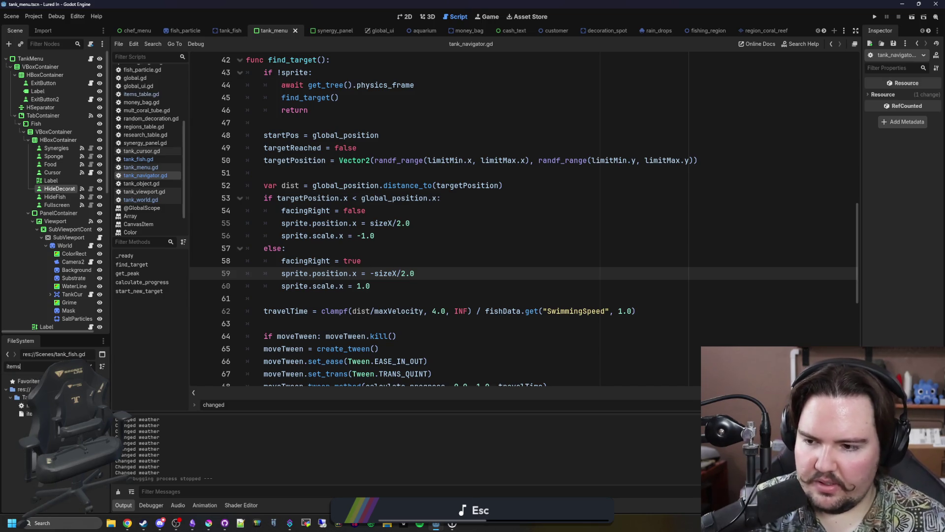
double_click(28, 405)
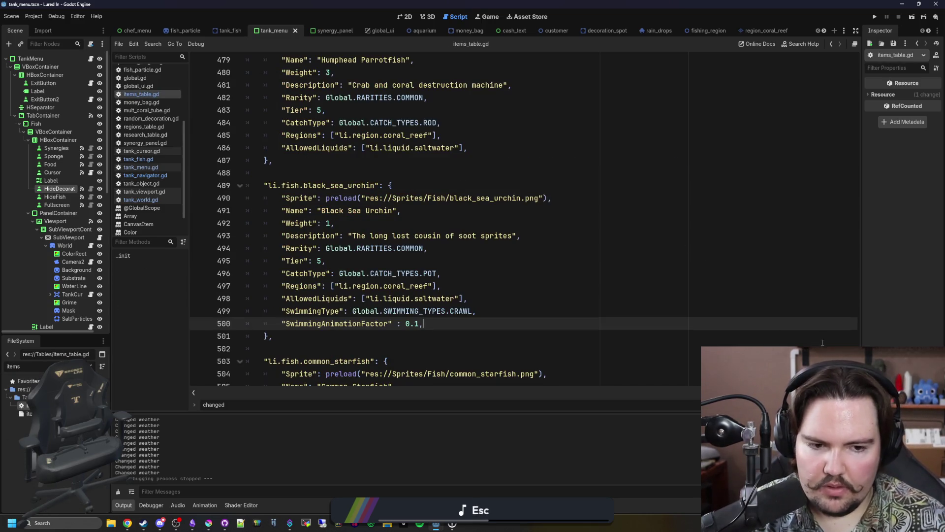
left_click_drag(857, 206, 837, 47)
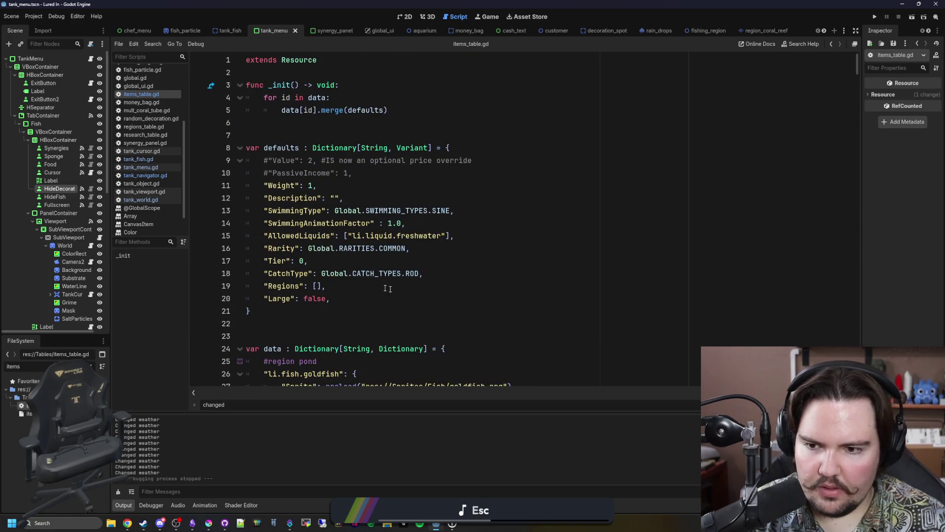
Add a "SwimmingSpeed": 1.0 default below SwimmingAnimationFactor and save items_table.gd
left_click(366, 297)
left_click(479, 210)
key("Down")
key("Return")
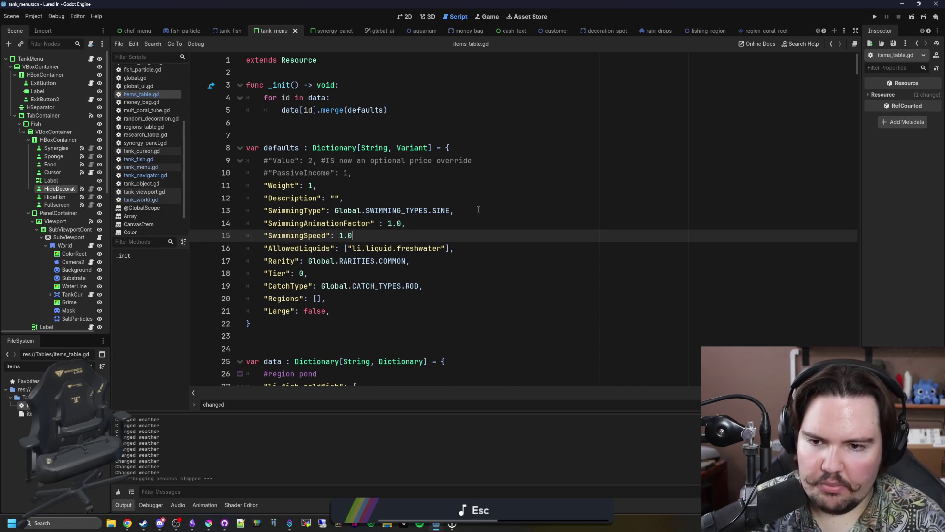
type(",")
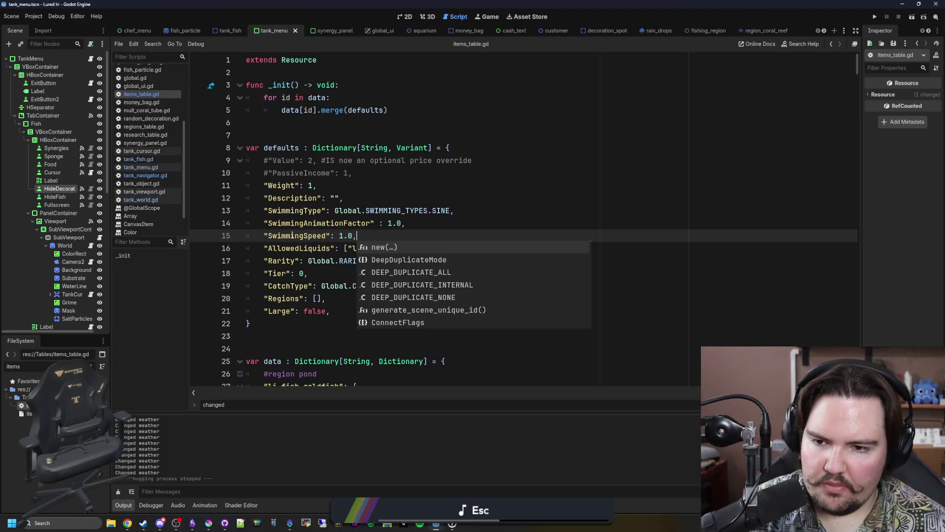
double_click(292, 236)
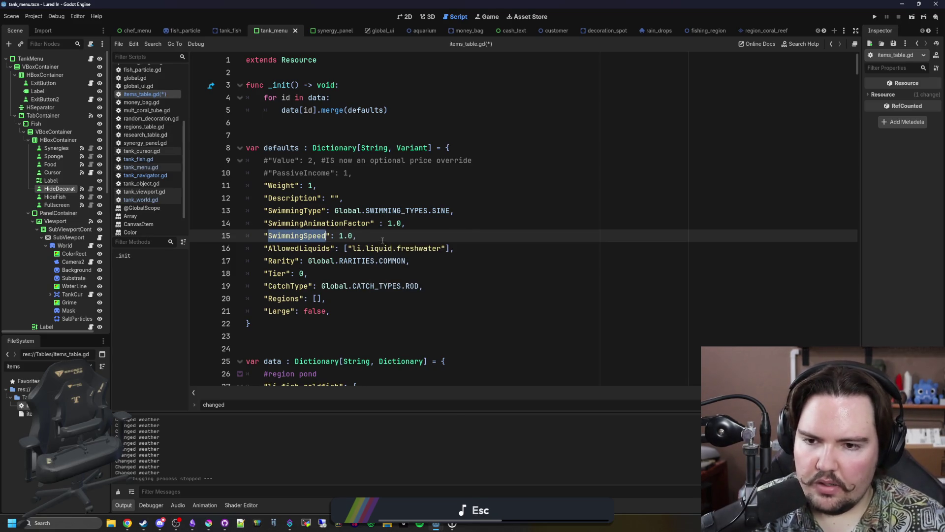
key("ctrl+s")
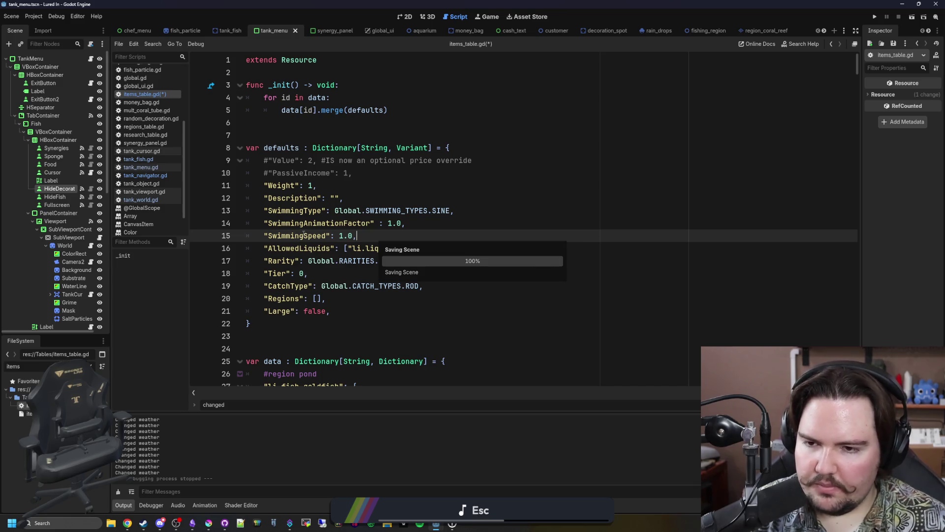
double_click(303, 235)
left_click(514, 223)
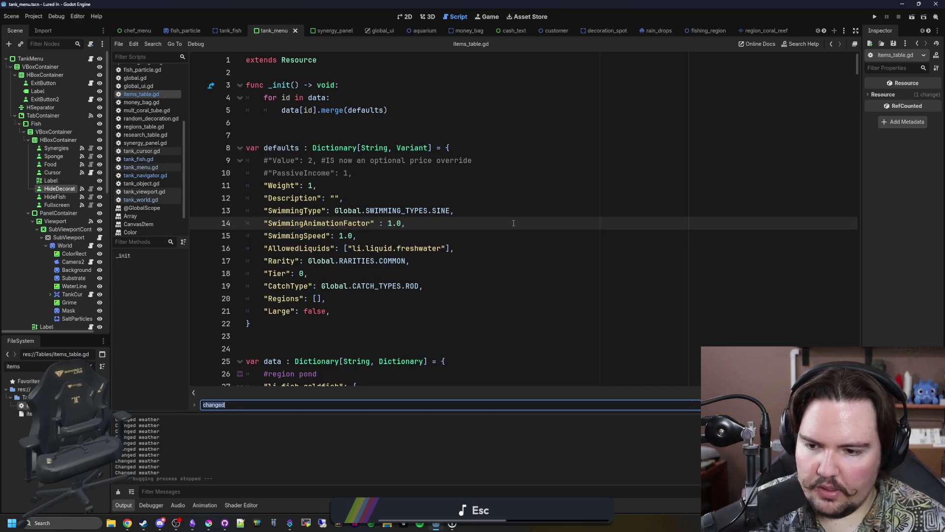
Give the Black Sea Urchin a "SwimmingSpeed": 0.1 line and copy it
type("urchin")
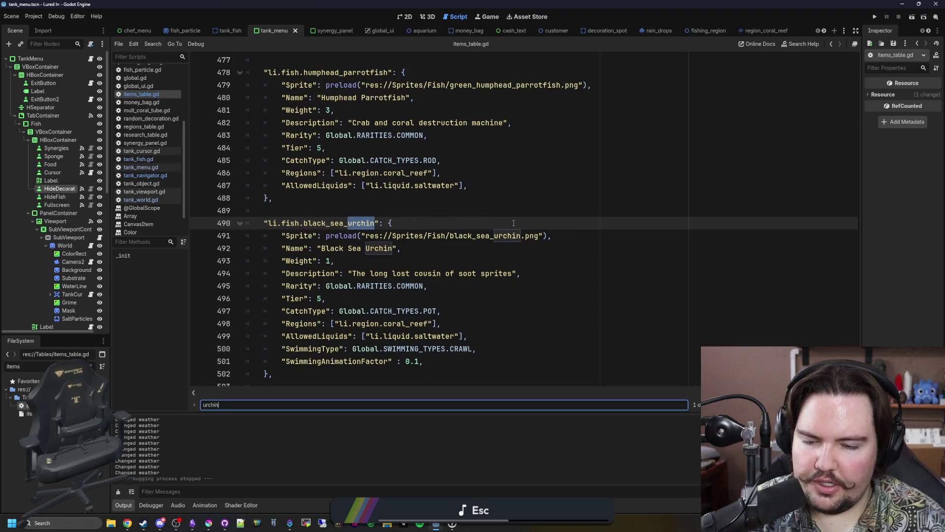
scroll(434, 282, "down", 3)
left_click(420, 248)
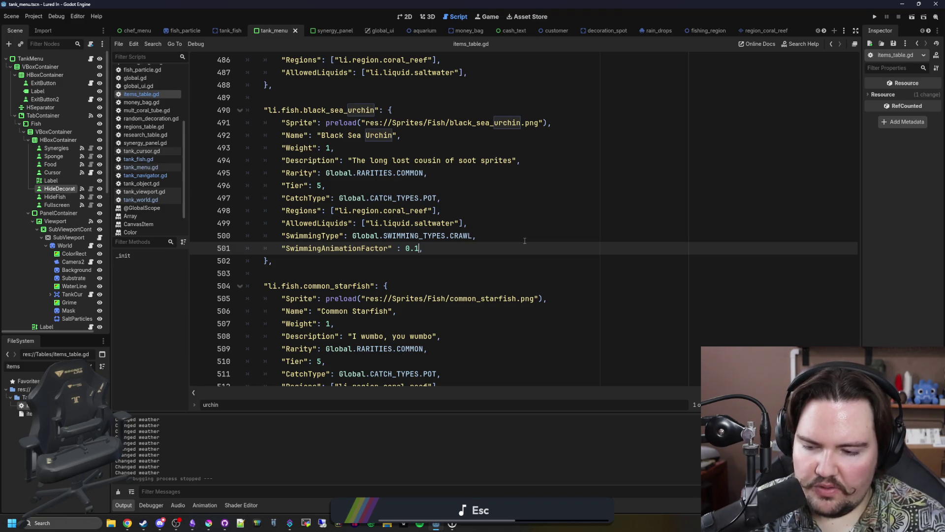
key("Return")
type("SwimmingSpeed\":")
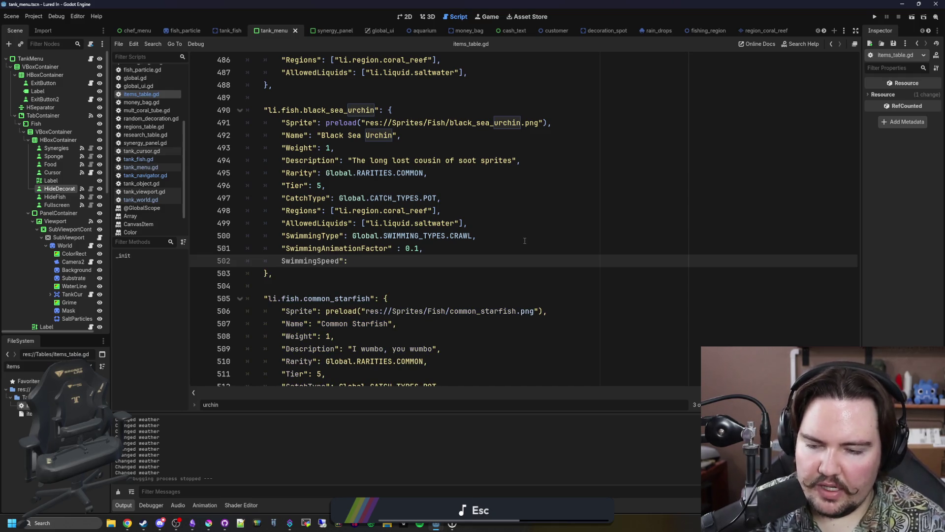
key("Left")
key("Left")
type("\"")
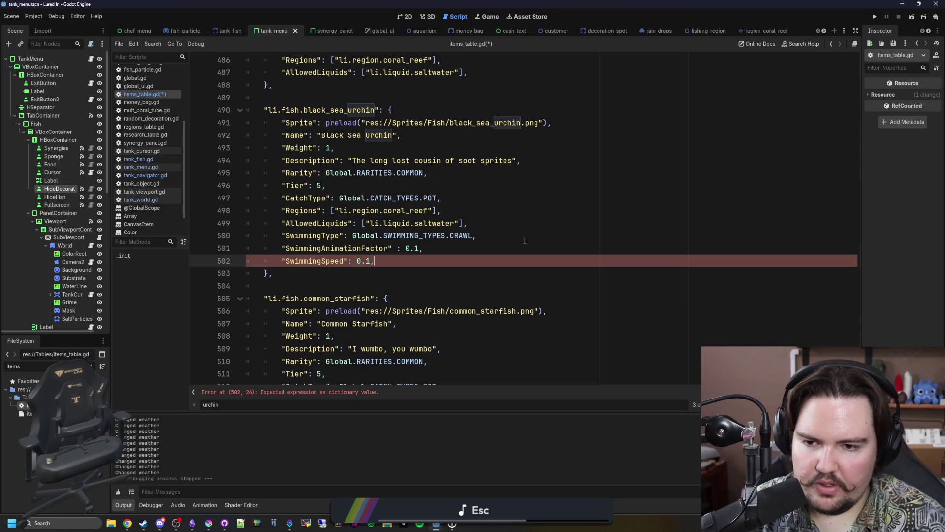
key("shift+Home")
key("ctrl+c")
Paste the SwimmingSpeed line into Common Starfish as 0.2 and save
scroll(402, 287, "down", 3)
left_click(446, 335)
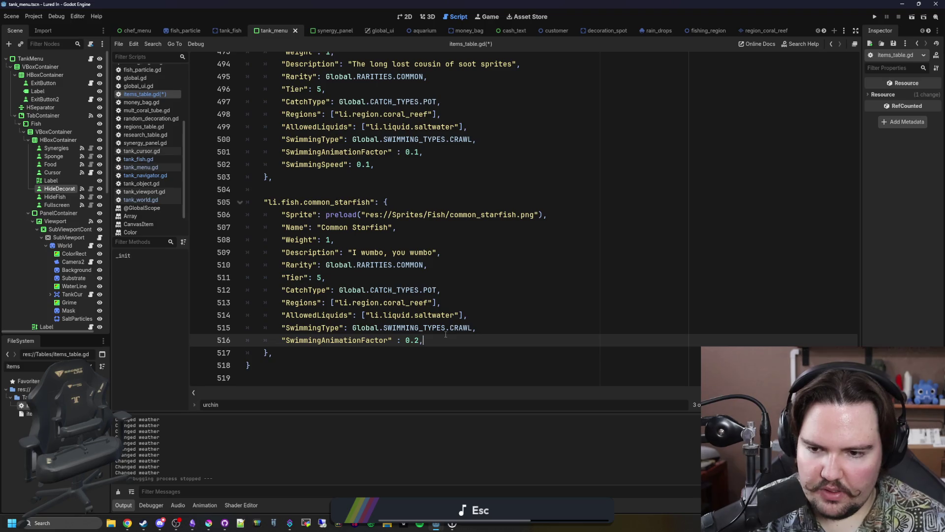
key("Return")
key("ctrl+v")
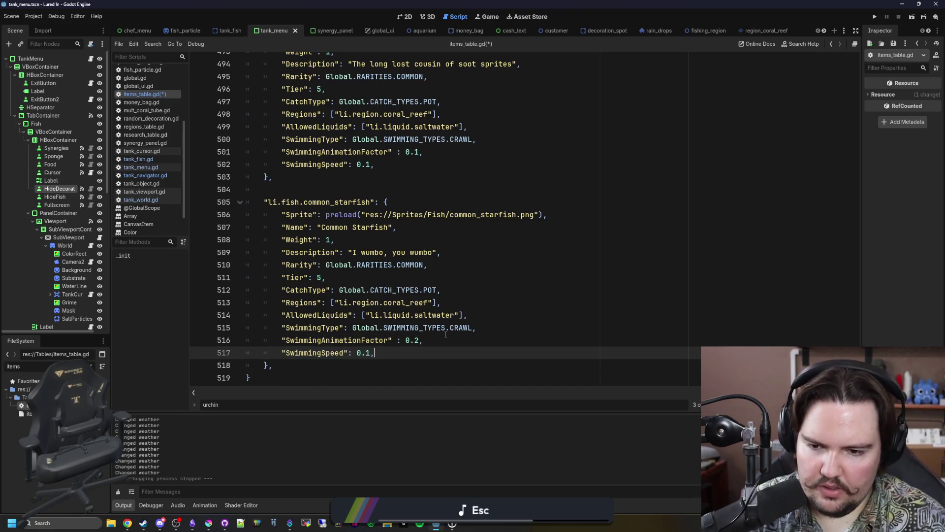
type("2")
left_click(448, 335)
key("ctrl+s")
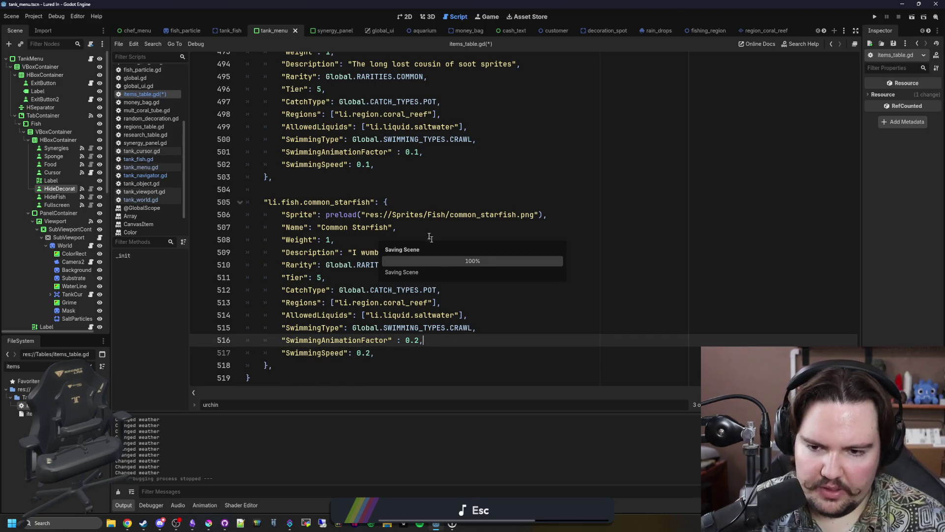
scroll(366, 280, "up", 12)
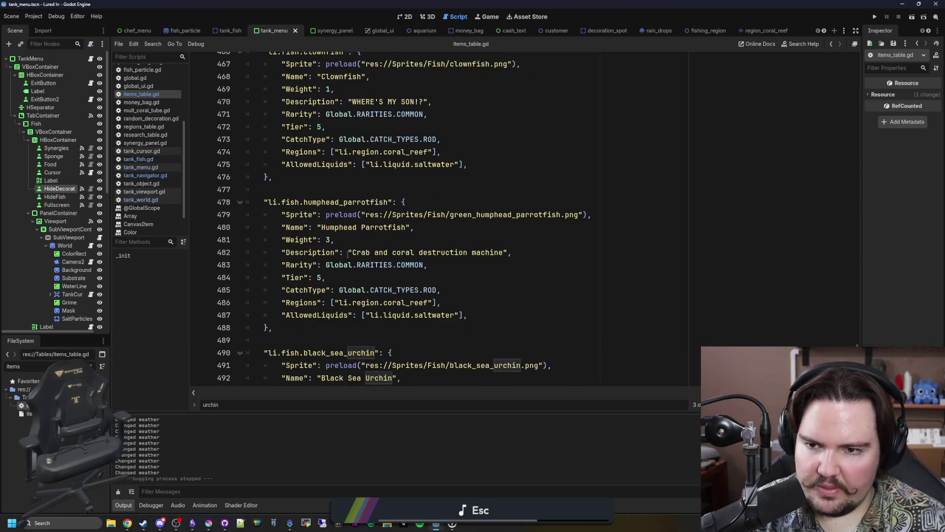
Save items_table.gd at the Quahog entry and switch to the Game workspace
scroll(351, 277, "up", 8)
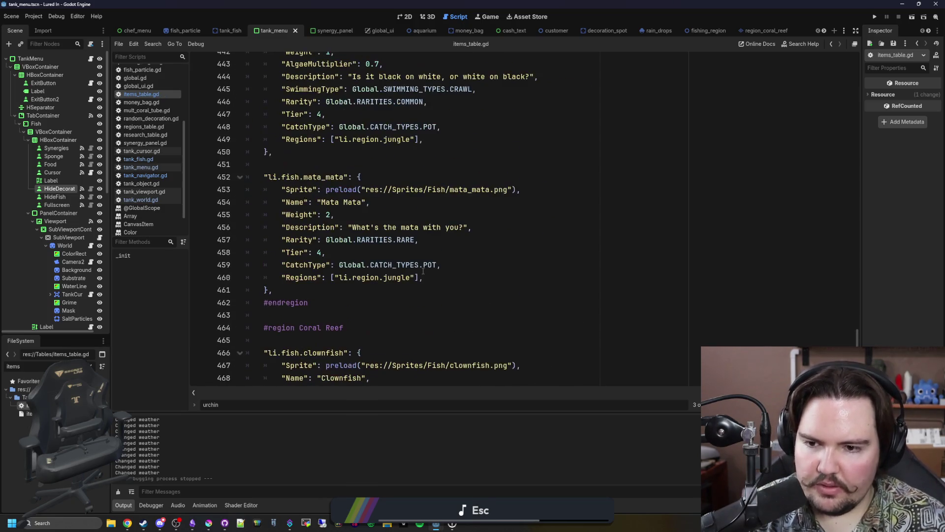
left_click(351, 277)
key("ctrl+s")
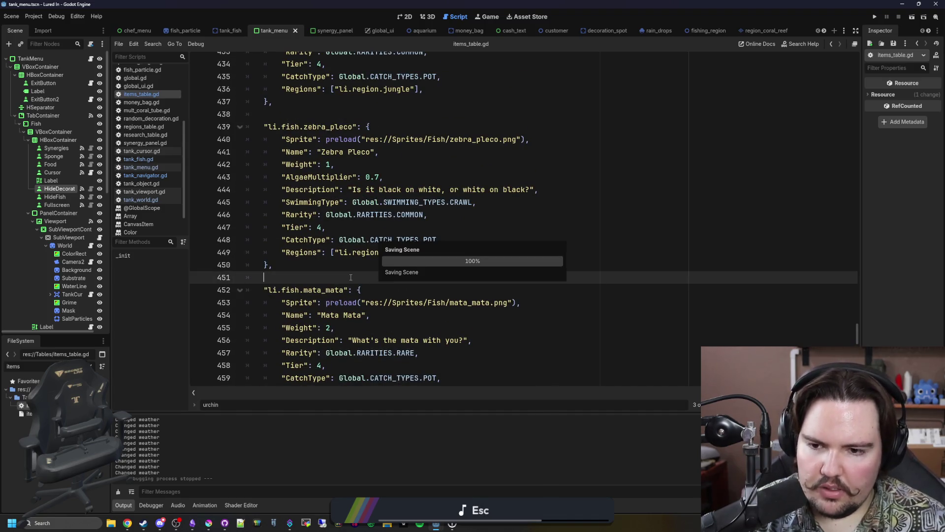
scroll(352, 277, "up", 14)
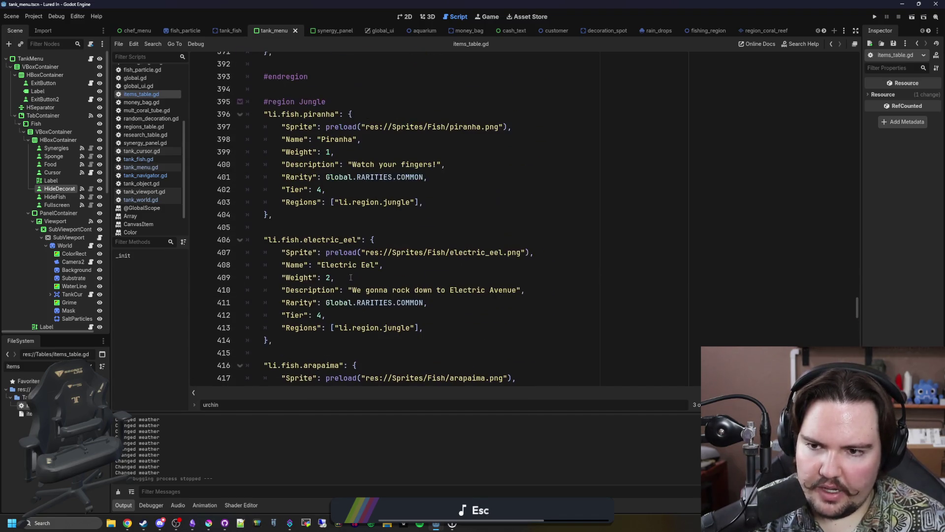
scroll(351, 277, "up", 20)
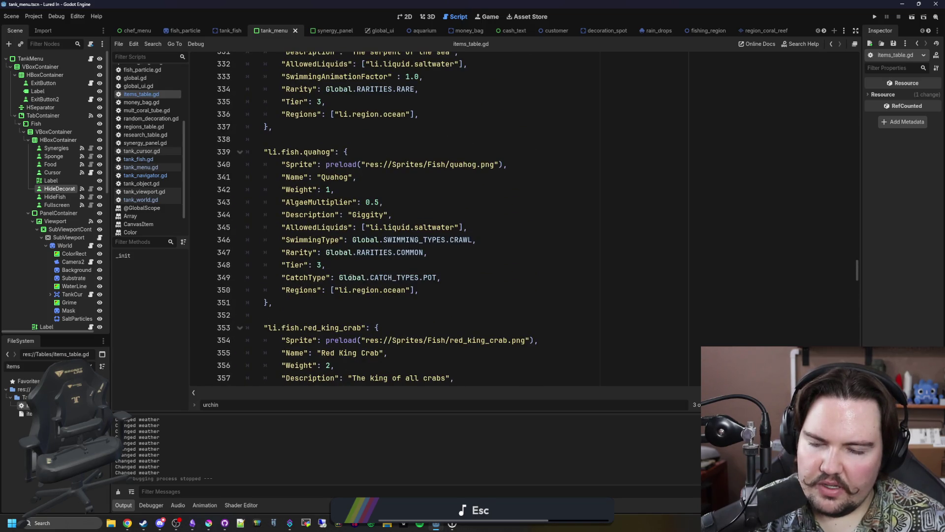
left_click(344, 302)
key("ctrl+s")
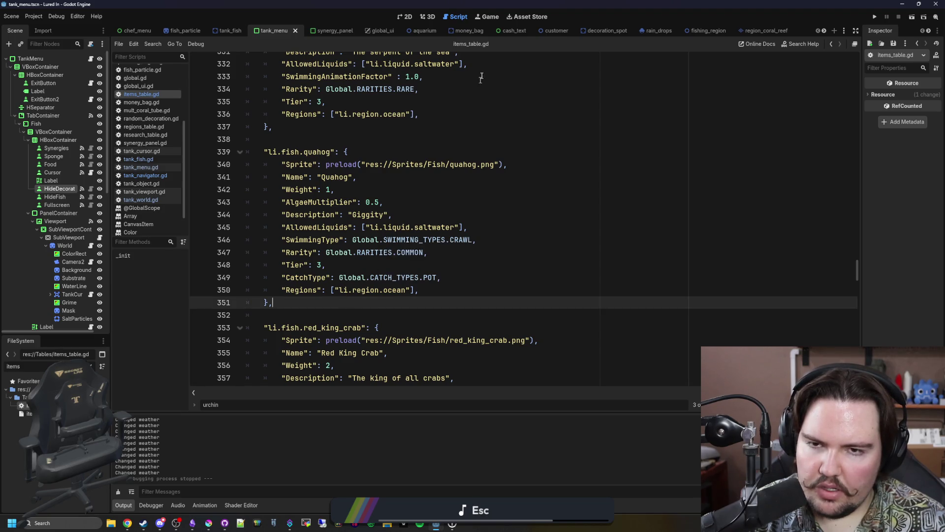
left_click(484, 18)
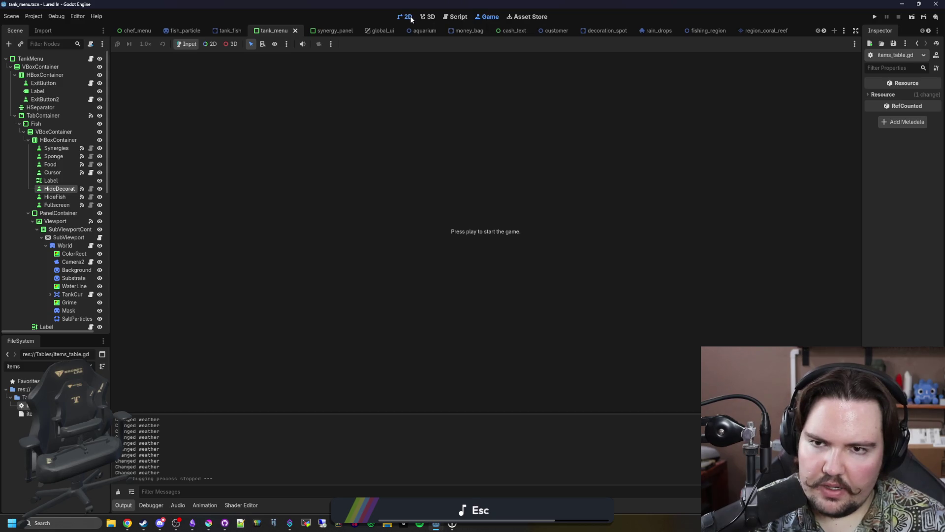
Return to items_table.gd, copy the starfish's swimming lines and search for 'clam'
left_click(409, 18)
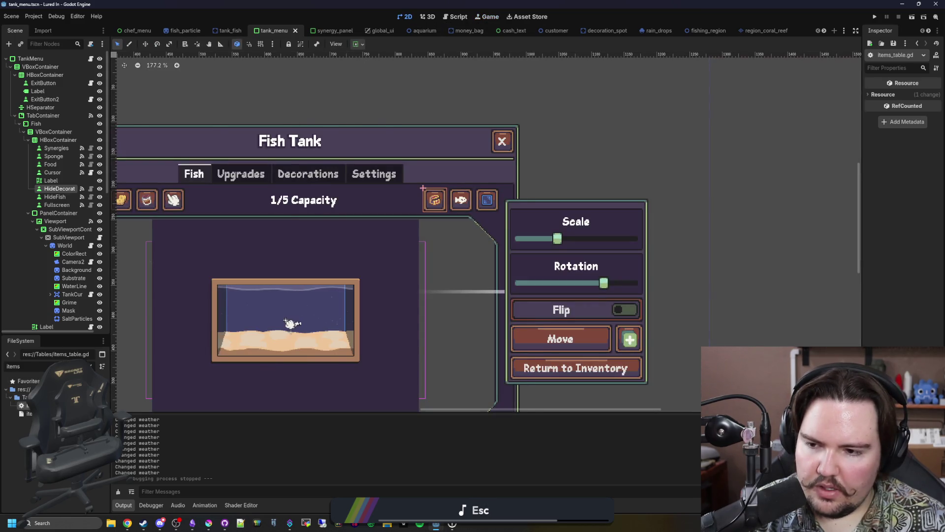
key("ctrl+F3")
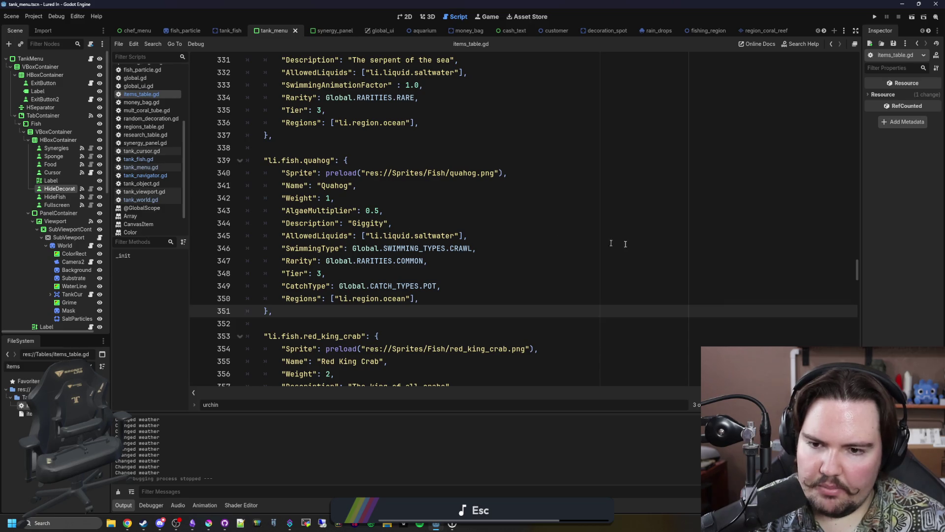
scroll(625, 244, "down", 20)
left_click(408, 343)
mouse_move(407, 343)
left_mouse_down()
mouse_move(276, 315)
mouse_move(286, 328)
left_mouse_up()
key("ctrl+c")
scroll(578, 220, "up", 7)
left_click(578, 219)
key("ctrl+f")
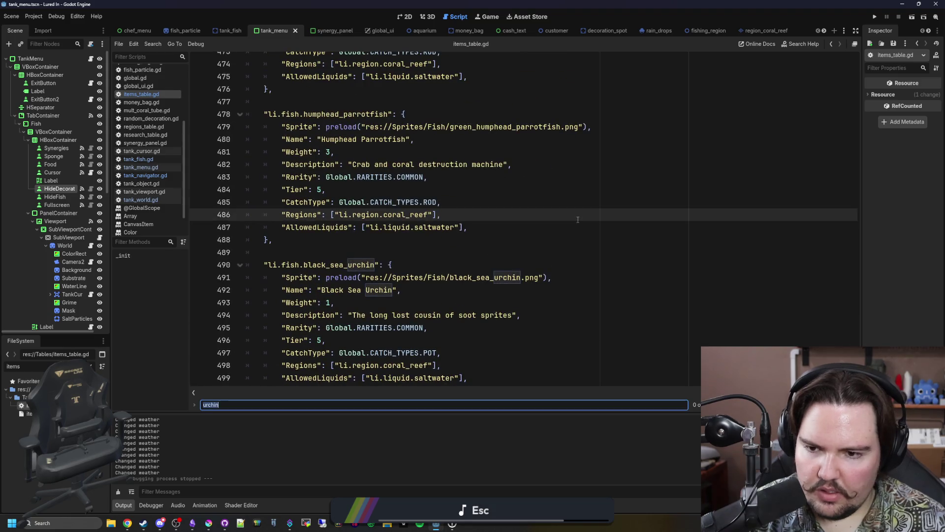
type("clam")
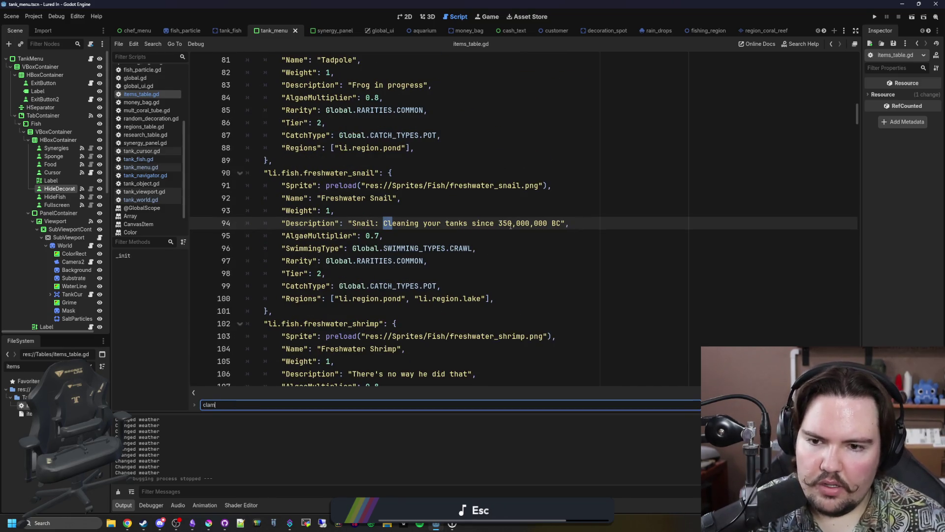
Paste the swimming animation and SwimmingSpeed 0.1 lines into the Quahog entry and save
scroll(254, 402, "up", 12)
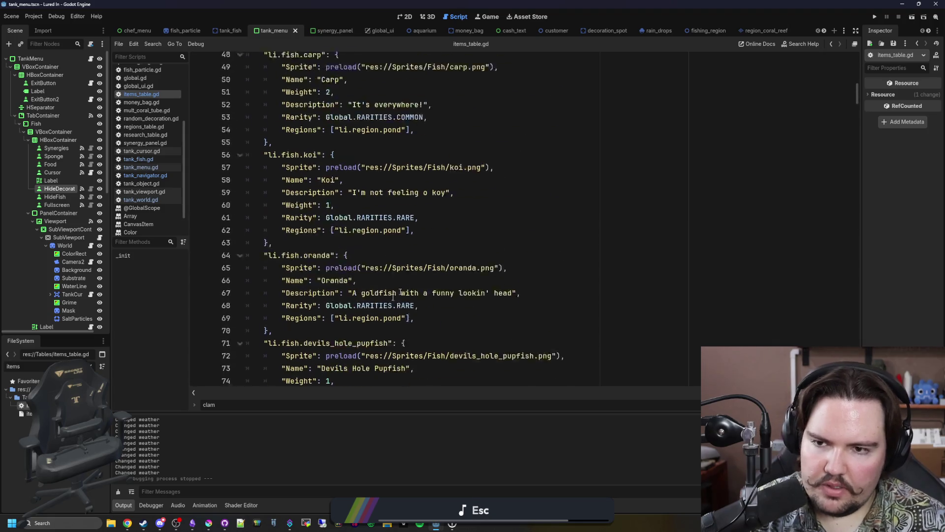
scroll(404, 275, "up", 4)
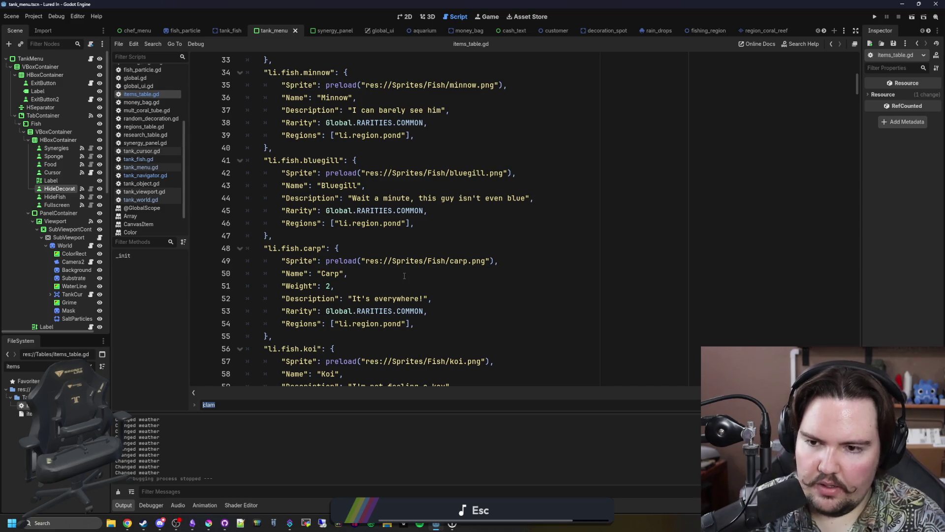
type("quah")
scroll(404, 276, "down", 2)
left_click(435, 281)
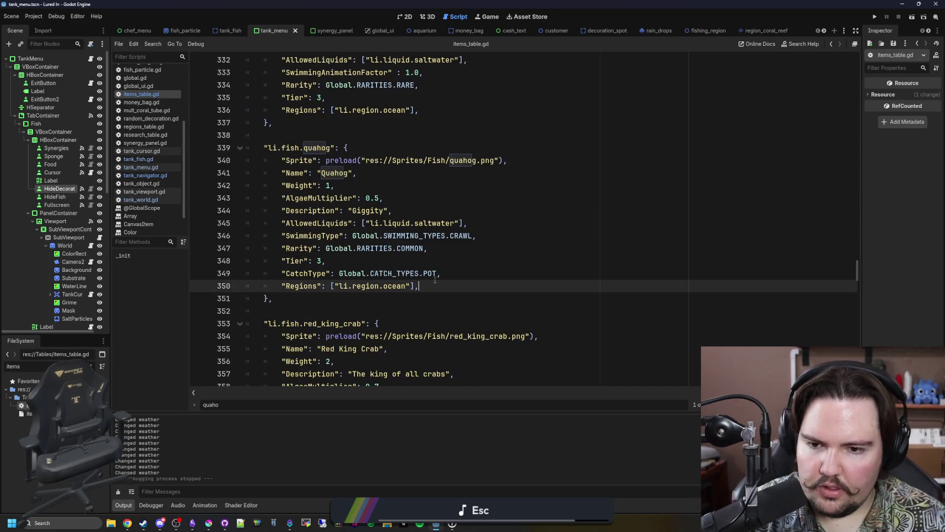
key("Return")
key("ctrl+v")
left_click(315, 309)
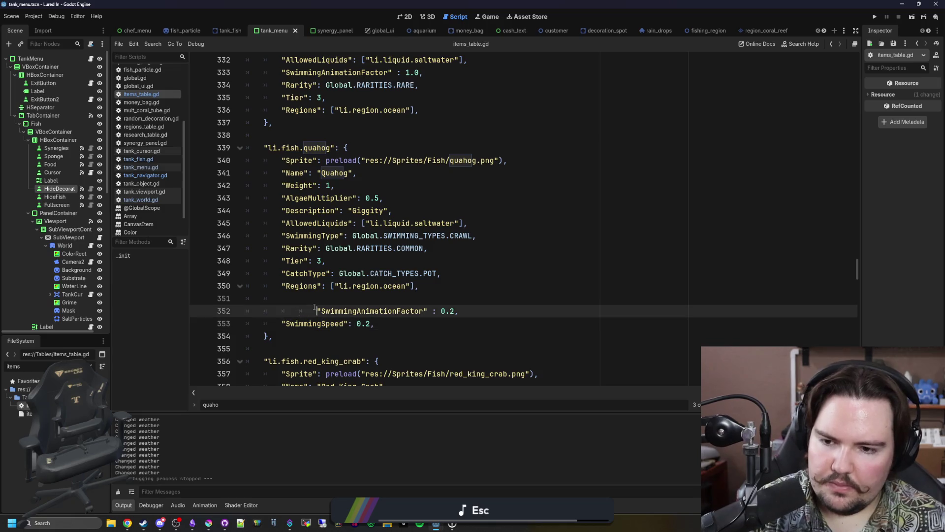
key("Down")
key("Left")
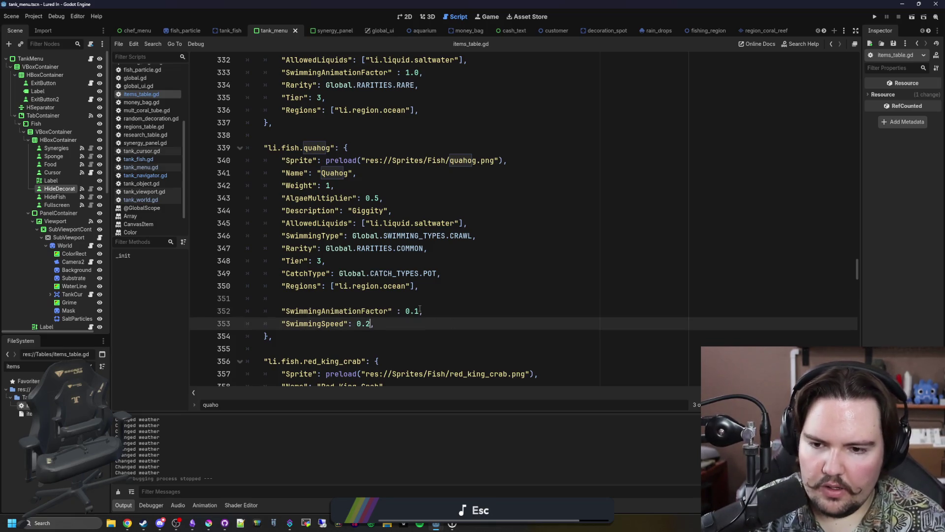
type("1")
left_click(420, 309)
left_click(440, 294)
key("ctrl+s")
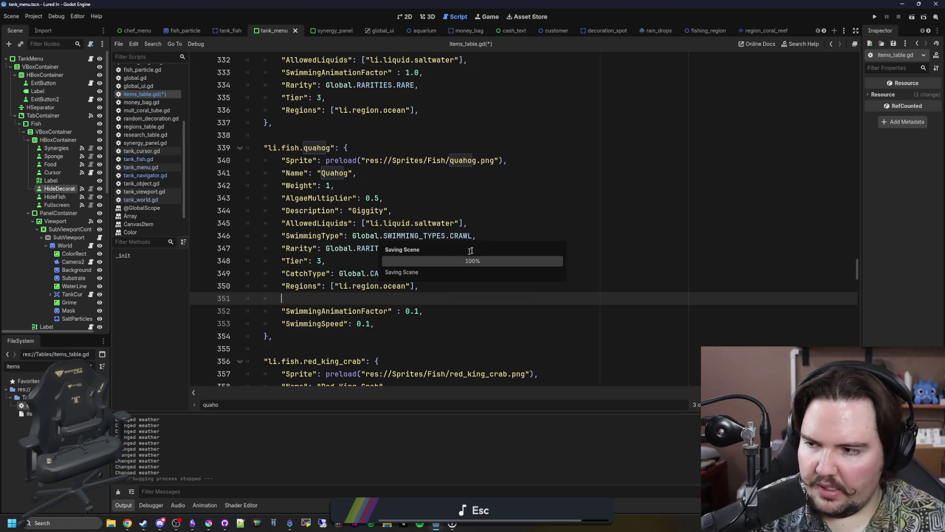
left_click_drag(385, 321, 168, 315)
Scroll to the top of items_table.gd and save the script and scene
scroll(377, 255, "up", 10)
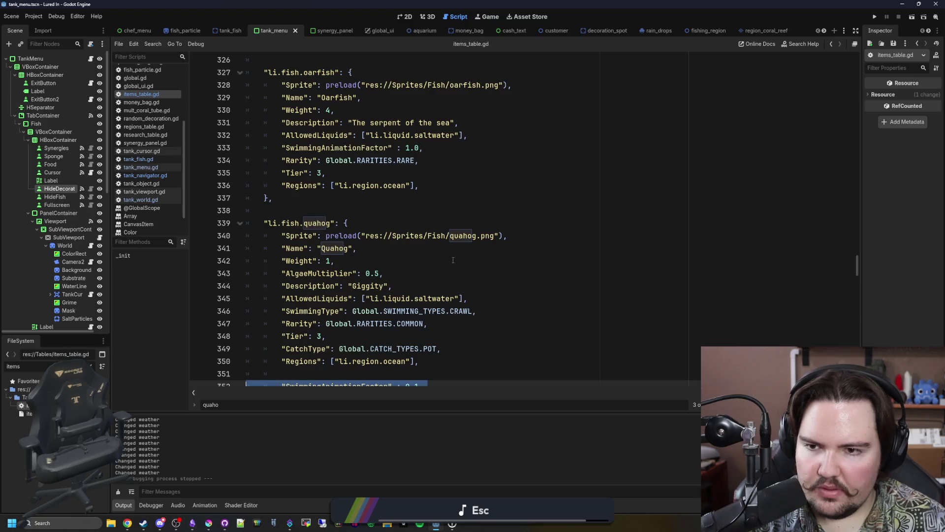
scroll(453, 260, "up", 12)
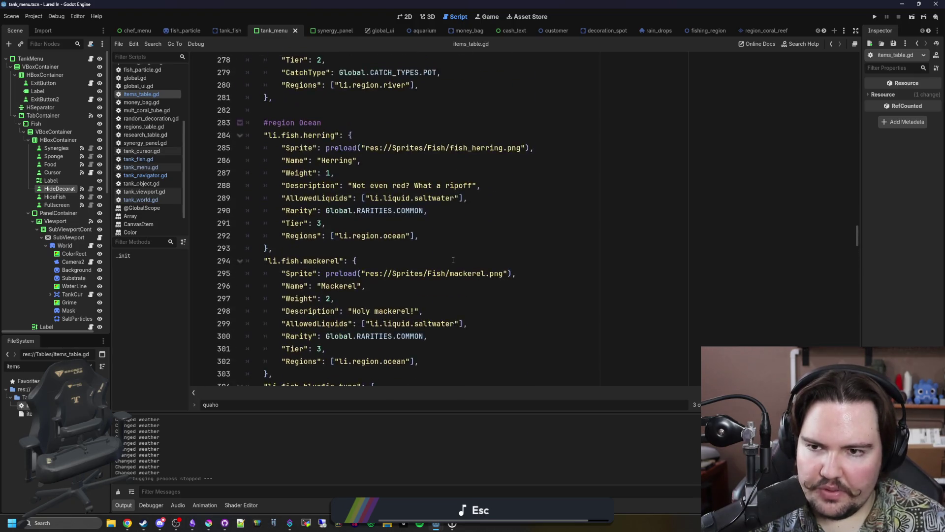
scroll(453, 260, "up", 15)
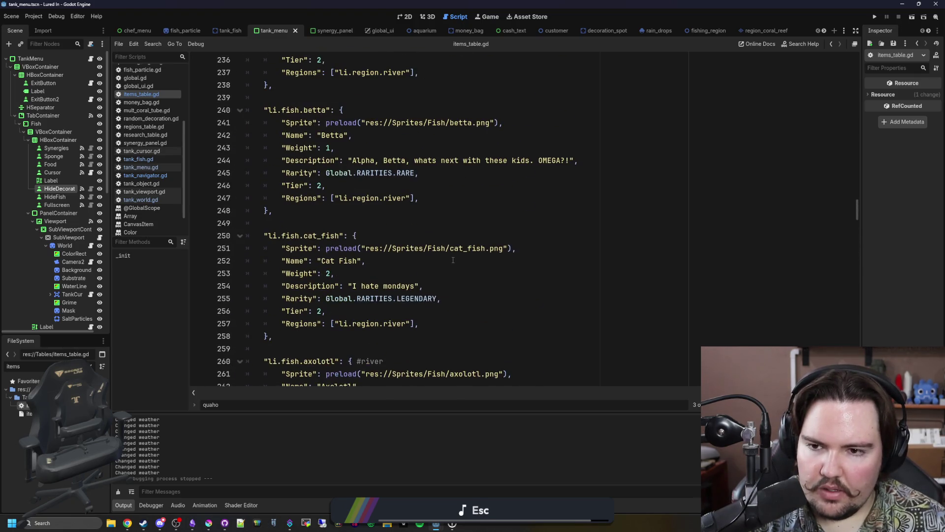
scroll(453, 260, "up", 15)
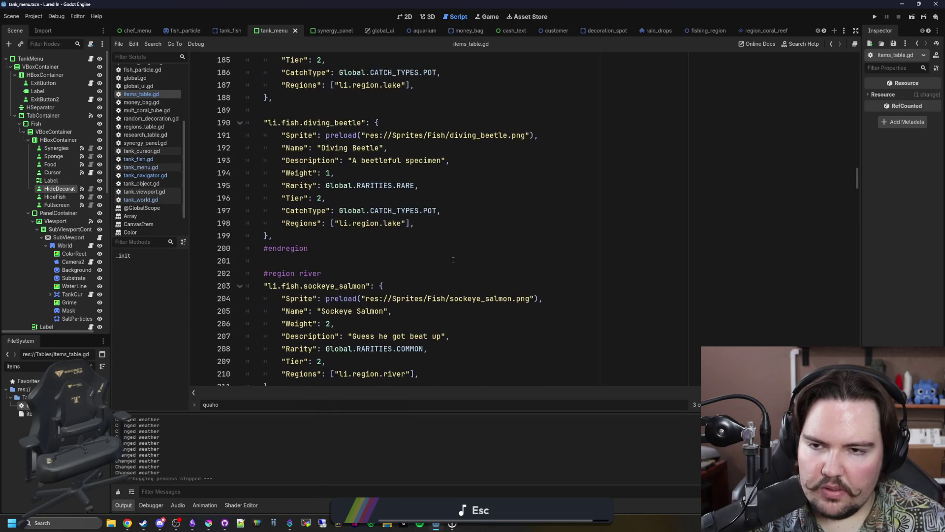
scroll(453, 260, "up", 10)
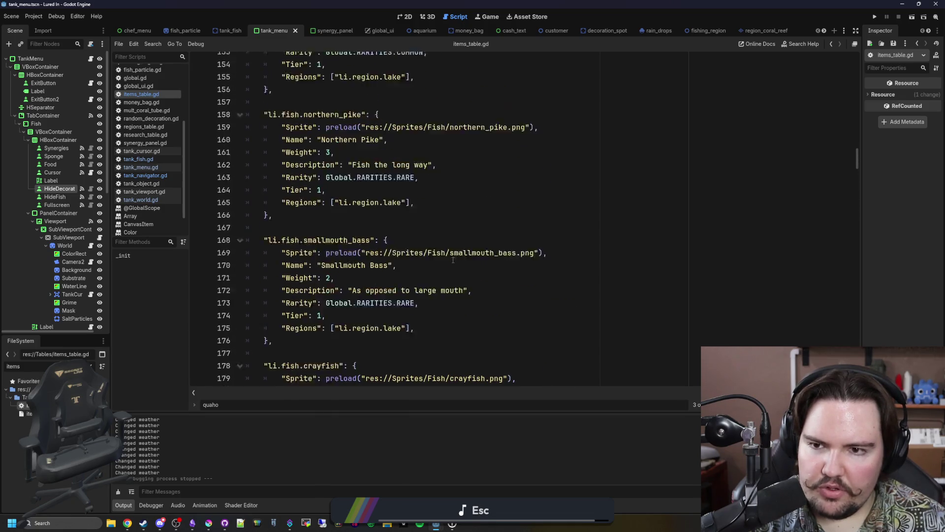
scroll(462, 243, "up", 5)
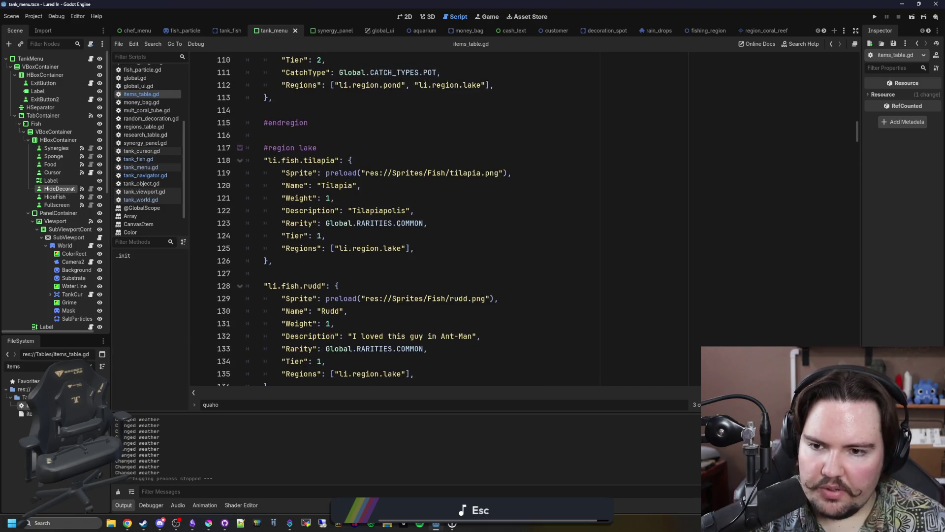
left_click(345, 138)
key("ctrl+s")
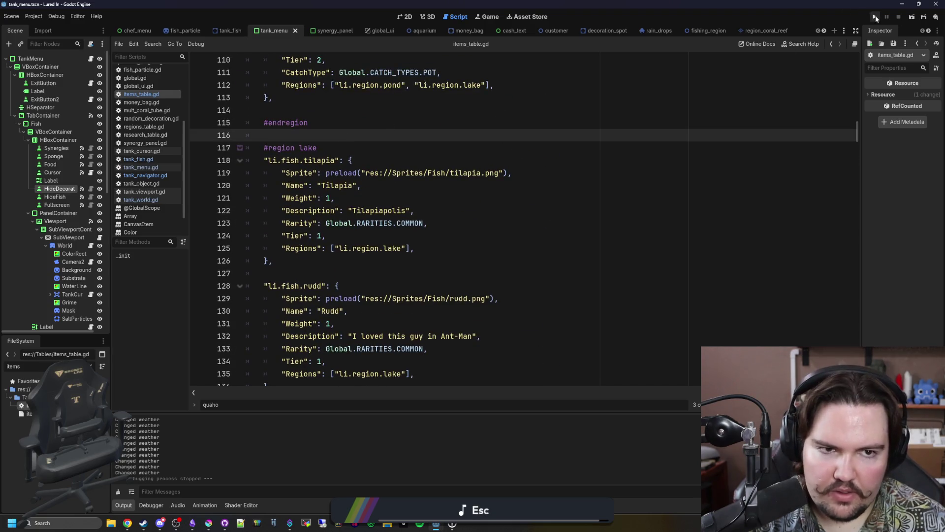
Launch the game, start play, dismiss Welcome Back and open Large Fish Tank 1
left_click(875, 16)
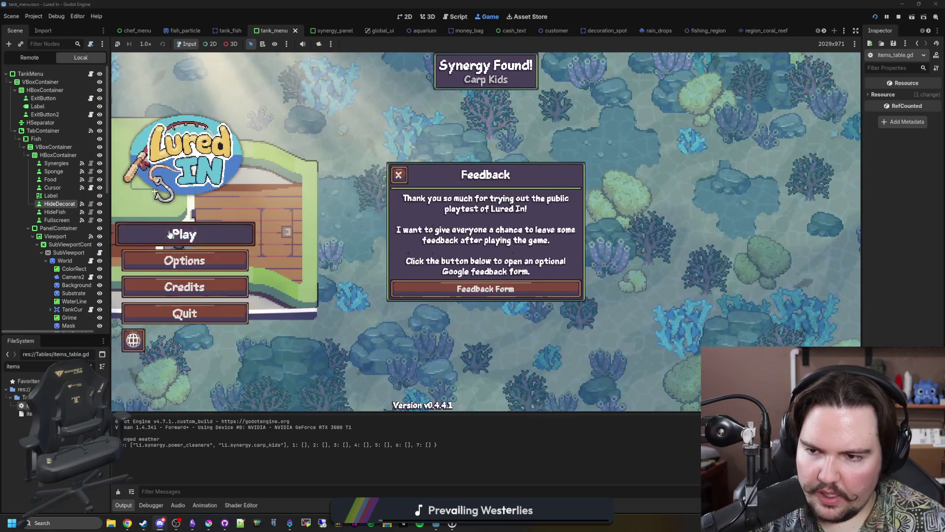
left_click(173, 230)
left_click(484, 276)
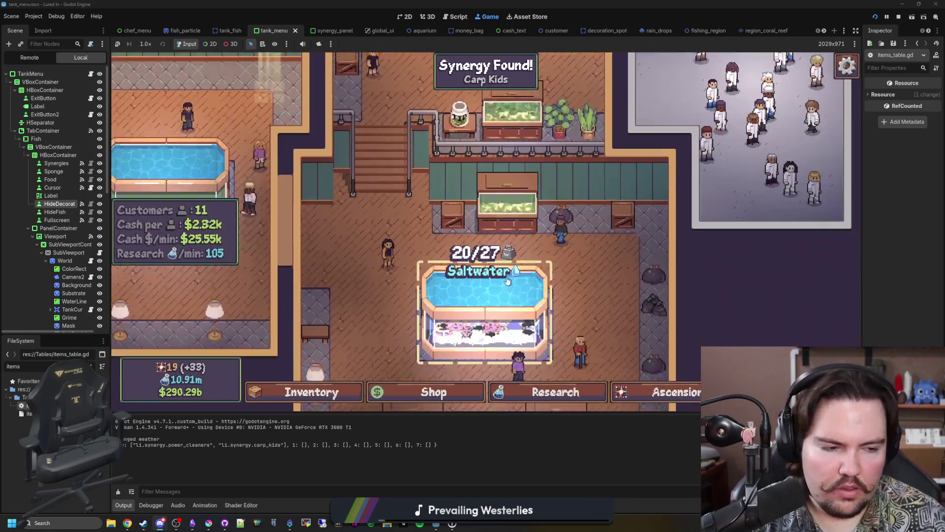
left_click(507, 280)
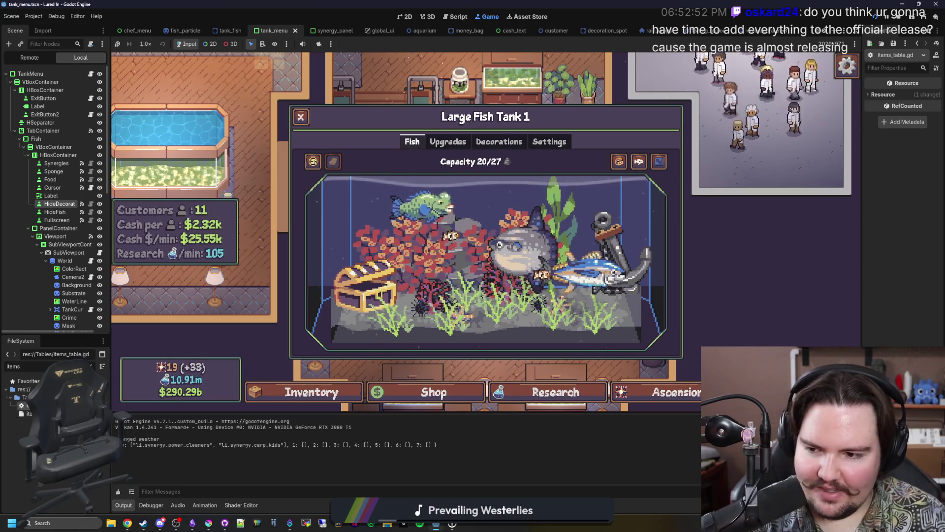
Find the Bluefin Tuna in items_table.gd and set its SwimmingAnimationFactor to 0.6
key("ctrl+F3")
type("tuna")
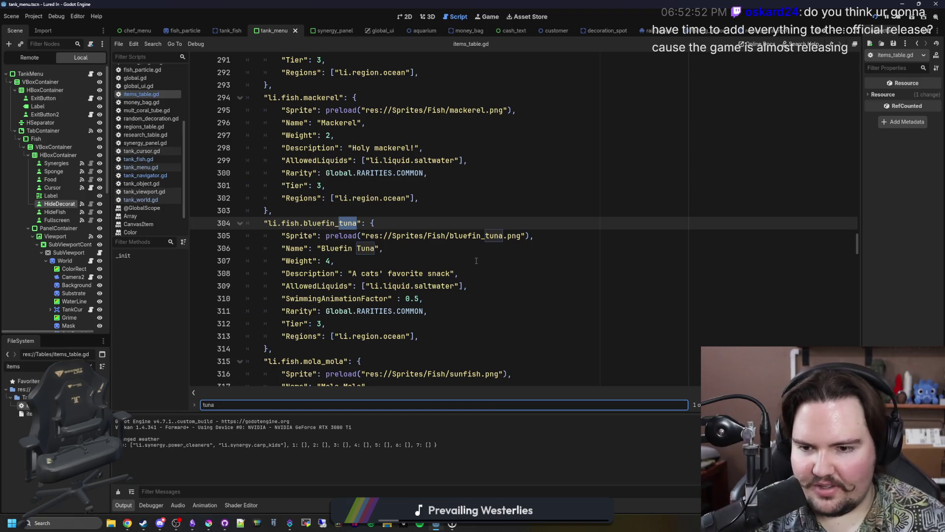
left_click(419, 297)
type("6")
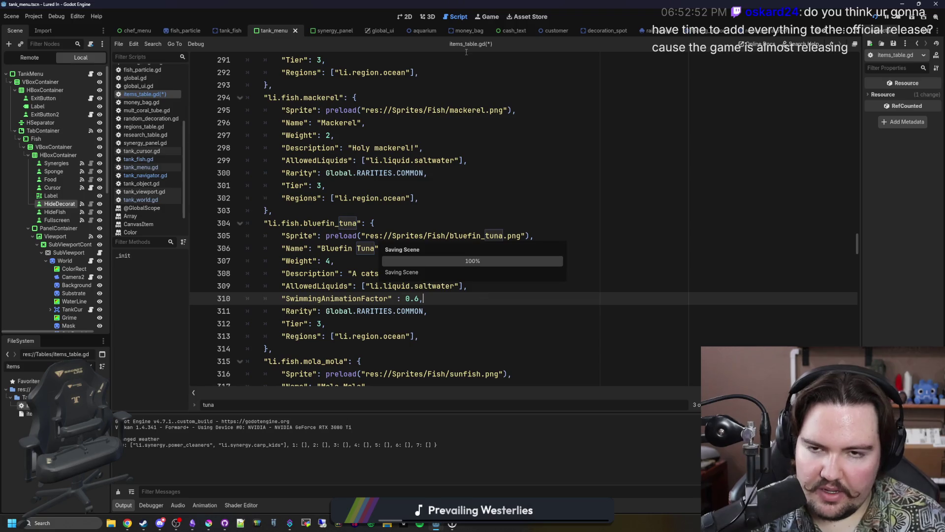
Run the game, inspect the Humphead Parrotfish in the tank, then stop it with F8
left_click(501, 17)
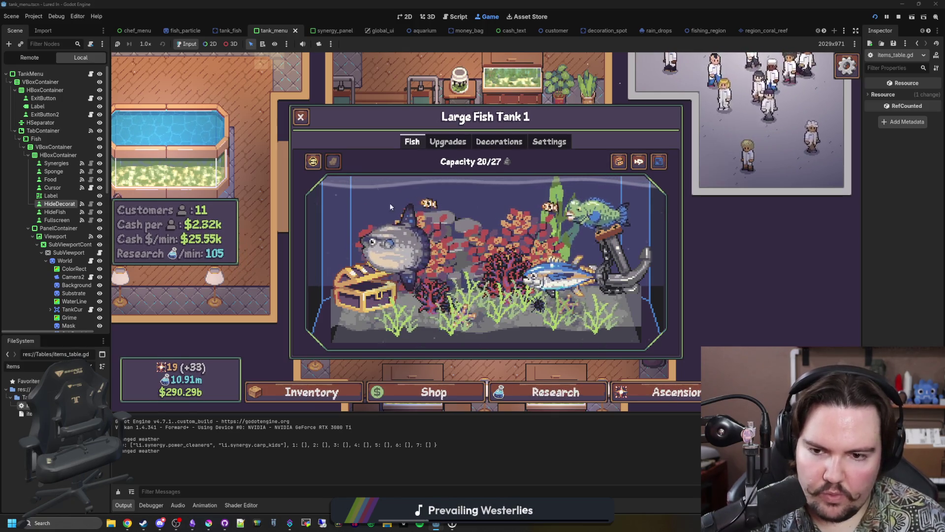
mouse_move(562, 267)
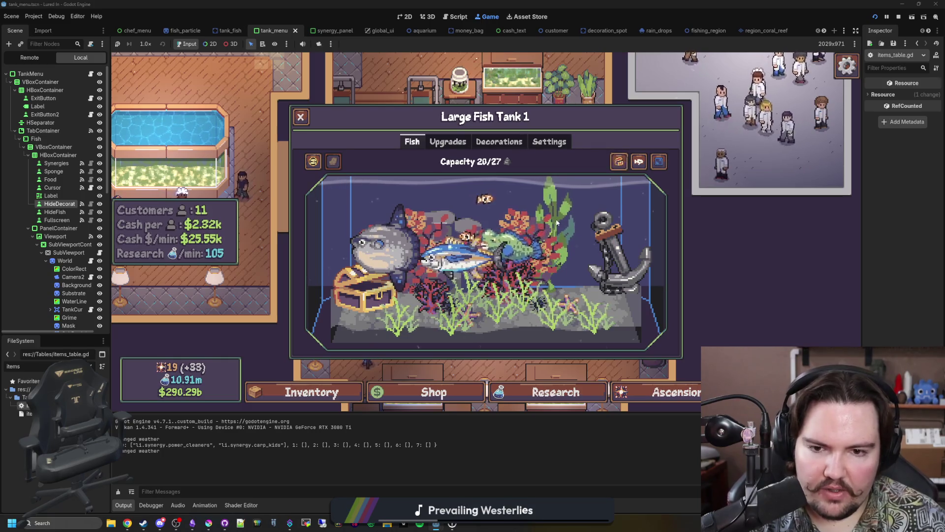
left_click(624, 167)
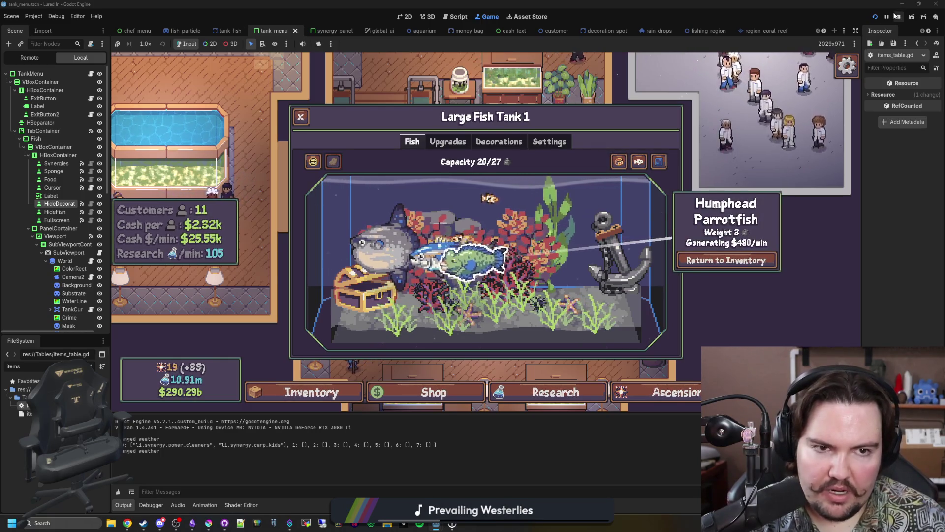
key("F8")
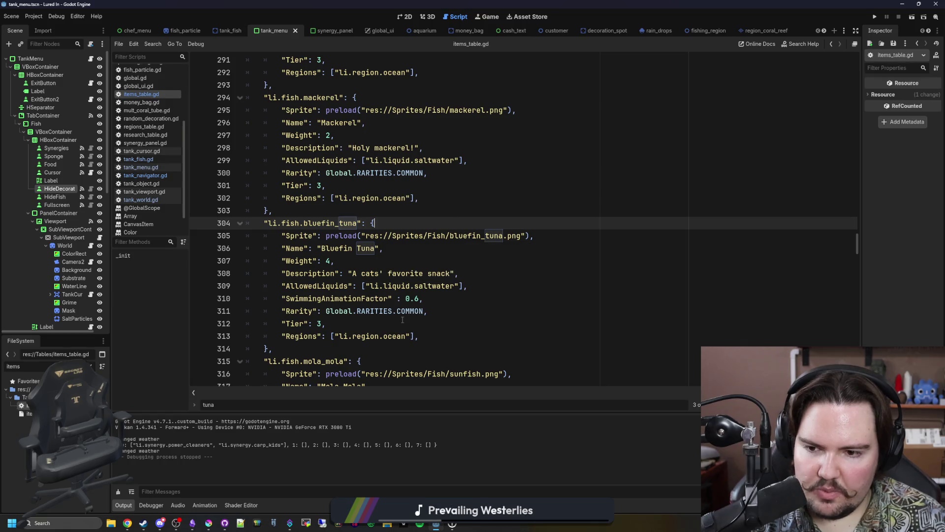
Add SwimmingAnimationFactor 0.7 after the Humphead Parrotfish's AllowedLiquids line and save
left_click(402, 320)
left_click_drag(423, 299, 285, 298)
left_click(517, 326)
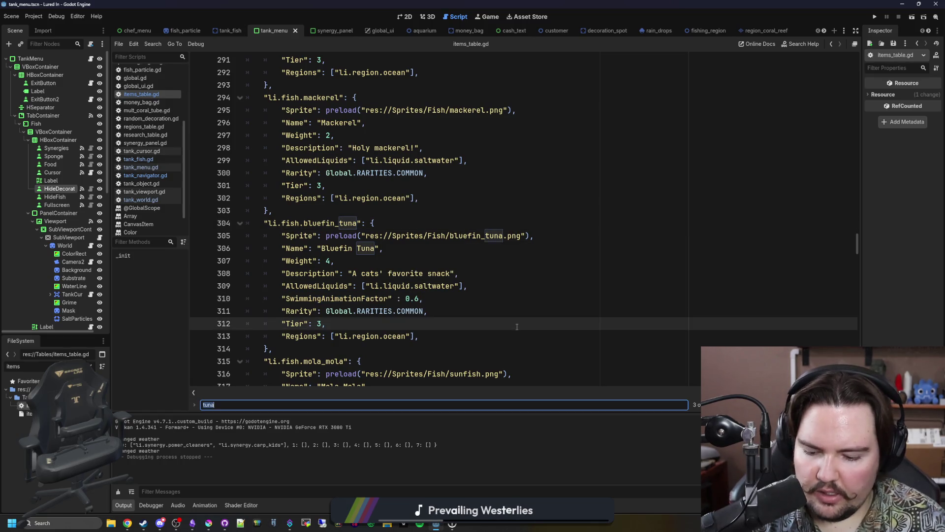
key("ctrl+f")
type("humphead")
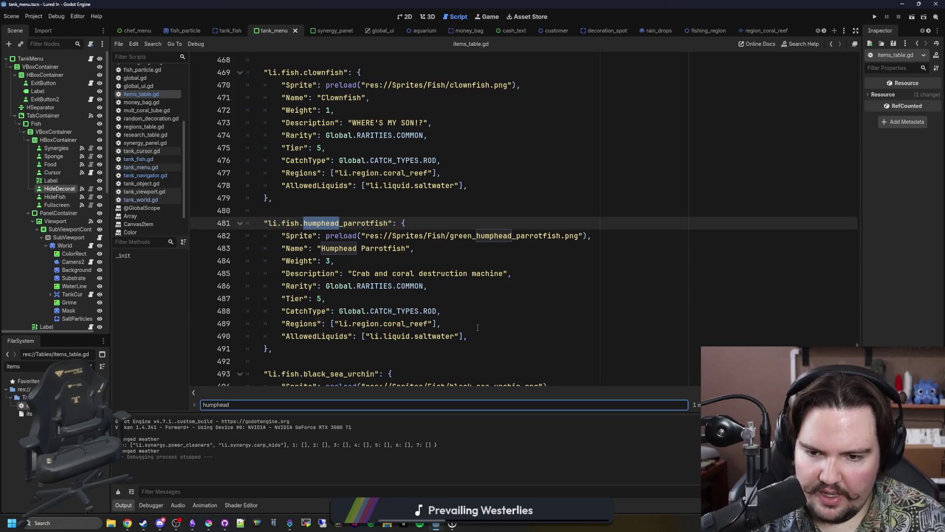
left_click(487, 333)
key("Return")
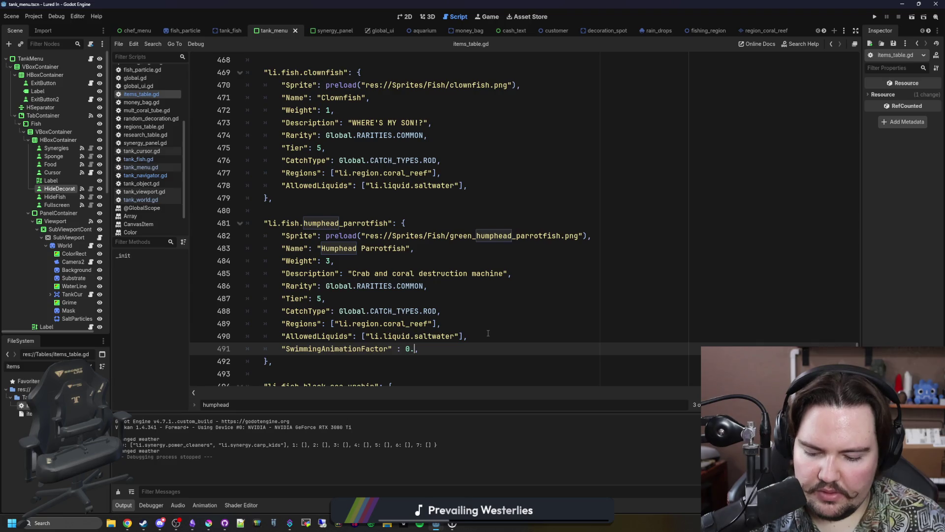
type("7,")
left_click(488, 333)
key("ctrl+s")
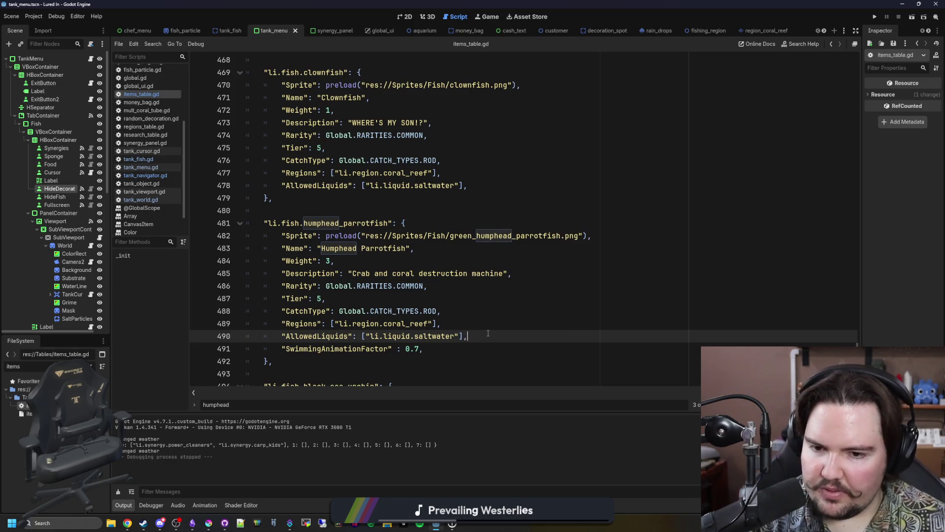
Save items_table.gd once more and relaunch the game
key("ctrl+s")
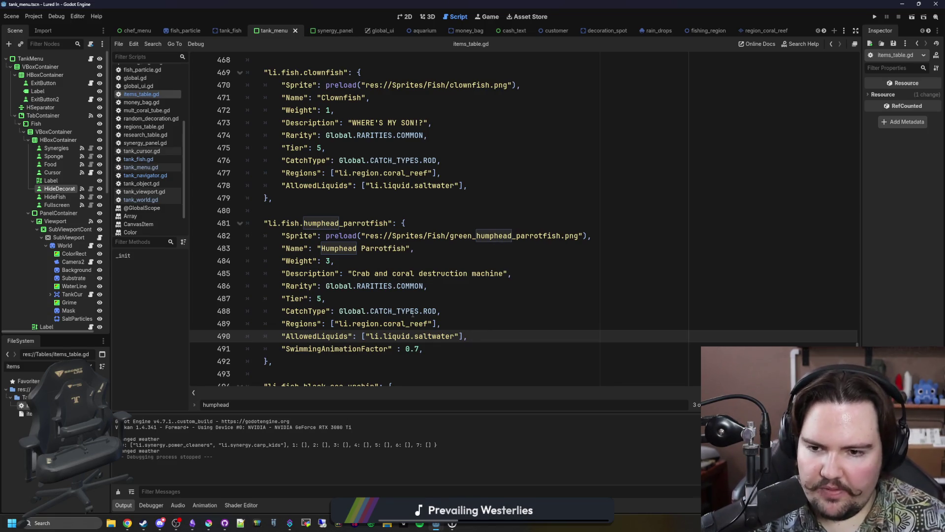
scroll(437, 289, "down", 10)
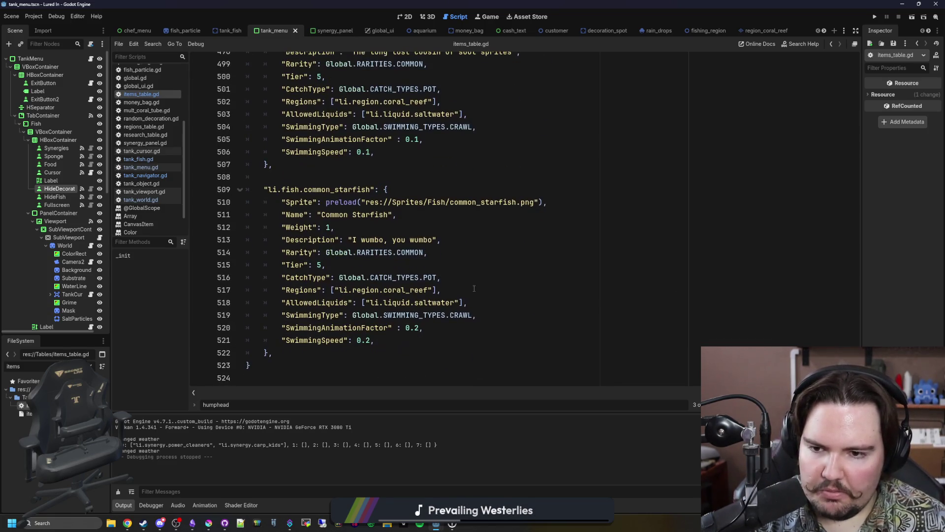
left_click(484, 266)
key("ctrl+s")
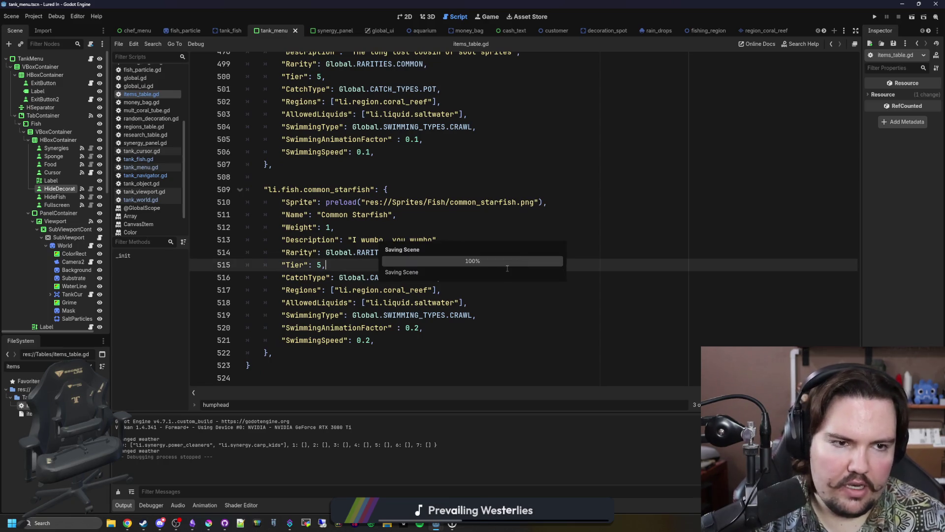
left_click(875, 17)
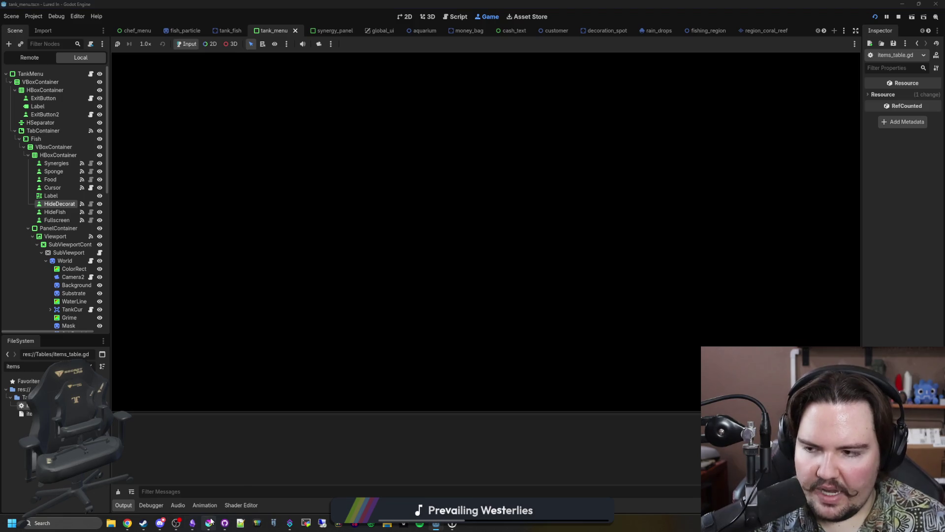
mouse_move(179, 521)
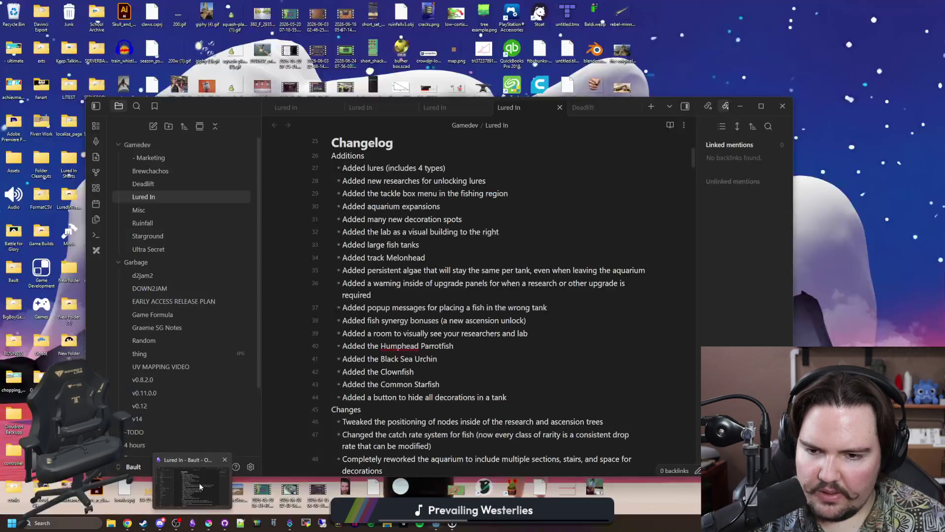
Add the Changes bullet 'Adjusted the swimming speeds and animations of various creatures inside of tanks'
left_click(199, 483)
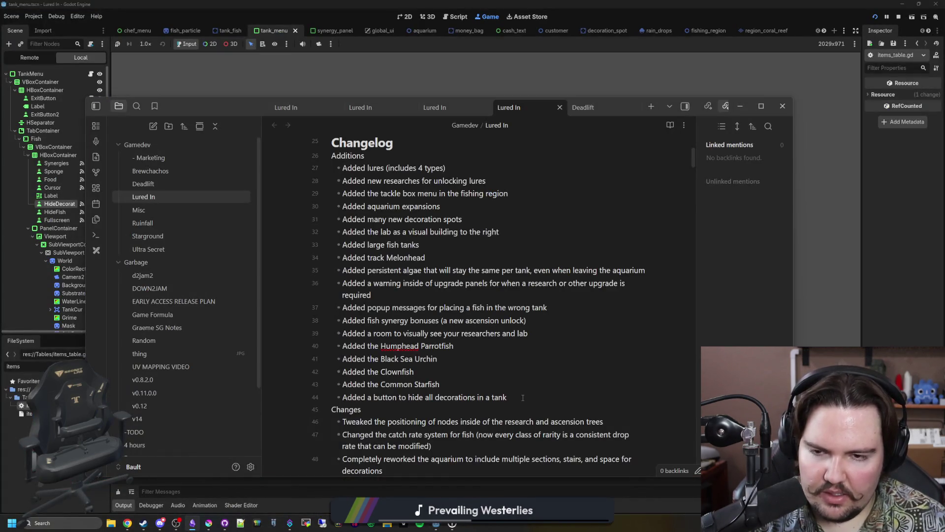
scroll(523, 397, "down", 5)
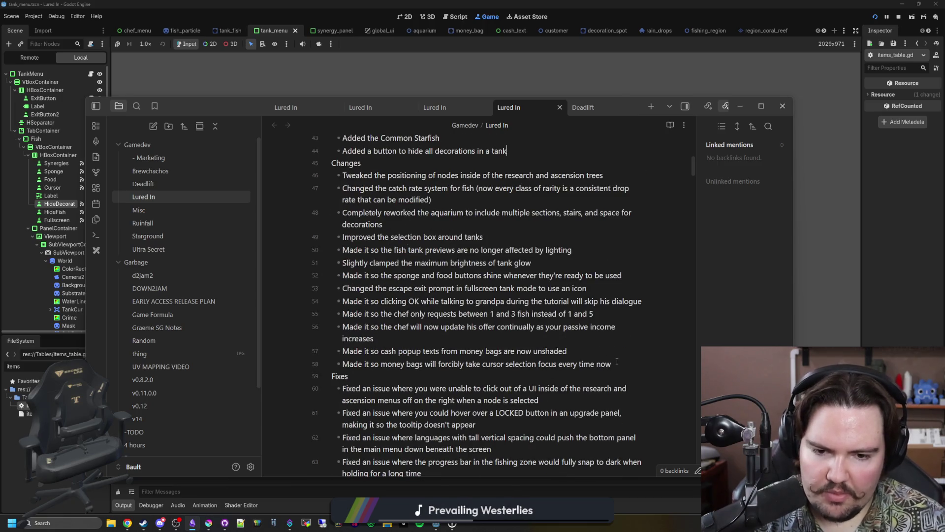
key("Return")
type("Ad")
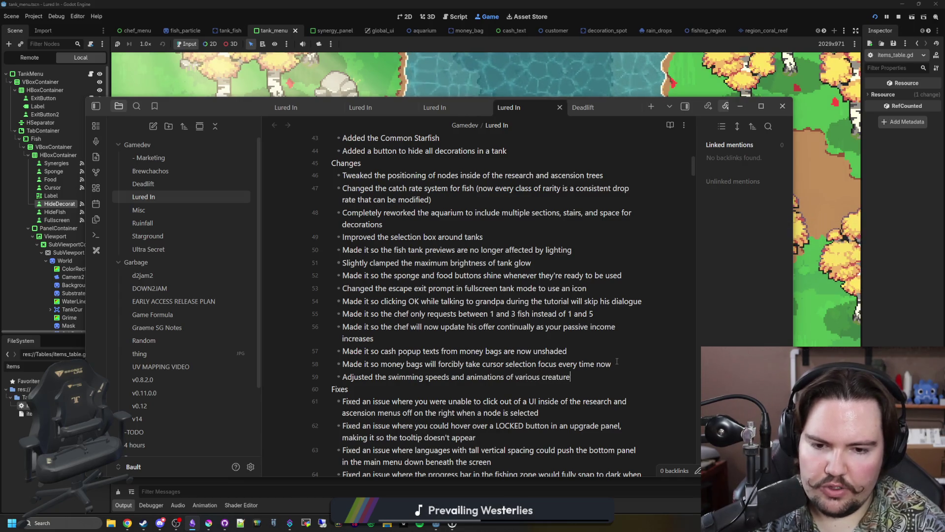
scroll(617, 361, "down", 6)
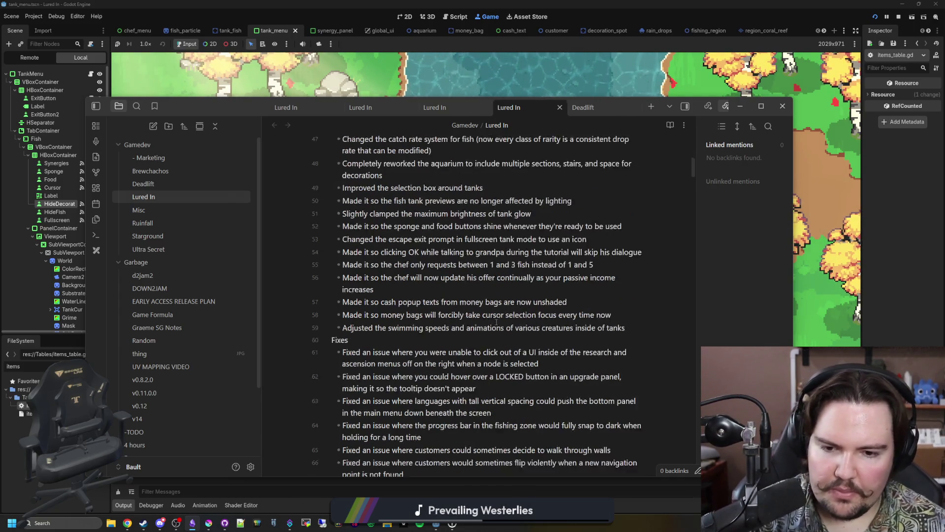
scroll(466, 328, "down", 5)
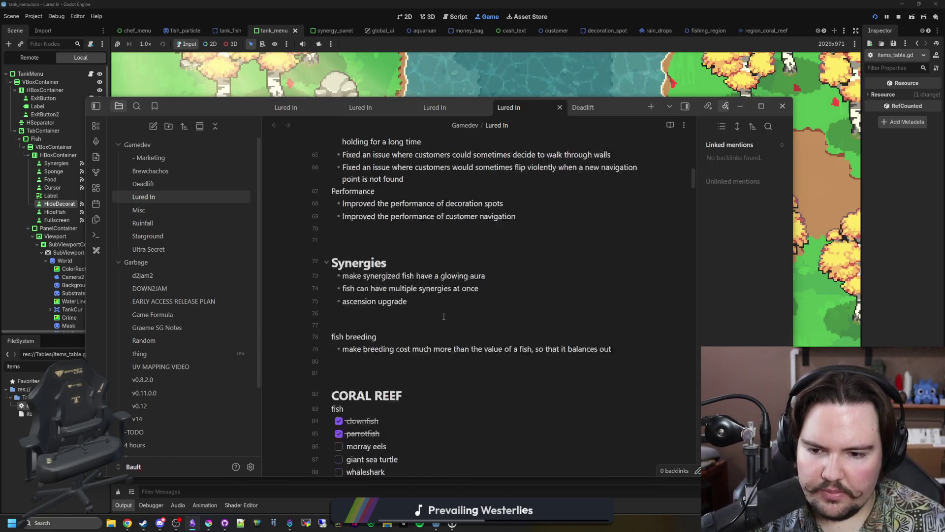
left_click(813, 265)
Dismiss the feedback and welcome-back popups, start the game, and glance at Large Fish Tank 1
left_click(398, 173)
left_click(176, 243)
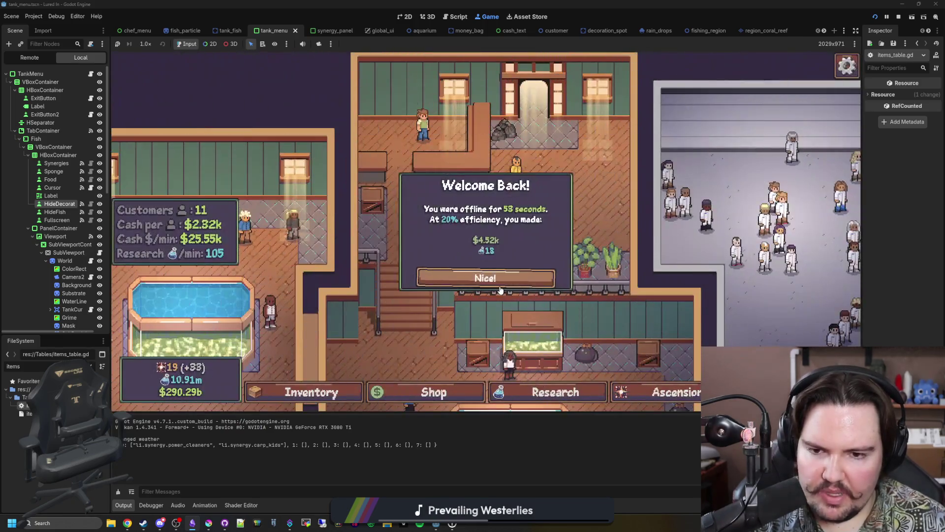
left_click(452, 275)
scroll(450, 276, "down", 2)
scroll(501, 236, "up", 4)
left_click(501, 236)
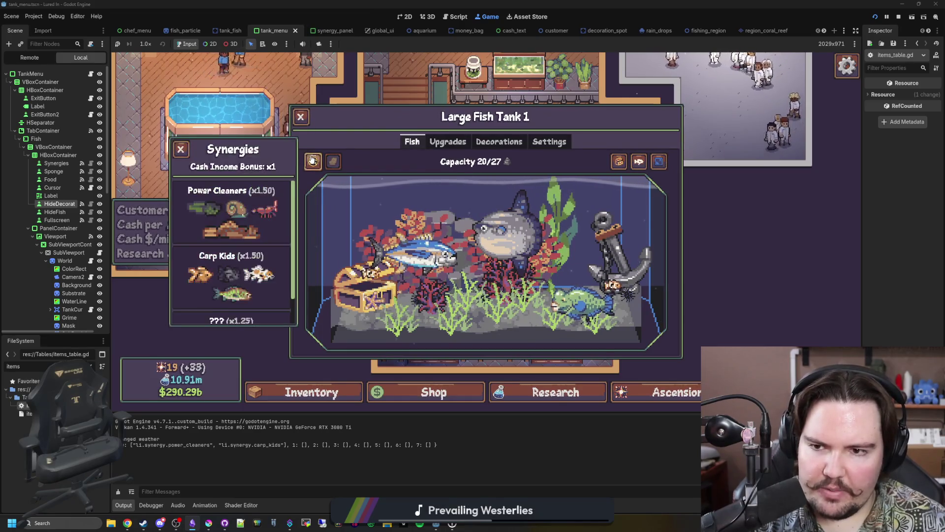
left_click(301, 118)
scroll(427, 357, "down", 2)
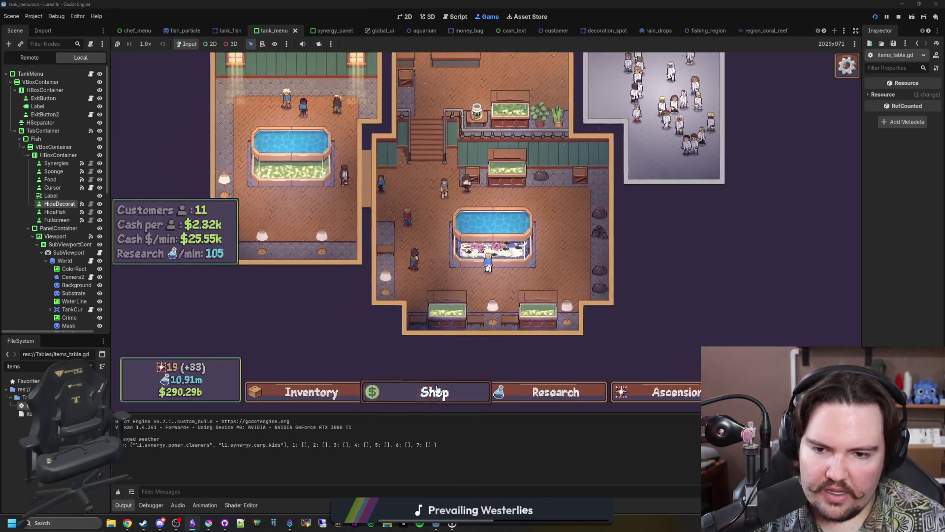
Browse the shop, ascension tree and research tree, then close the shop
left_click(433, 392)
left_click(654, 392)
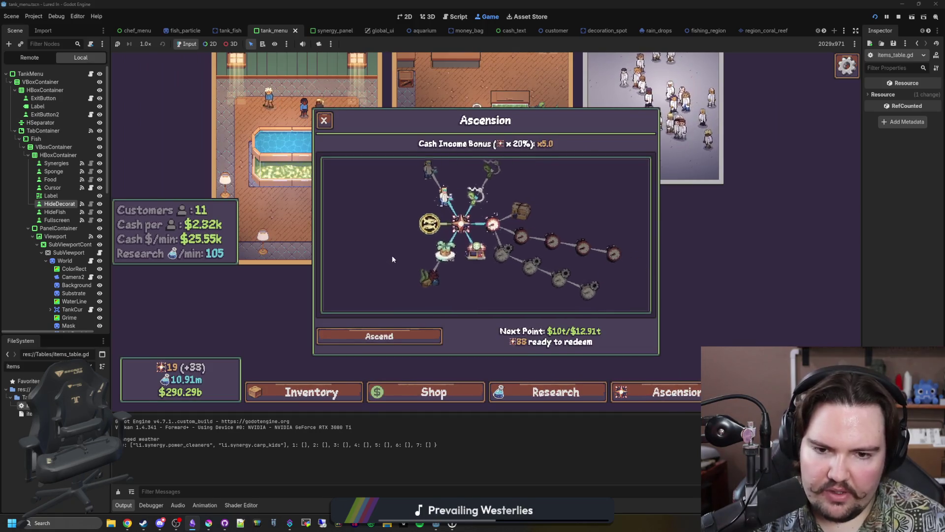
left_click(655, 392)
left_click(555, 392)
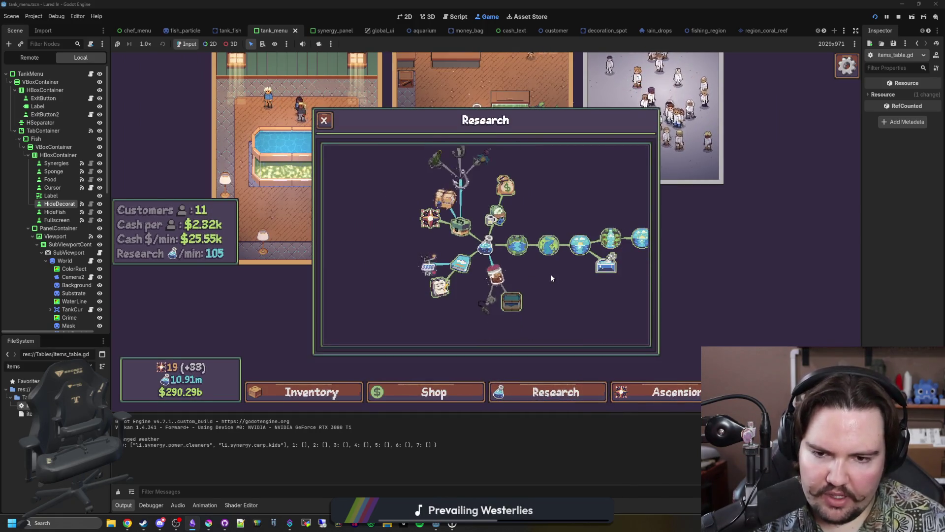
left_click(512, 391)
left_click(419, 384)
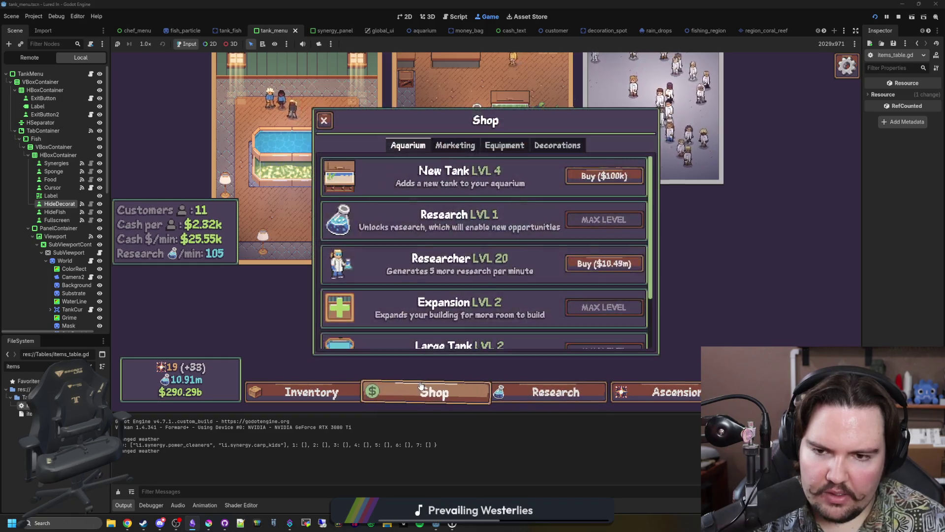
scroll(488, 256, "down", 2)
left_click(401, 399)
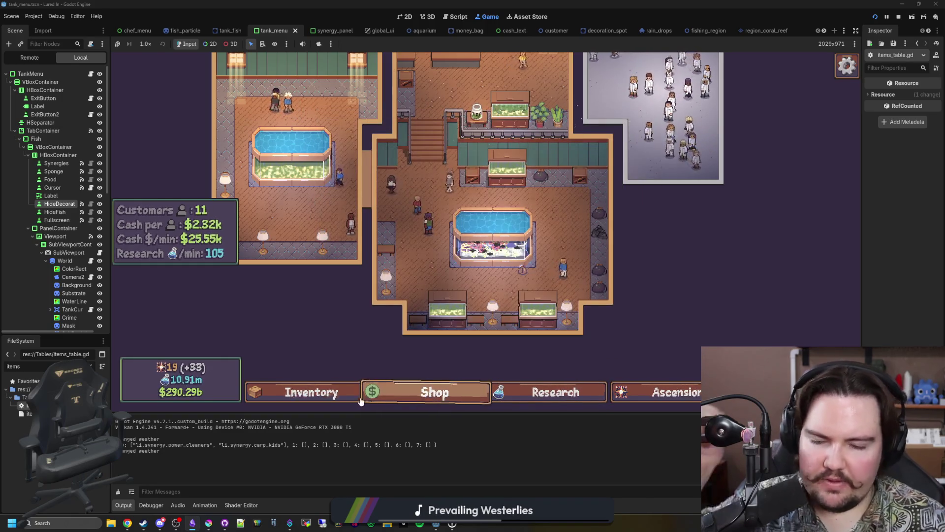
left_click(375, 391)
left_click(612, 284)
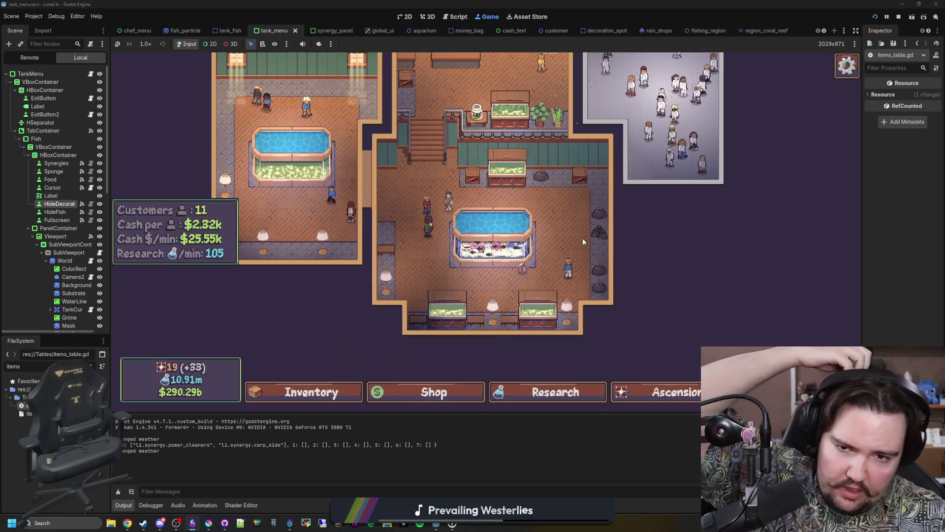
scroll(536, 170, "up", 3)
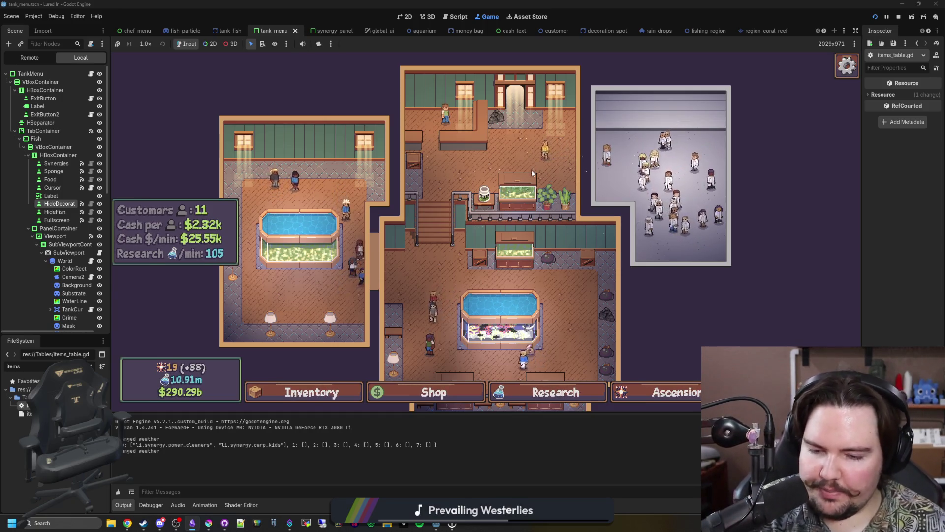
Check the travel destinations list, then bring up the research tree
key("t")
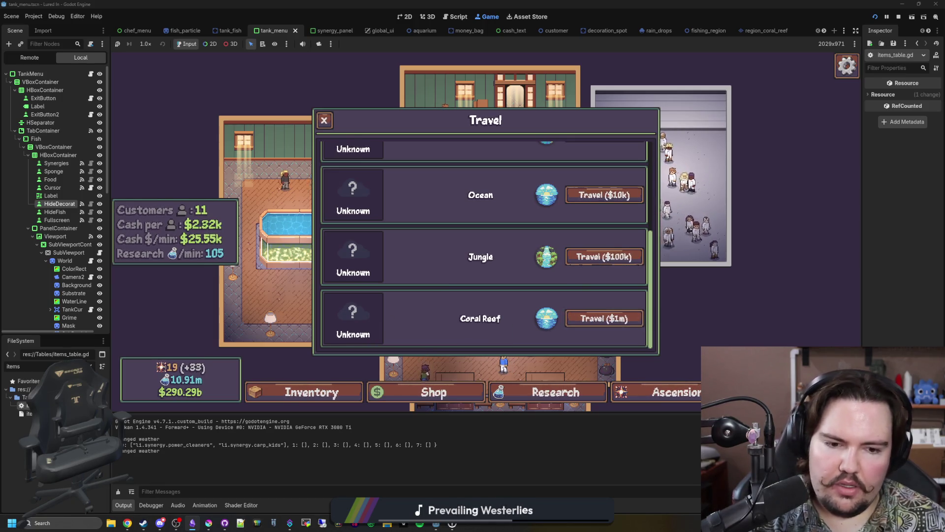
key("Escape")
scroll(616, 261, "up", 3)
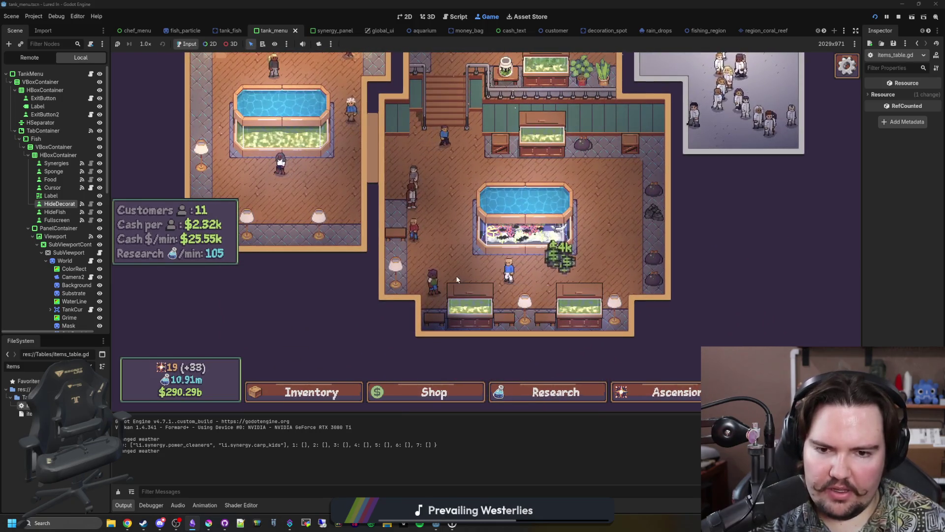
scroll(429, 271, "up", 1)
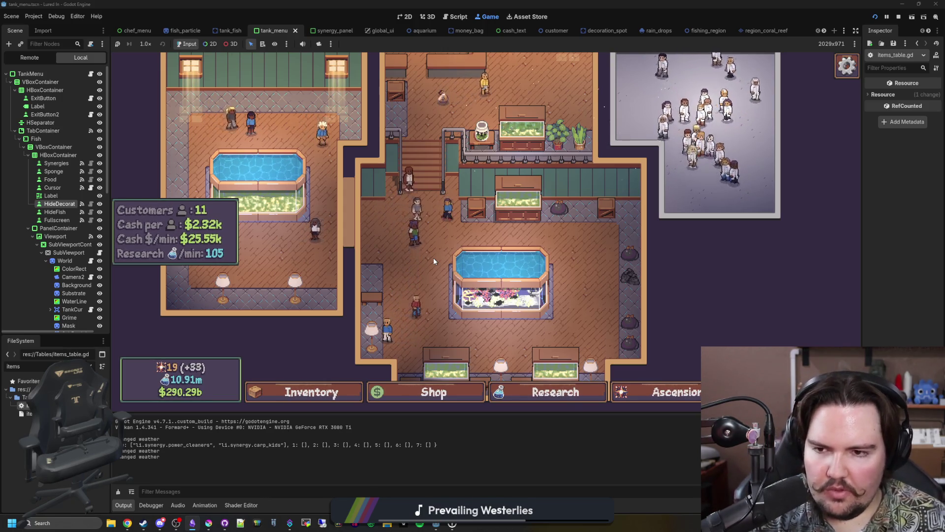
left_click(556, 392)
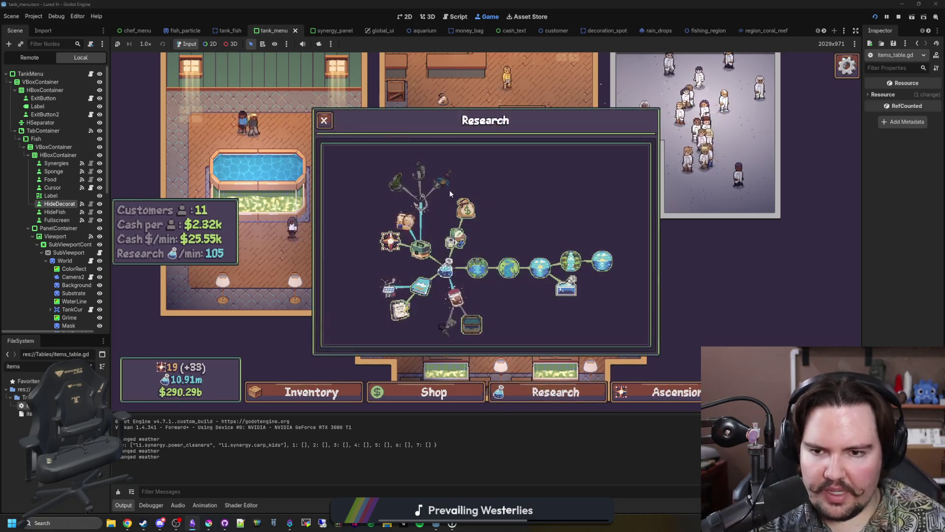
Close the research tree and travel to the Pond for free
mouse_move(454, 238)
scroll(454, 239, "down", 3)
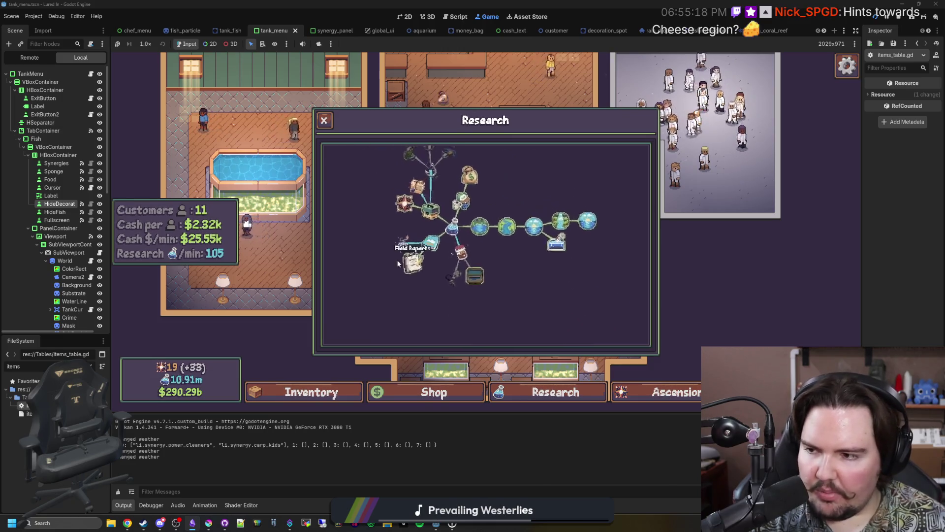
left_click(324, 119)
left_click(633, 301)
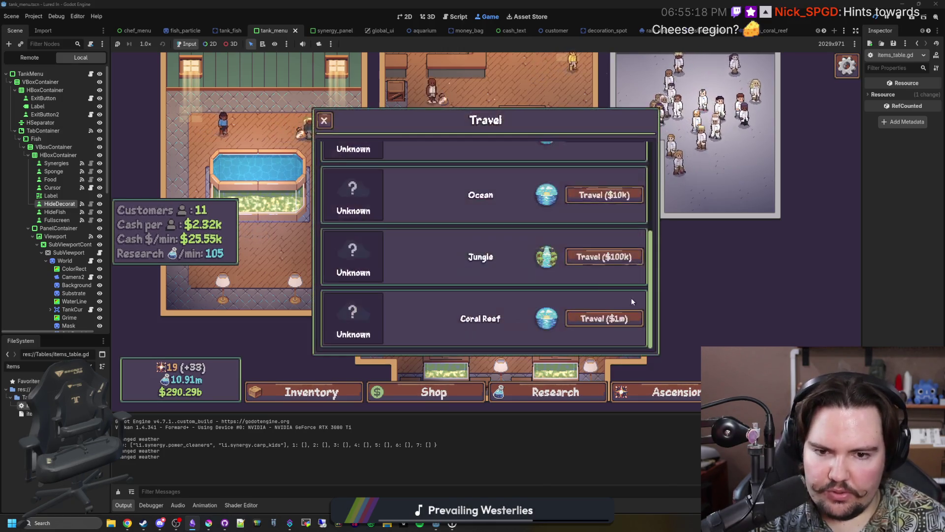
scroll(551, 269, "up", 5)
left_click(604, 172)
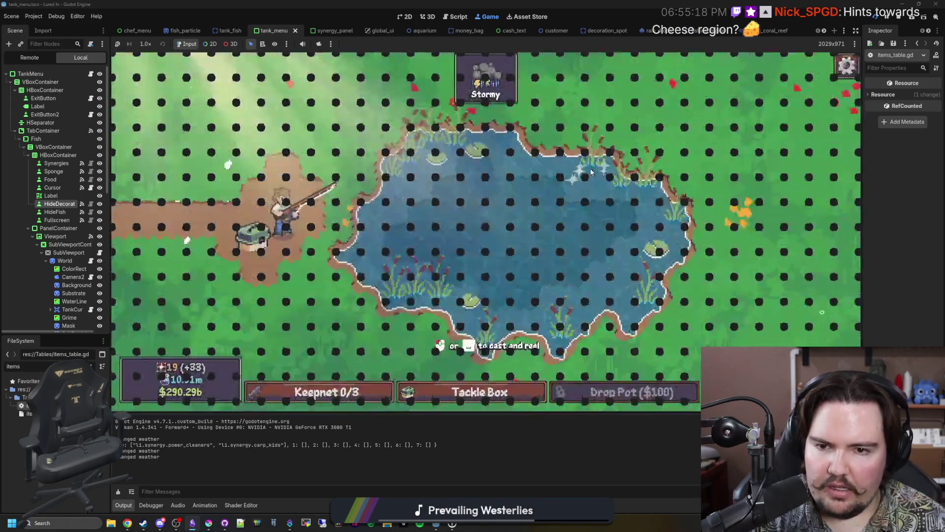
Compare the tackle box's Bait and Lures lists at the pond, then close it
left_click(478, 392)
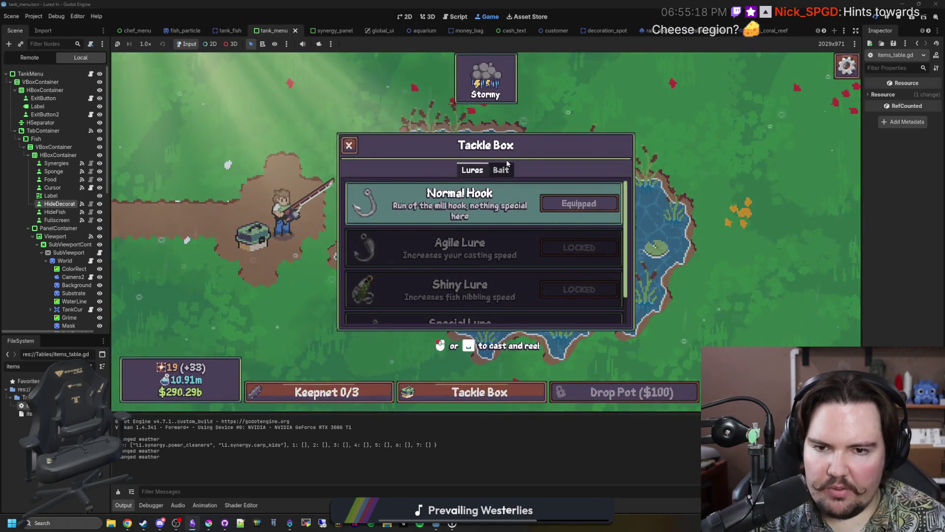
left_click(502, 175)
left_click(470, 173)
left_click(502, 174)
left_click(467, 173)
left_click(506, 178)
left_click(470, 171)
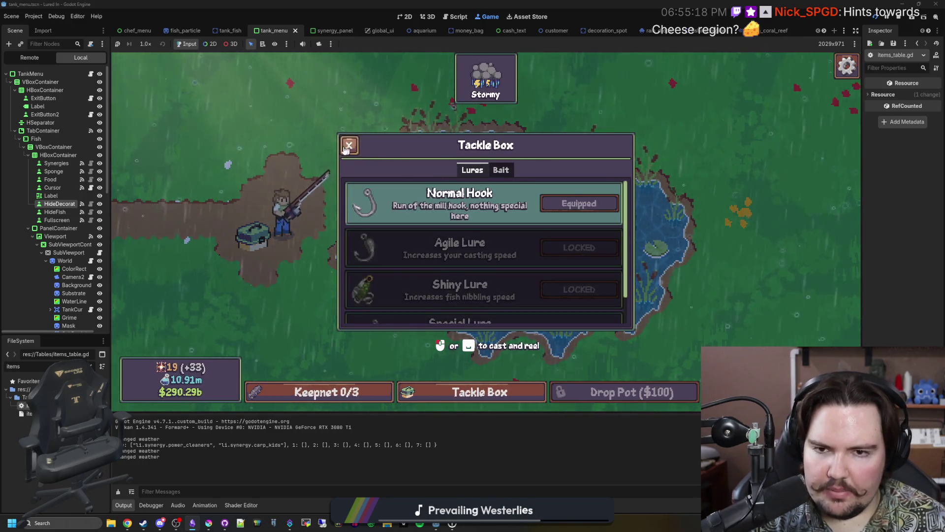
left_click(347, 148)
Return from the pond to the aquarium and open the fish inventory
key("Escape")
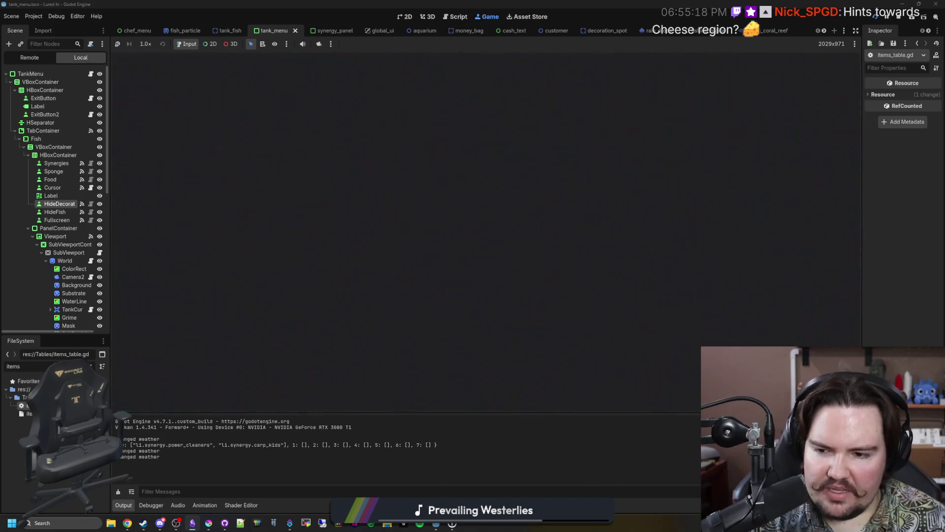
scroll(483, 225, "down", 3)
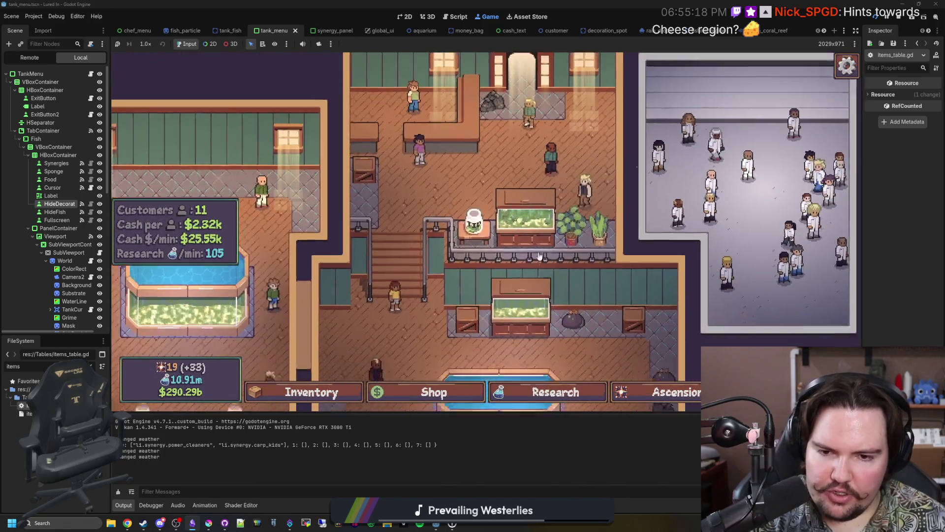
scroll(539, 299, "up", 3)
left_click(304, 392)
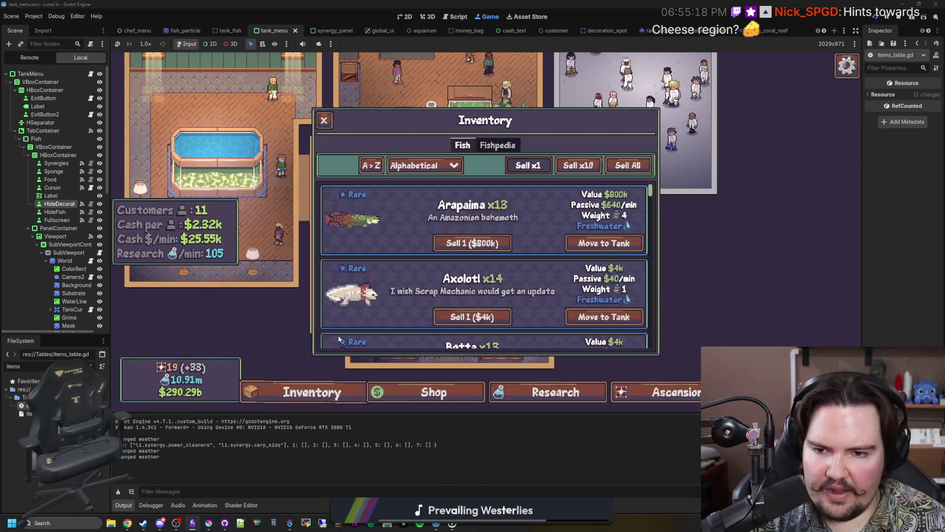
Switch to the Fishpedia and inspect several pond fish plus the Coral Reef starfish
left_click(498, 145)
left_click(415, 256)
scroll(418, 266, "down", 6)
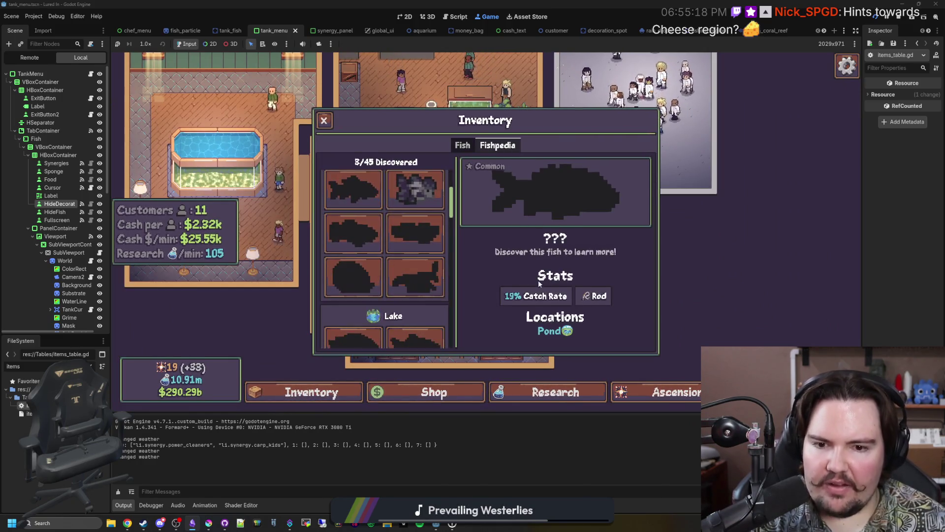
left_click(413, 322)
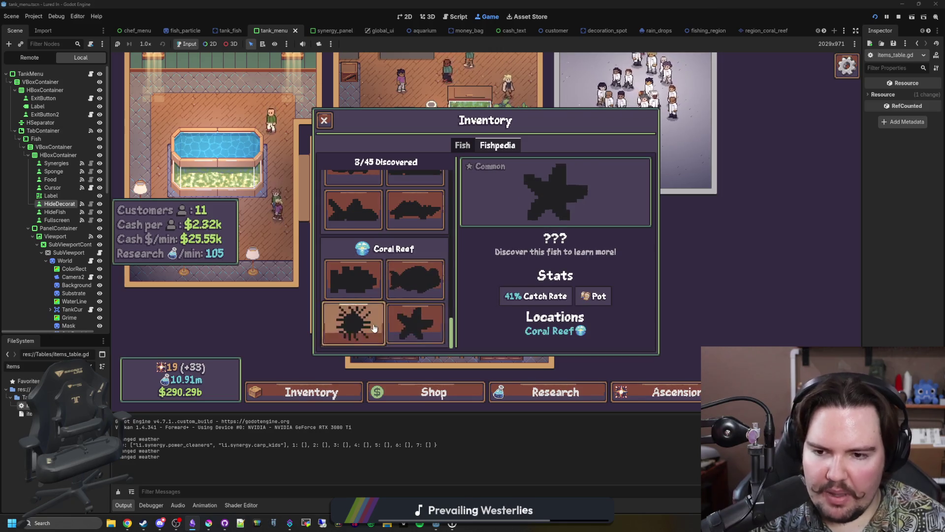
left_click(372, 291)
scroll(374, 246, "up", 8)
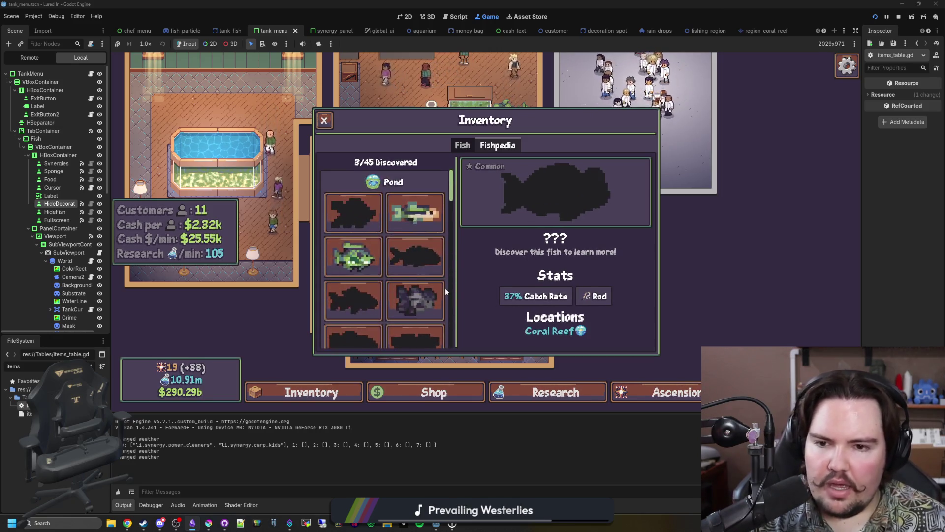
left_click(415, 256)
left_click(415, 301)
left_click(368, 293)
scroll(368, 292, "down", 8)
Inspect the spiky, star-shaped and round Coral Reef fish entries
left_click(415, 279)
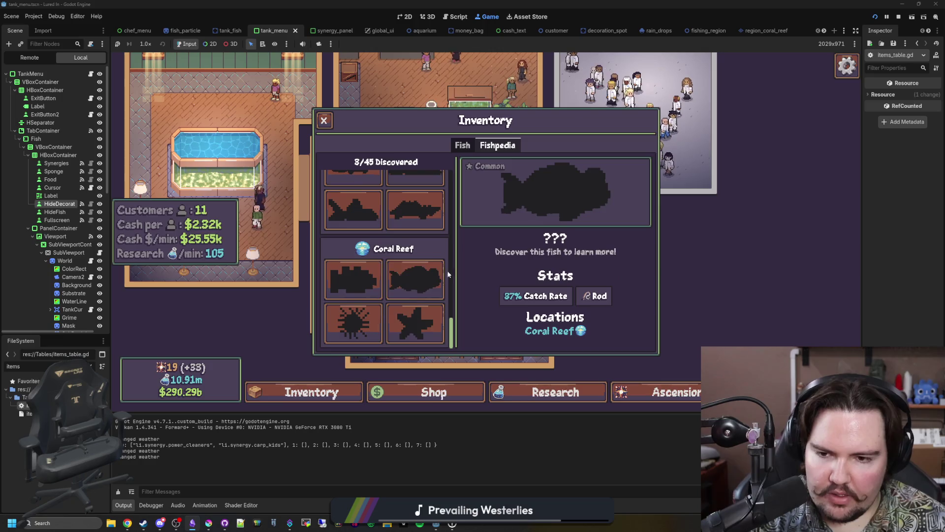
left_click(376, 323)
left_click(412, 321)
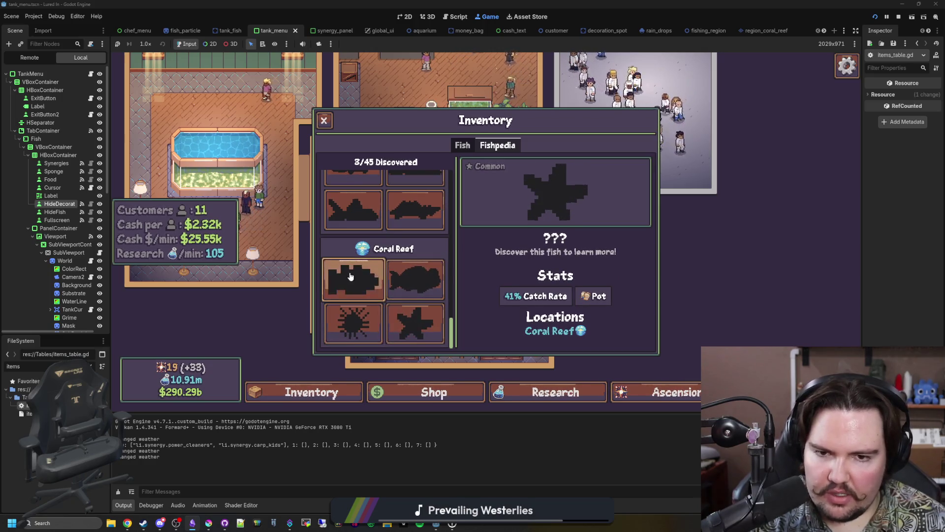
left_click(415, 323)
left_click(415, 278)
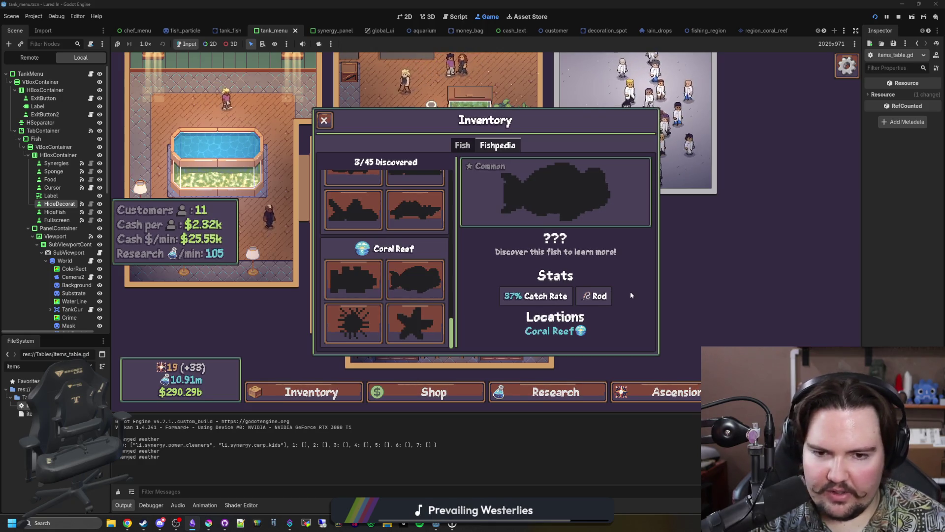
scroll(373, 276, "up", 10)
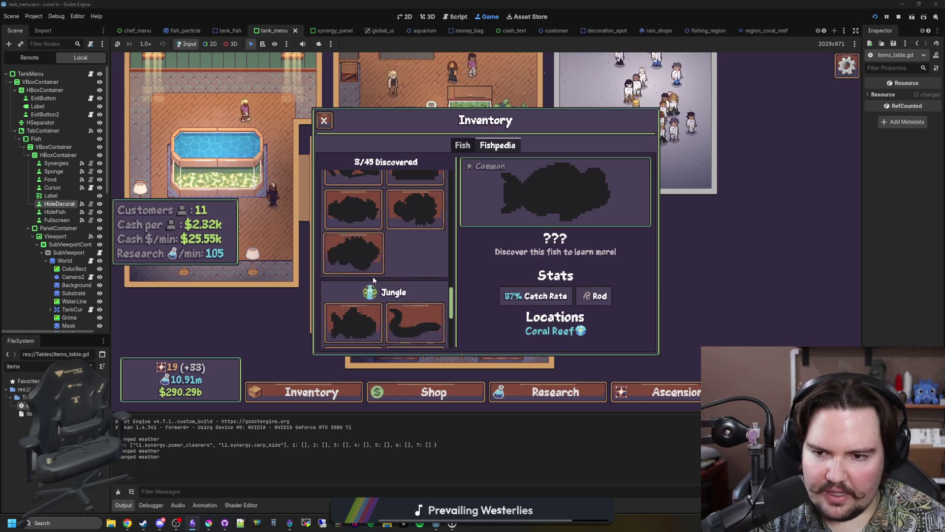
scroll(378, 267, "up", 10)
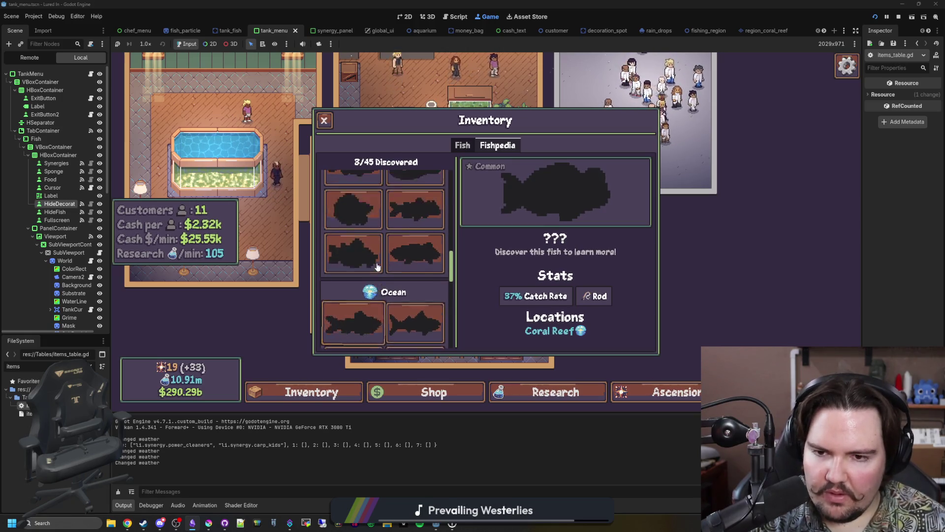
scroll(378, 268, "up", 10)
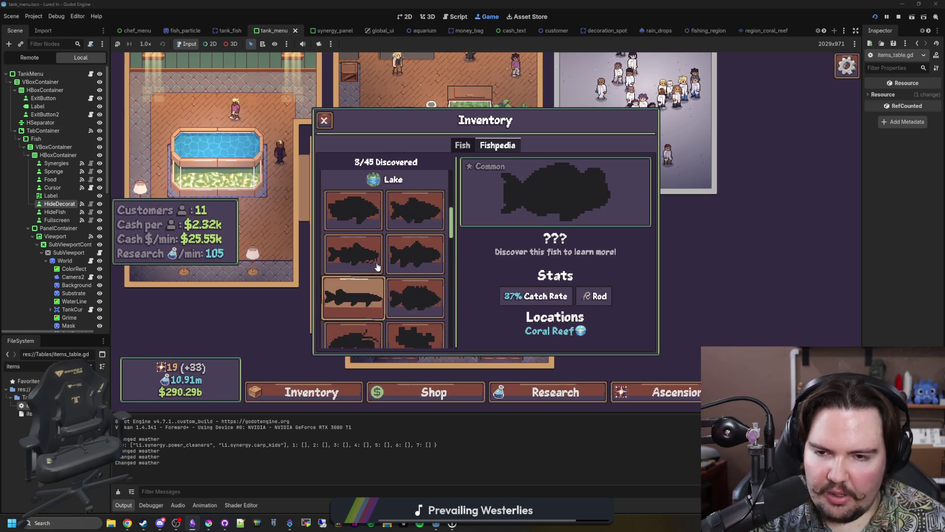
scroll(410, 278, "down", 20)
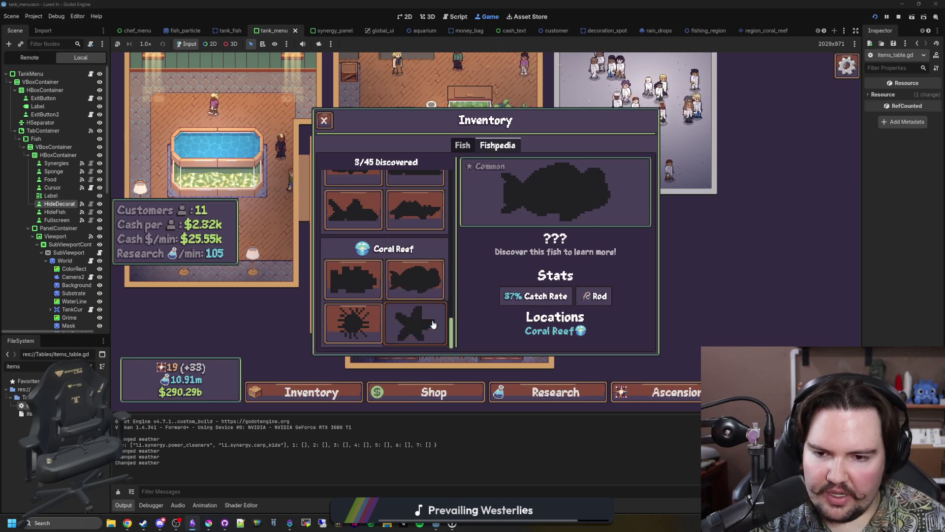
Compare the Coral Reef starfish and spiky urchin entries
left_click(415, 318)
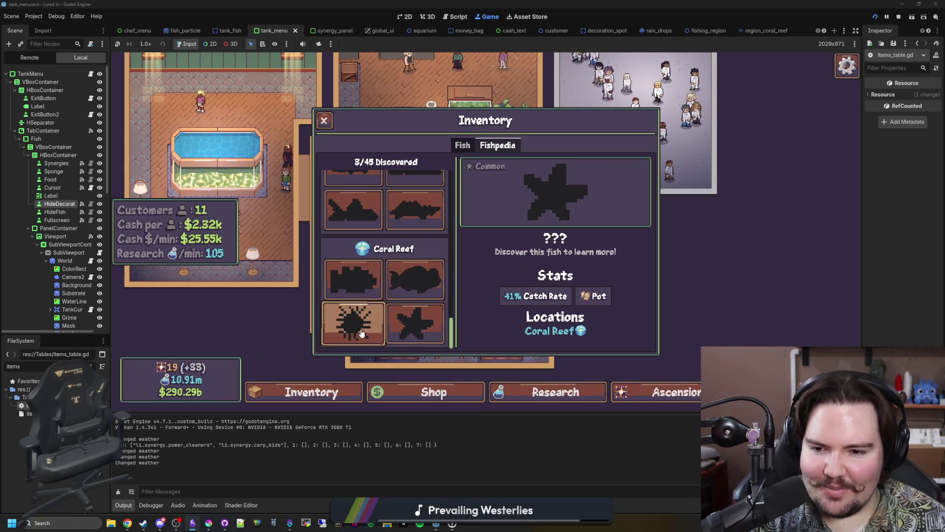
left_click(351, 321)
left_click(409, 323)
left_click(353, 322)
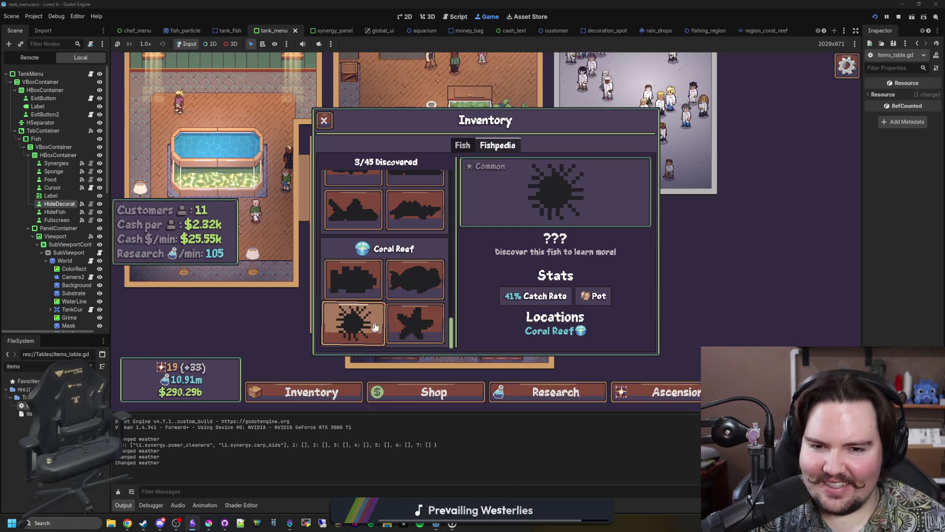
left_click(415, 322)
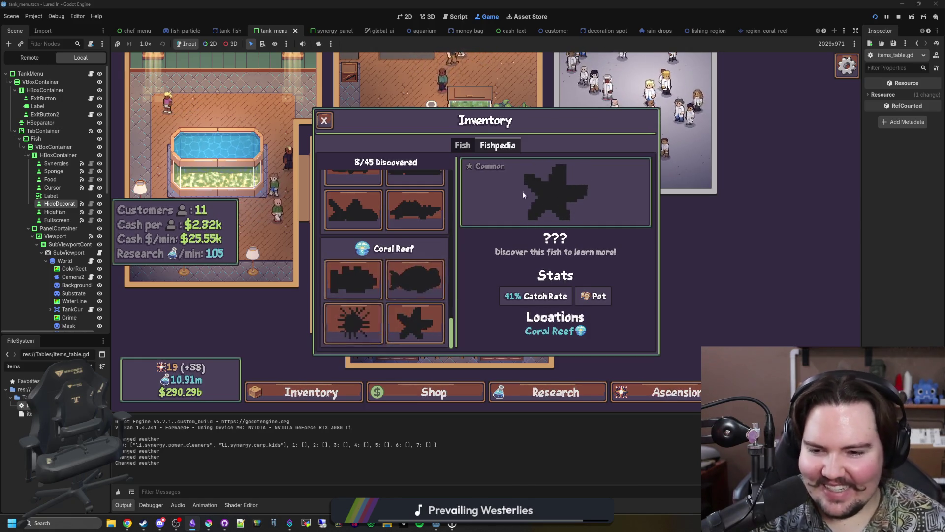
scroll(382, 311, "up", 1)
scroll(382, 310, "up", 6)
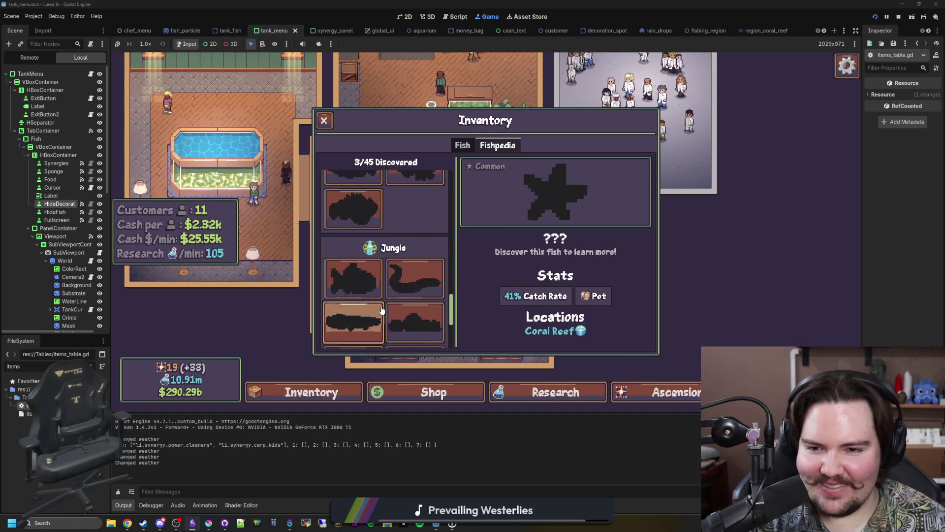
scroll(387, 300, "up", 8)
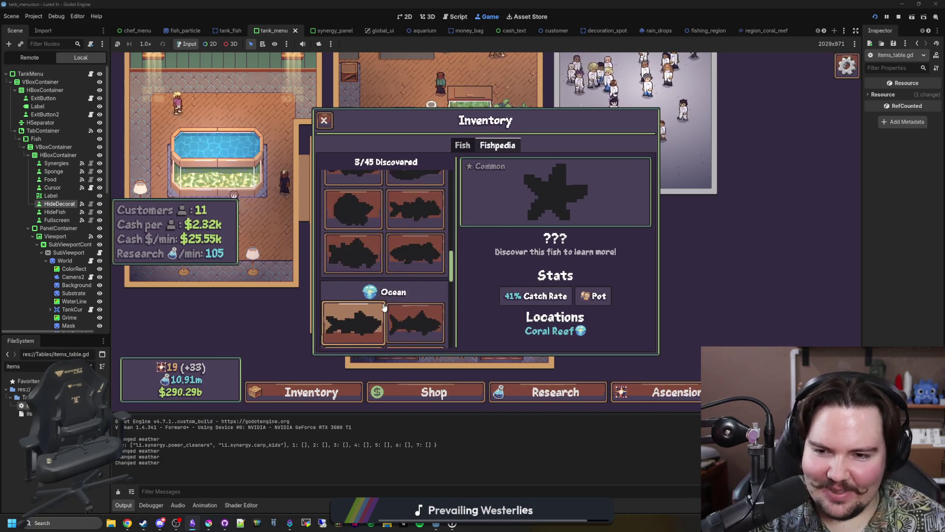
scroll(392, 292, "up", 8)
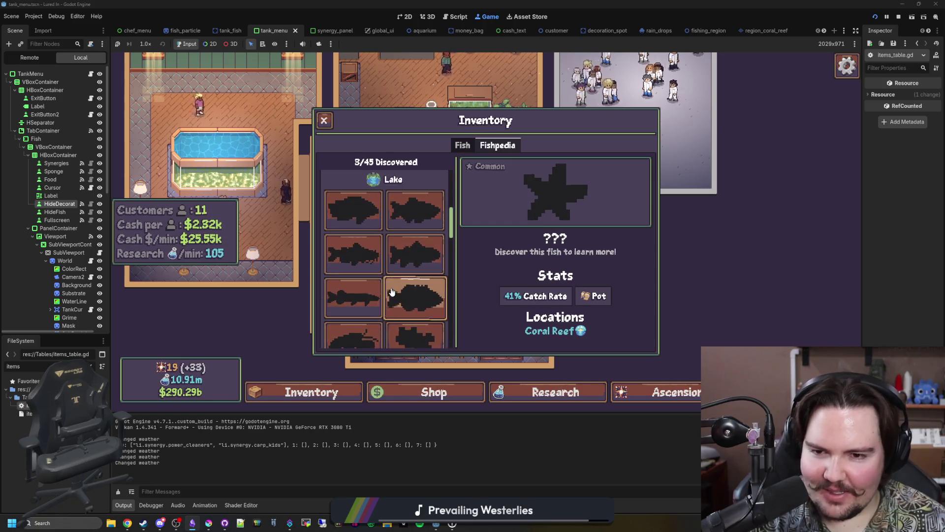
scroll(402, 257, "down", 15)
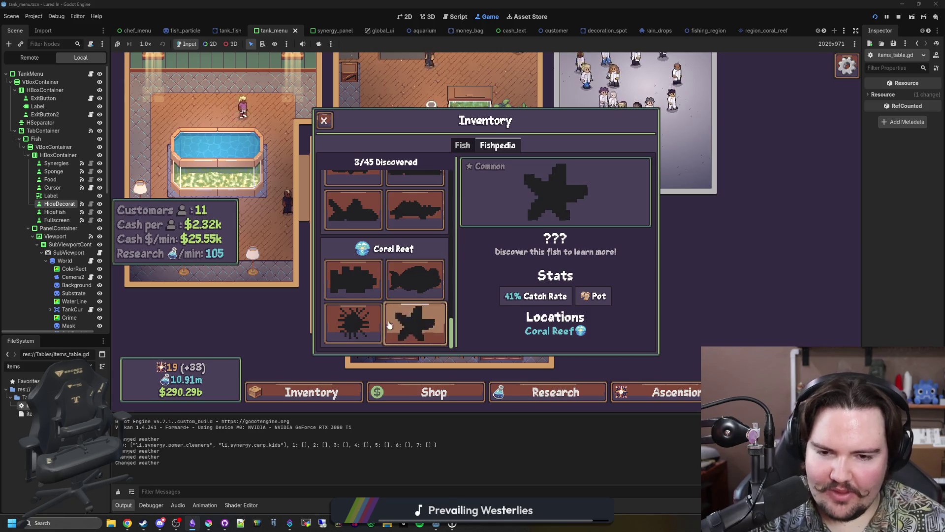
Check two more Coral Reef entries and the starfish again, then close the inventory
left_click(369, 326)
left_click(432, 295)
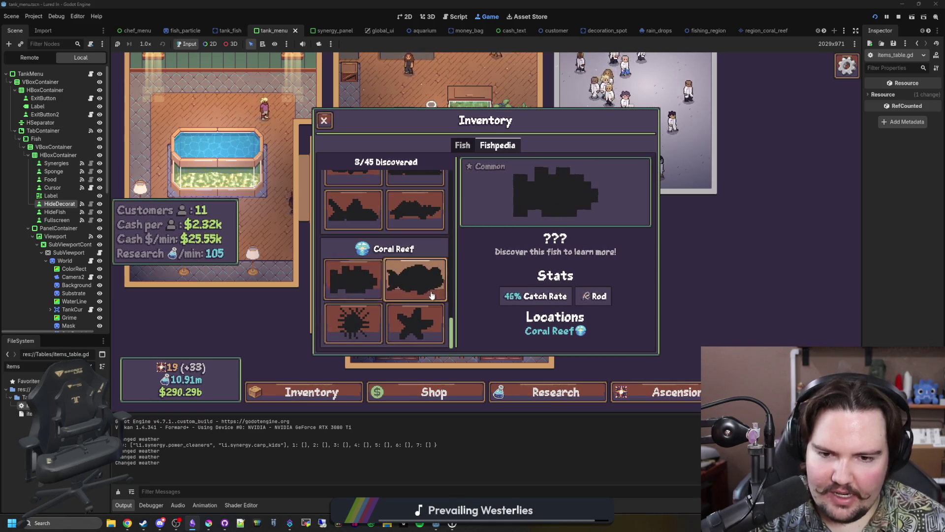
left_click(415, 322)
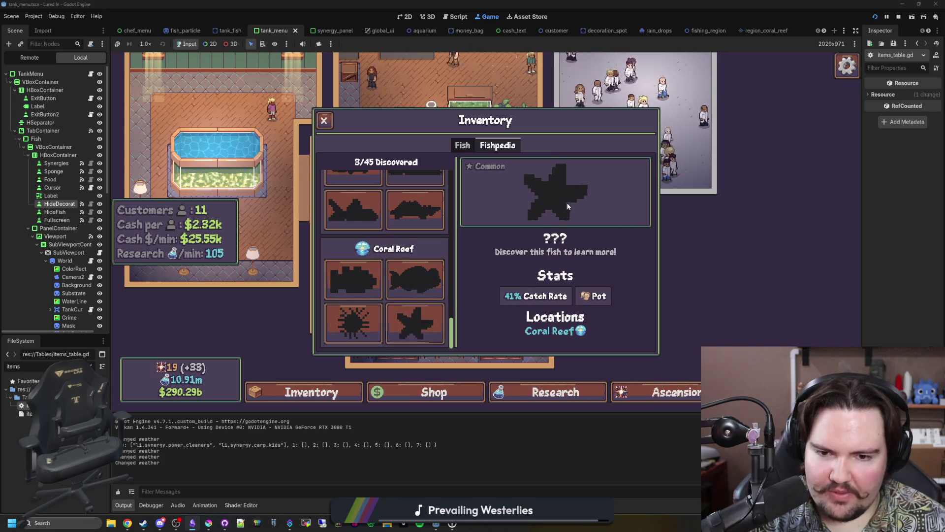
scroll(389, 286, "up", 3)
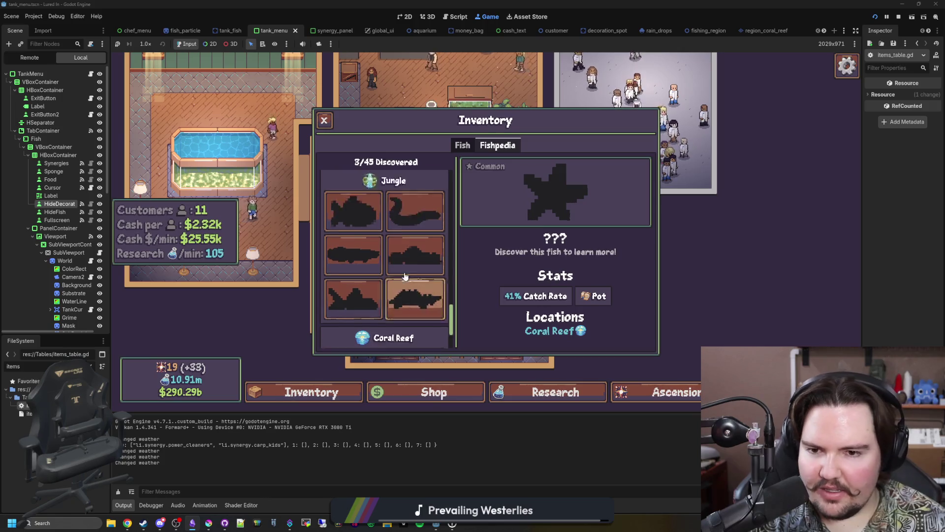
scroll(428, 251, "up", 10)
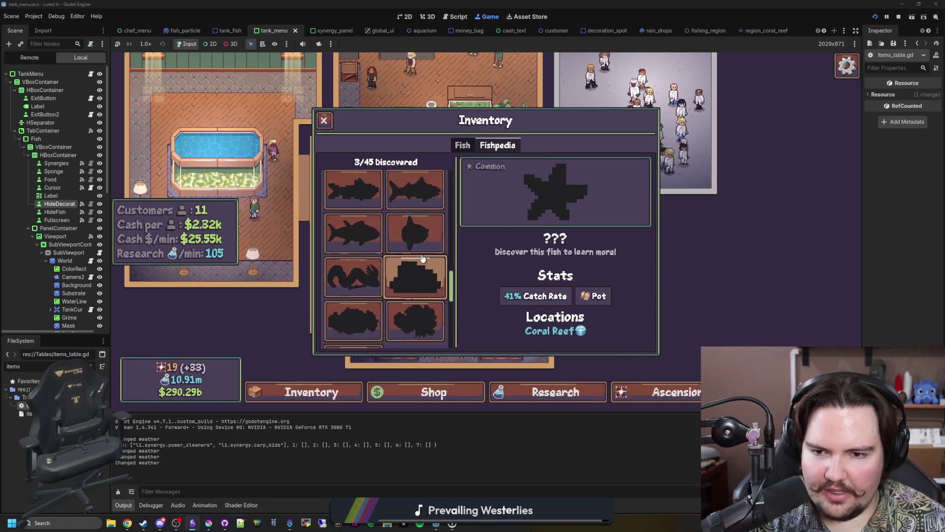
scroll(425, 253, "up", 2)
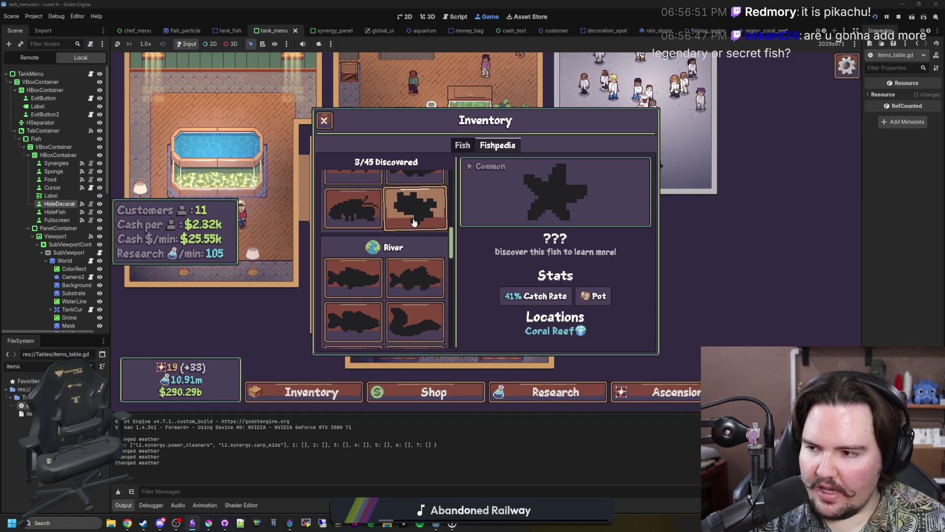
scroll(423, 238, "down", 10)
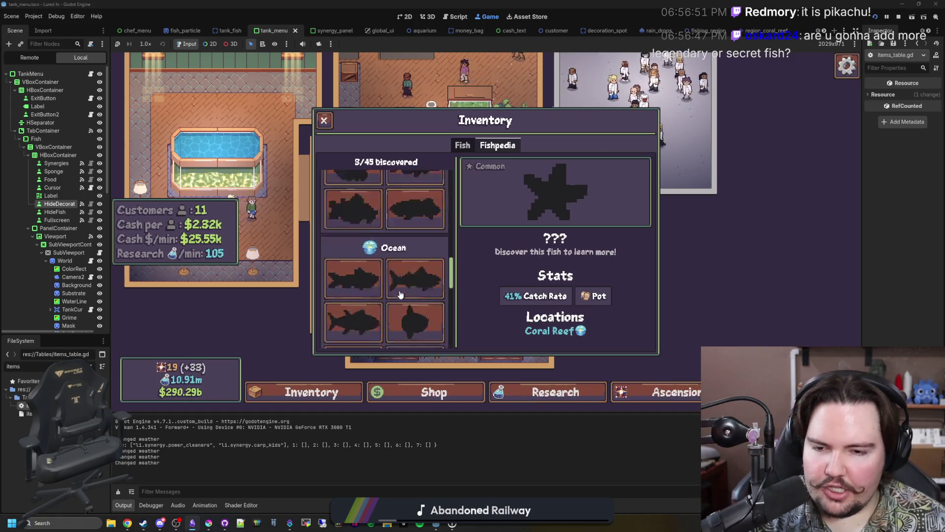
scroll(389, 256, "up", 10)
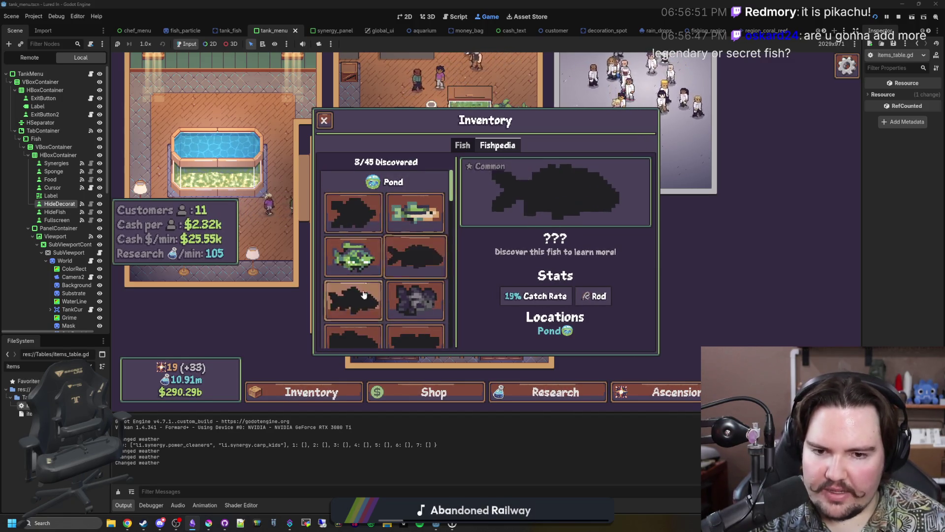
left_click(324, 121)
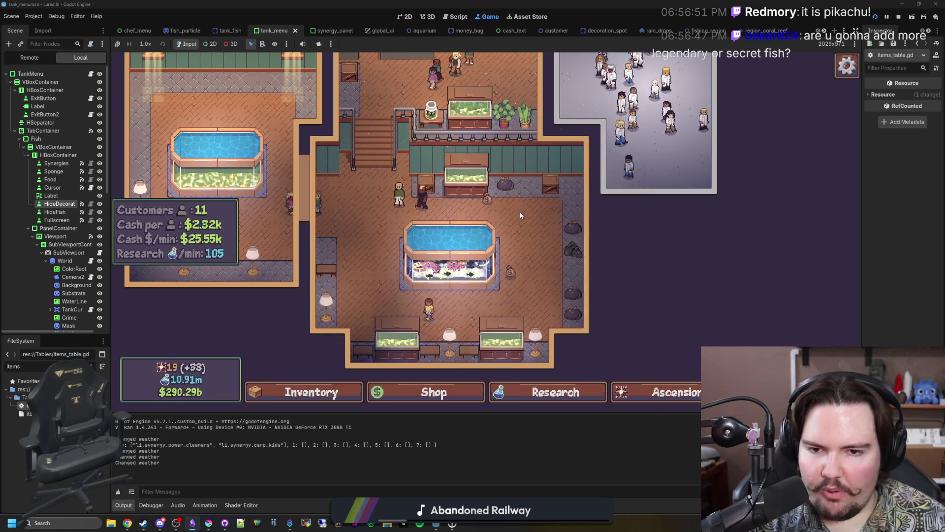
Open Large Fish Tank 1 and hide its decorations to show the fish, urchins and starfish
scroll(497, 246, "up", 3)
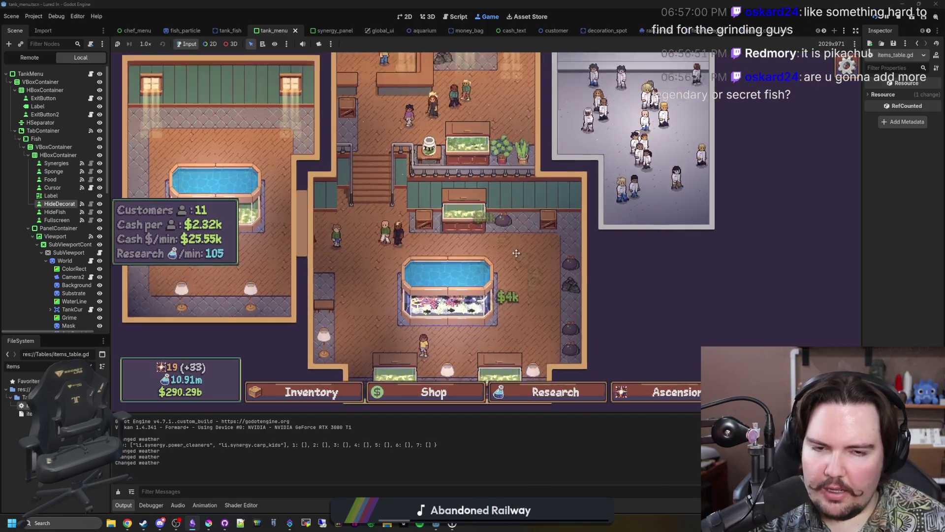
scroll(505, 303, "down", 3)
left_click(433, 228)
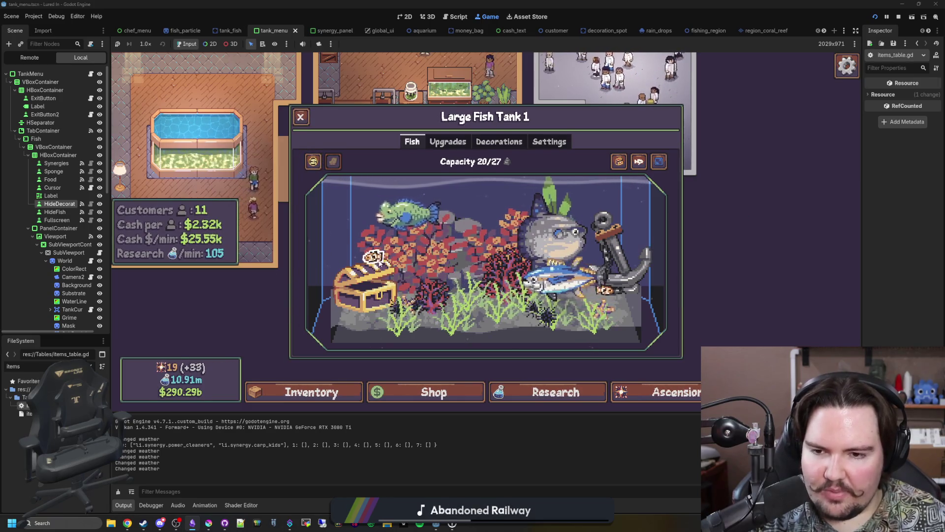
left_click(619, 161)
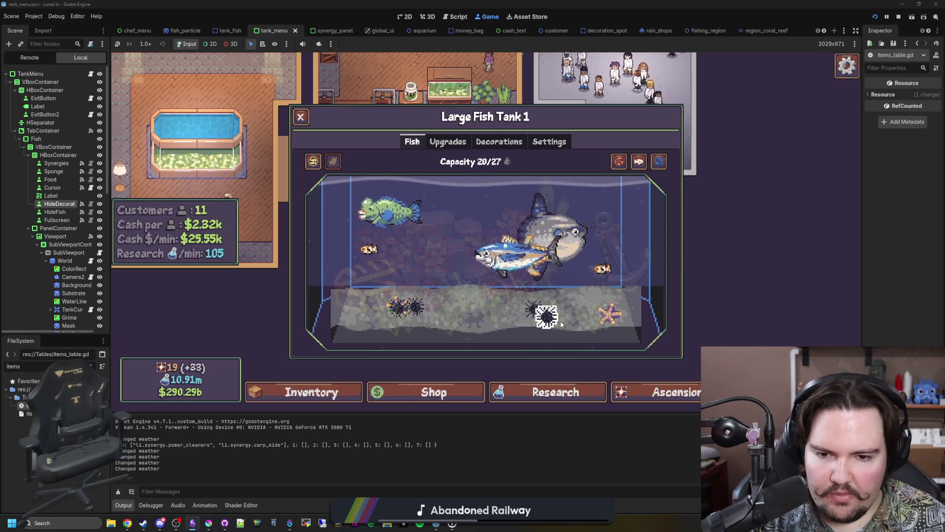
mouse_move(437, 318)
mouse_move(389, 298)
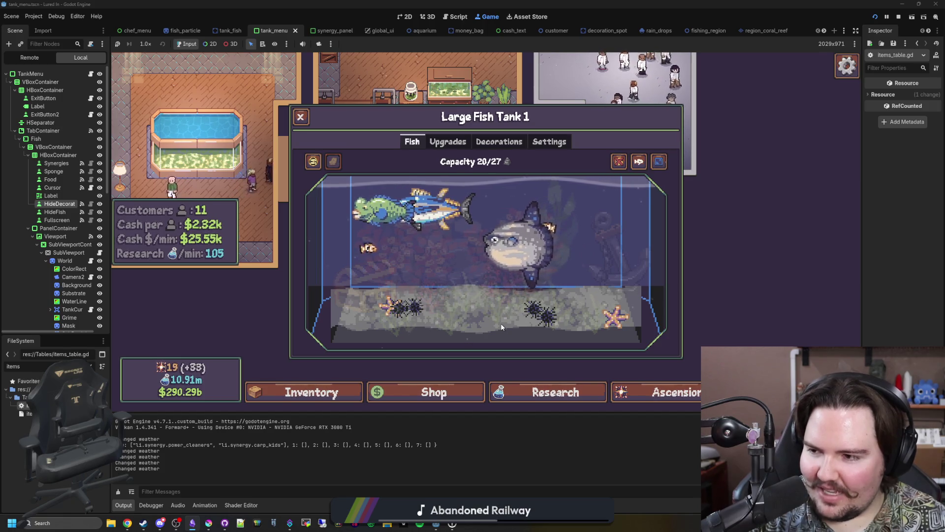
left_click(350, 393)
In the Fishpedia, view the legendary Pond fish and a common Lake fish
left_click(497, 145)
scroll(452, 310, "down", 2)
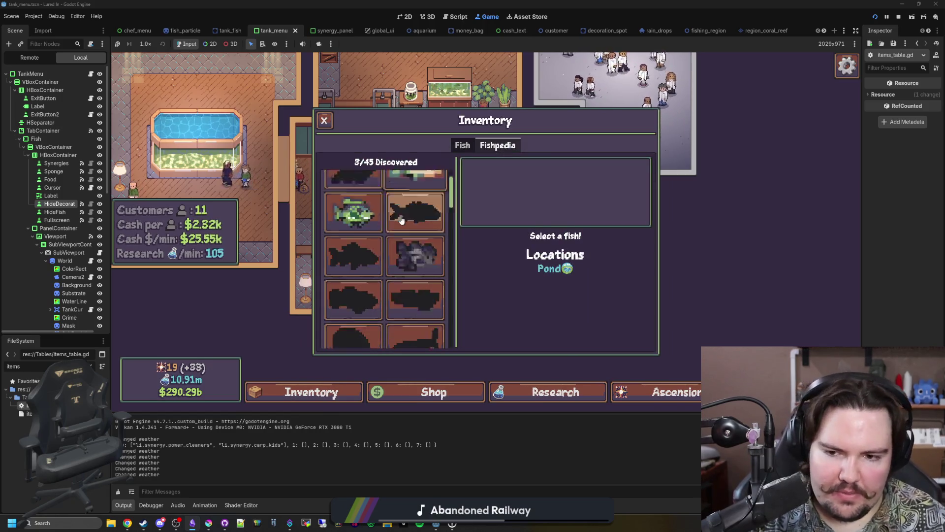
scroll(413, 295, "up", 2)
left_click(353, 320)
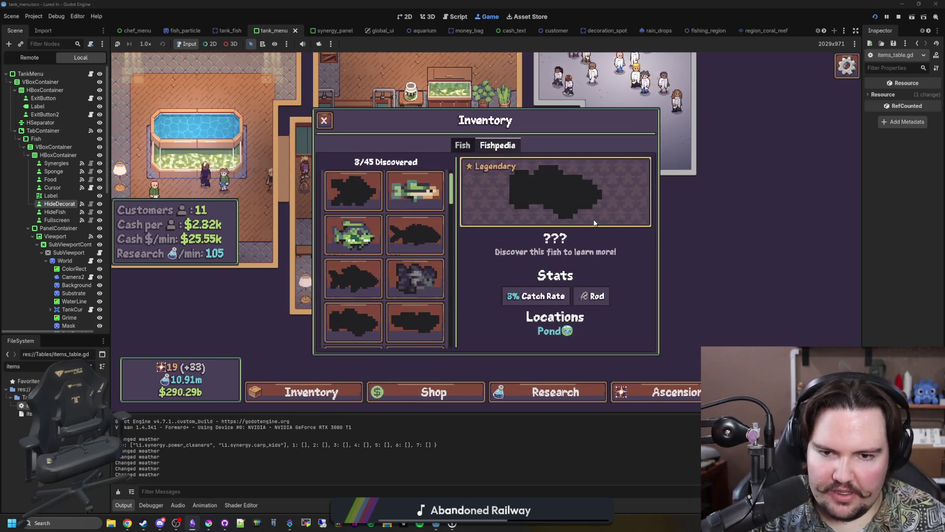
scroll(418, 276, "down", 2)
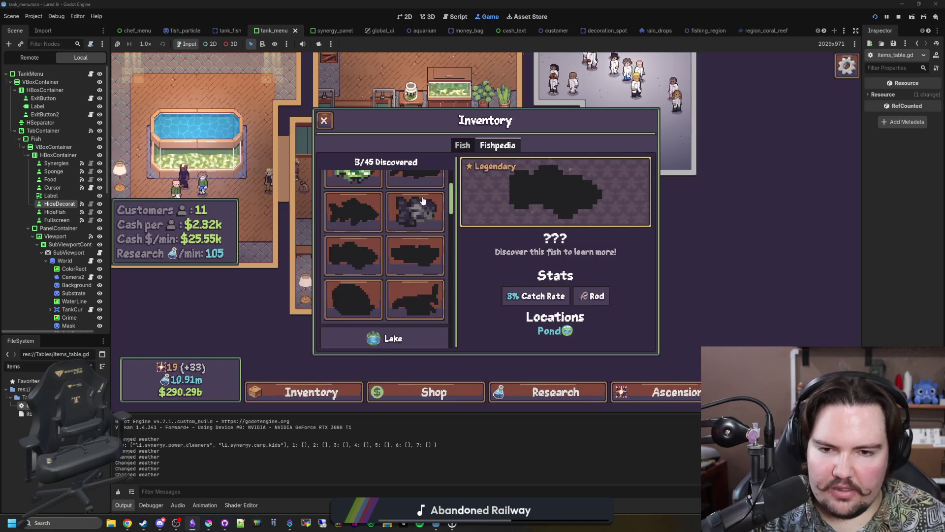
scroll(421, 222, "down", 4)
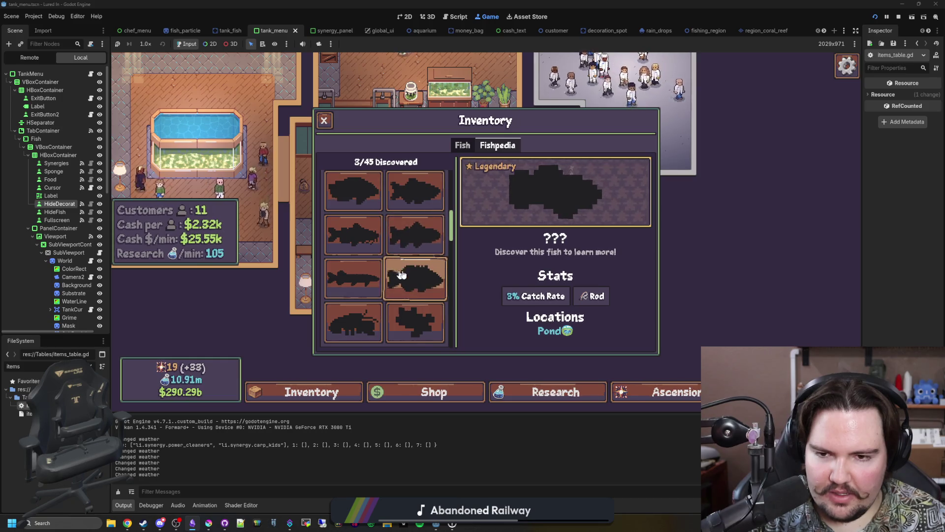
left_click(425, 248)
View two River fish entries, including the legendary one, and the common starfish
scroll(403, 258, "down", 1)
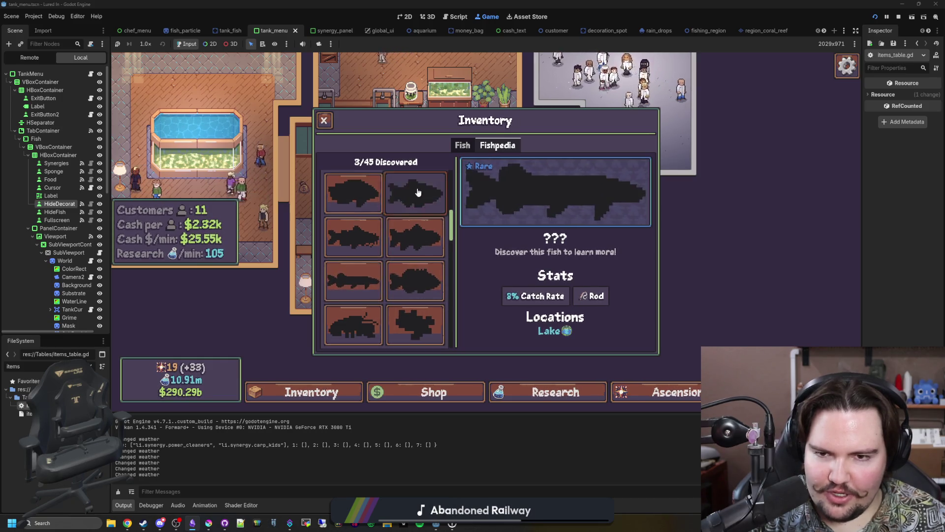
scroll(382, 271, "down", 2)
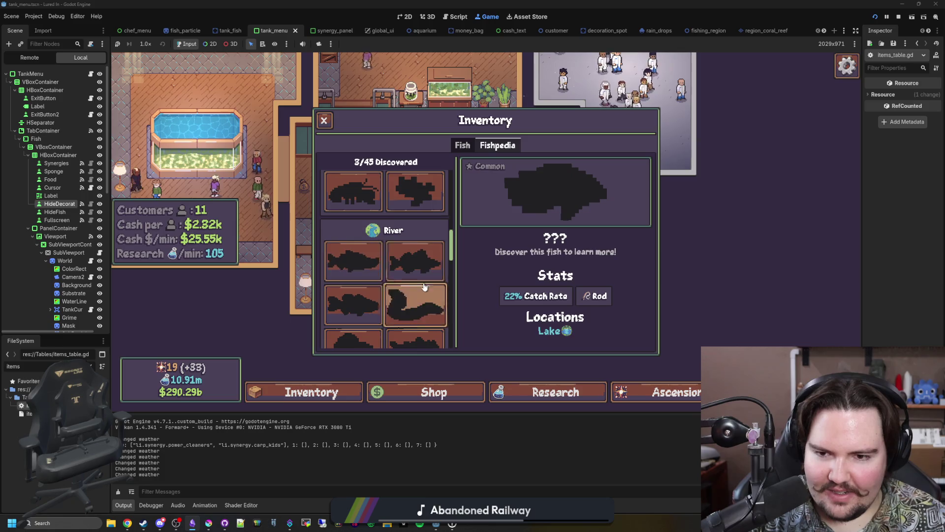
left_click(355, 302)
scroll(355, 302, "down", 1)
left_click(399, 309)
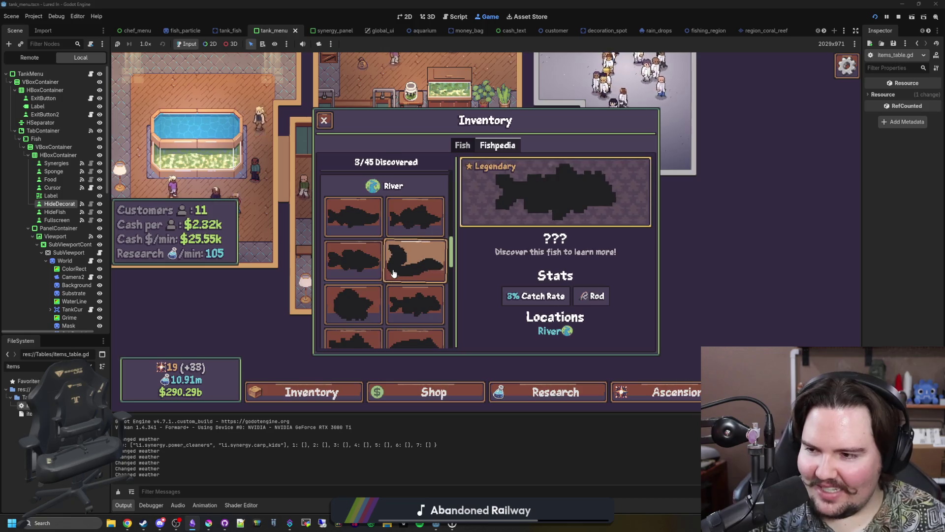
scroll(394, 271, "down", 6)
scroll(394, 261, "down", 5)
left_click(415, 322)
Scroll the Fishpedia down through the undiscovered Coral Reef fish
scroll(370, 331, "up", 10)
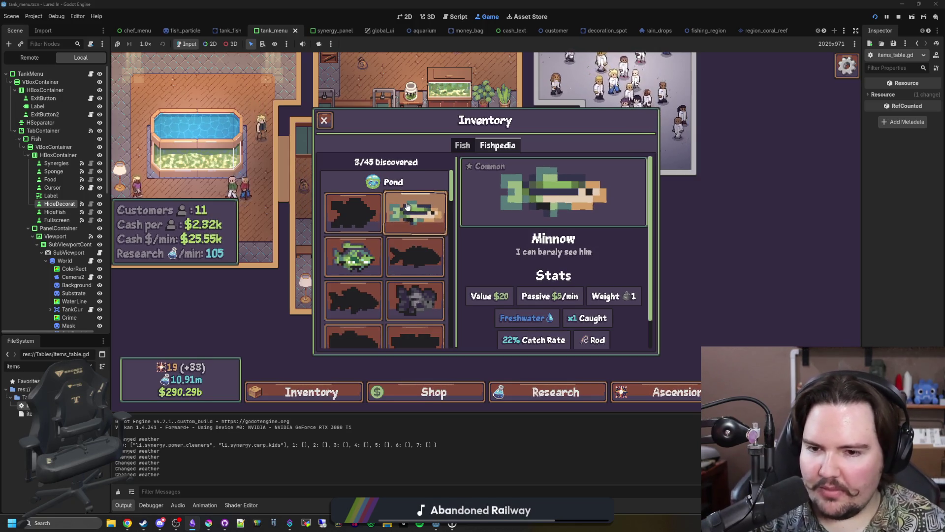
scroll(407, 206, "down", 5)
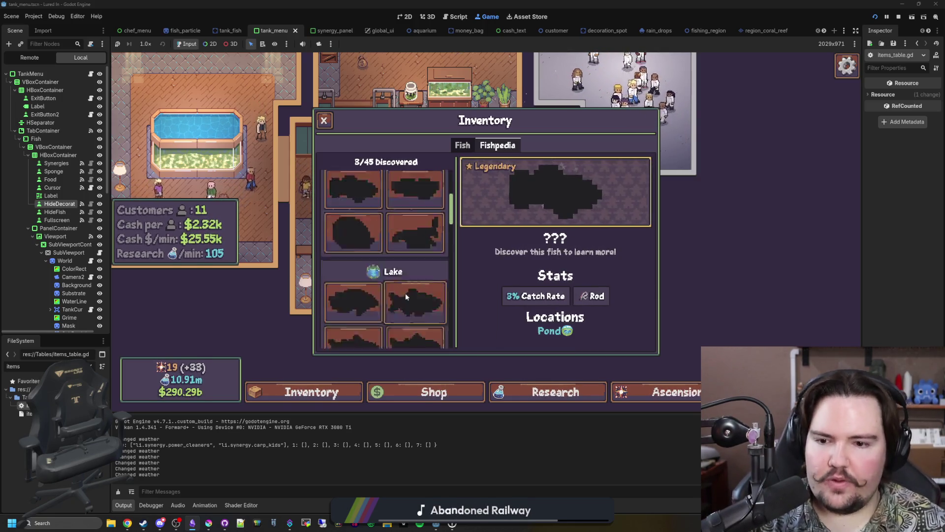
scroll(406, 293, "down", 2)
scroll(404, 286, "down", 3)
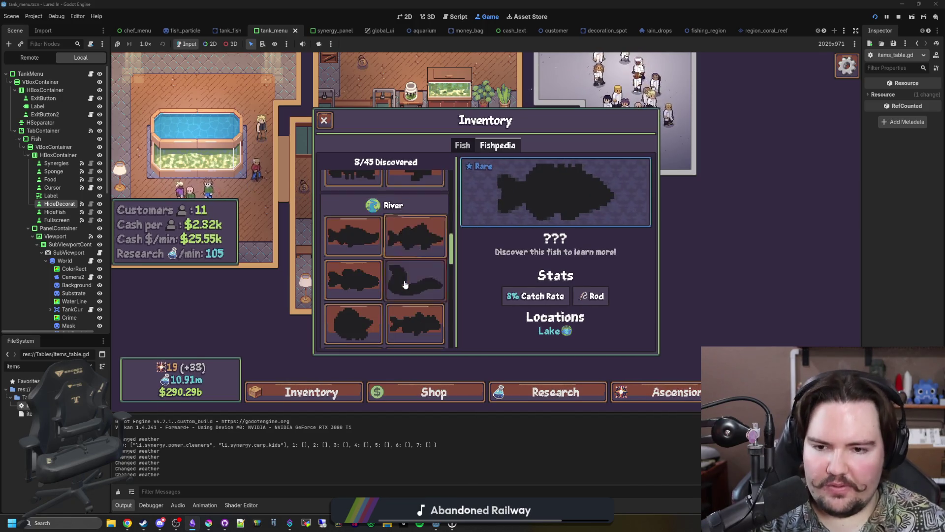
scroll(405, 285, "down", 1)
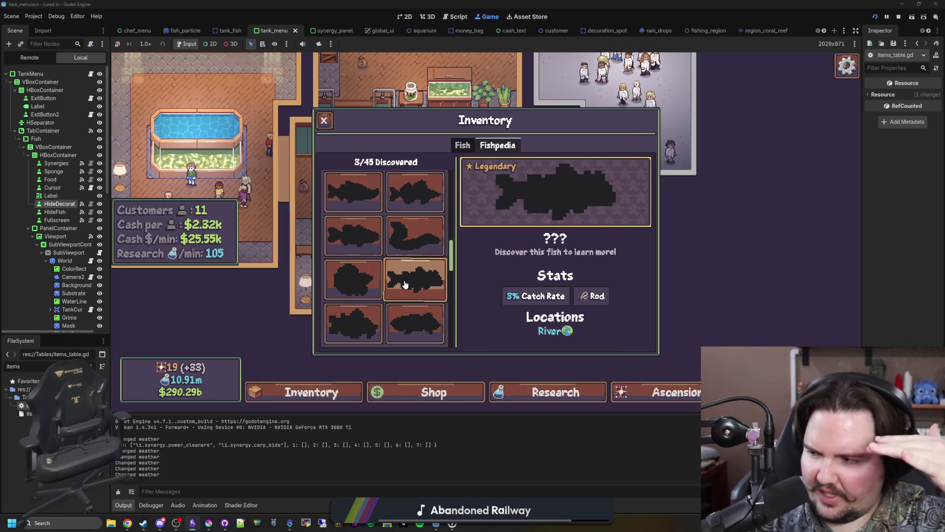
scroll(404, 284, "up", 5)
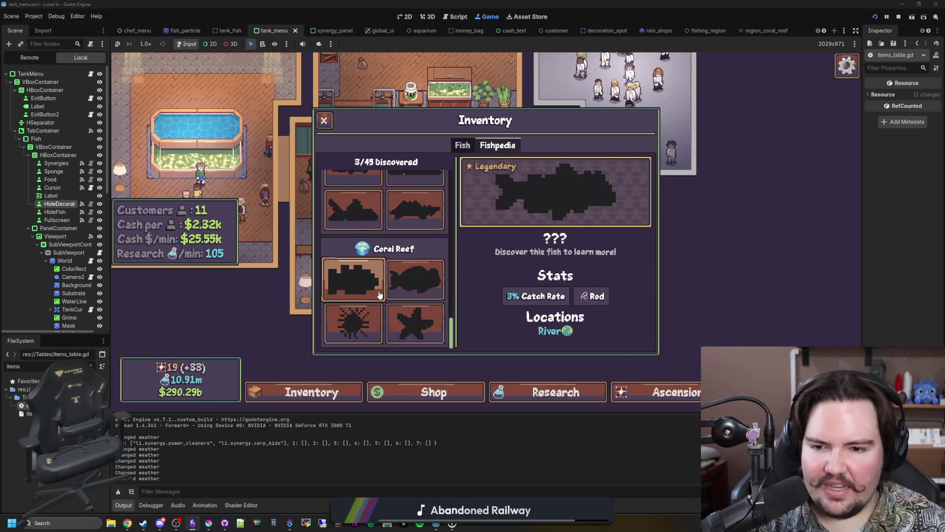
scroll(403, 284, "down", 3)
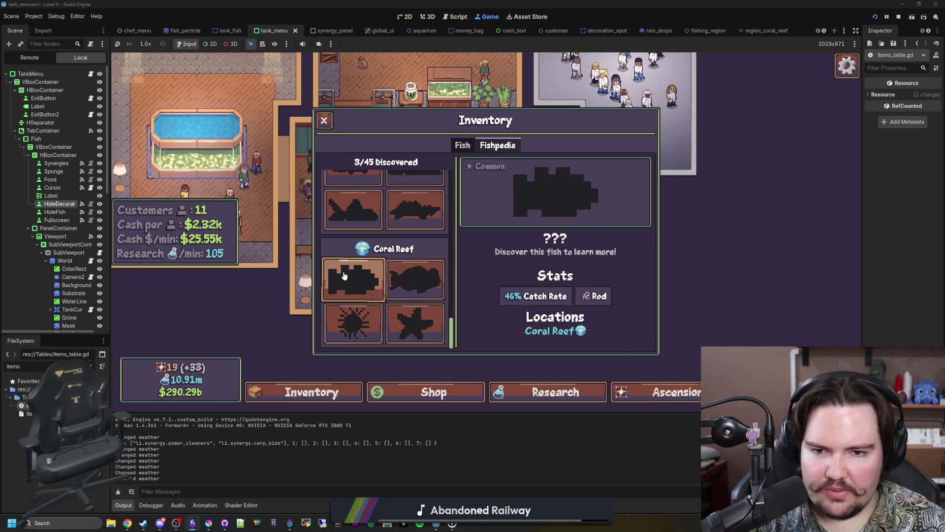
View the 37% catch-rate Coral Reef fish and compare the first two Coral Reef entries
left_click(402, 282)
scroll(402, 283, "up", 5)
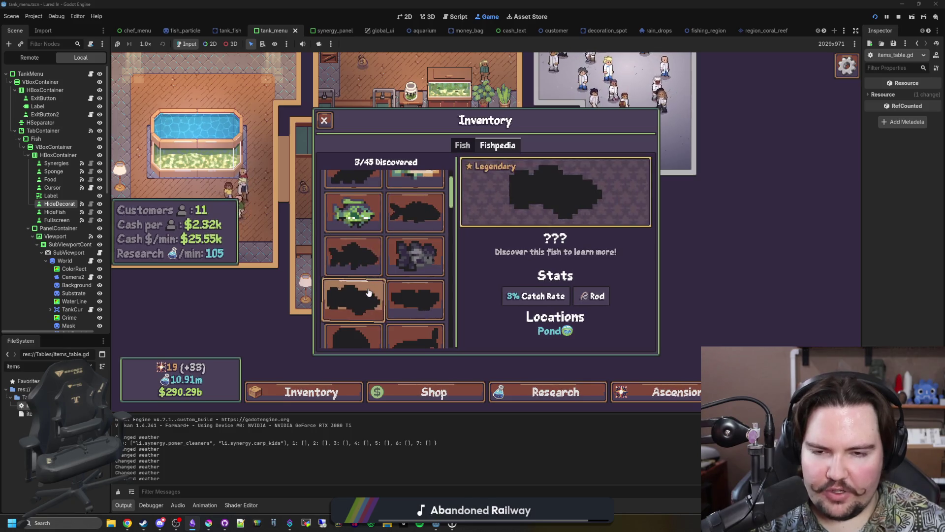
scroll(368, 292, "down", 5)
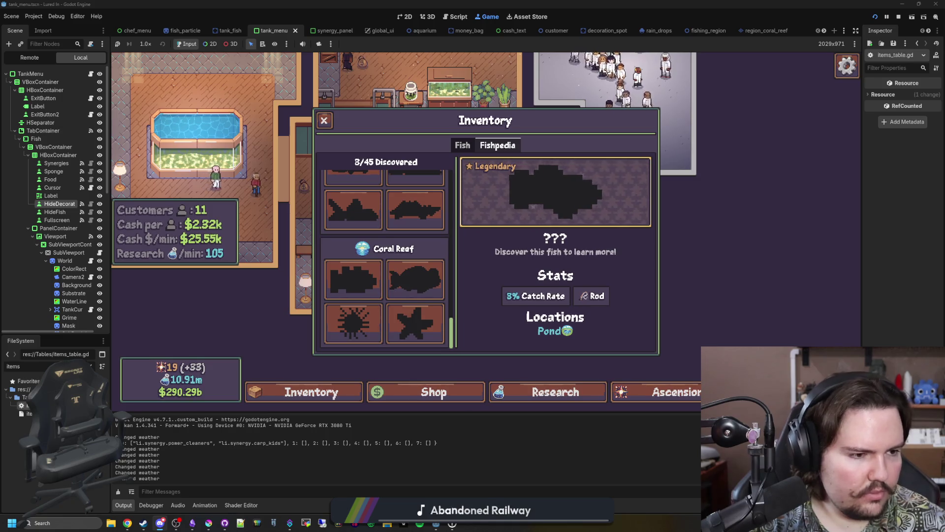
left_click(377, 283)
left_click(412, 279)
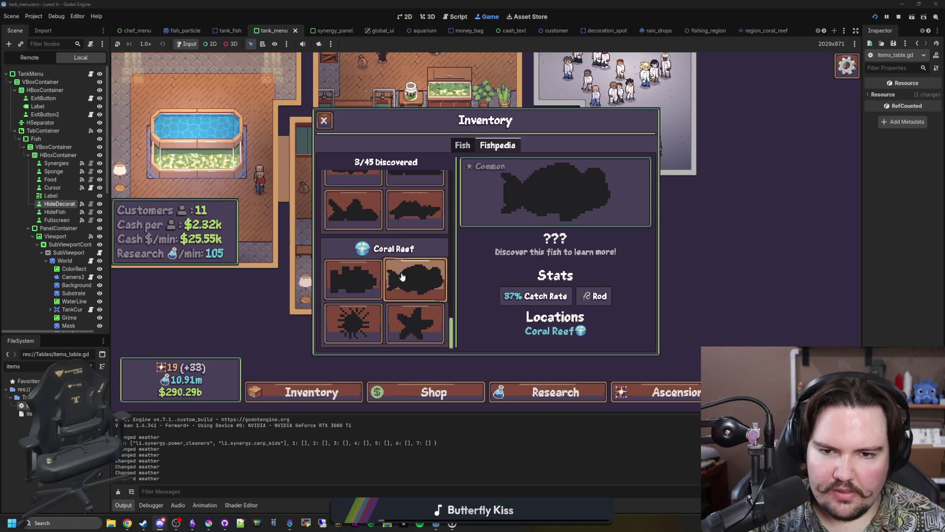
left_click(354, 302)
scroll(443, 296, "up", 1)
scroll(443, 296, "down", 1)
scroll(363, 197, "up", 1)
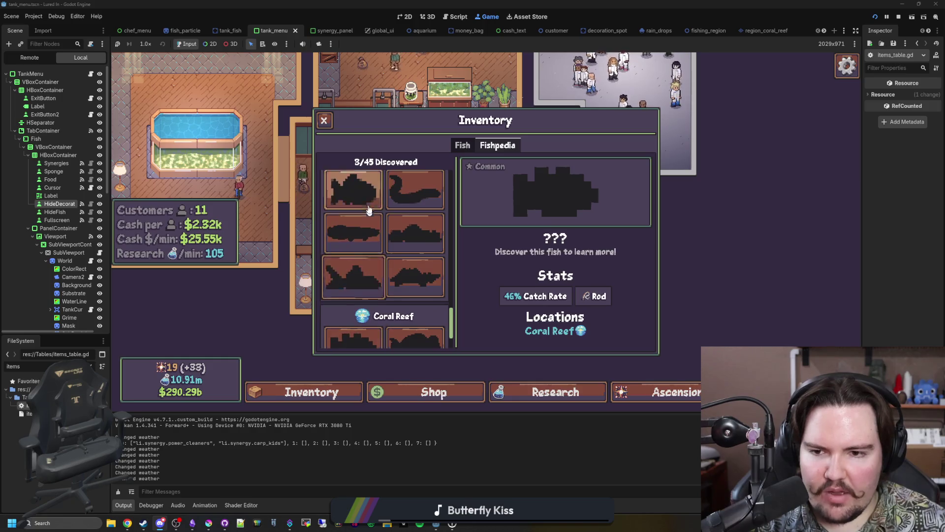
scroll(365, 232, "down", 4)
scroll(367, 267, "up", 3)
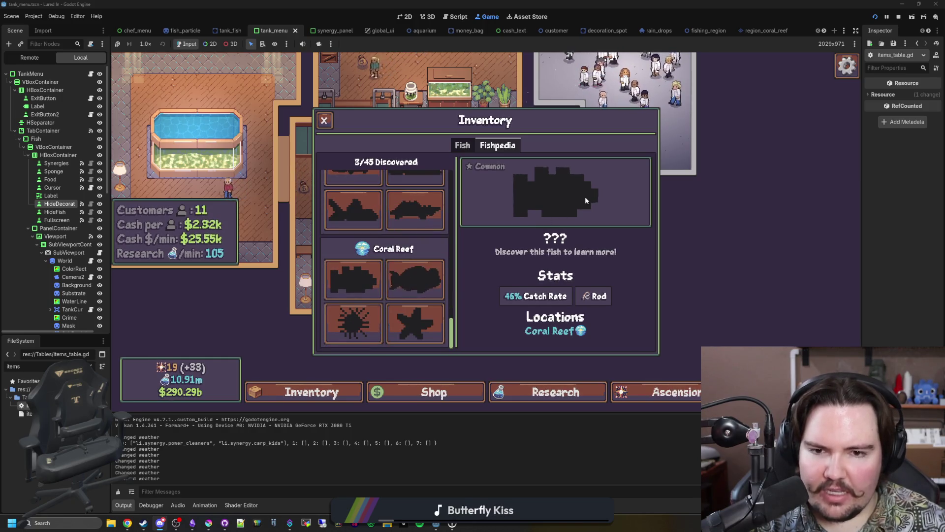
Step through the round, blocky and spiky Coral Reef entries, then close the inventory
left_click(390, 295)
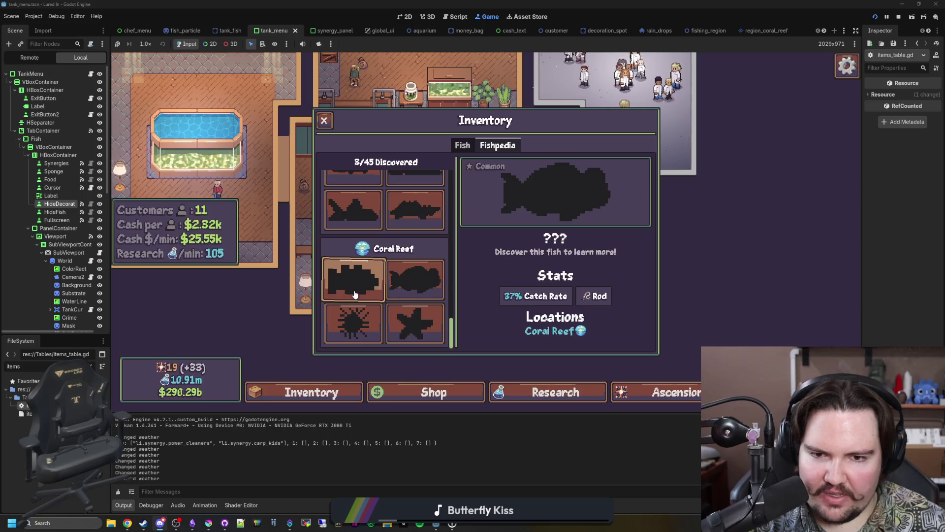
left_click(354, 294)
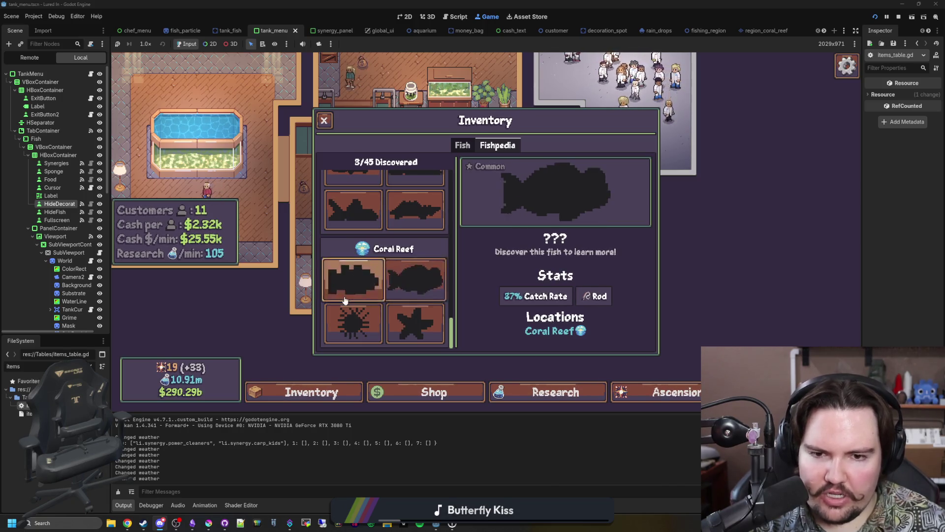
key("Down")
key("Right")
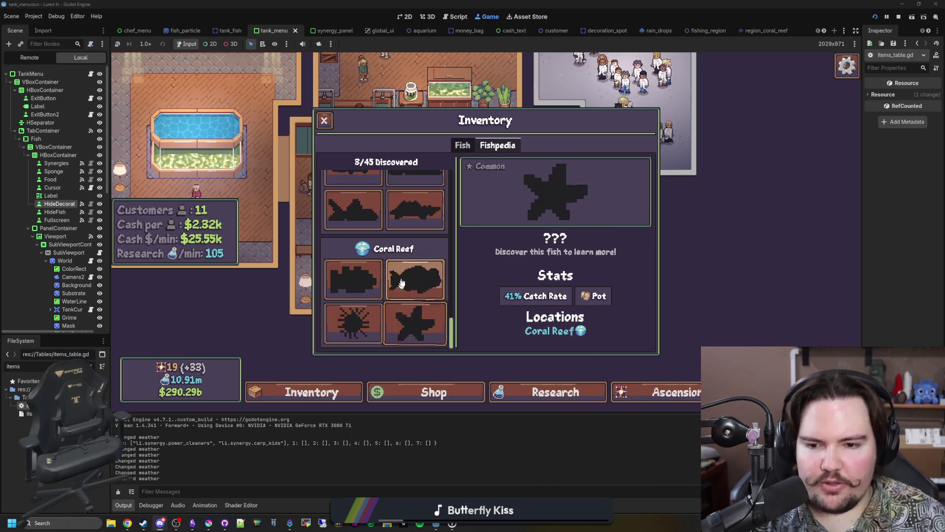
left_click(353, 323)
scroll(413, 256, "up", 10)
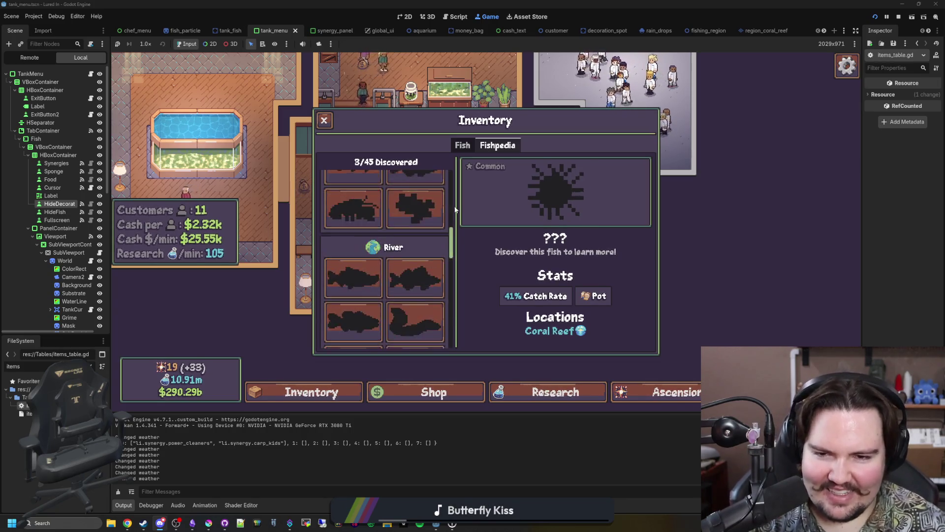
left_click(324, 120)
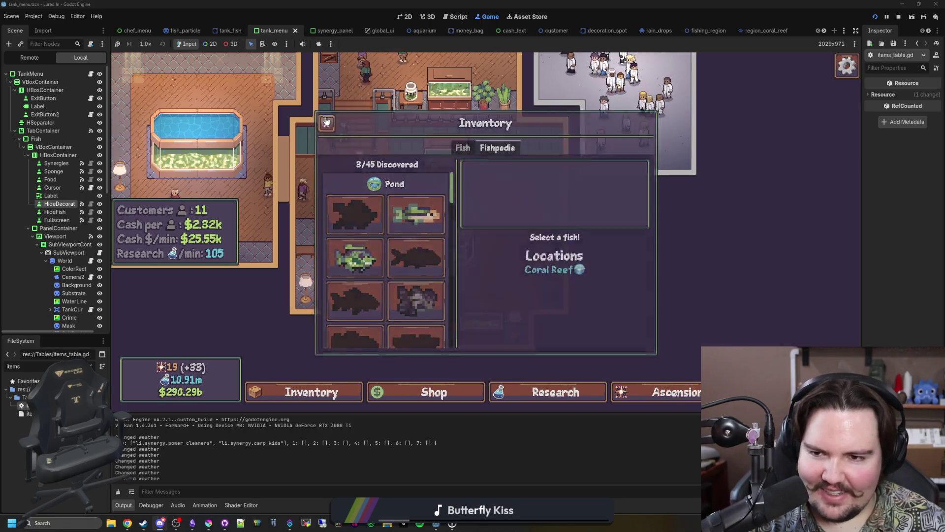
Accept the chef's trade for two Pink Frogfish and pick up the money bag from the floor
mouse_move(337, 189)
left_mouse_down()
mouse_move(474, 264)
mouse_move(512, 192)
left_mouse_up()
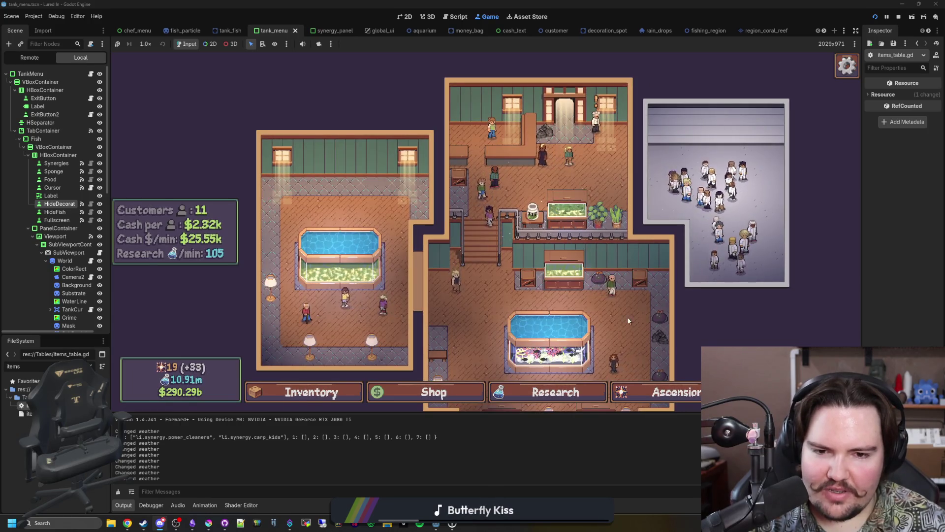
scroll(533, 222, "up", 3)
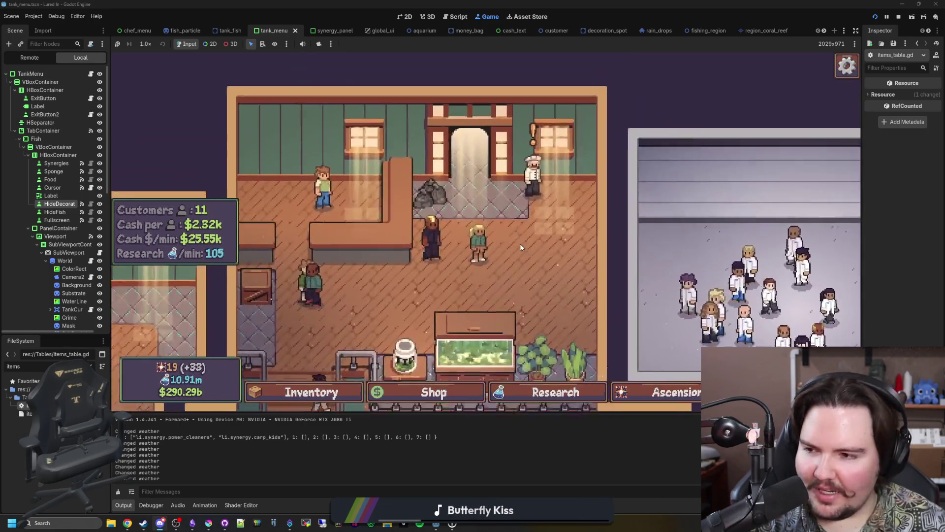
left_click(519, 243)
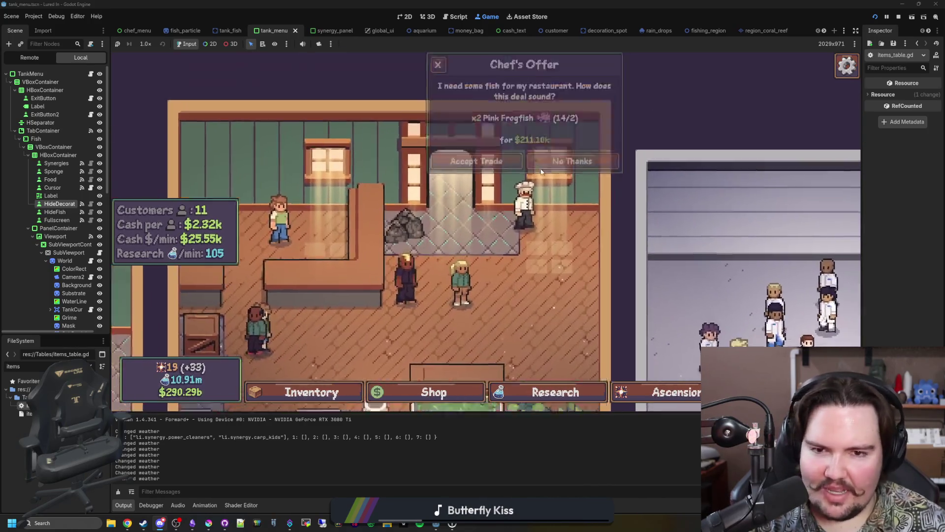
left_click(443, 255)
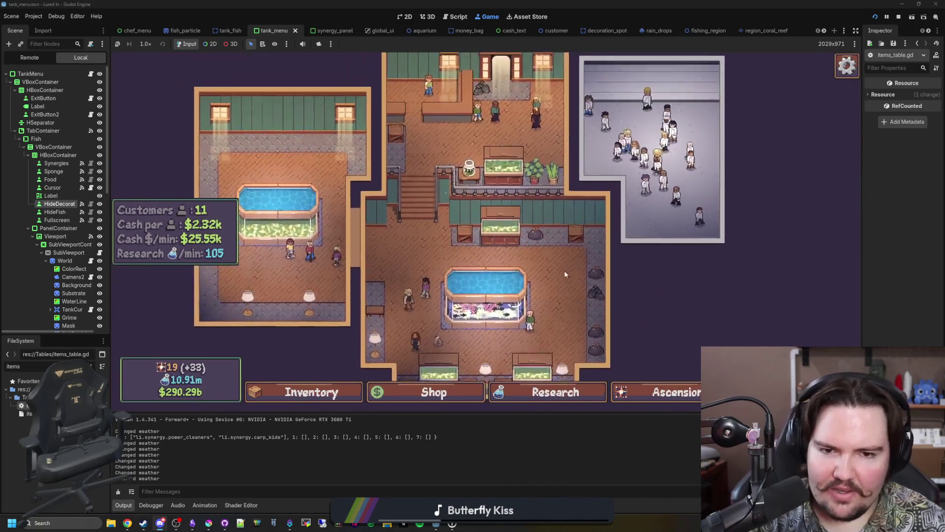
left_click(427, 307)
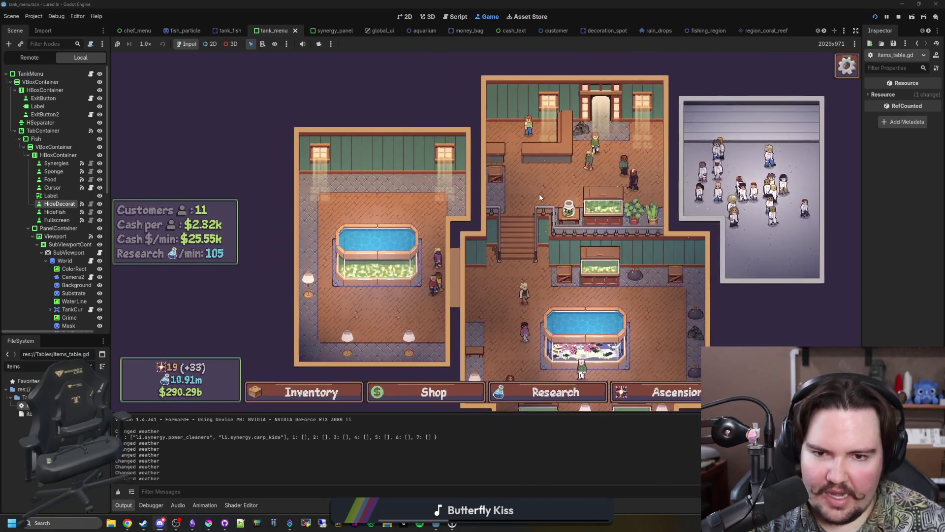
left_click_drag(539, 193, 506, 170)
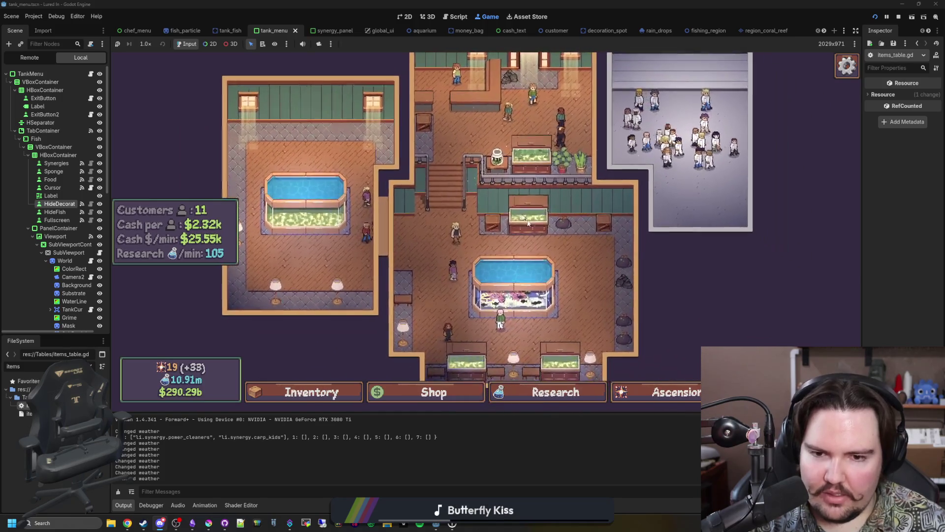
left_click_drag(605, 266, 560, 234)
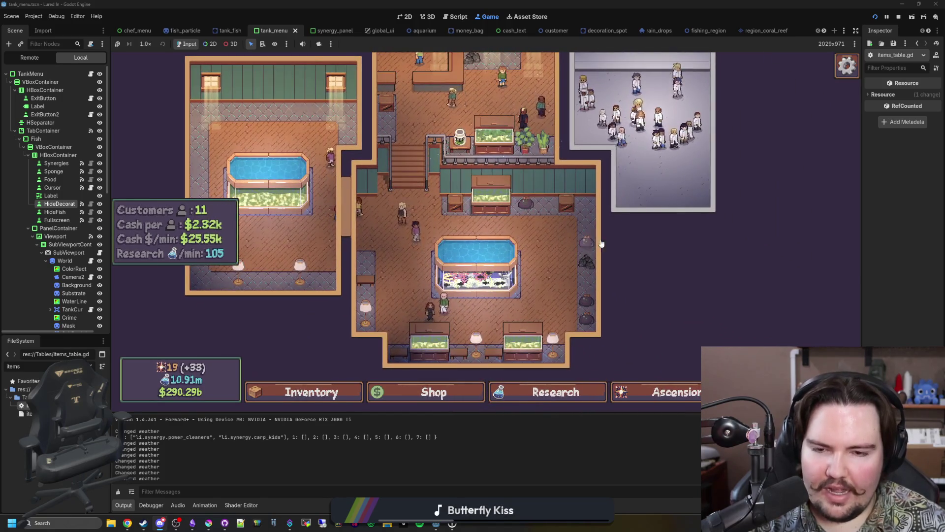
left_click(446, 243)
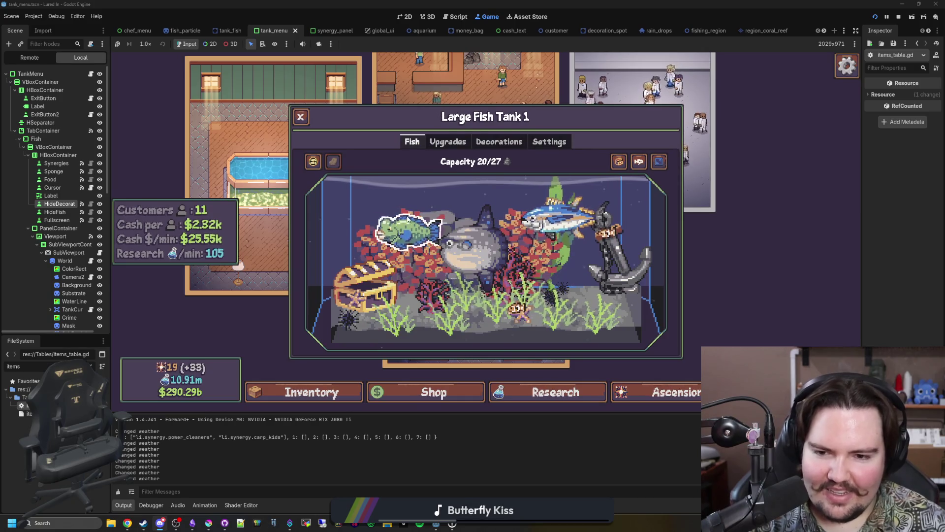
Inspect the Black Sea Urchin info panels in Large Fish Tank 1
left_click(562, 288)
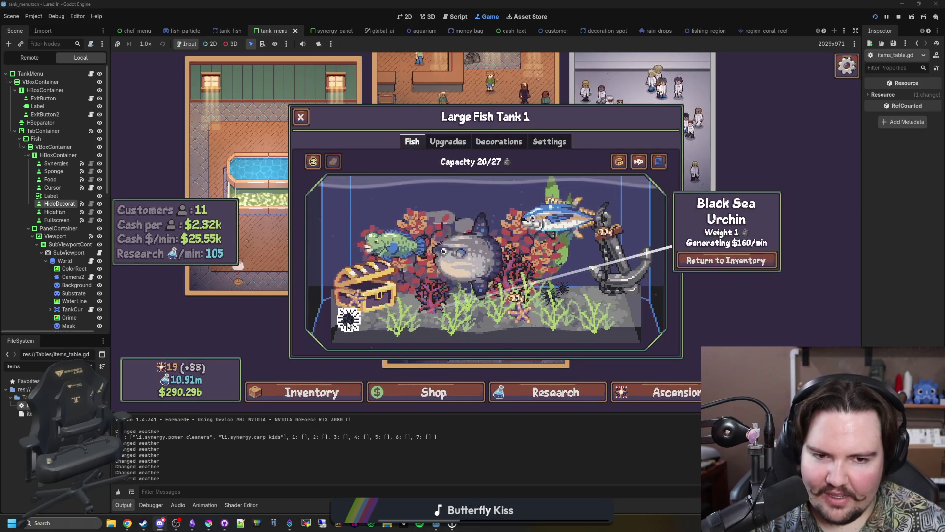
left_click(561, 289)
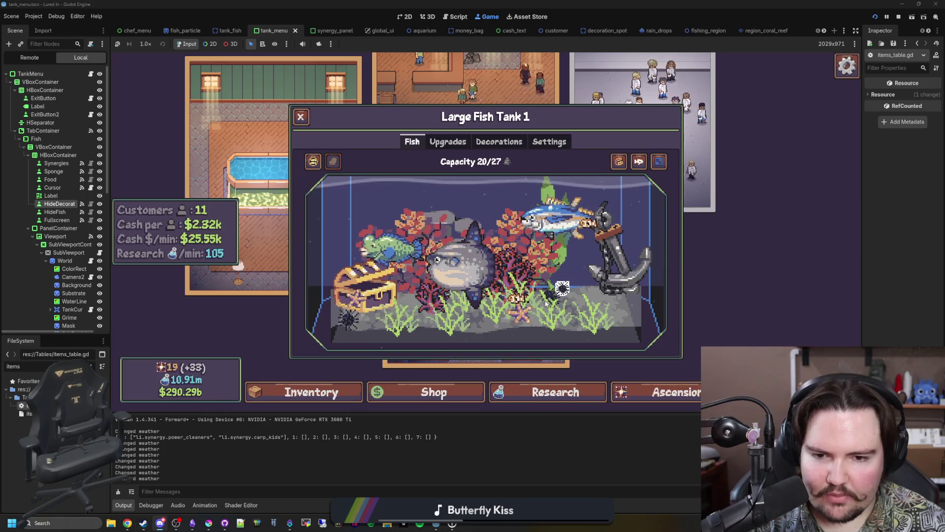
left_click(560, 291)
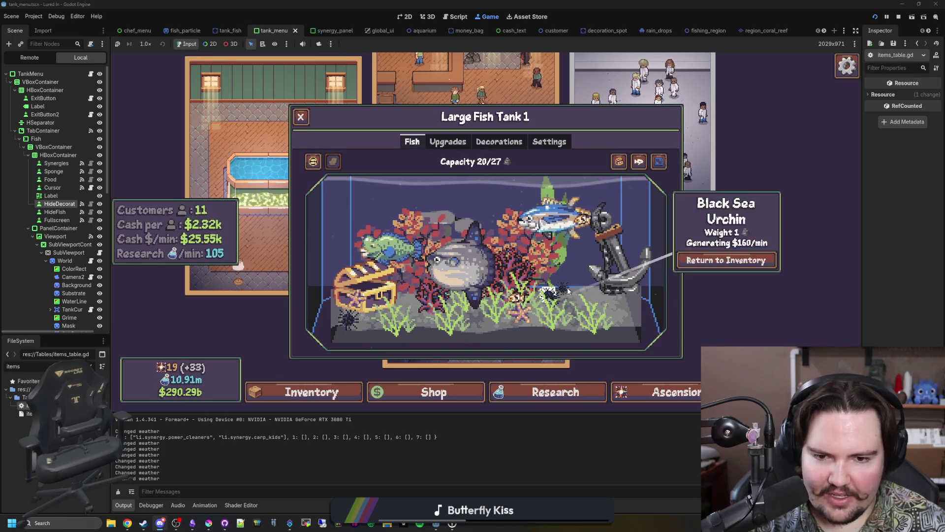
left_click(344, 331)
left_click(343, 333)
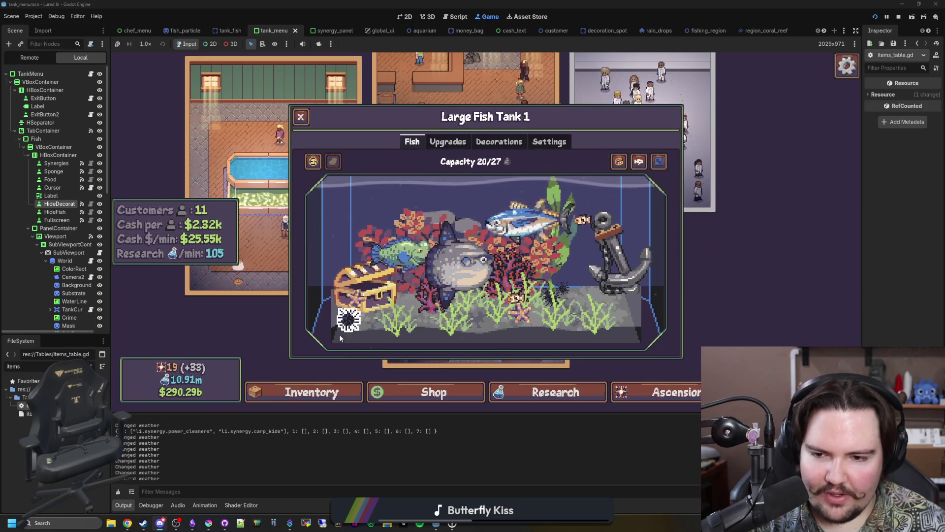
Check the starfish and treasure chest decoration panels beside the chest
left_click(356, 297)
left_click(358, 289)
left_click(358, 289)
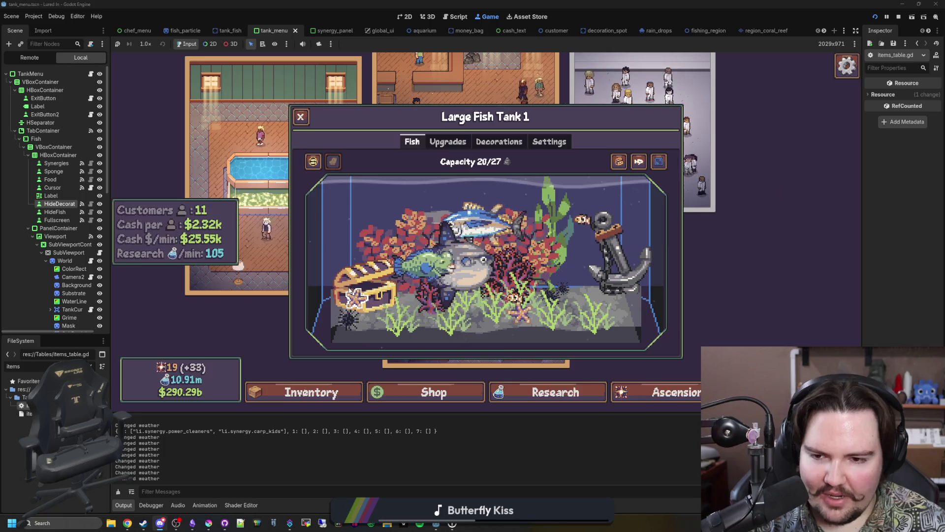
left_click(355, 297)
left_click(370, 281)
left_click(378, 282)
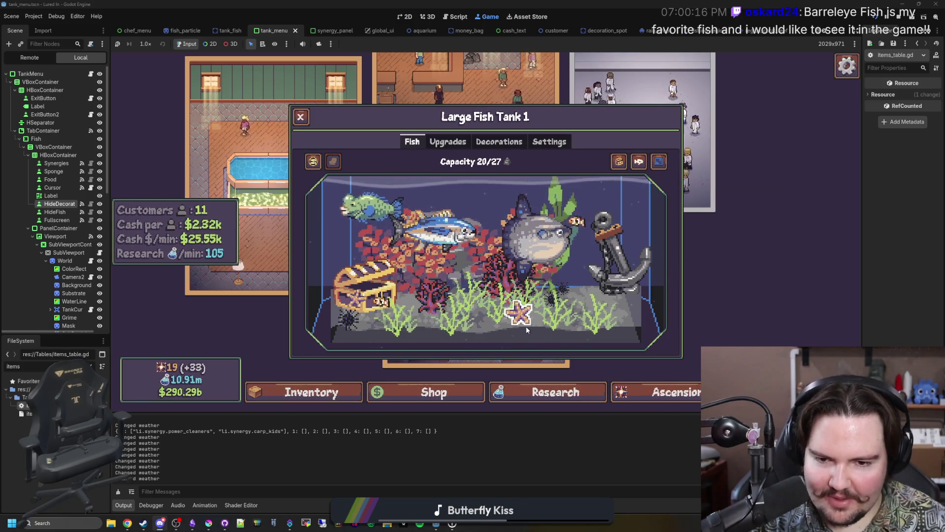
View the Common Starfish's details, then open a new Chrome window
left_click(527, 329)
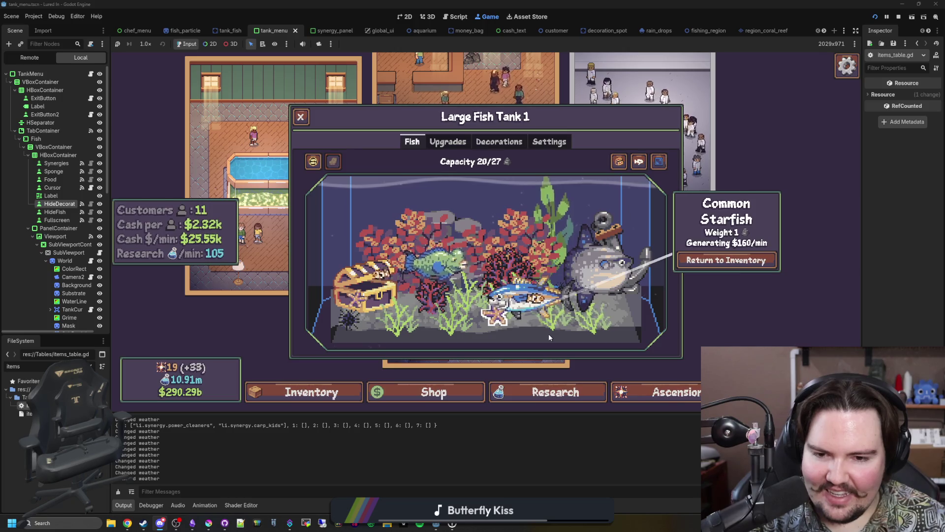
left_click(511, 327)
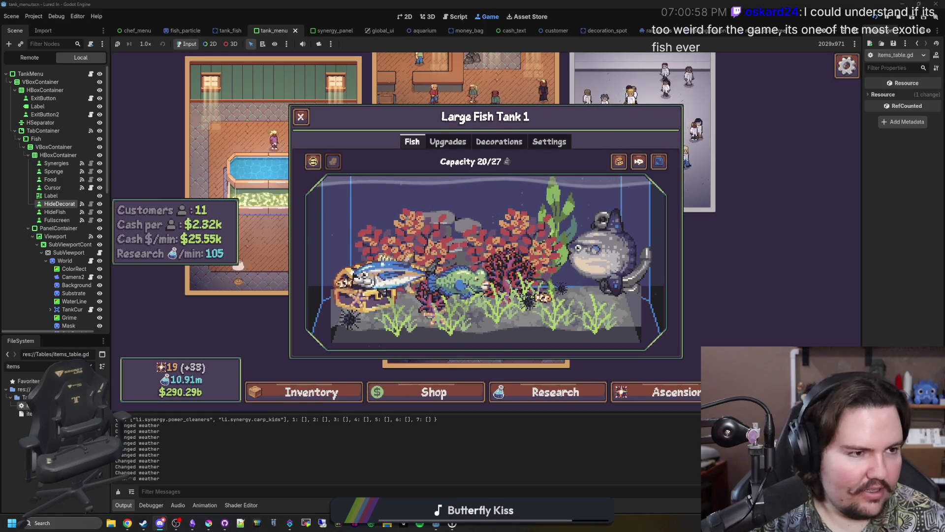
key("super+2")
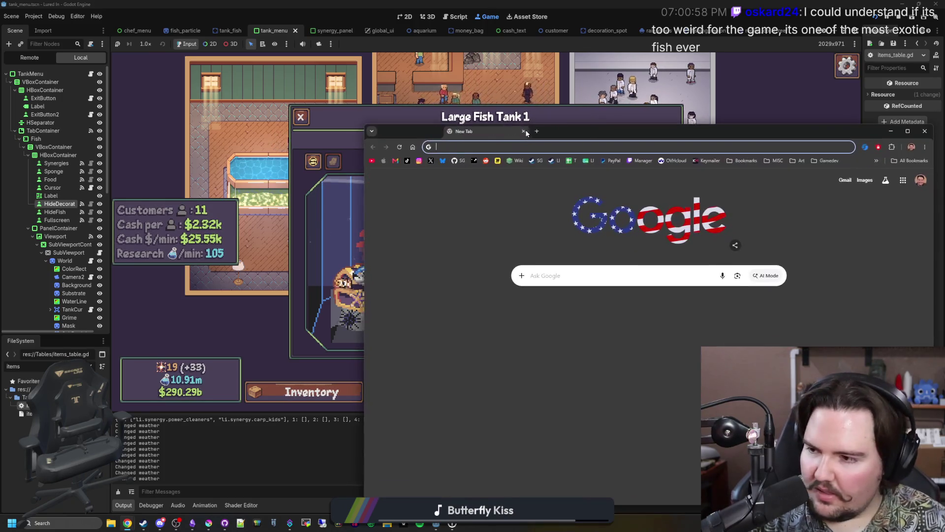
Search 'barreleye fish', read the Barreleye Wikipedia article, then go back to the results
type("barreleye fish")
key("Return")
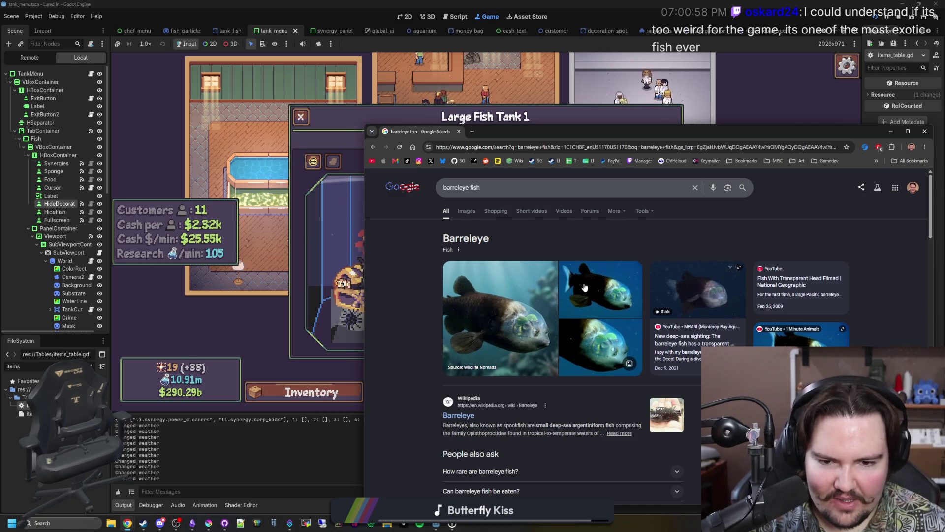
scroll(544, 312, "down", 4)
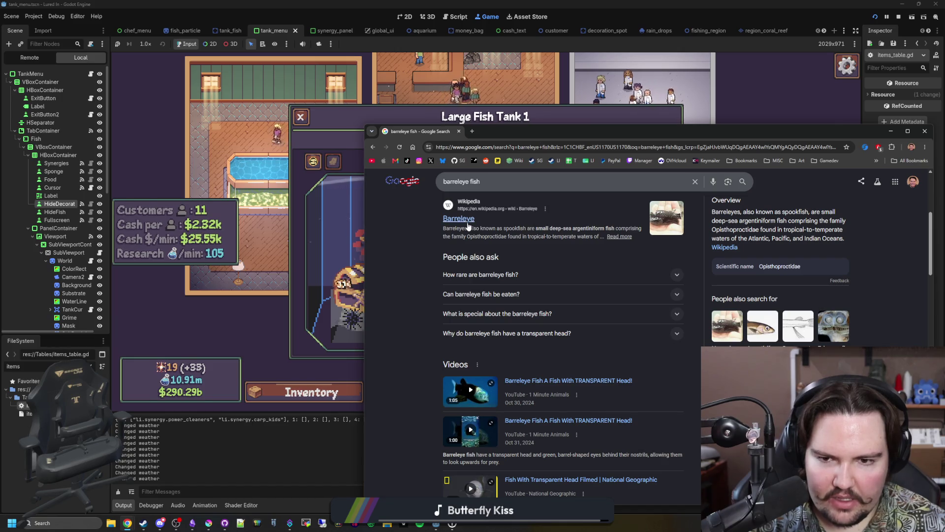
scroll(596, 283, "down", 4)
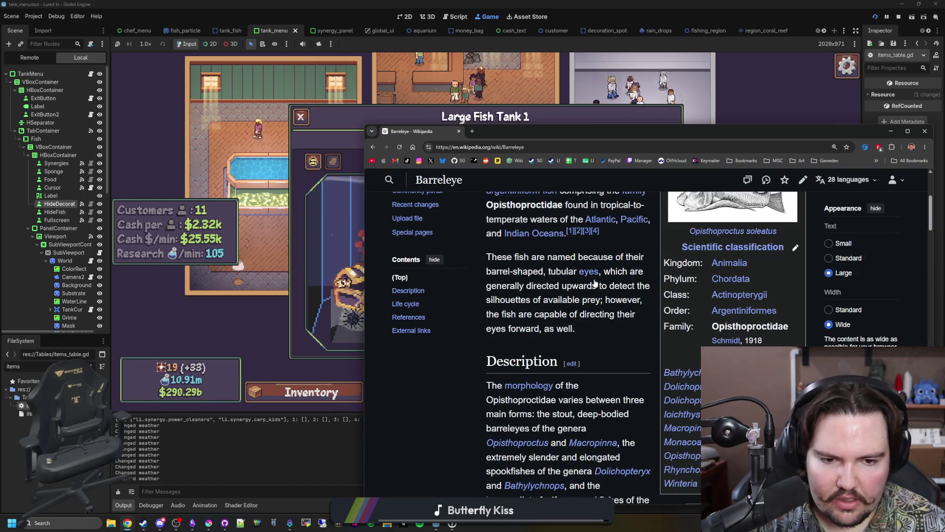
scroll(595, 282, "up", 1)
scroll(596, 281, "down", 5)
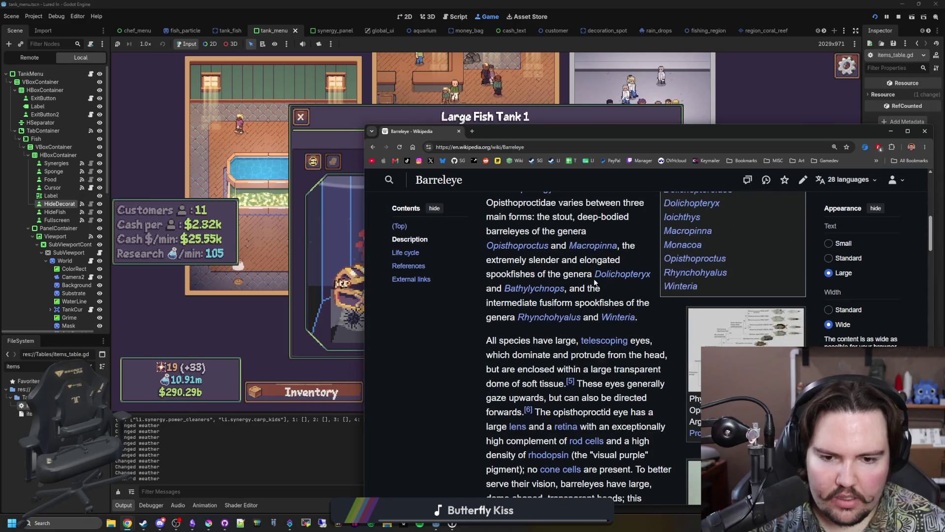
scroll(596, 282, "down", 4)
scroll(595, 282, "down", 15)
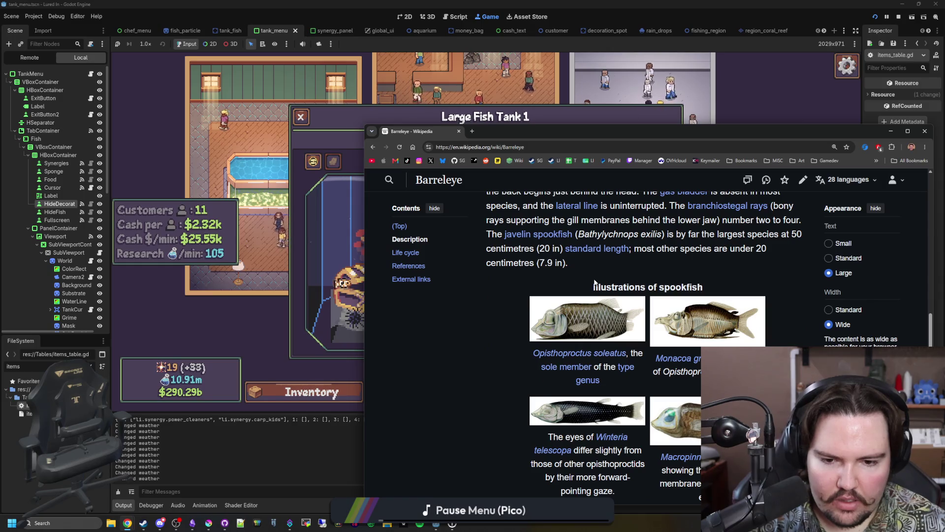
scroll(595, 283, "up", 20)
scroll(595, 283, "down", 10)
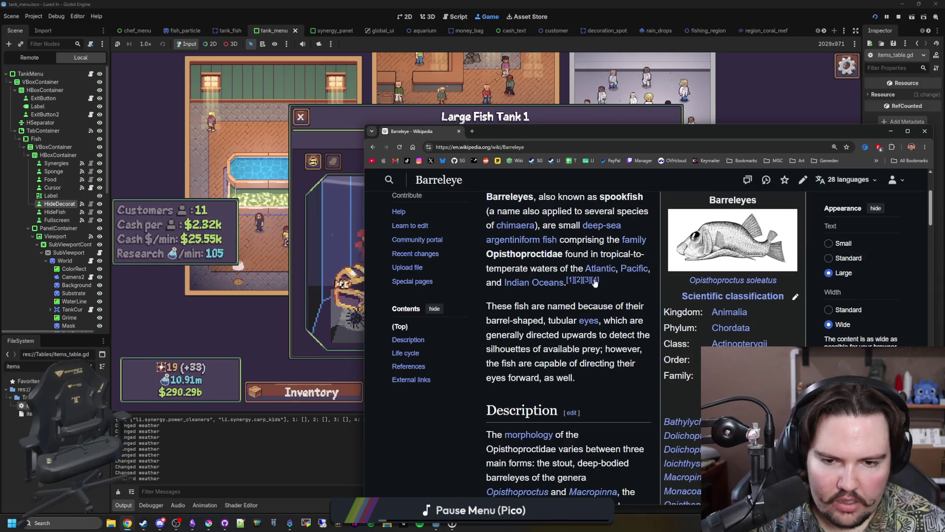
scroll(595, 282, "down", 4)
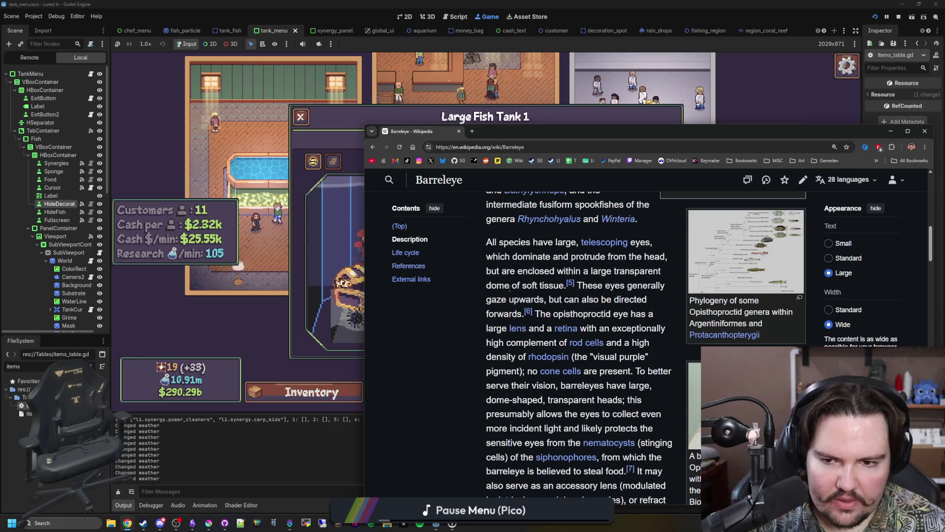
scroll(476, 293, "down", 6)
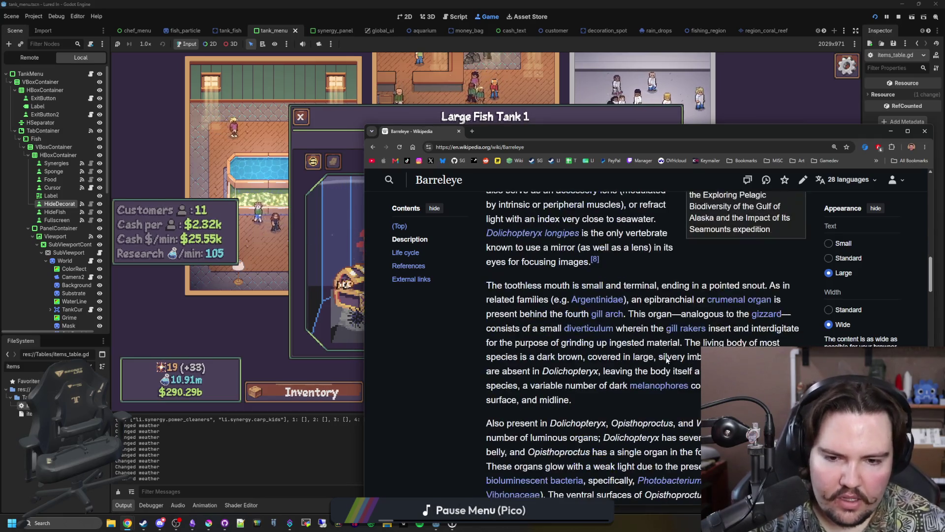
key("alt+Left")
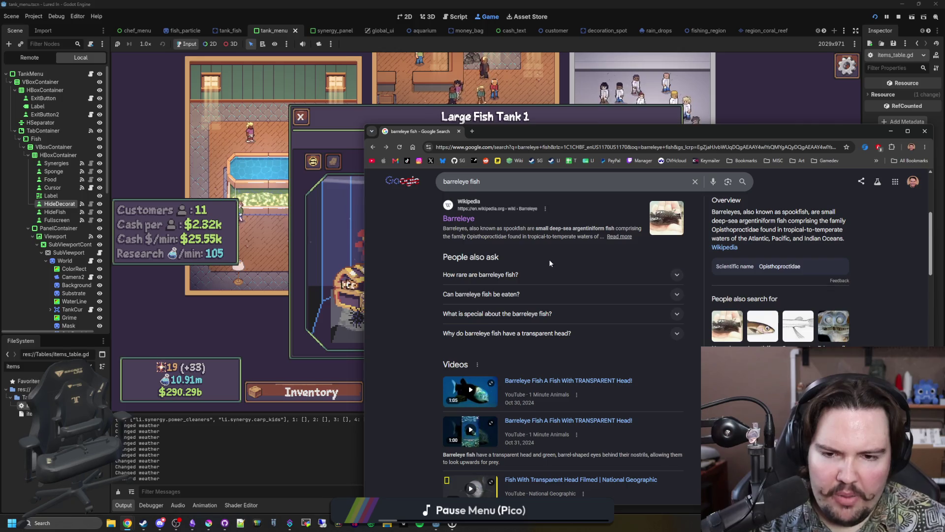
Maximize Chrome and preview barreleye images from Ocean Conservancy, Catch of the Day and MBARI
key("super+Up")
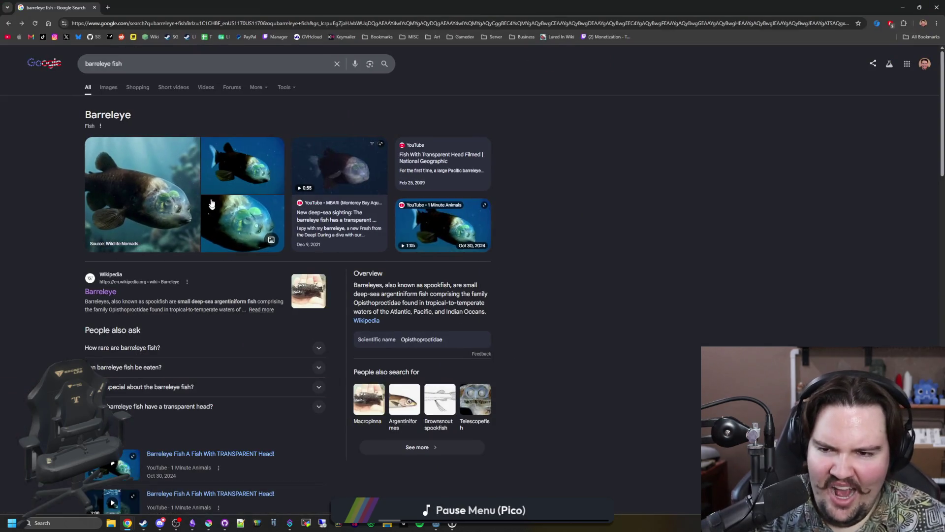
left_click(109, 89)
left_click(137, 158)
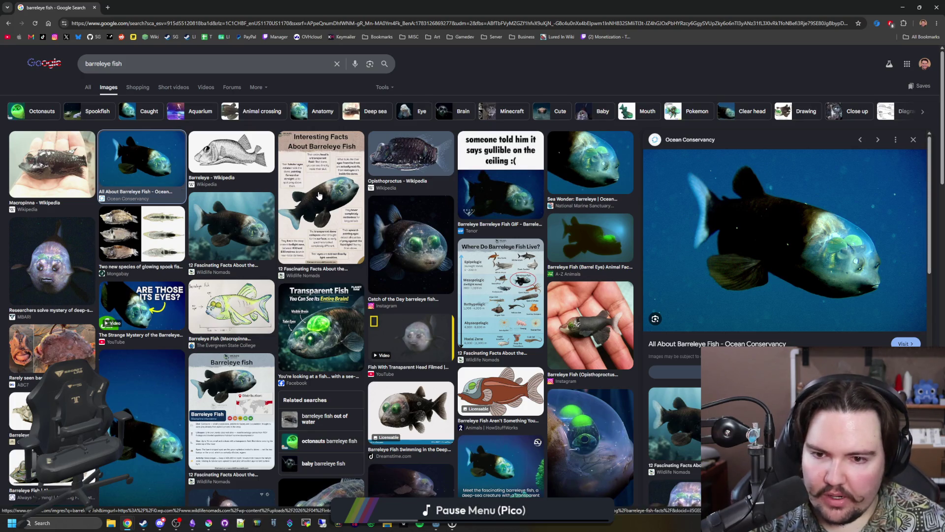
left_click(319, 195)
left_click(397, 246)
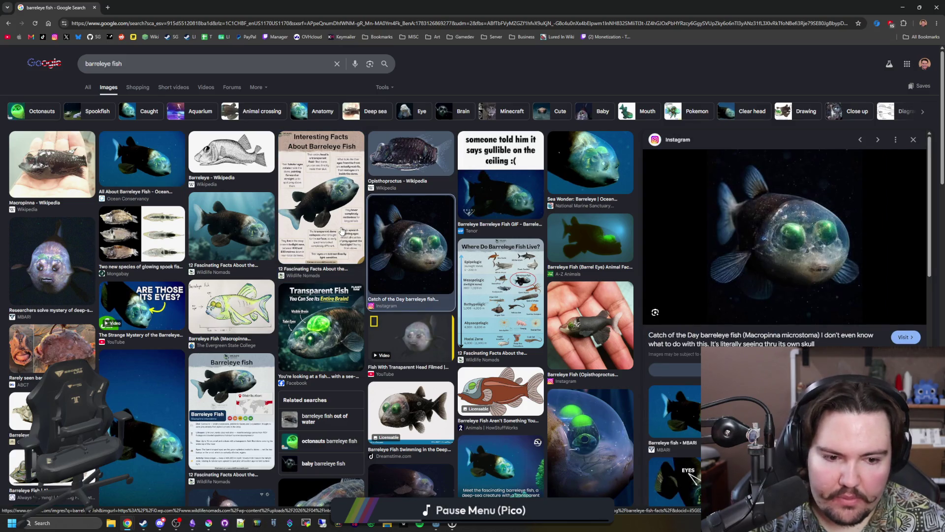
left_click(343, 230)
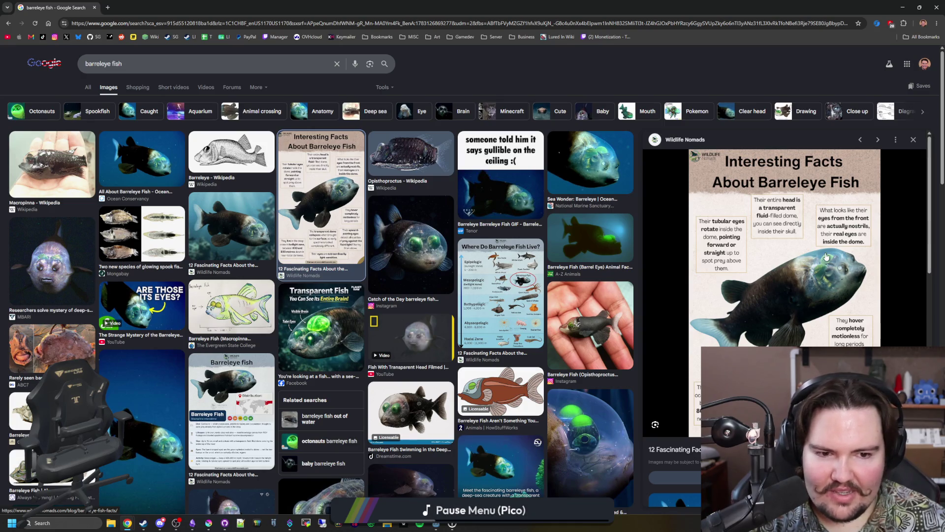
left_click(433, 249)
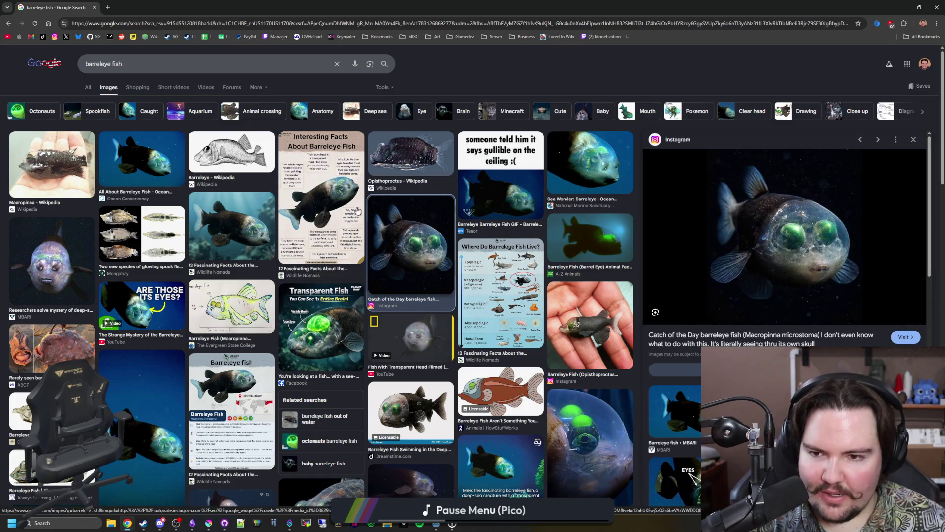
left_click(58, 275)
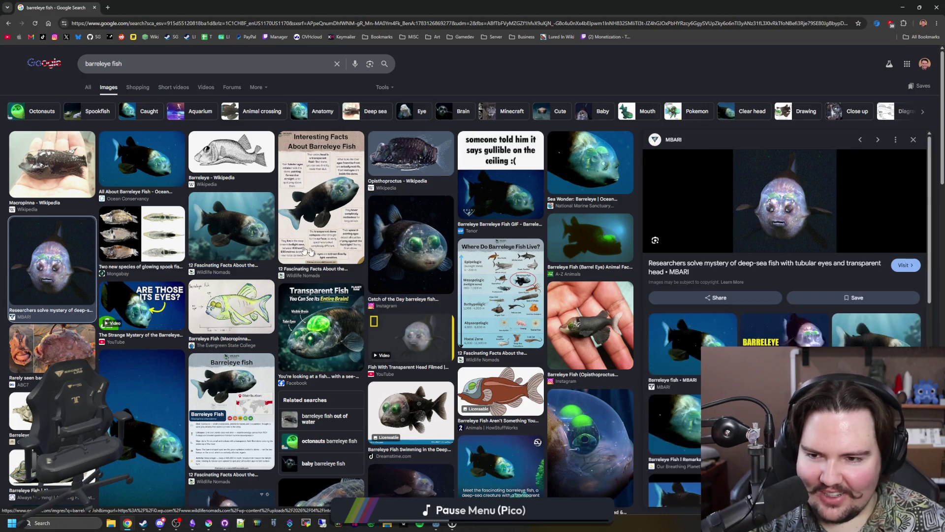
Preview more barreleye images, including Wildlife Nomads, Instagram and Monterey Bay Aquarium
left_click(232, 227)
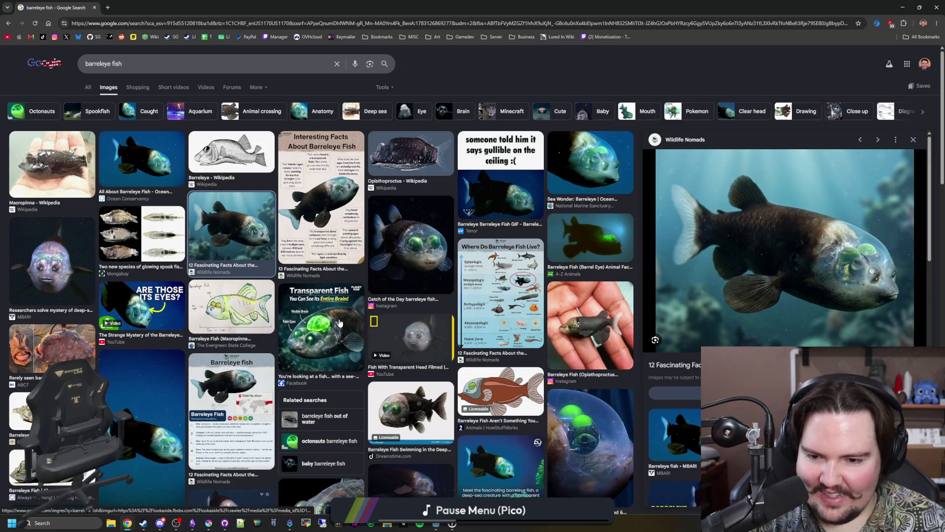
left_click(333, 339)
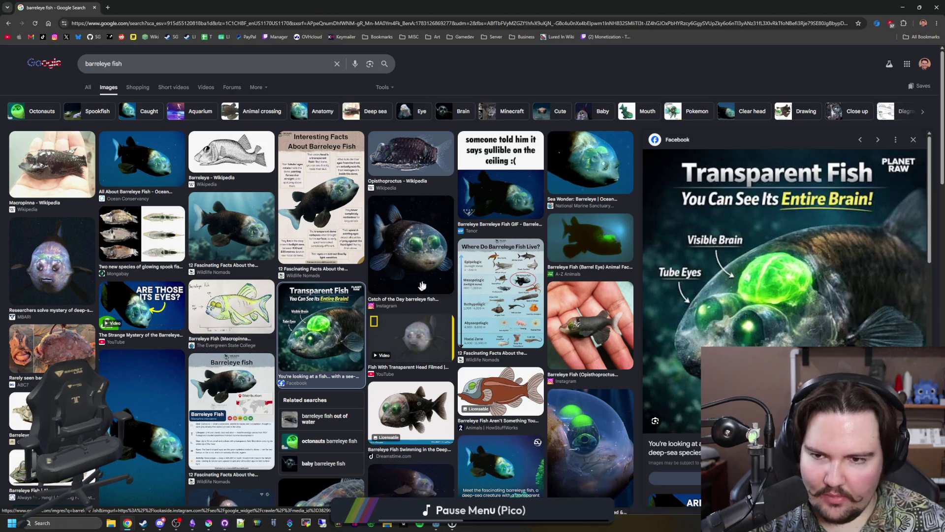
left_click(422, 286)
left_click(341, 215)
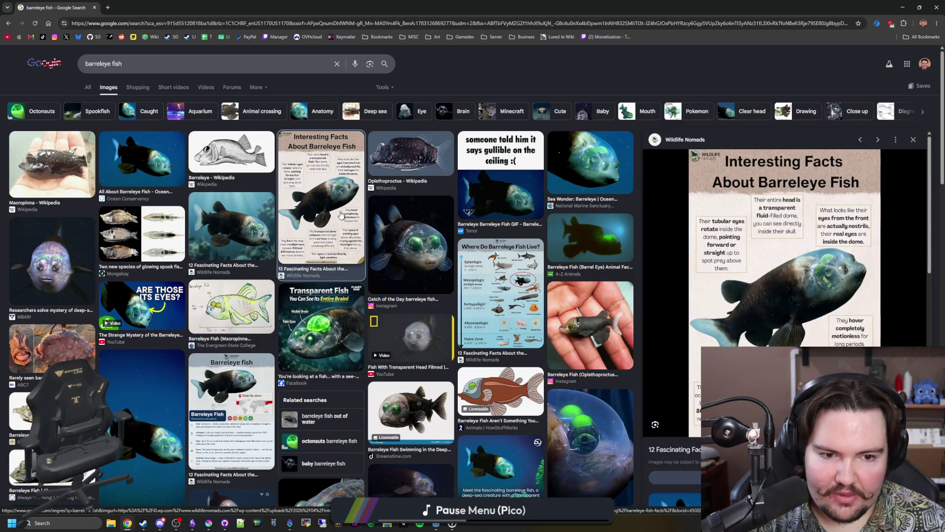
left_click(38, 155)
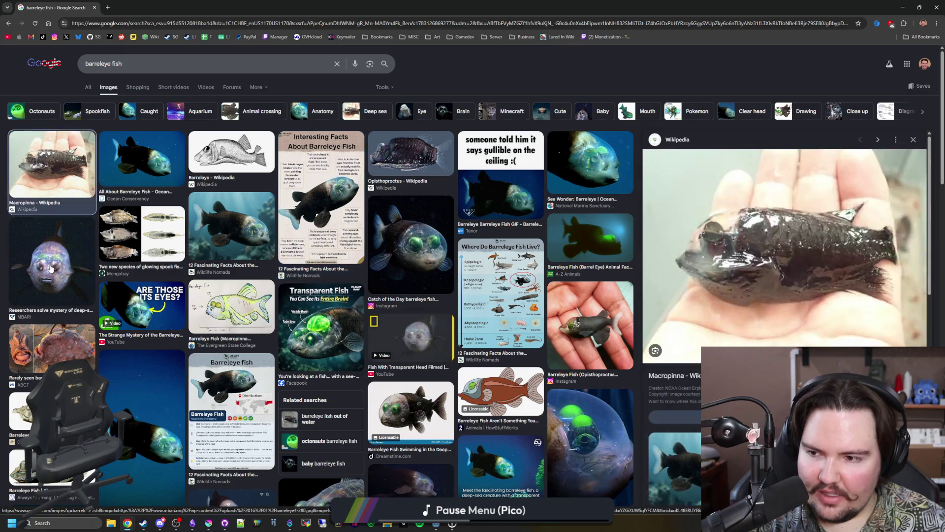
left_click(52, 266)
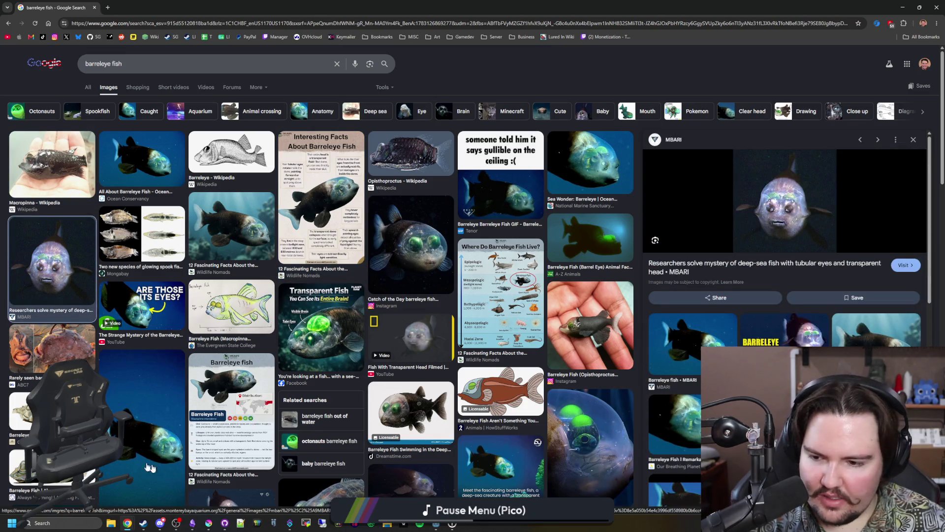
left_click(141, 466)
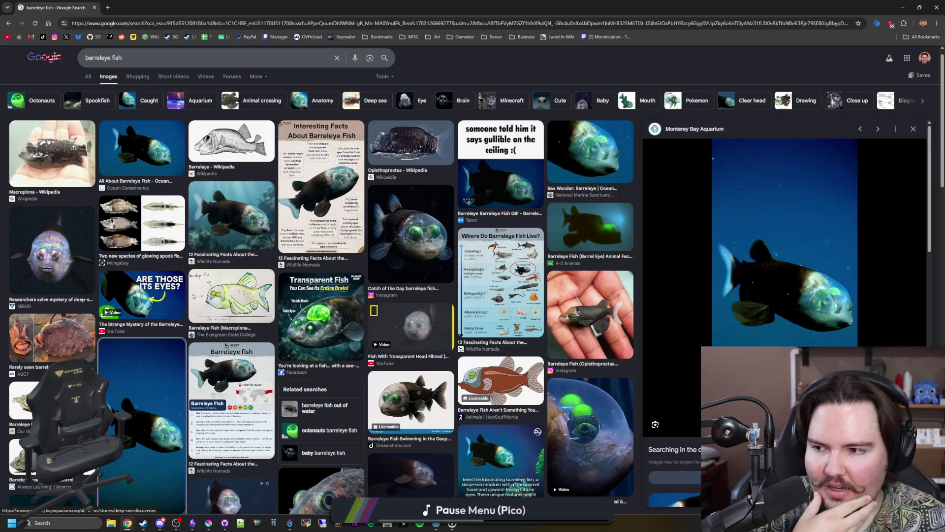
Scroll down through the remaining barreleye fish image results
scroll(240, 291, "down", 2)
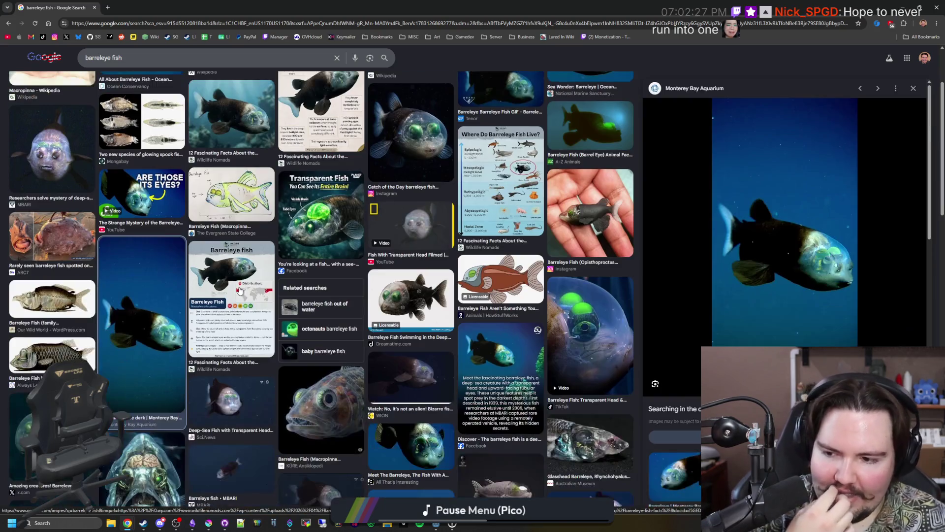
scroll(240, 291, "down", 6)
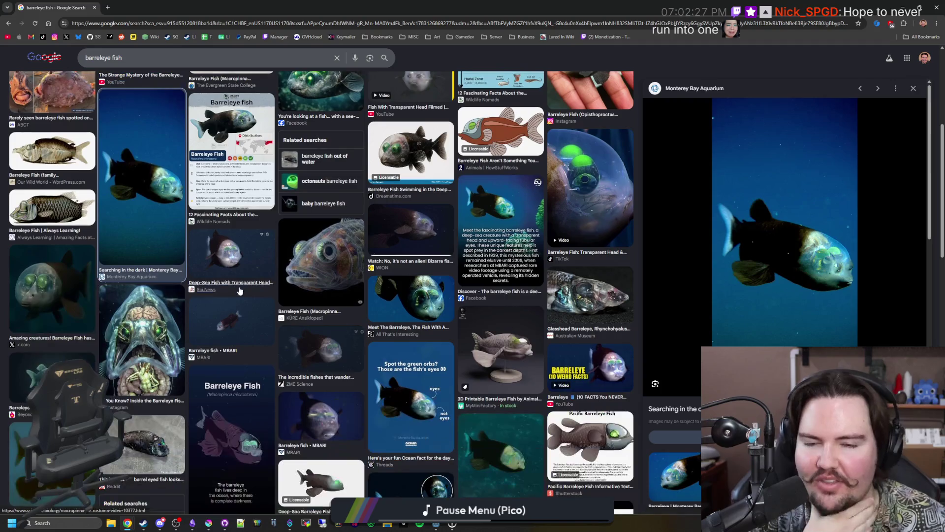
scroll(239, 291, "down", 15)
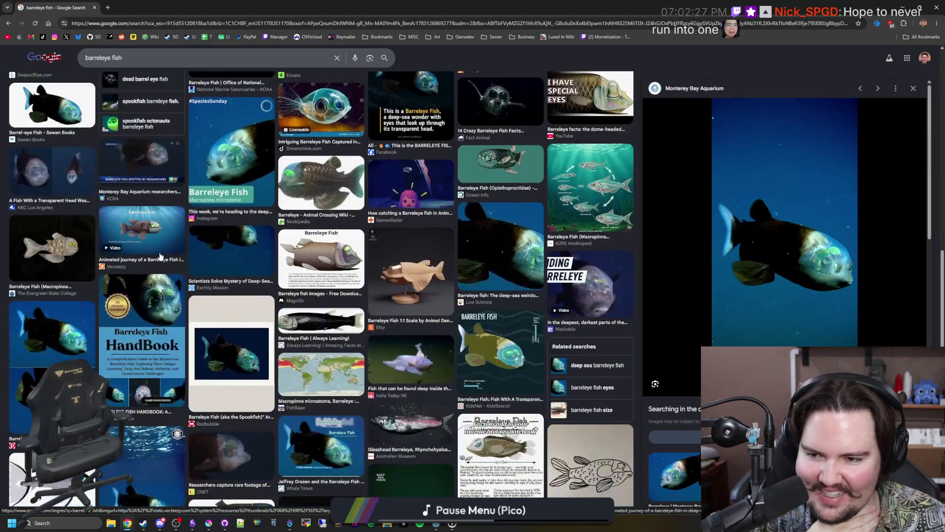
scroll(160, 256, "down", 3)
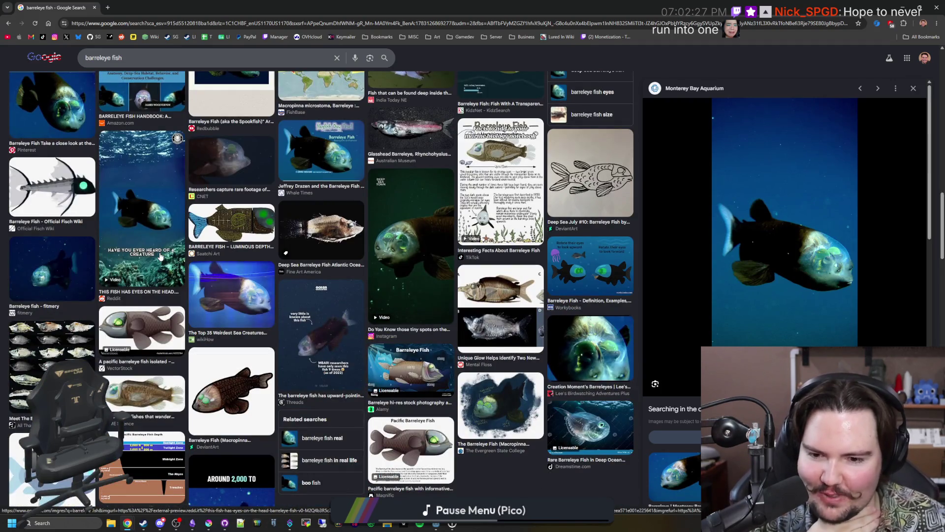
scroll(160, 256, "down", 3)
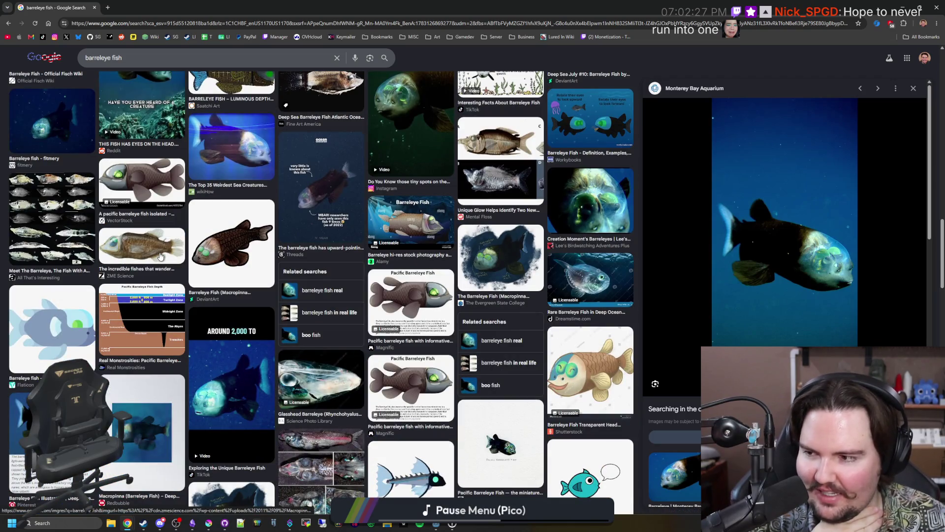
scroll(160, 256, "down", 5)
scroll(160, 256, "down", 3)
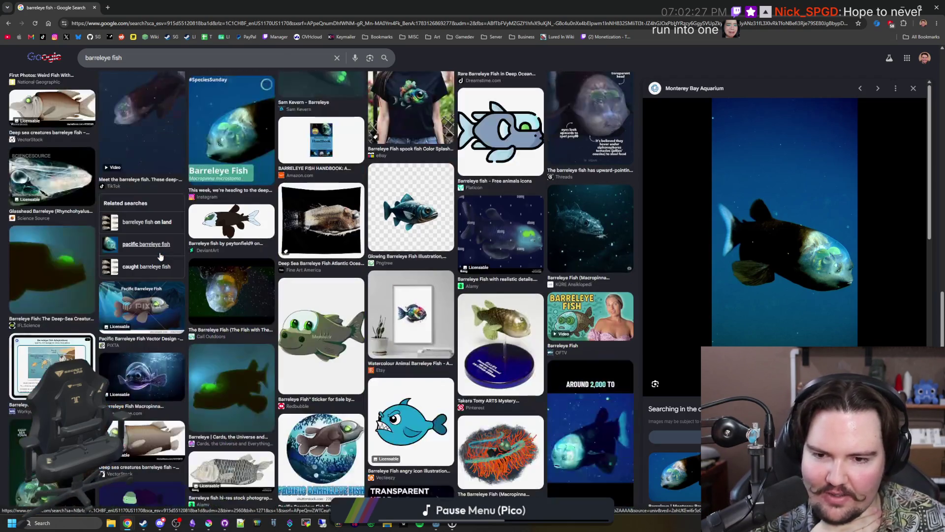
scroll(160, 256, "down", 5)
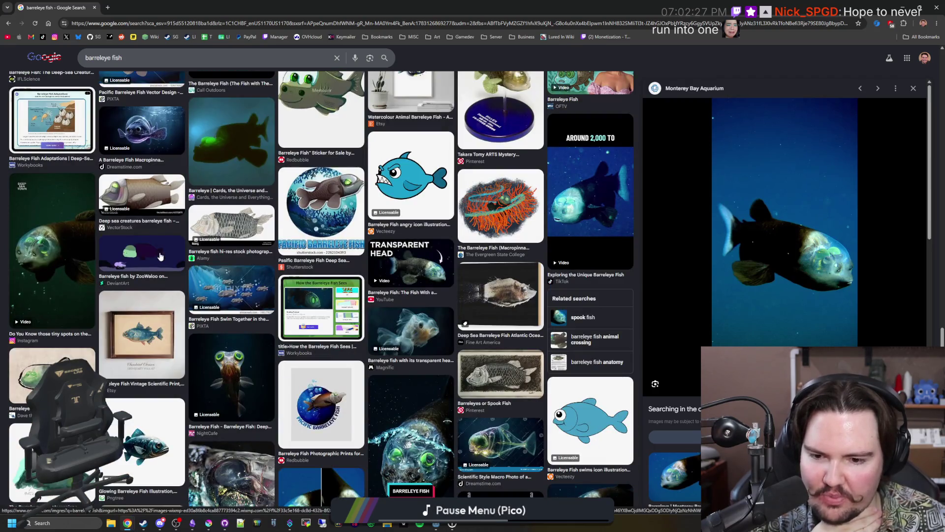
scroll(160, 256, "down", 3)
scroll(160, 256, "down", 3)
scroll(160, 256, "up", 15)
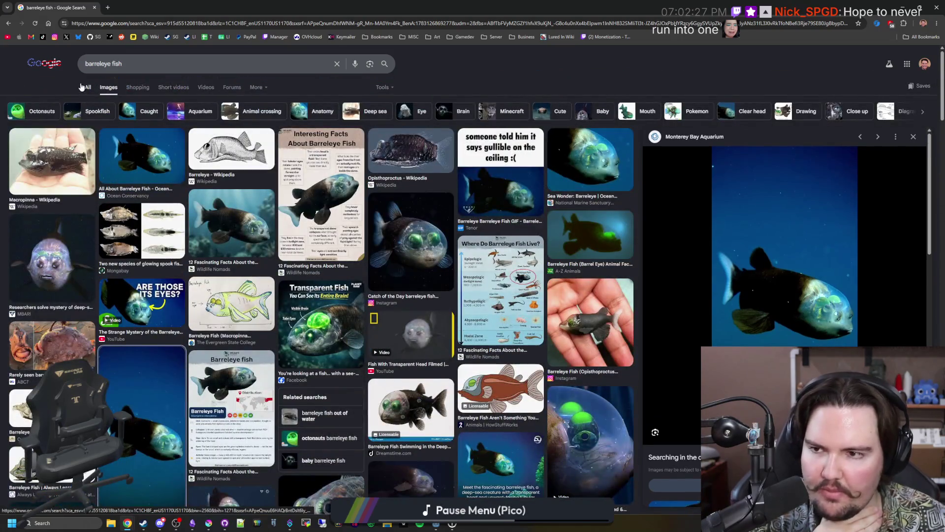
Return to All results, expand 'How rare are barreleye fish?', then switch back to Godot
left_click(83, 87)
left_click(157, 349)
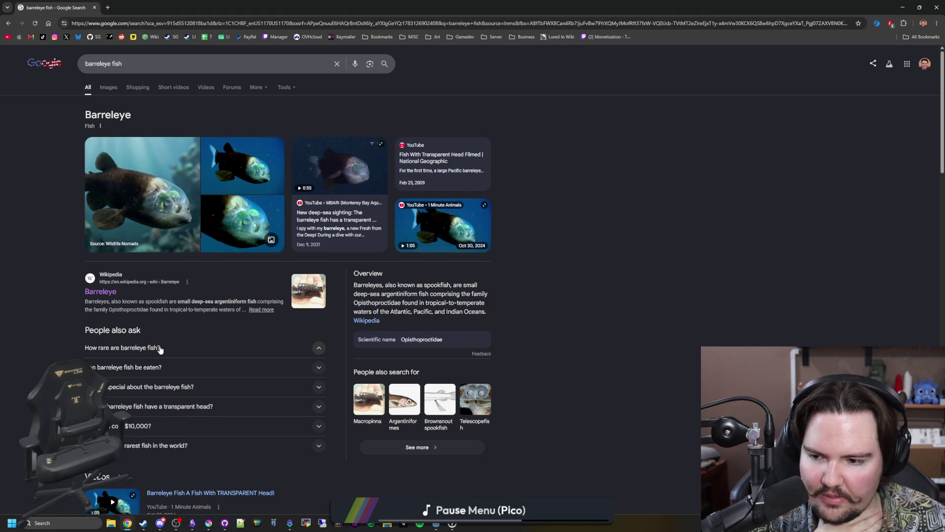
scroll(160, 350, "down", 4)
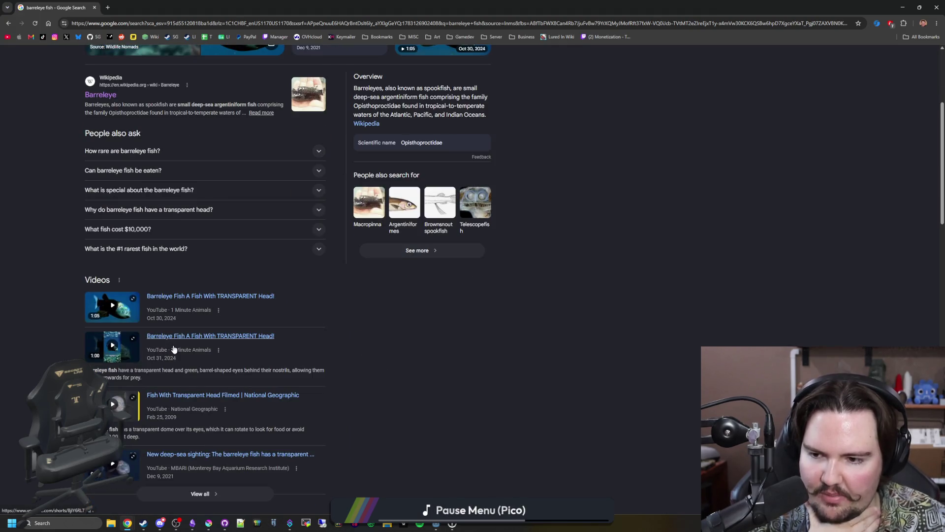
scroll(199, 357, "down", 6)
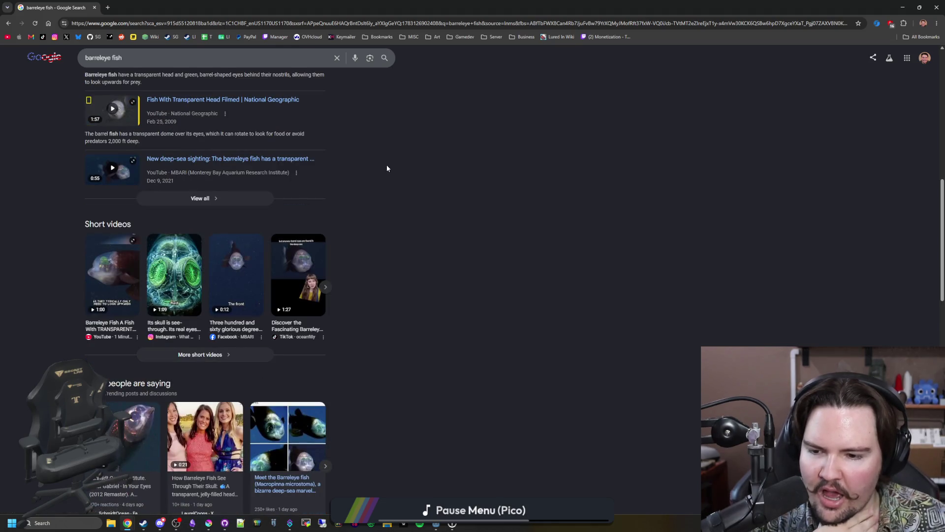
scroll(386, 165, "up", 10)
key("alt+Tab")
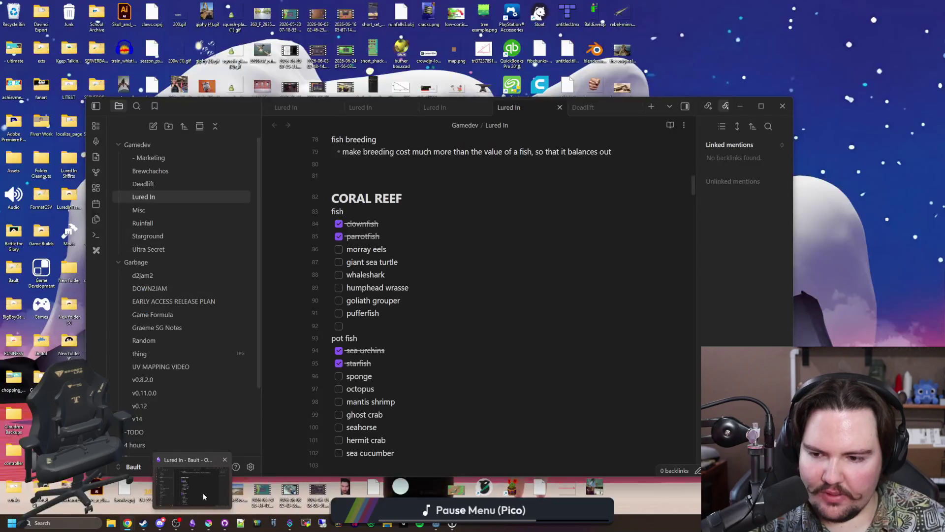
Add a 'barreleye fish' checkbox under DEEP SEA in the Lured In note, then return to Chrome
left_click(203, 492)
scroll(379, 314, "down", 5)
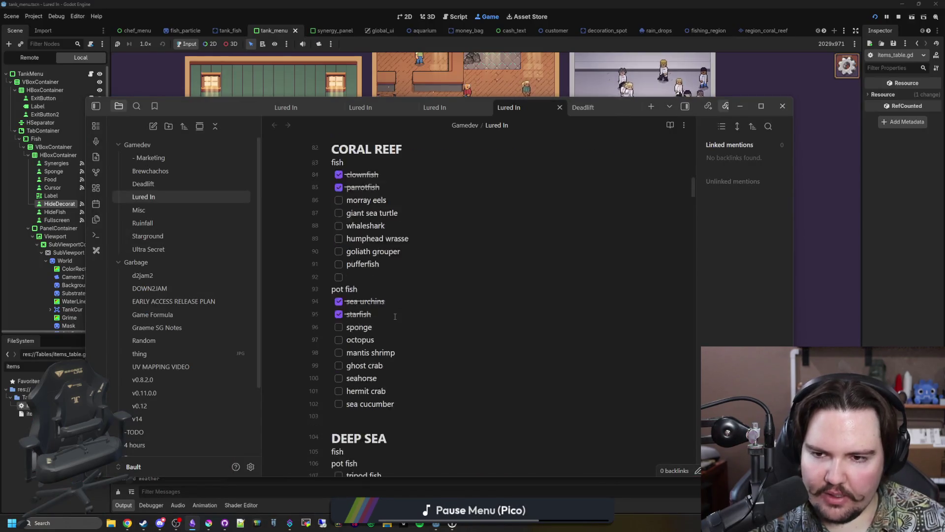
left_click(414, 281)
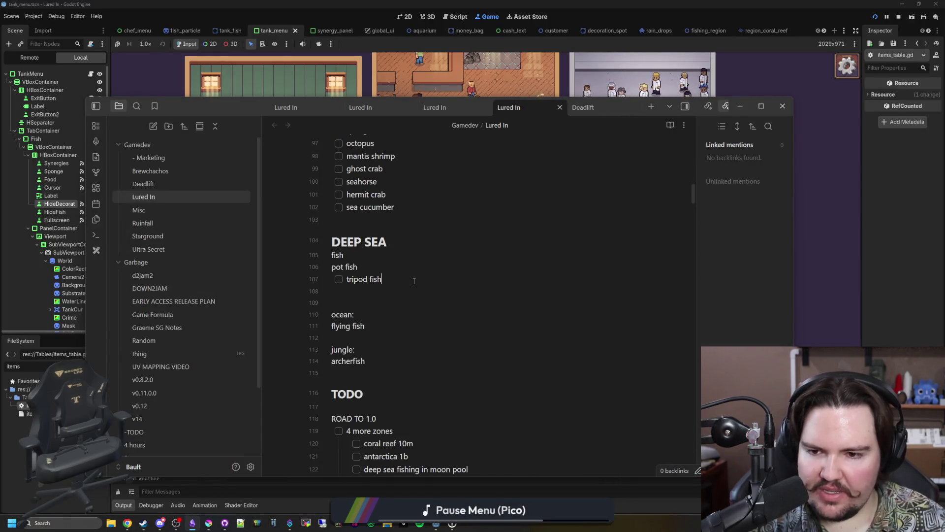
key("Up")
key("Up")
key("Return")
key("ctrl+l")
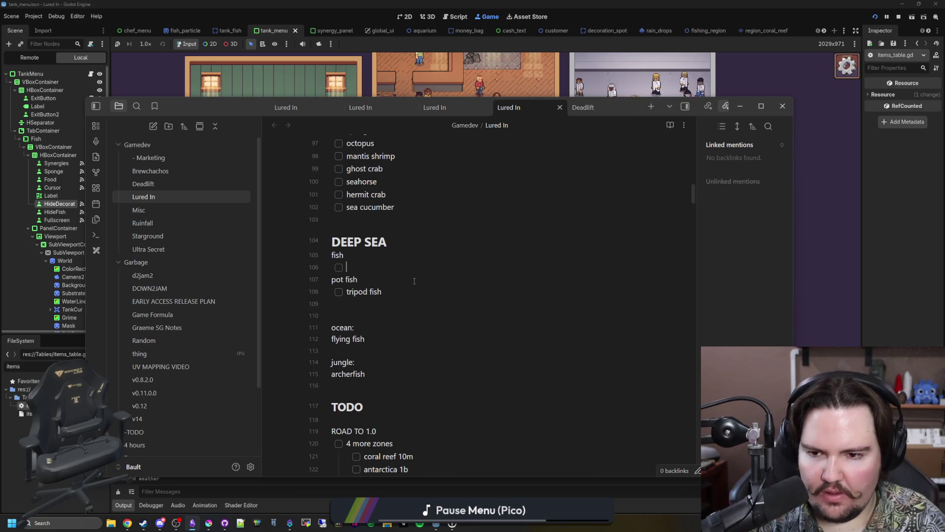
type("arr")
key("BackSpace")
type("leye fish")
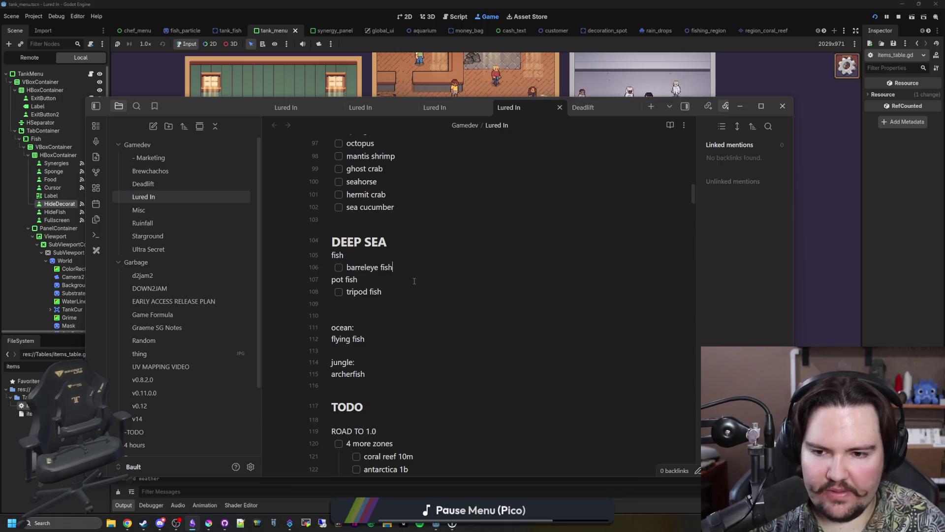
key("Return")
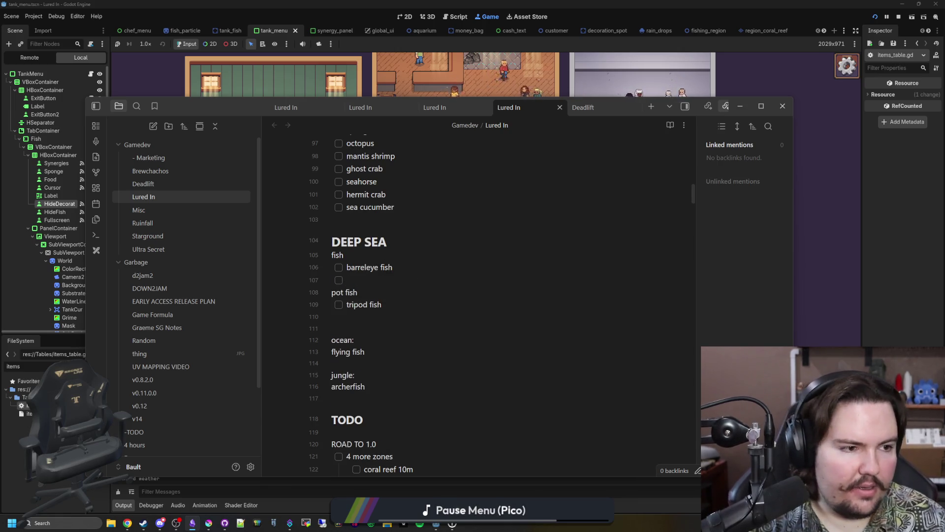
key("alt+Tab")
left_click(494, 181)
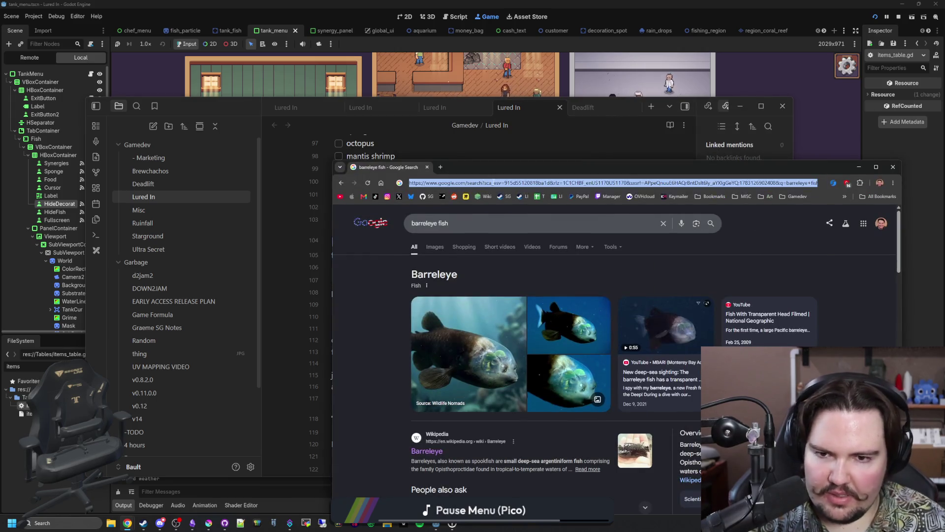
Search Google Images for 'deep sea fish' and preview the first result
type("deep sea fish")
key("Return")
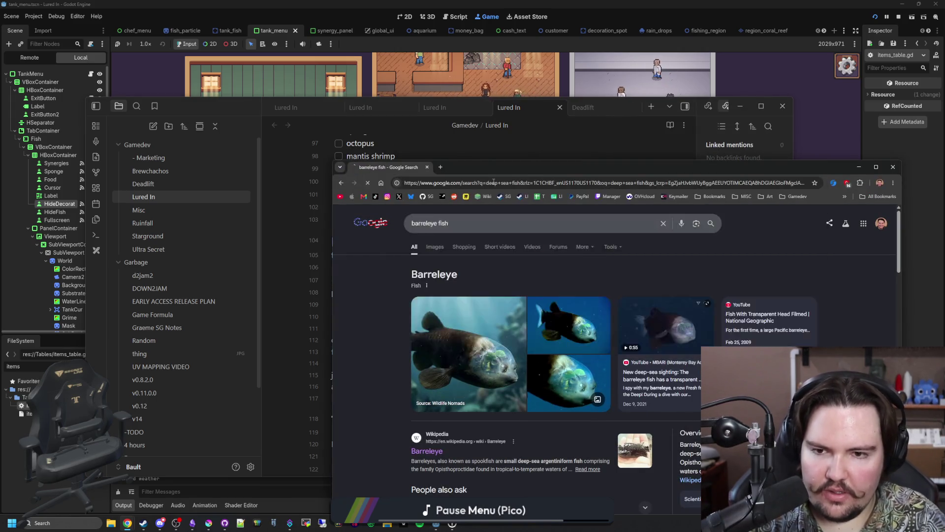
left_click(434, 247)
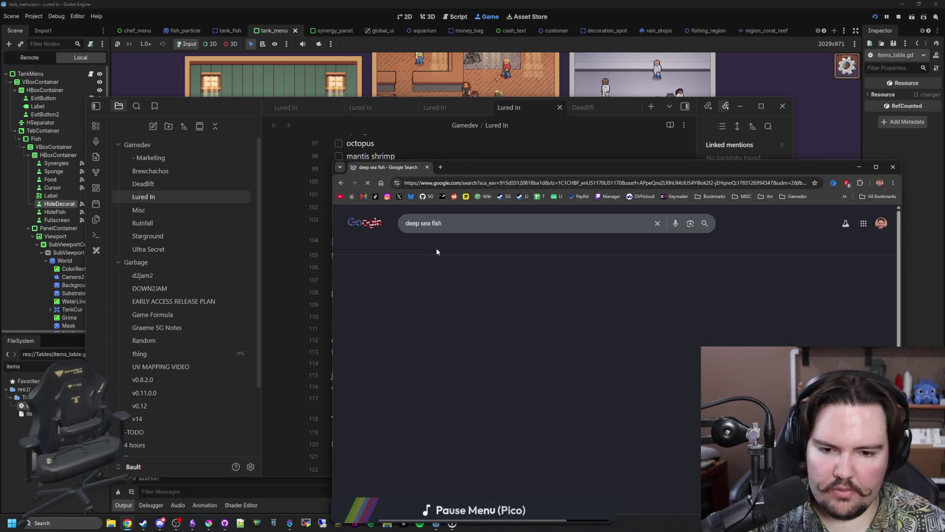
left_click(386, 328)
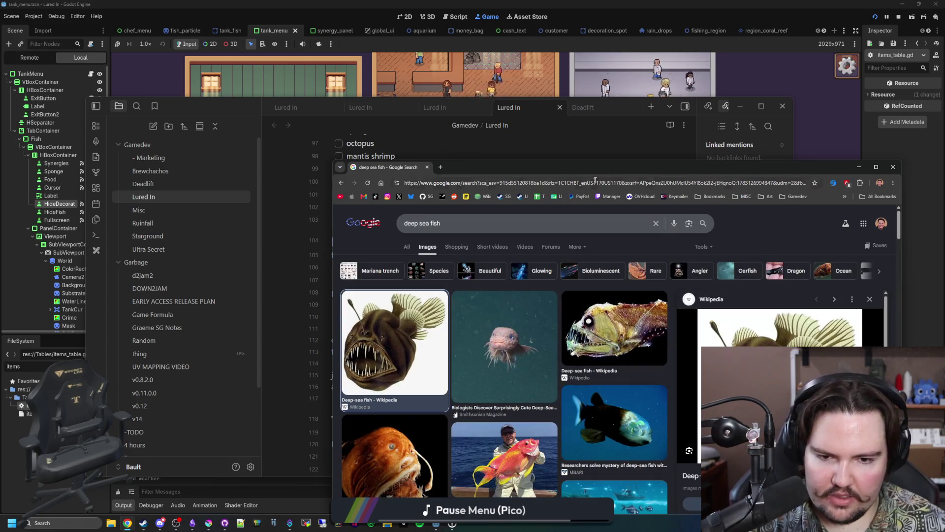
left_click_drag(529, 167, 529, 4)
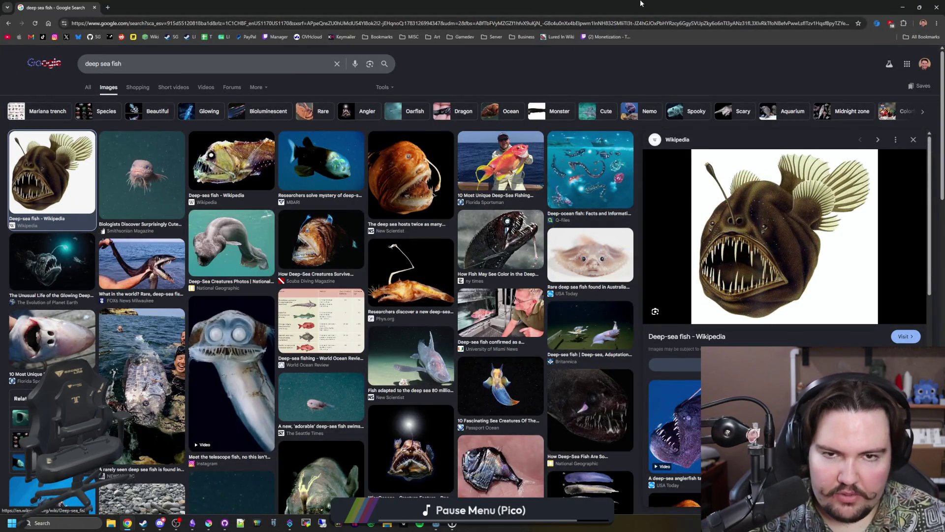
Add 'Anglerfish' to the Deep Sea checklist in the notes
key("alt+Tab")
type("Anglerfish")
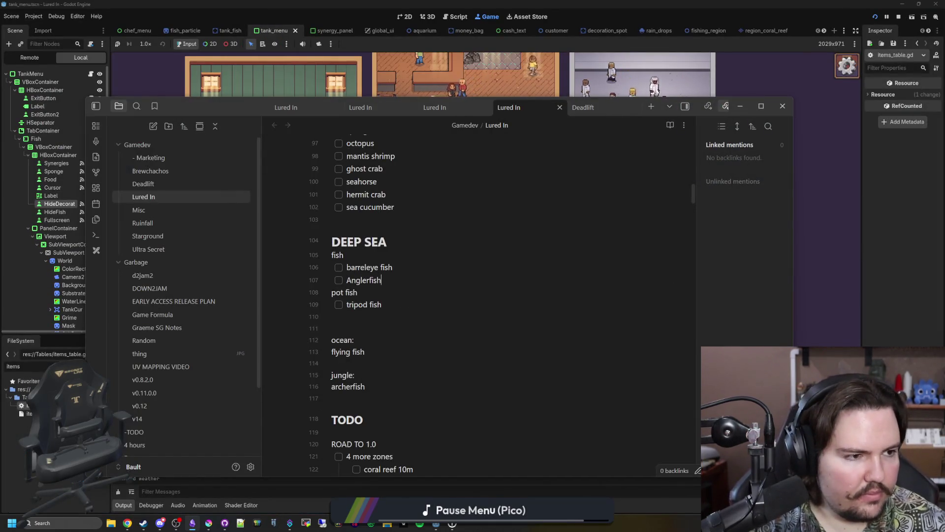
key("alt+Tab")
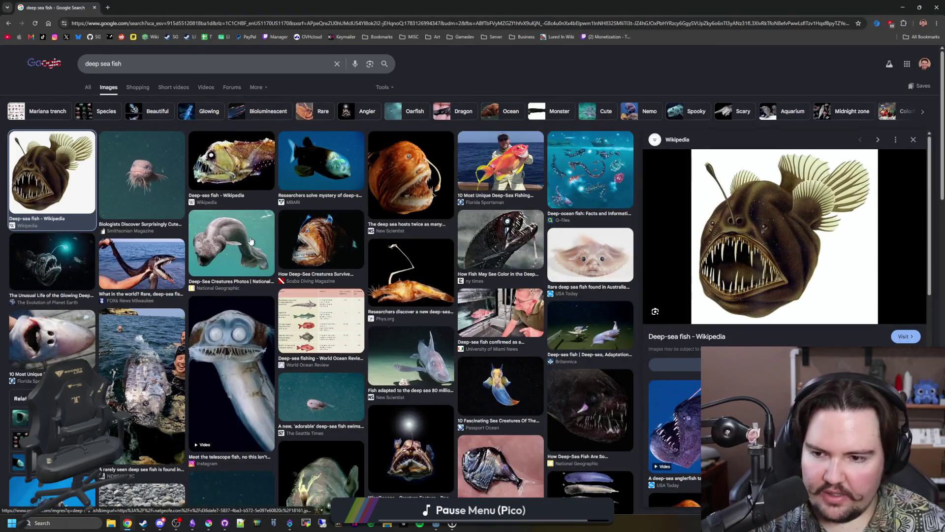
Preview the telescope fish and pale flat-faced fish, then add 'Blobfish' below Anglerfish
left_click(223, 346)
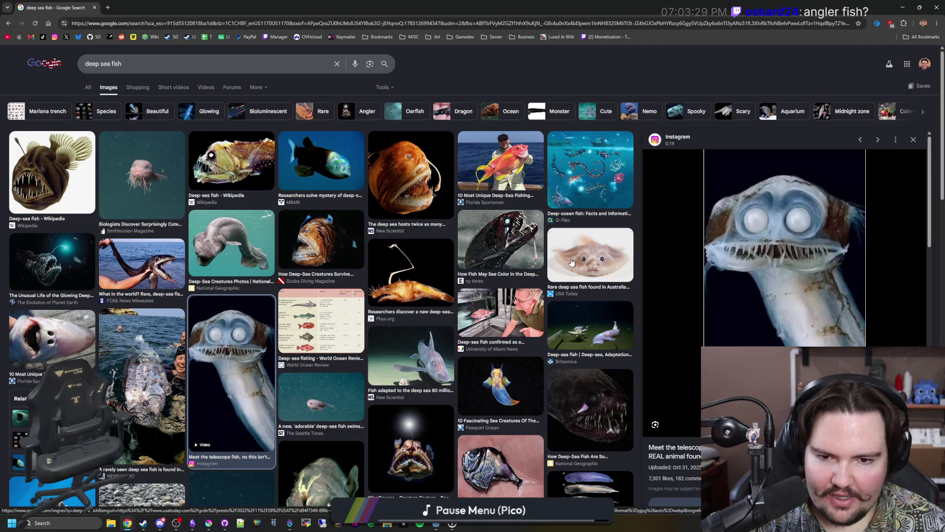
left_click(587, 261)
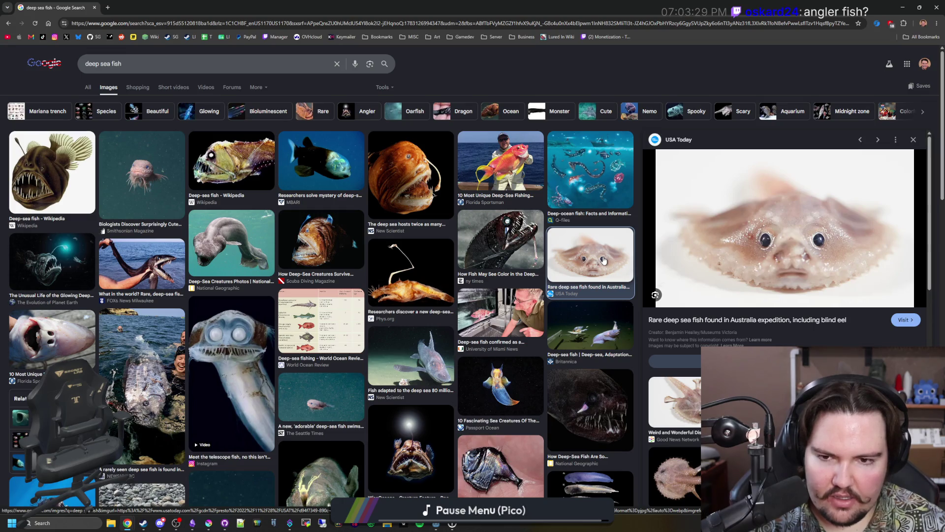
key("super+Down")
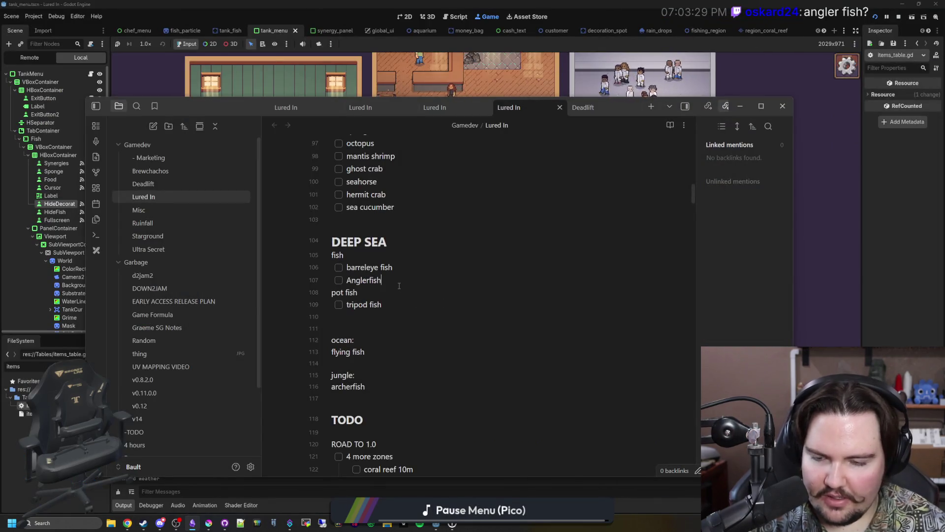
key("Return")
type("Blobfish")
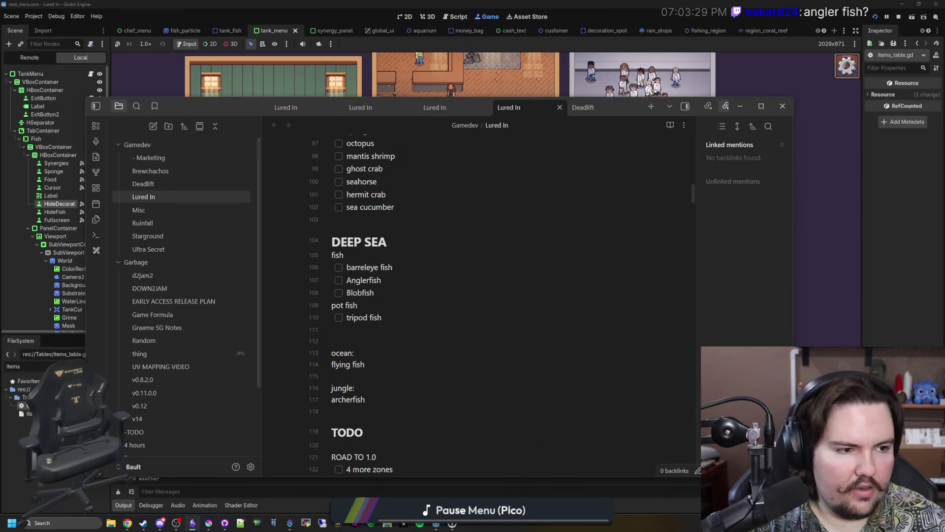
key("alt+Tab")
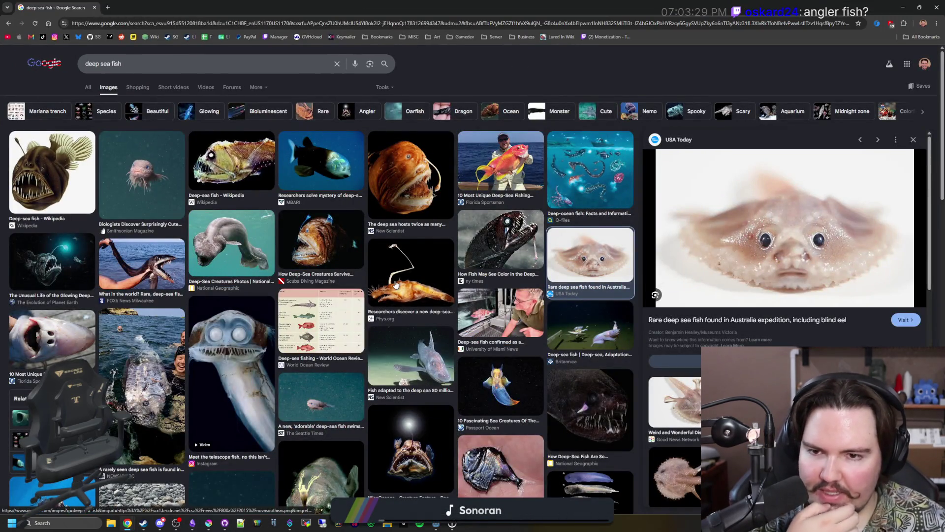
Scroll the deep sea fish images and preview the not-a-blobfish and blobfish face pictures
scroll(412, 199, "down", 5)
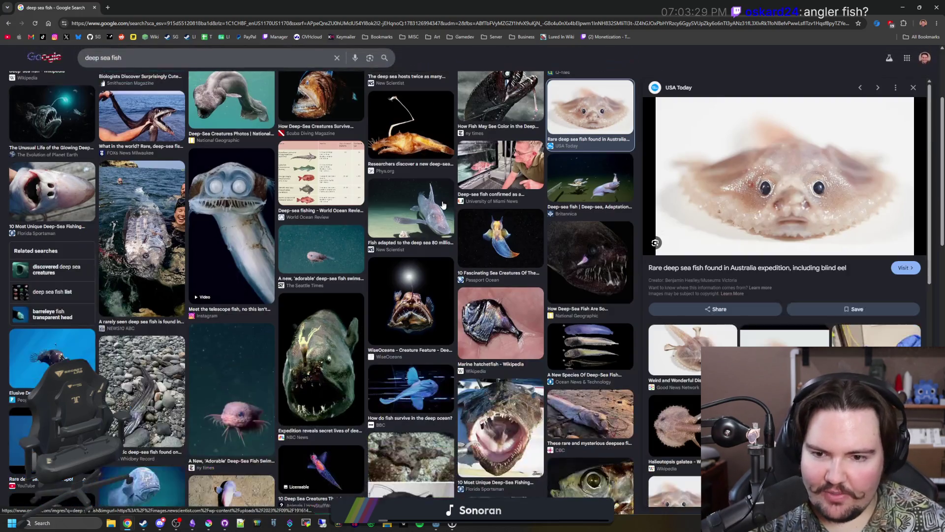
scroll(443, 205, "down", 2)
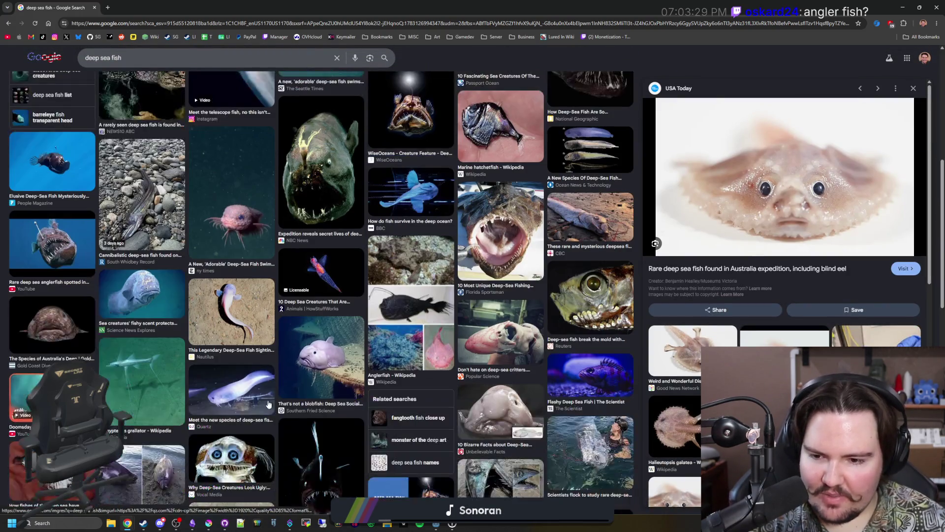
left_click(317, 358)
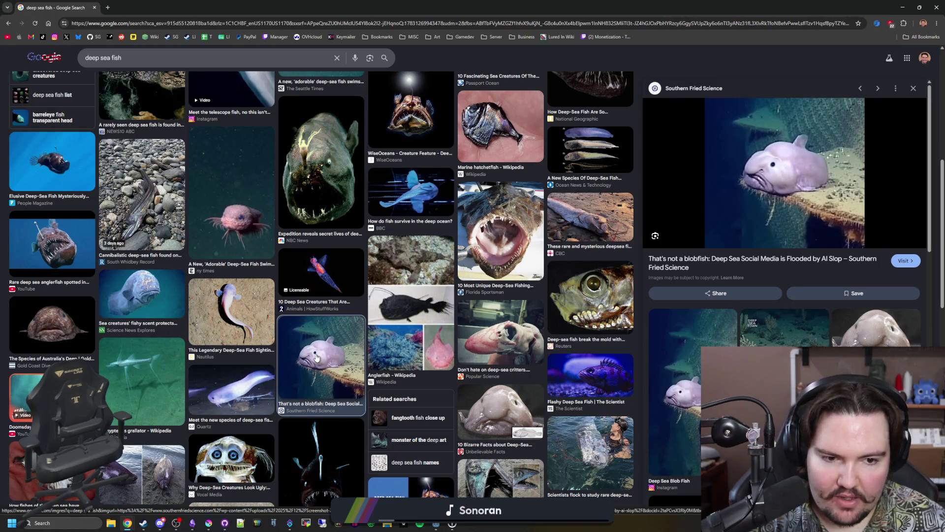
scroll(786, 246, "down", 2)
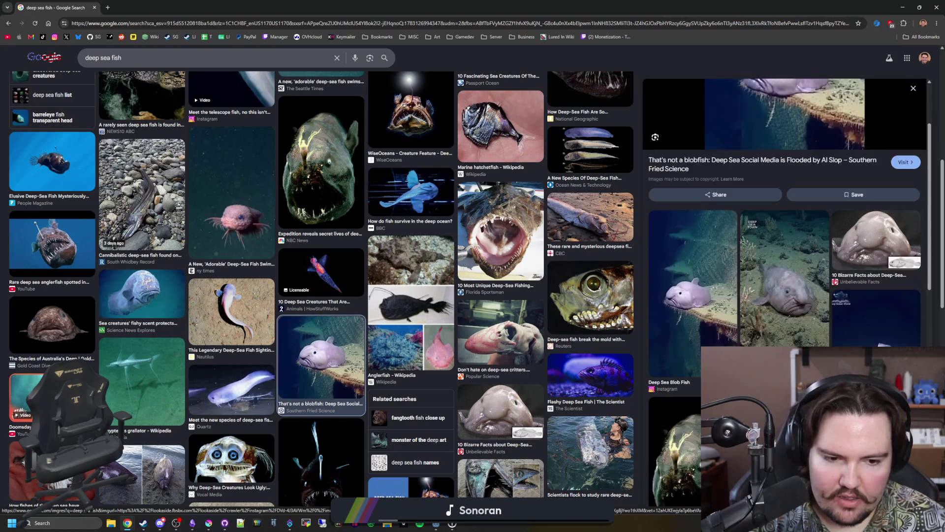
scroll(791, 303, "down", 2)
scroll(791, 303, "up", 1)
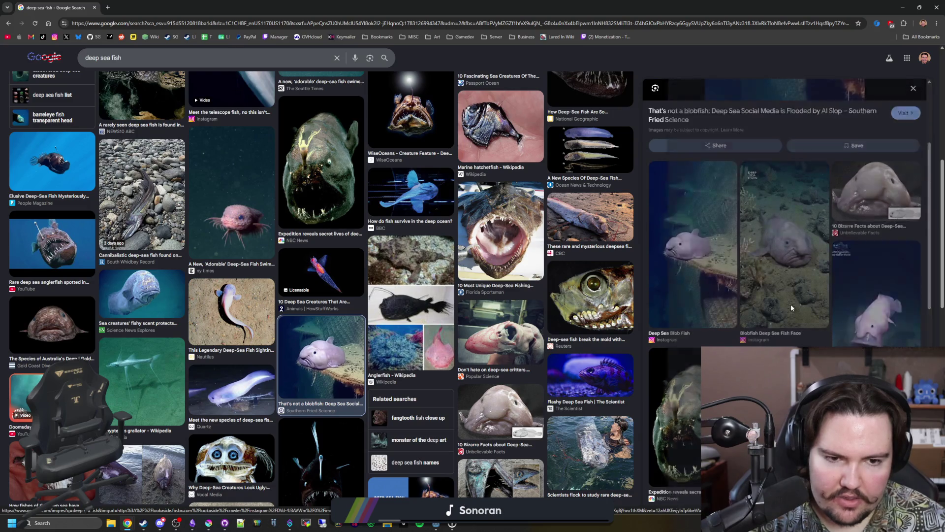
left_click(791, 303)
Preview the Live Science blobfish image, then the '10 Bizarre Facts' blobfish photo
scroll(797, 337, "down", 3)
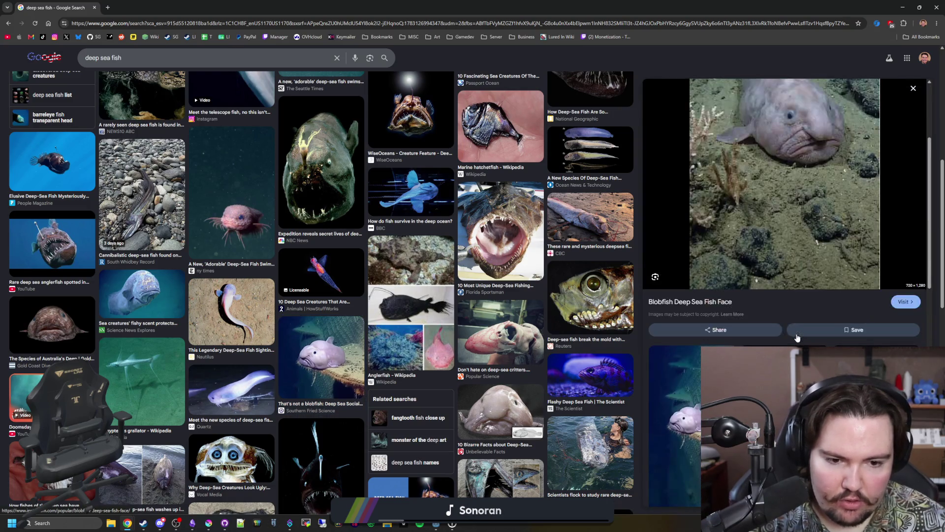
scroll(798, 338, "down", 3)
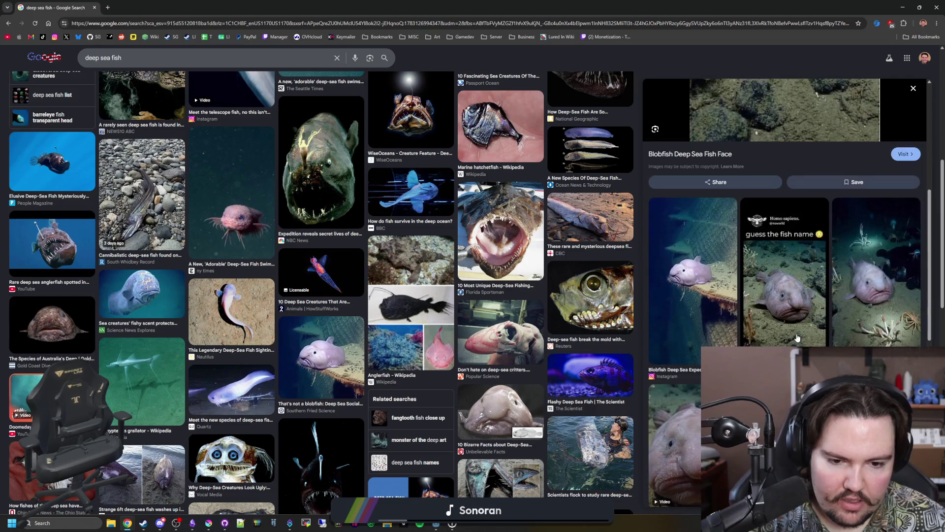
scroll(797, 338, "down", 2)
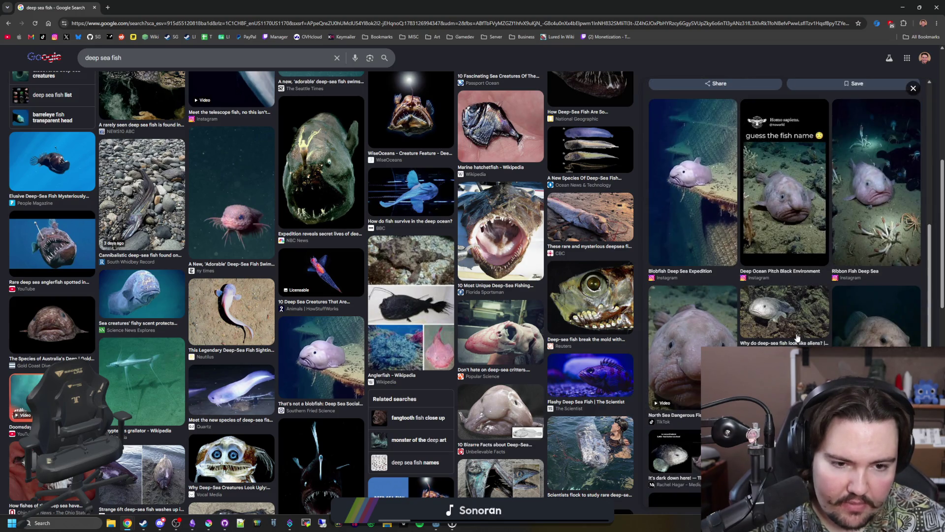
left_click(761, 288)
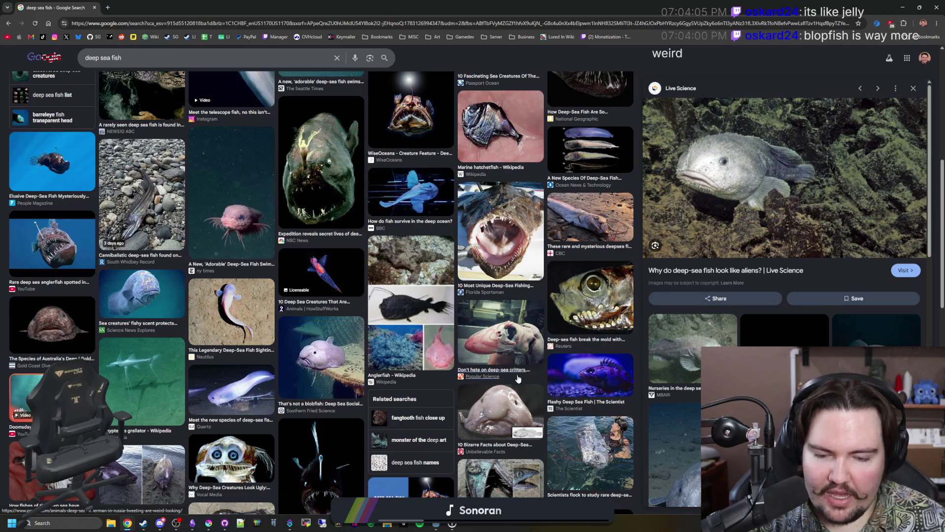
scroll(787, 292, "down", 3)
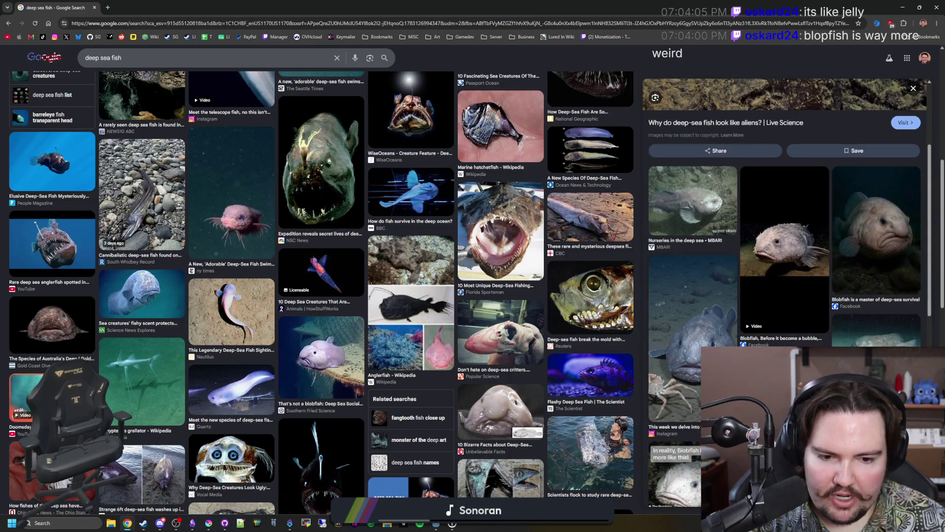
scroll(787, 212, "down", 2)
scroll(786, 212, "up", 5)
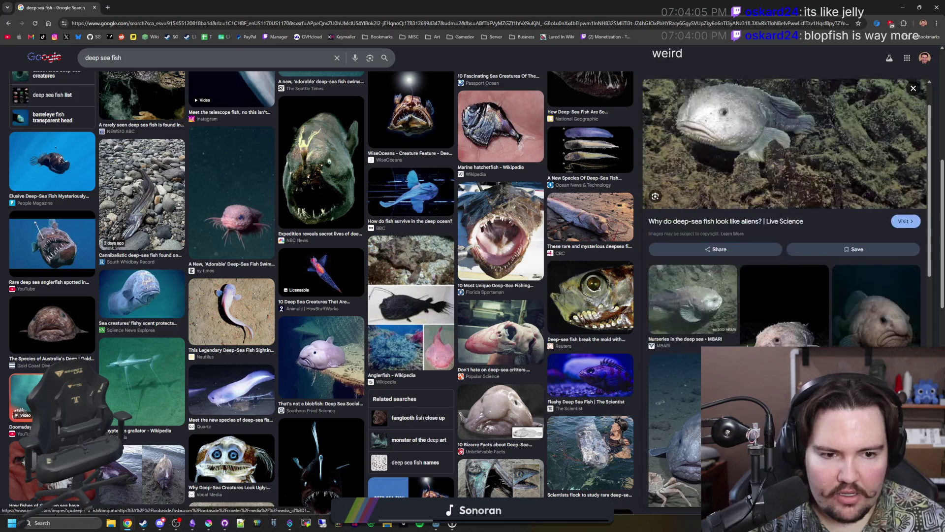
left_click(495, 402)
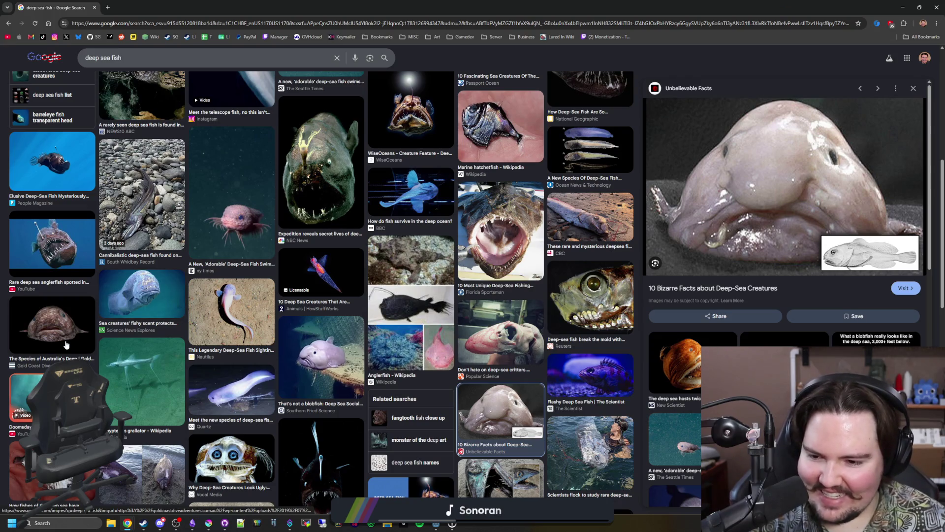
Scroll far down through the deep sea fish image results
scroll(66, 345, "down", 3)
scroll(238, 388, "down", 2)
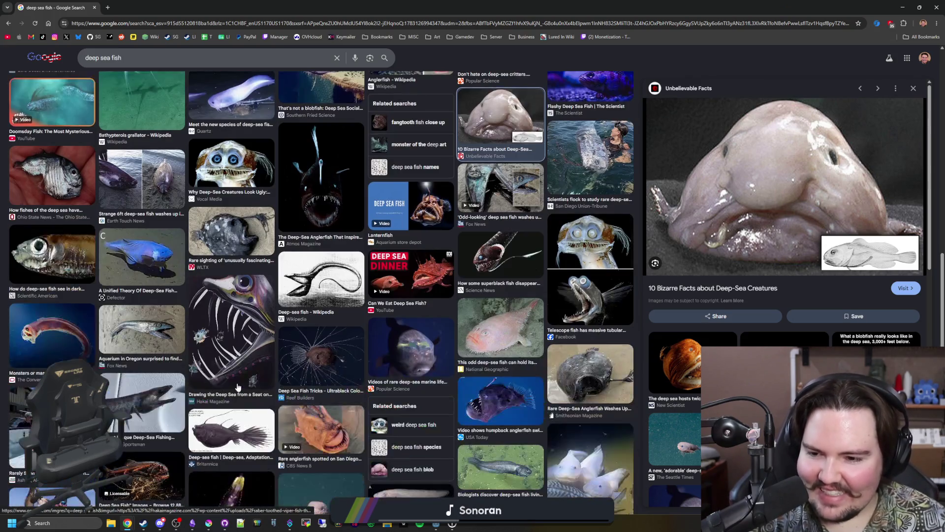
scroll(237, 388, "down", 2)
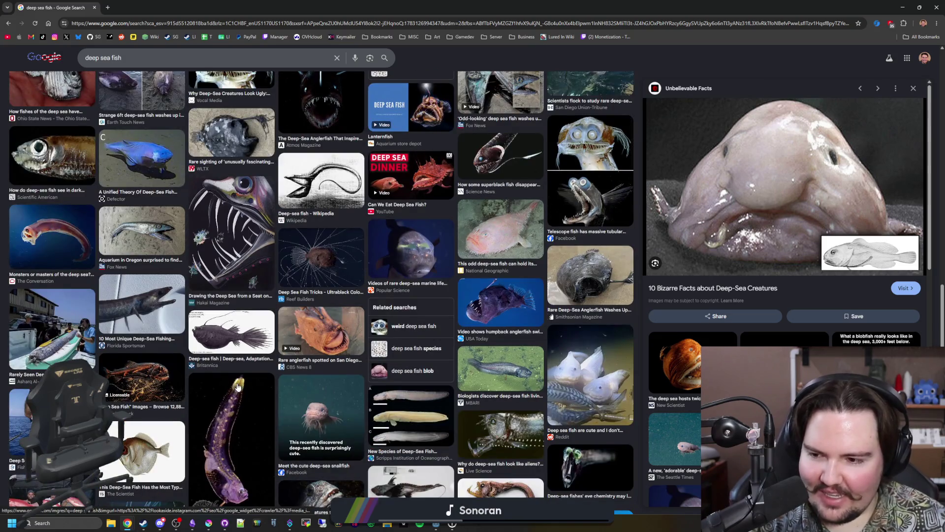
scroll(238, 387, "down", 2)
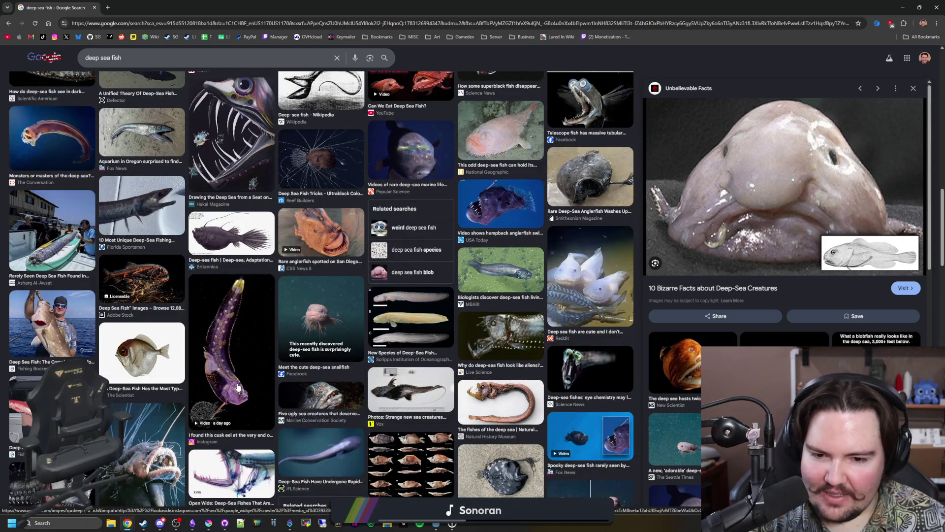
scroll(237, 388, "down", 3)
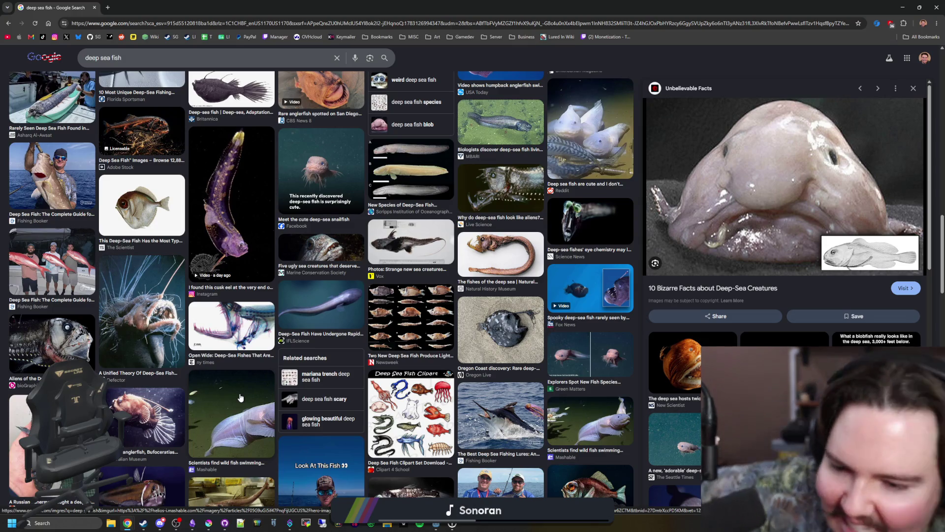
scroll(240, 397, "down", 5)
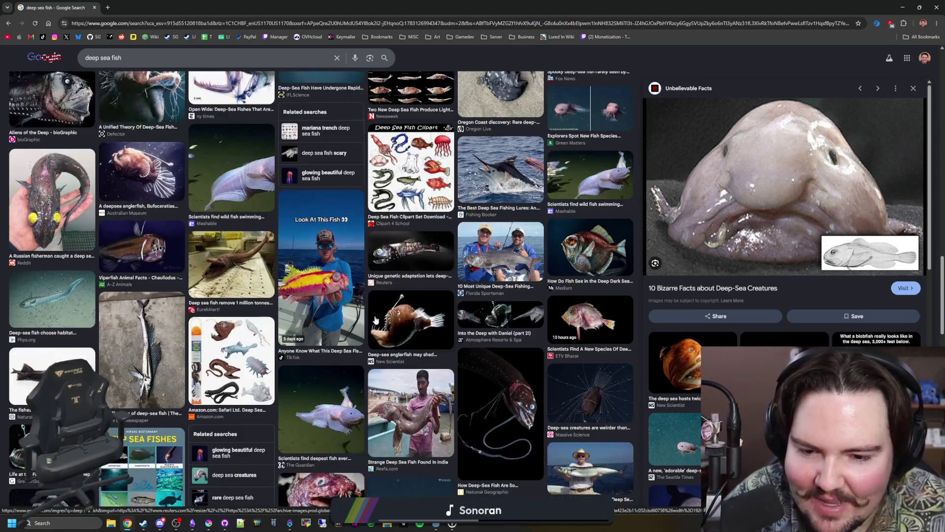
scroll(375, 320, "down", 2)
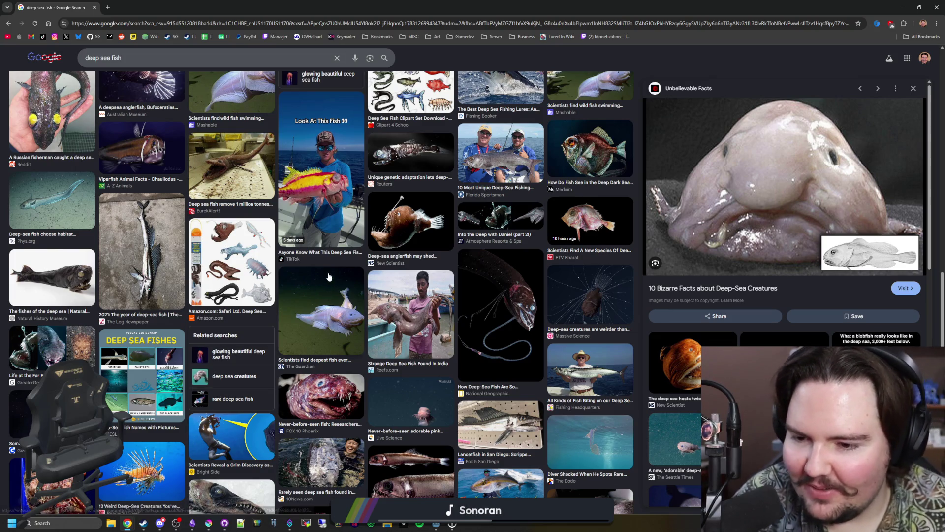
scroll(351, 282, "down", 3)
scroll(350, 282, "down", 5)
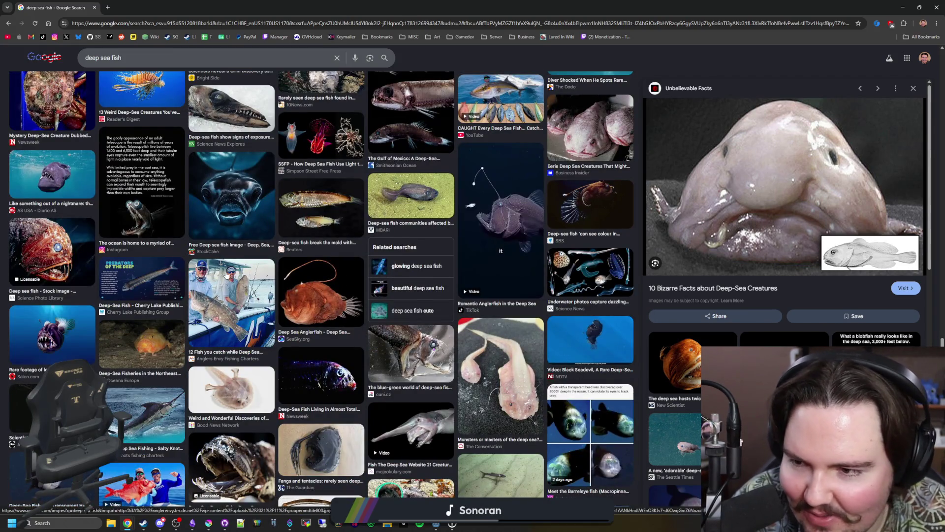
scroll(218, 305, "up", 3)
scroll(217, 305, "down", 2)
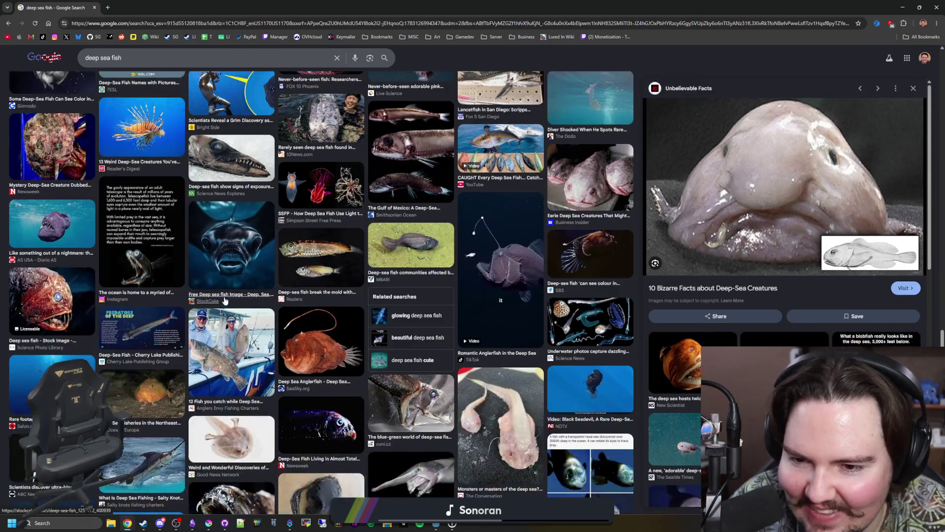
scroll(225, 300, "down", 3)
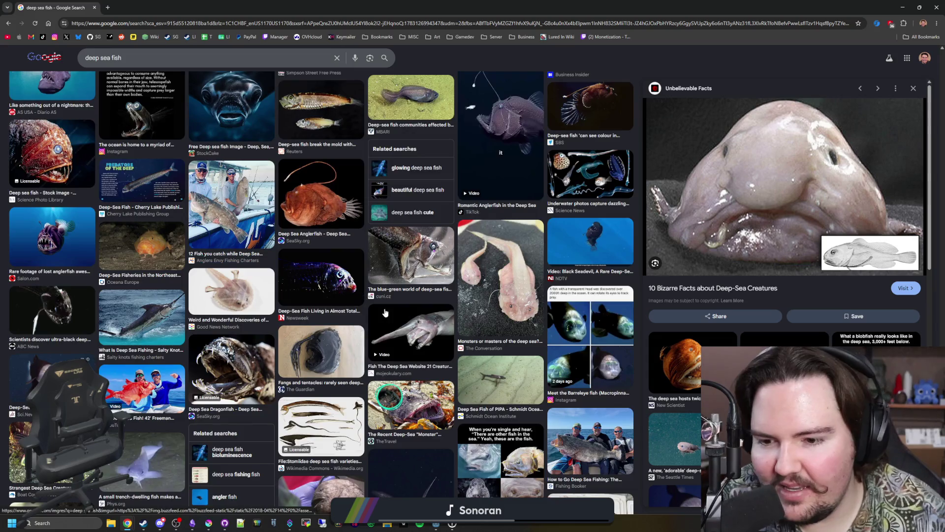
scroll(426, 359, "down", 4)
scroll(423, 356, "down", 1)
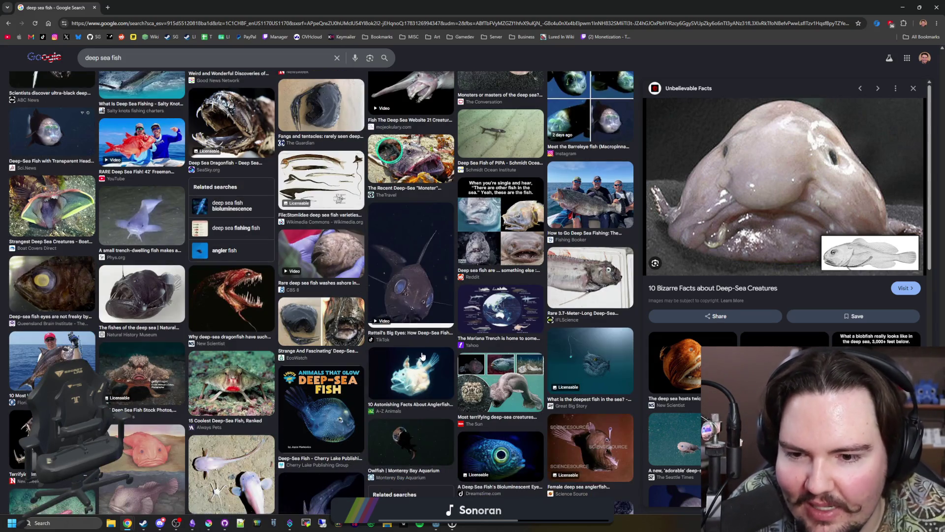
scroll(422, 355, "down", 2)
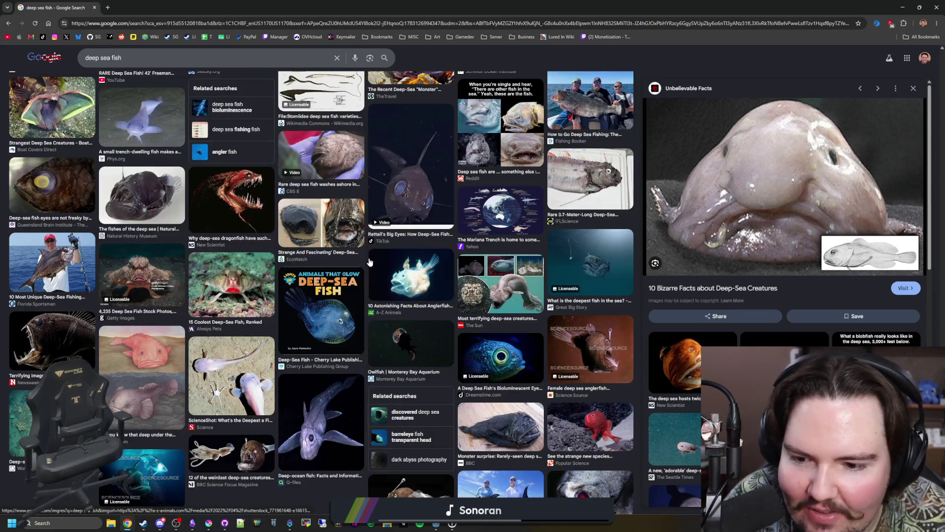
scroll(371, 262, "down", 2)
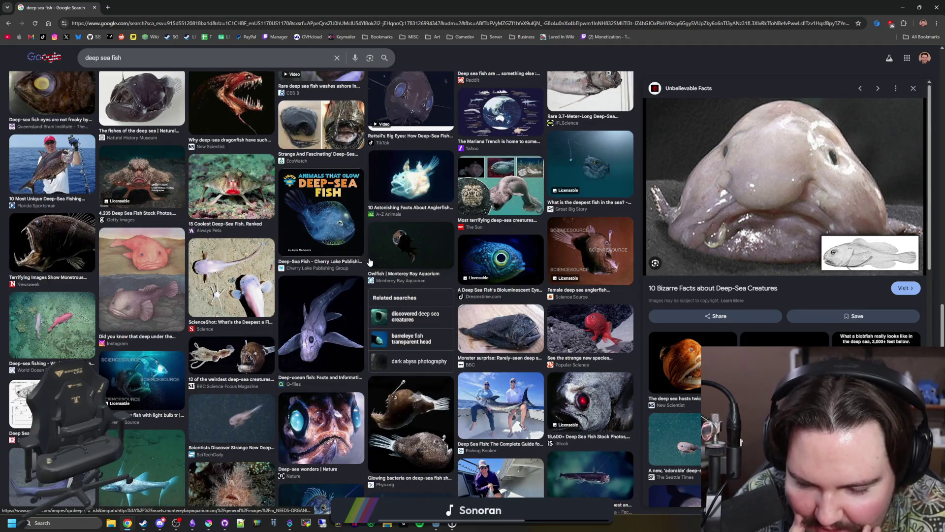
scroll(370, 262, "down", 3)
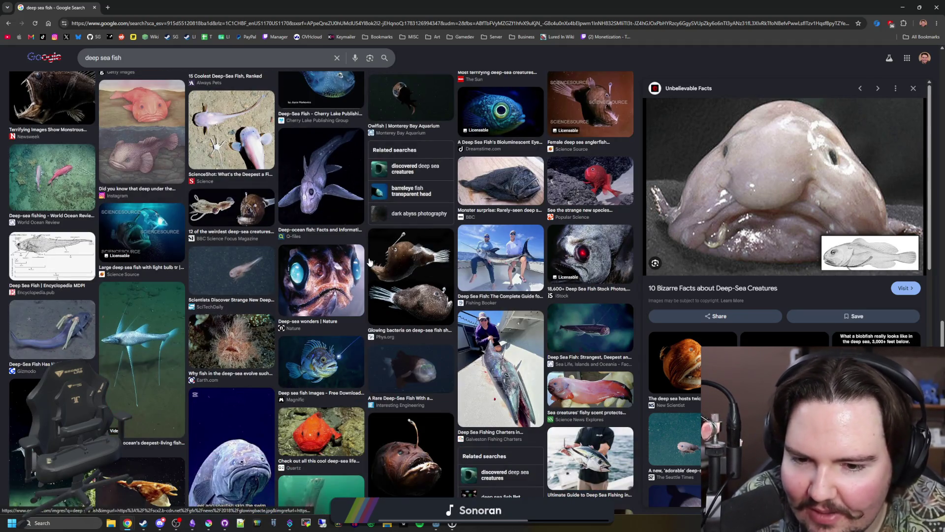
scroll(439, 307, "down", 3)
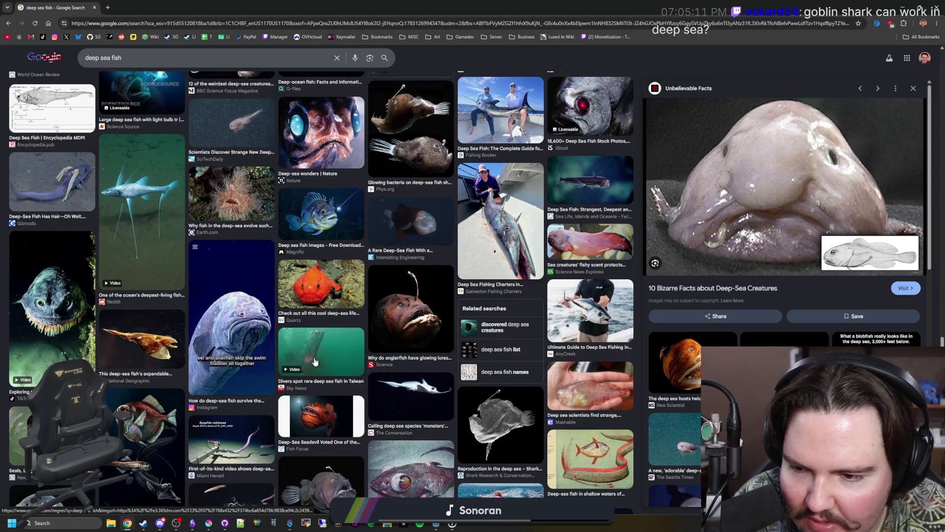
Preview the large blue fish and the TikTok 'Exploring the Wonders of the Deep' video
left_click(221, 304)
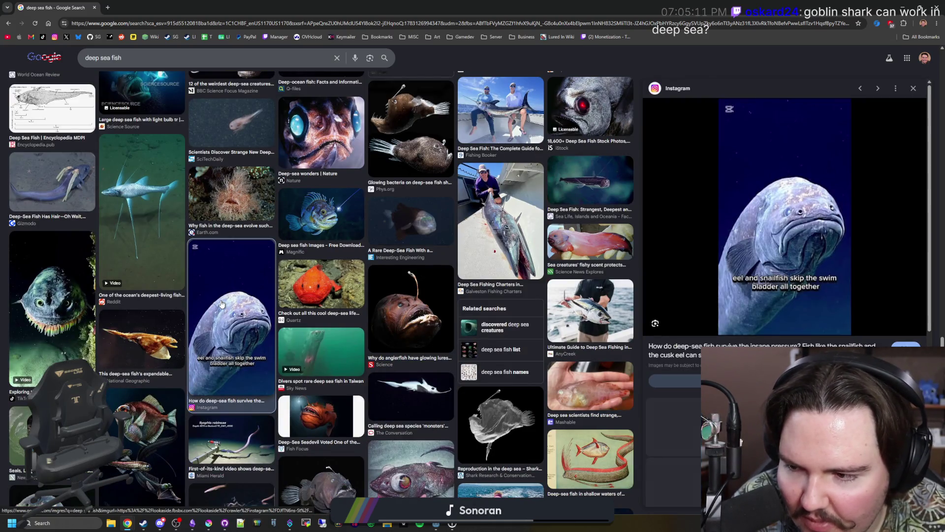
left_click(69, 328)
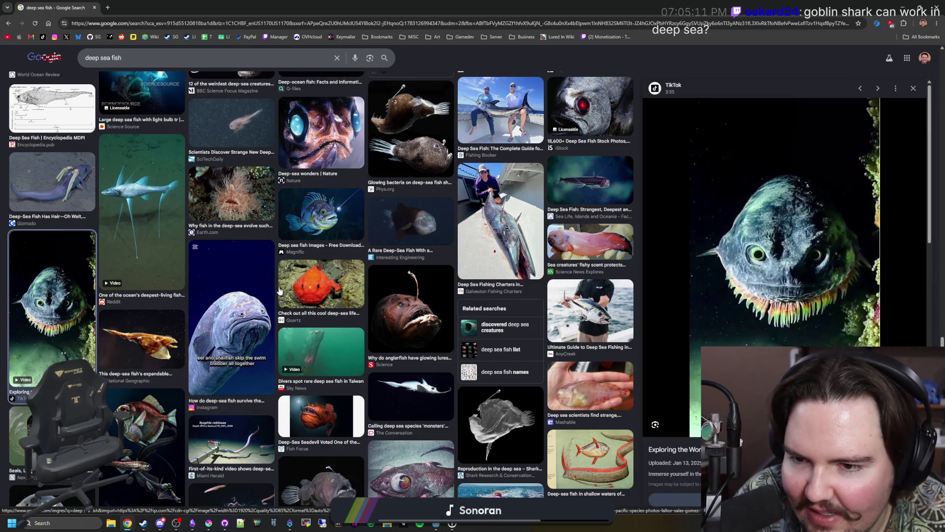
scroll(279, 291, "down", 2)
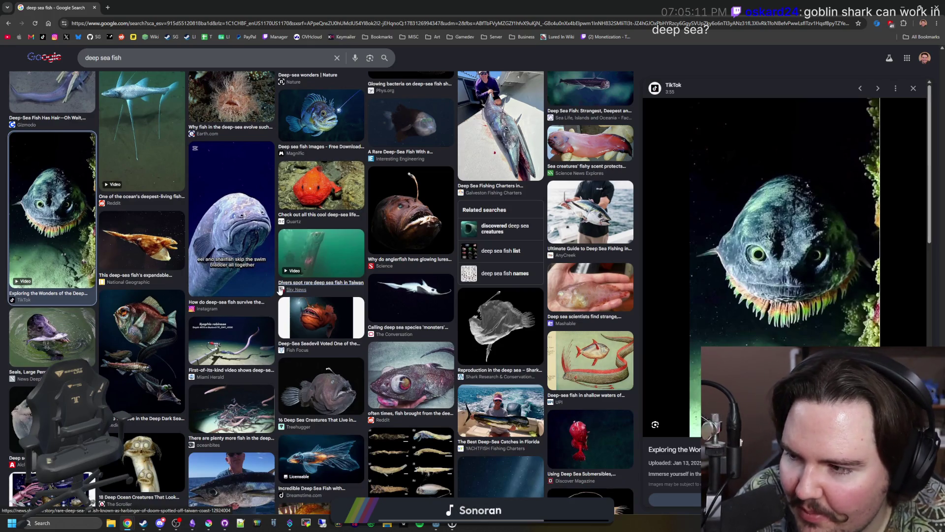
scroll(222, 197, "down", 10)
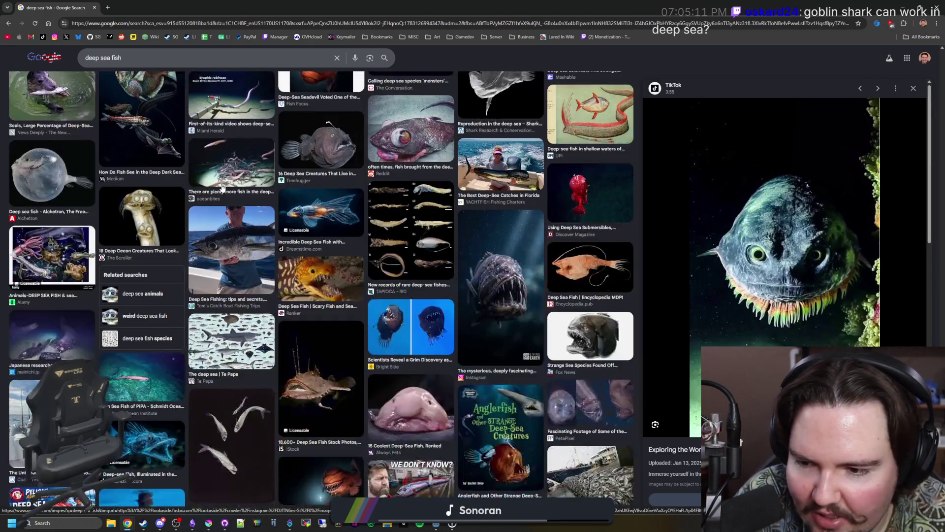
scroll(208, 184, "up", 15)
triple_click(98, 63)
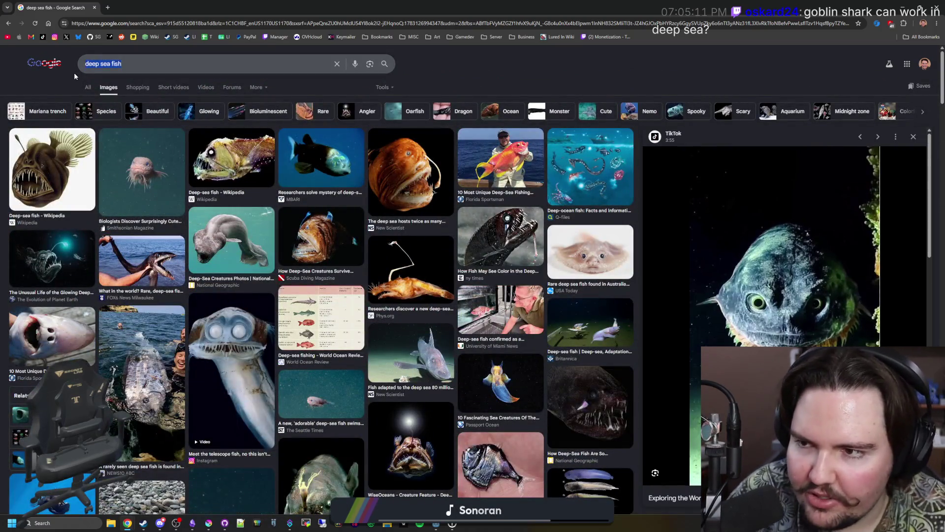
Search Google for 'goblin shark' and view the All results overview
type("goblin shark")
key("Return")
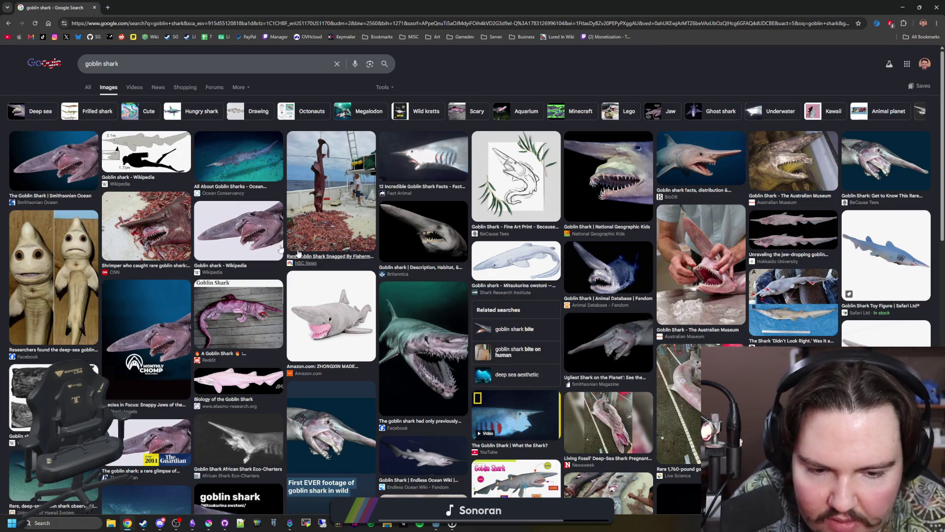
left_click(89, 88)
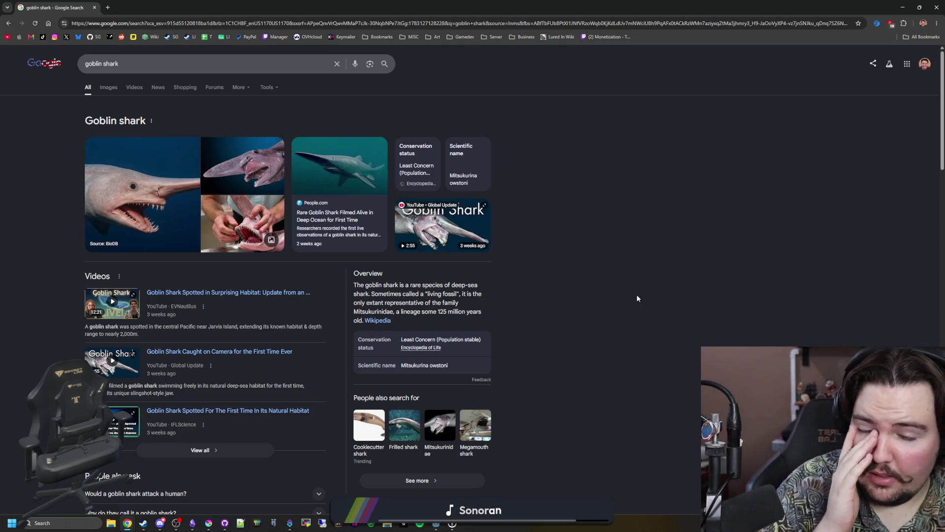
Add a 'goblinshark' item below Blobfish in the Deep Sea checklist
key("super+Down")
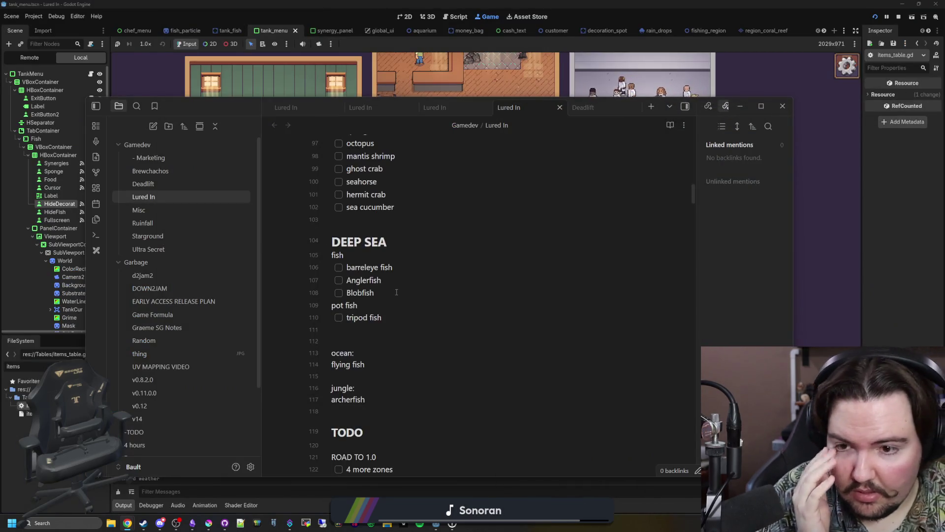
left_click(397, 293)
key("Return")
type("oblinshark")
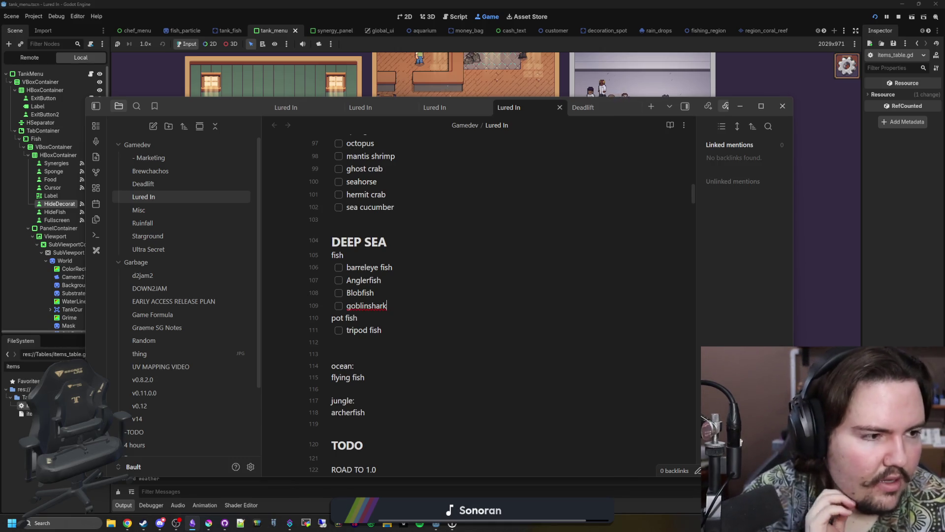
key("alt+Tab")
Replace the goblin shark query with 'deep sea floor creatures' and run the search
scroll(310, 181, "down", 5)
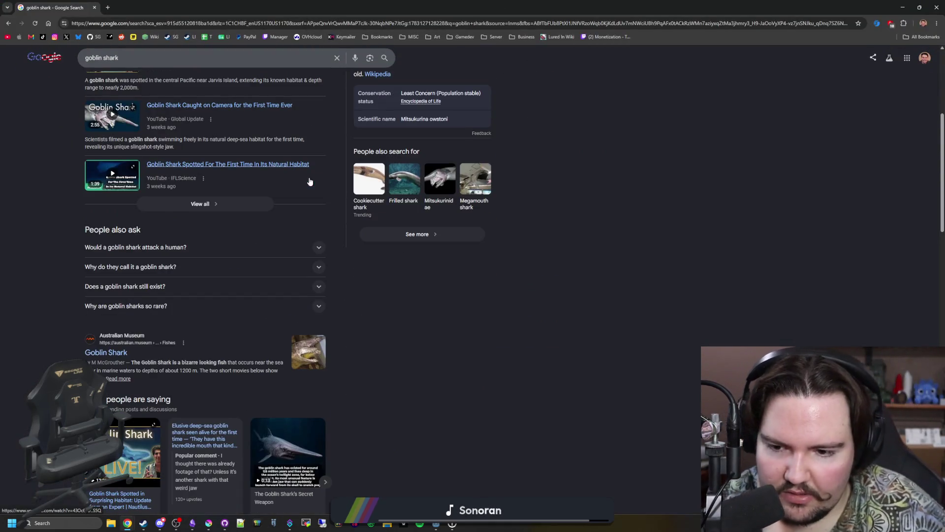
scroll(310, 181, "down", 5)
scroll(309, 182, "up", 10)
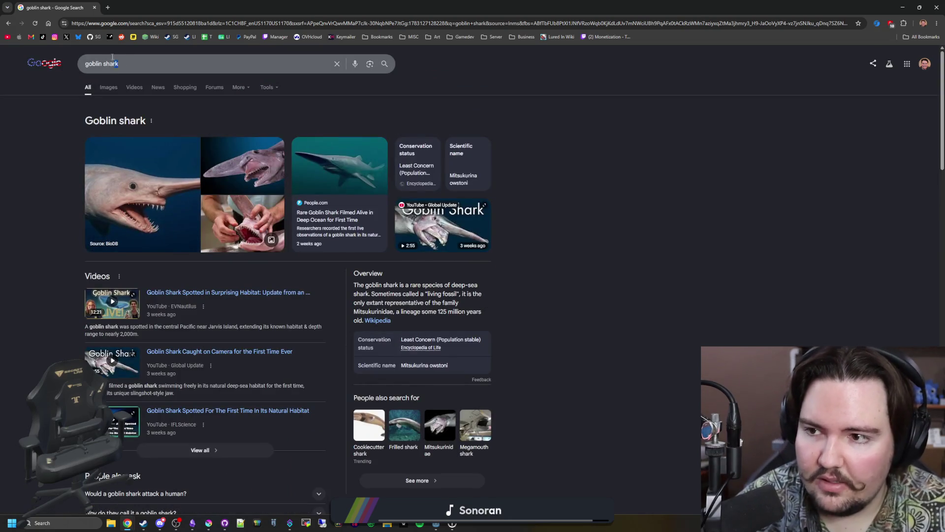
left_click_drag(113, 57, 66, 48)
type("deap se flo")
key("BackSpace")
key("BackSpace")
key("BackSpace")
type("a floor")
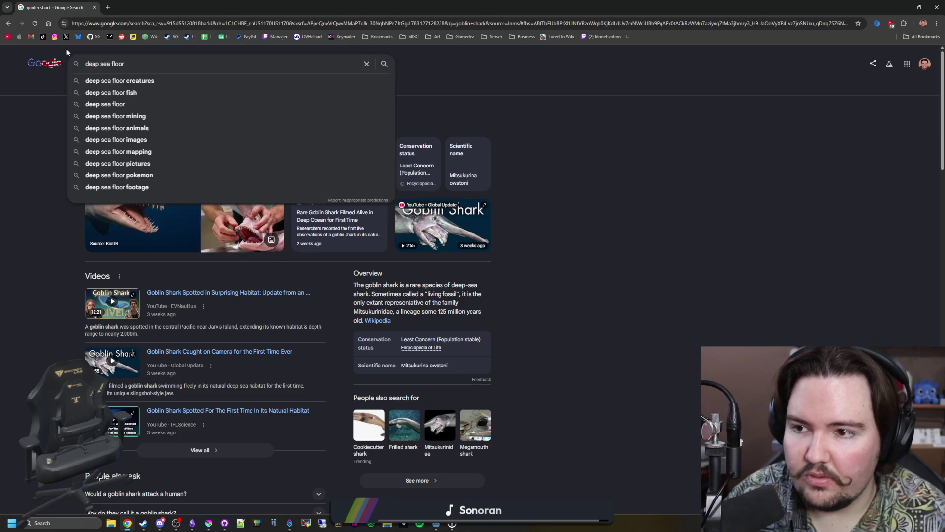
type(" creatures")
key("Return")
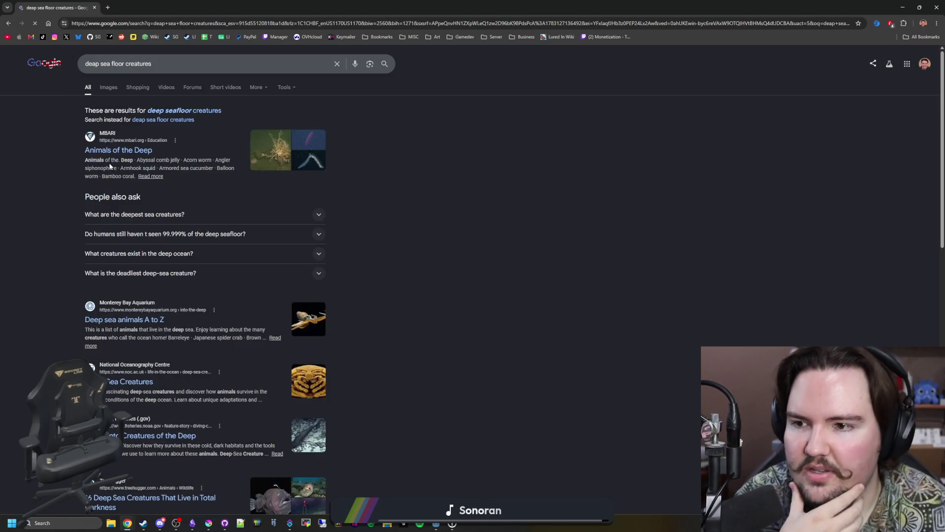